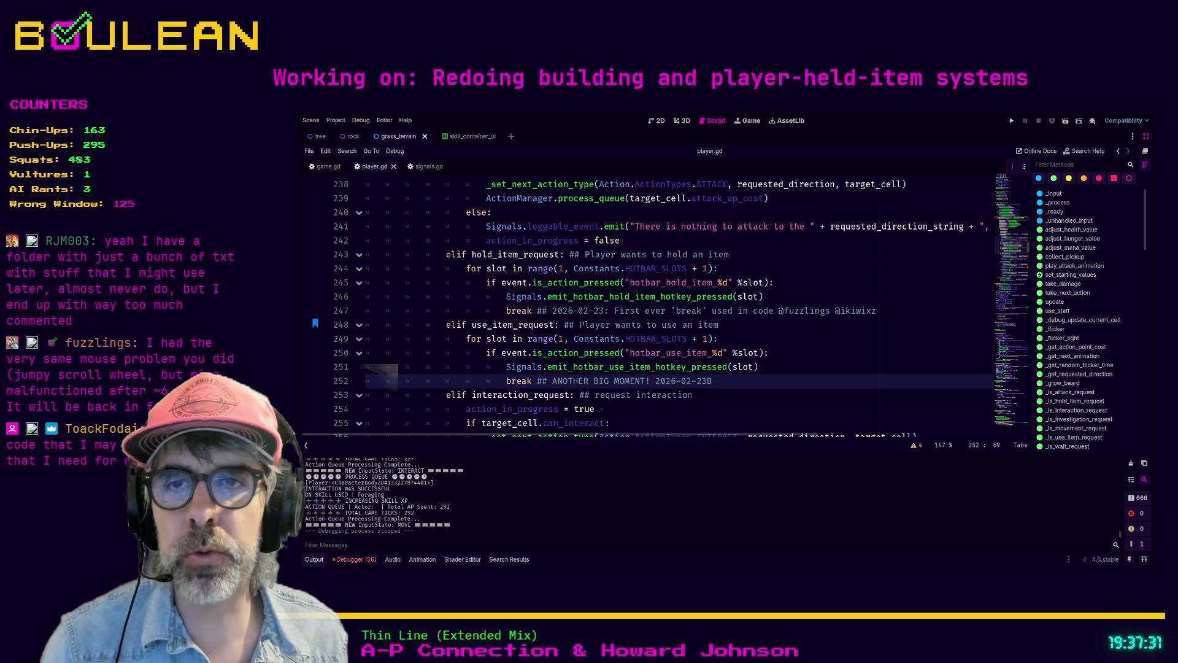
Scroll through player.gd's break lines and wait handling code around line 282
{"action": "left_click", "coordinate": [479, 380]}
{"action": "scroll", "coordinate": [480, 381], "scroll_direction": "down", "scroll_amount": 2}
{"action": "scroll", "coordinate": [479, 380], "scroll_direction": "down", "scroll_amount": 1}
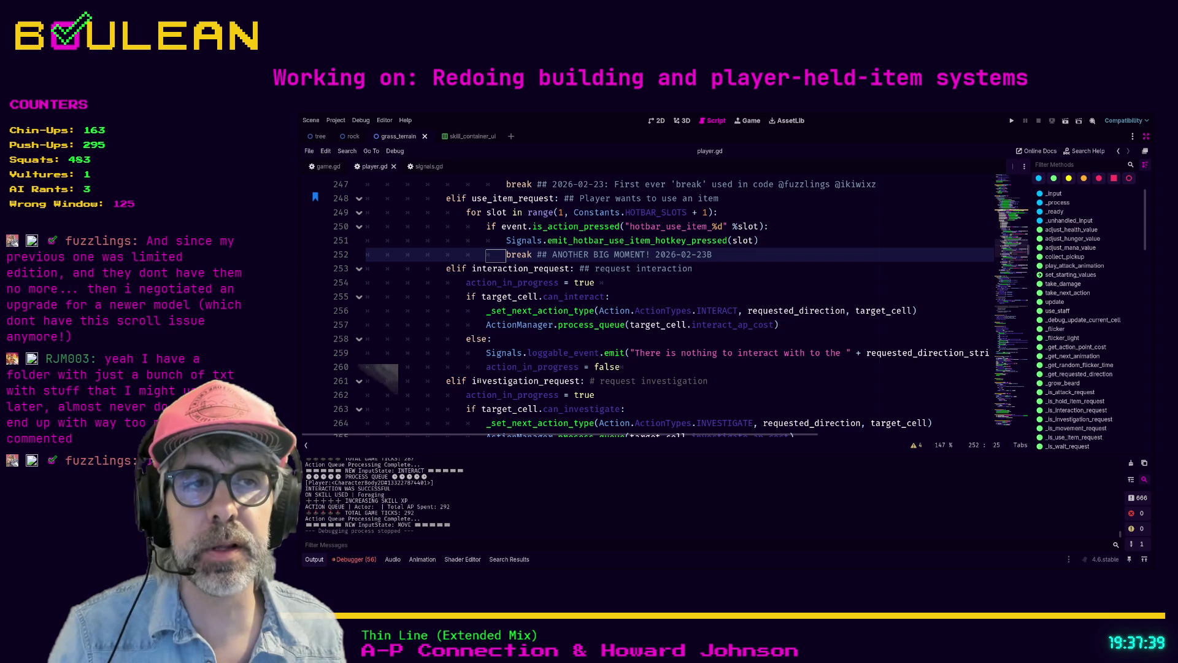
{"action": "scroll", "coordinate": [480, 380], "scroll_direction": "down", "scroll_amount": 5}
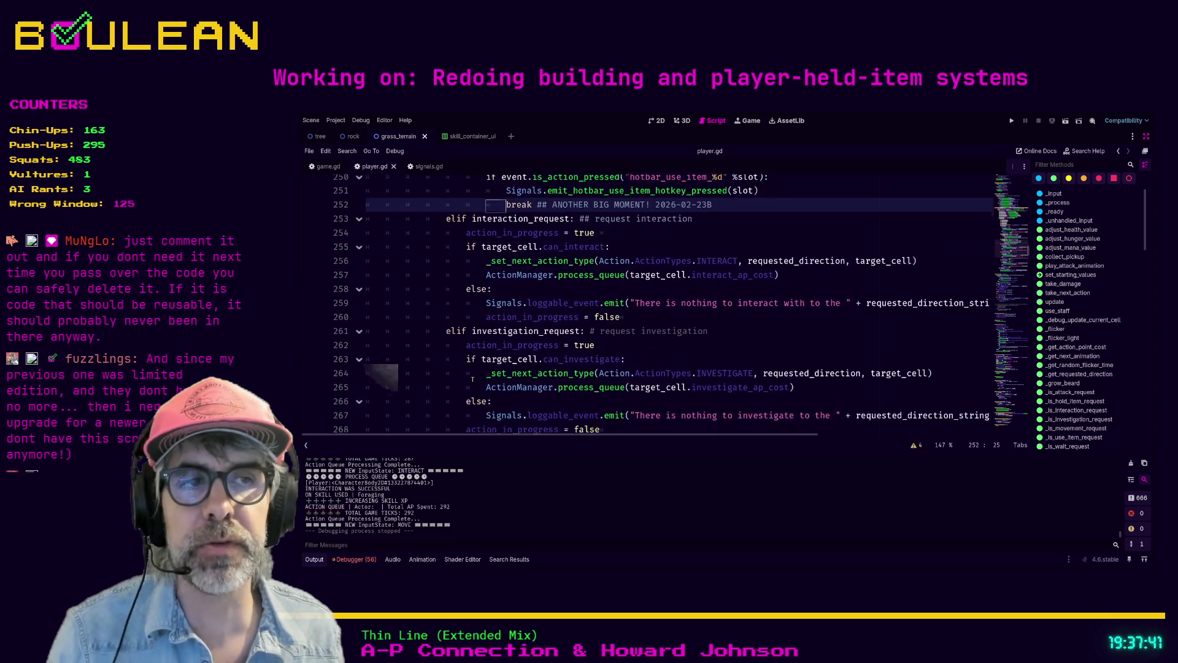
{"action": "left_click", "coordinate": [443, 405]}
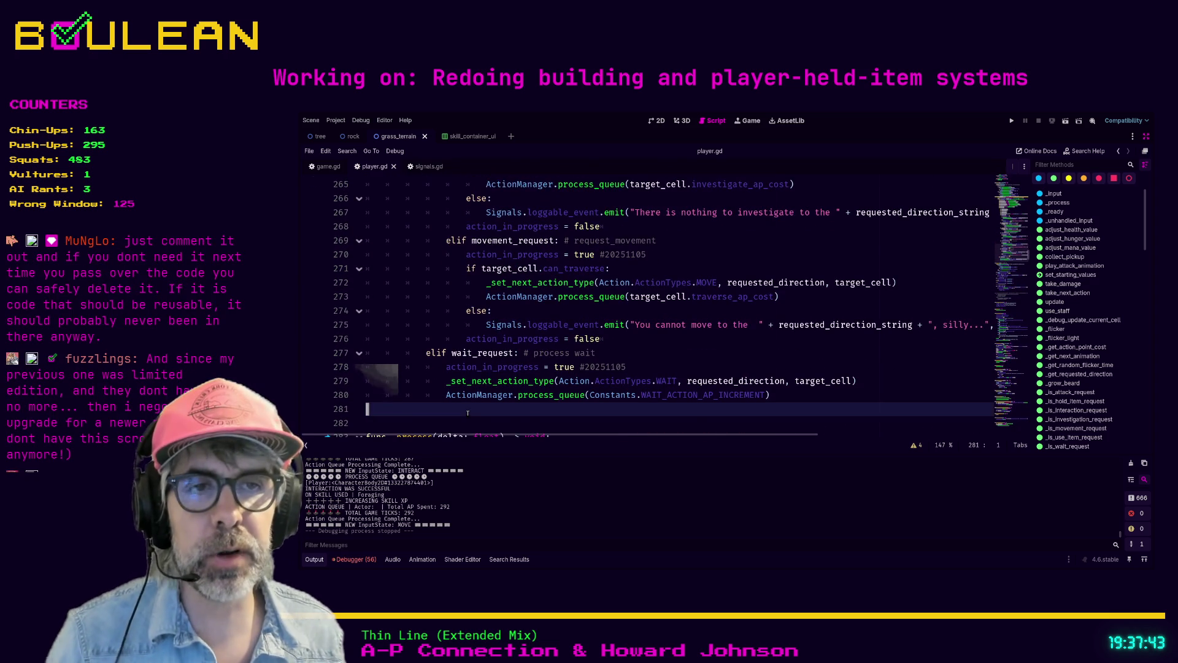
{"action": "scroll", "coordinate": [439, 369], "scroll_direction": "down", "scroll_amount": 3}
{"action": "left_click", "coordinate": [436, 332]}
{"action": "left_click", "coordinate": [435, 336]}
{"action": "scroll", "coordinate": [436, 335], "scroll_direction": "up", "scroll_amount": 12}
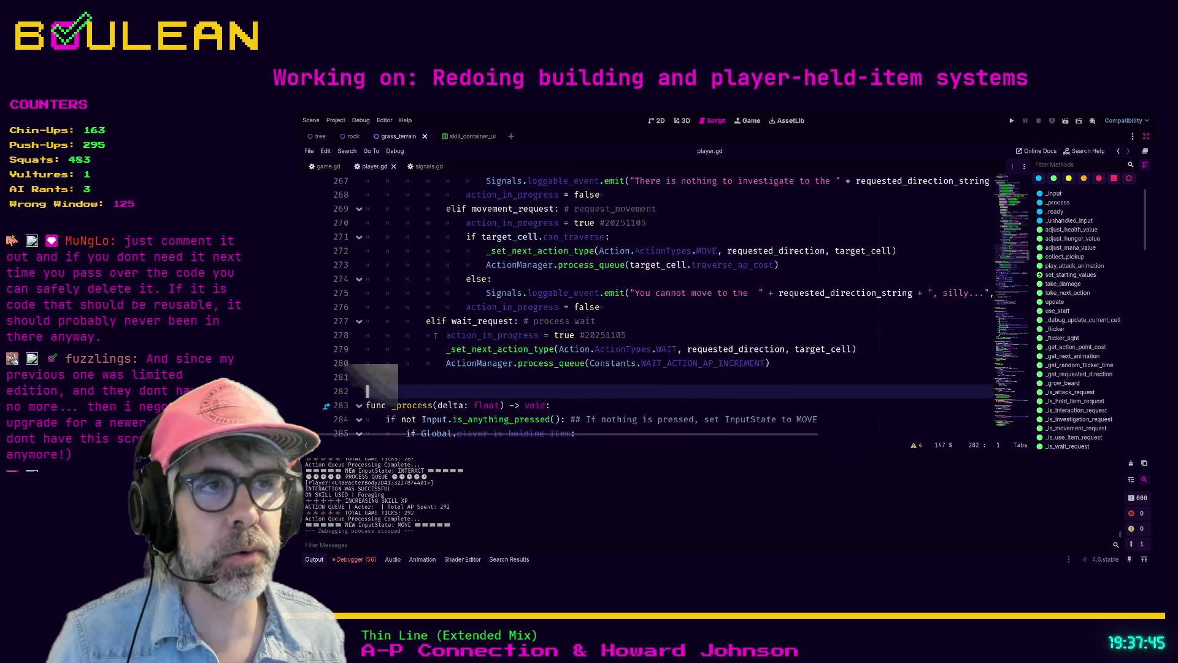
{"action": "scroll", "coordinate": [436, 336], "scroll_direction": "up", "scroll_amount": 3}
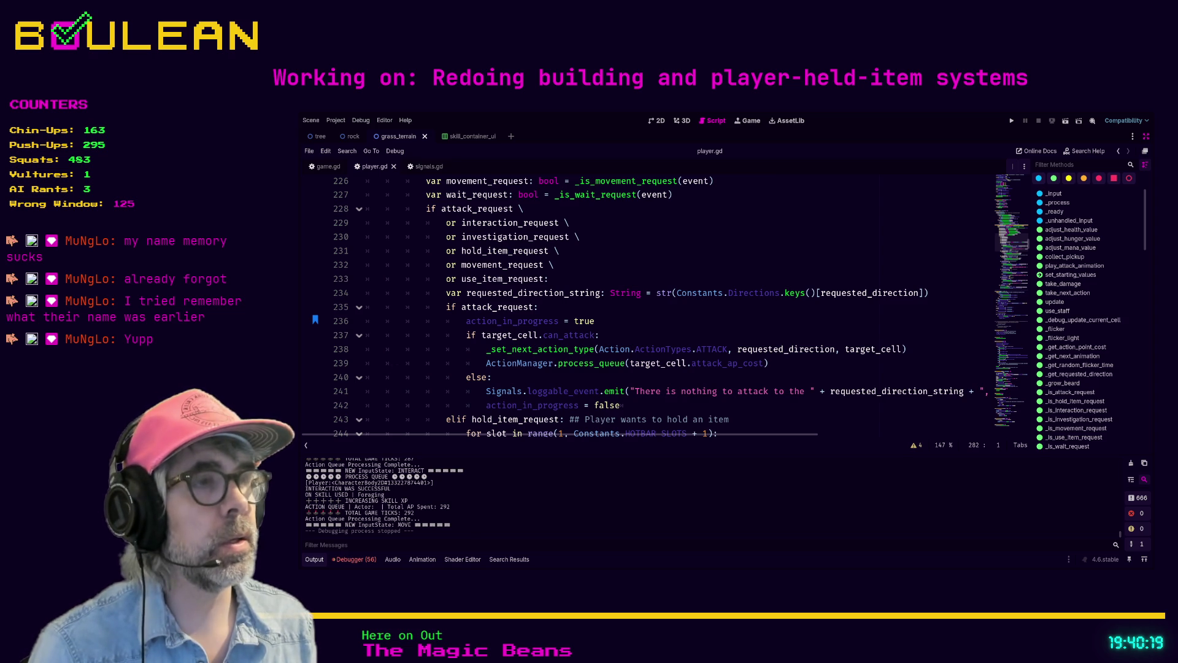
{"action": "scroll", "coordinate": [394, 368], "scroll_direction": "up", "scroll_amount": 10}
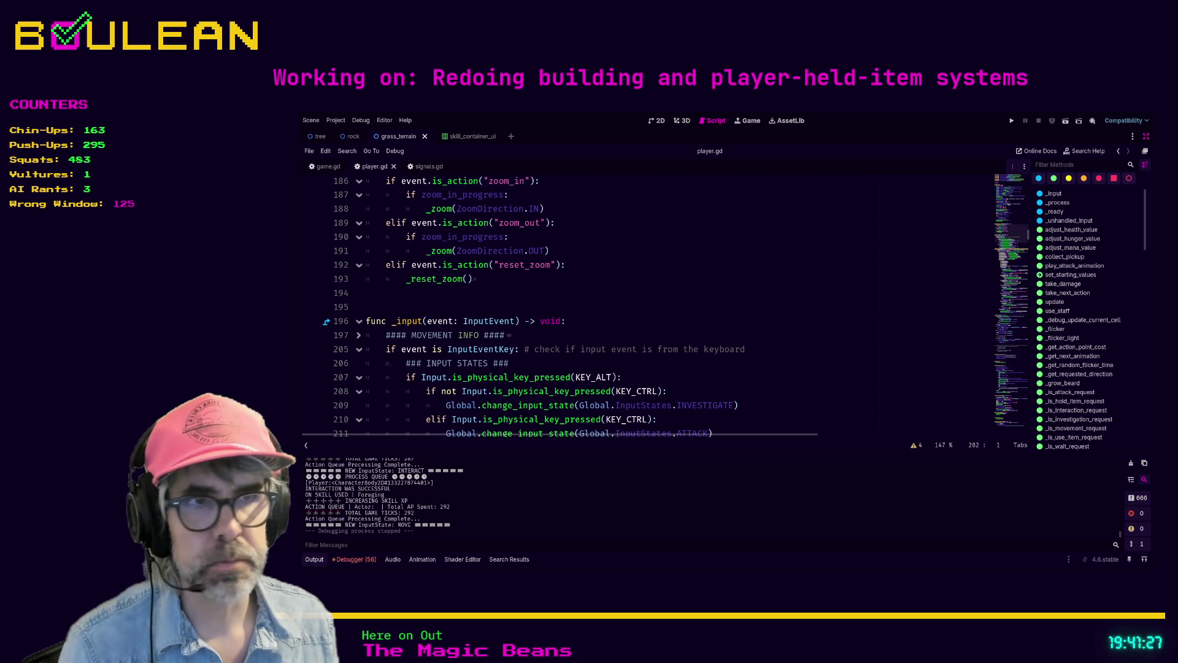
Review the INPUT STATES section of player.gd around line 213
{"action": "left_click", "coordinate": [700, 363]}
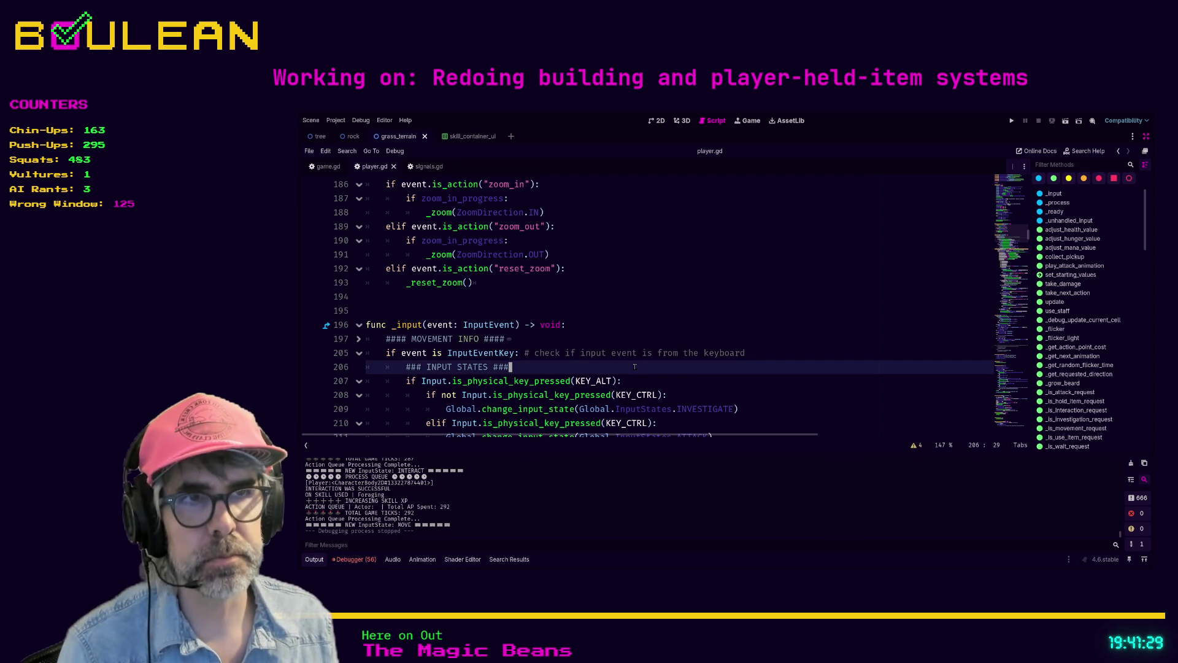
{"action": "scroll", "coordinate": [701, 386], "scroll_direction": "down", "scroll_amount": 2}
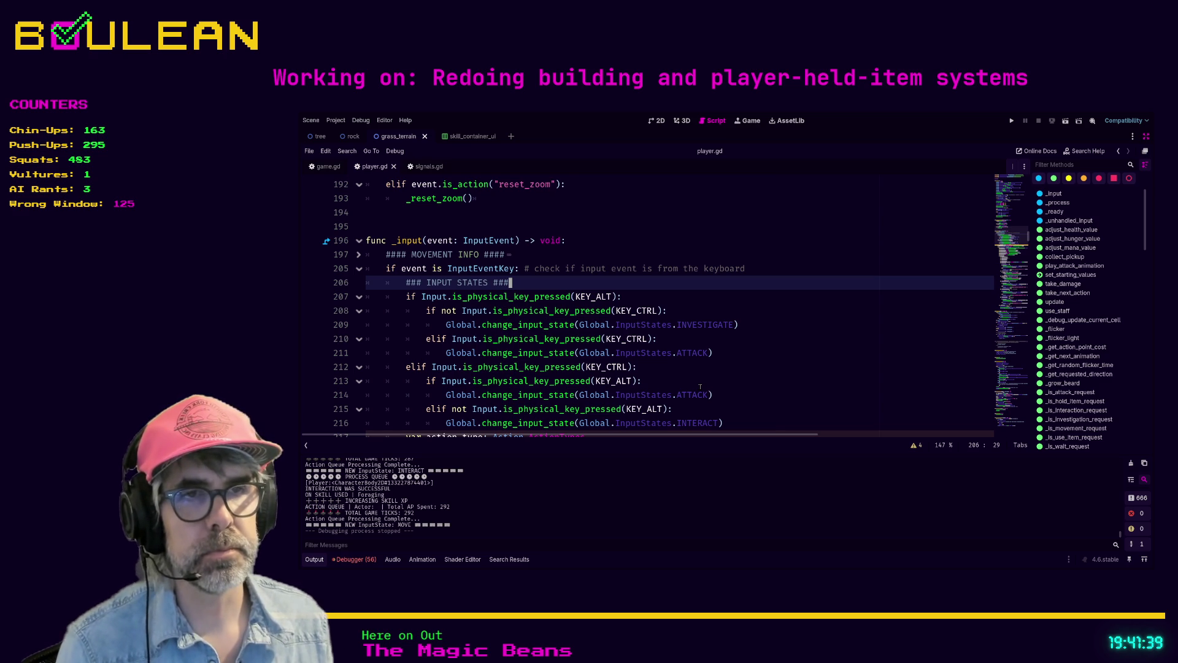
{"action": "left_click", "coordinate": [704, 379]}
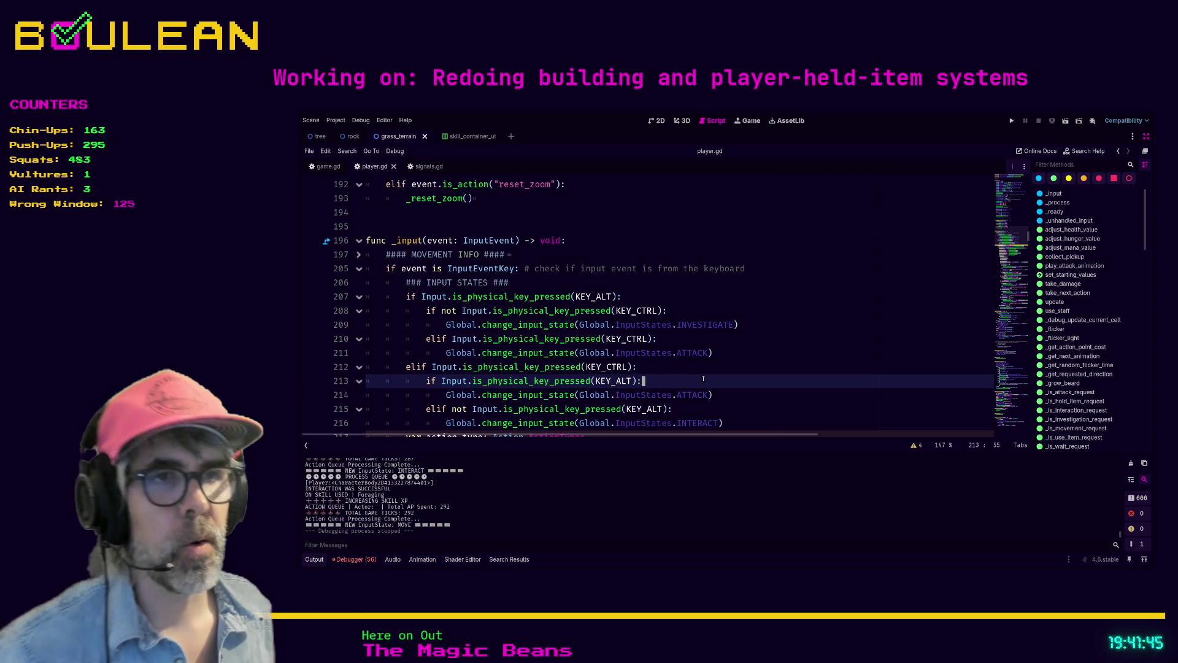
{"action": "scroll", "coordinate": [703, 379], "scroll_direction": "up", "scroll_amount": 1}
{"action": "scroll", "coordinate": [703, 379], "scroll_direction": "down", "scroll_amount": 1}
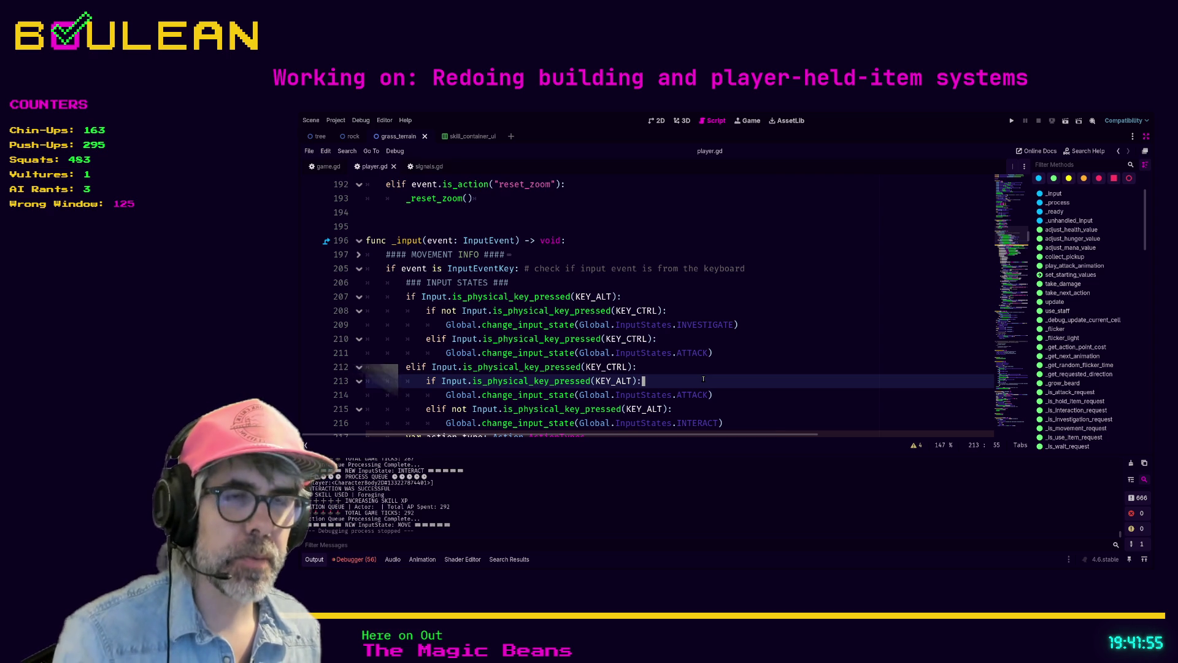
{"action": "scroll", "coordinate": [729, 386], "scroll_direction": "down", "scroll_amount": 2}
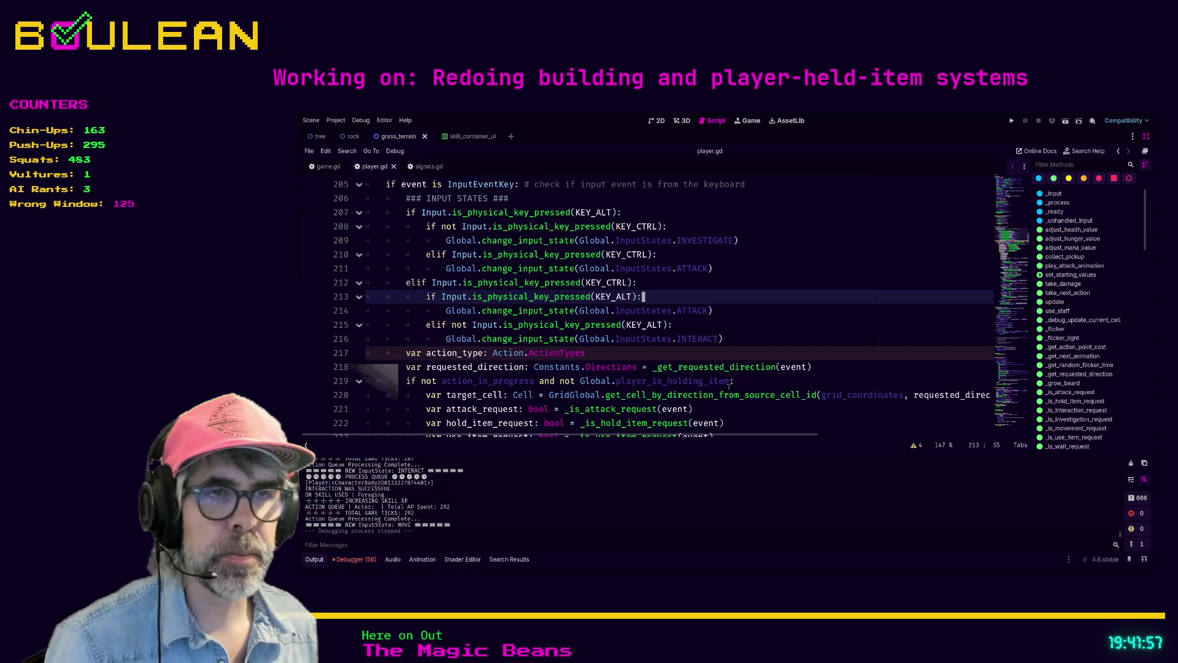
{"action": "scroll", "coordinate": [729, 386], "scroll_direction": "down", "scroll_amount": 1}
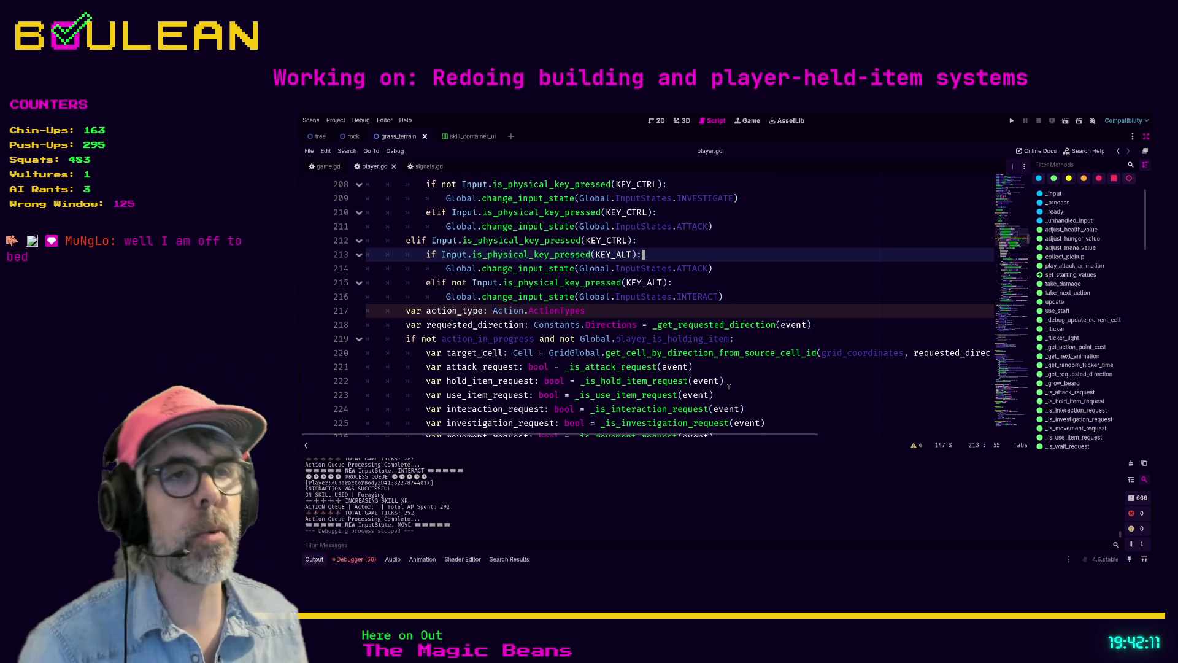
{"action": "scroll", "coordinate": [755, 389], "scroll_direction": "down", "scroll_amount": 1}
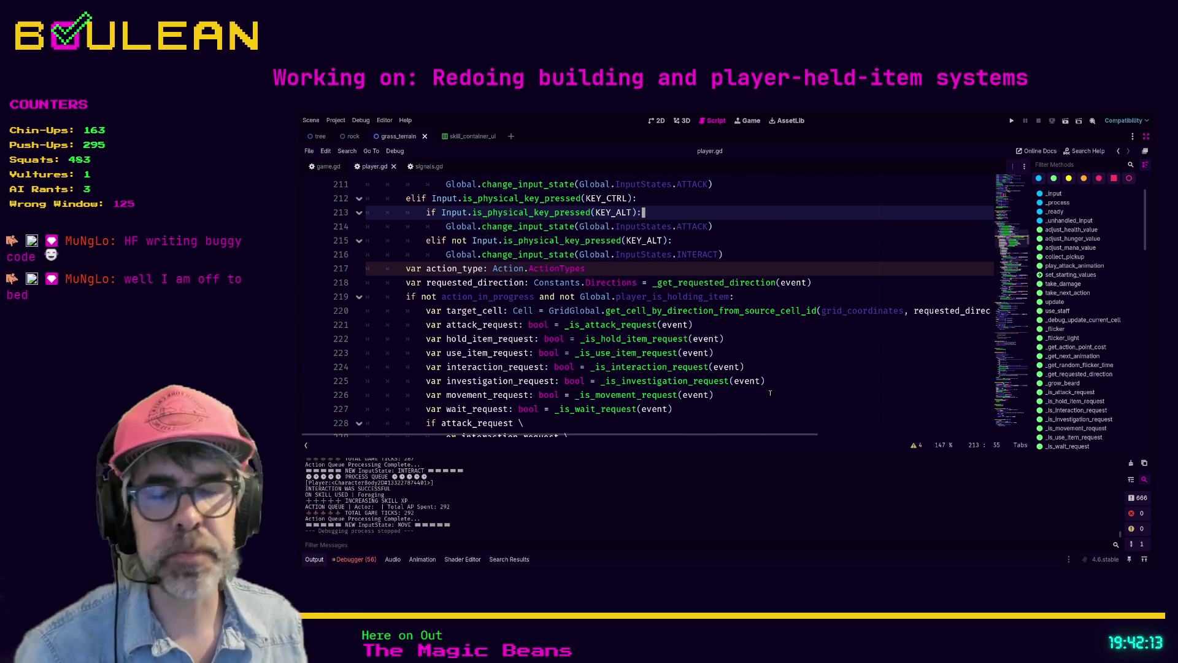
{"action": "scroll", "coordinate": [767, 392], "scroll_direction": "down", "scroll_amount": 1}
Inspect the investigation_request and wait_request branches, then exit distraction-free mode with Ctrl+Shift+F11
{"action": "left_click", "coordinate": [699, 409]}
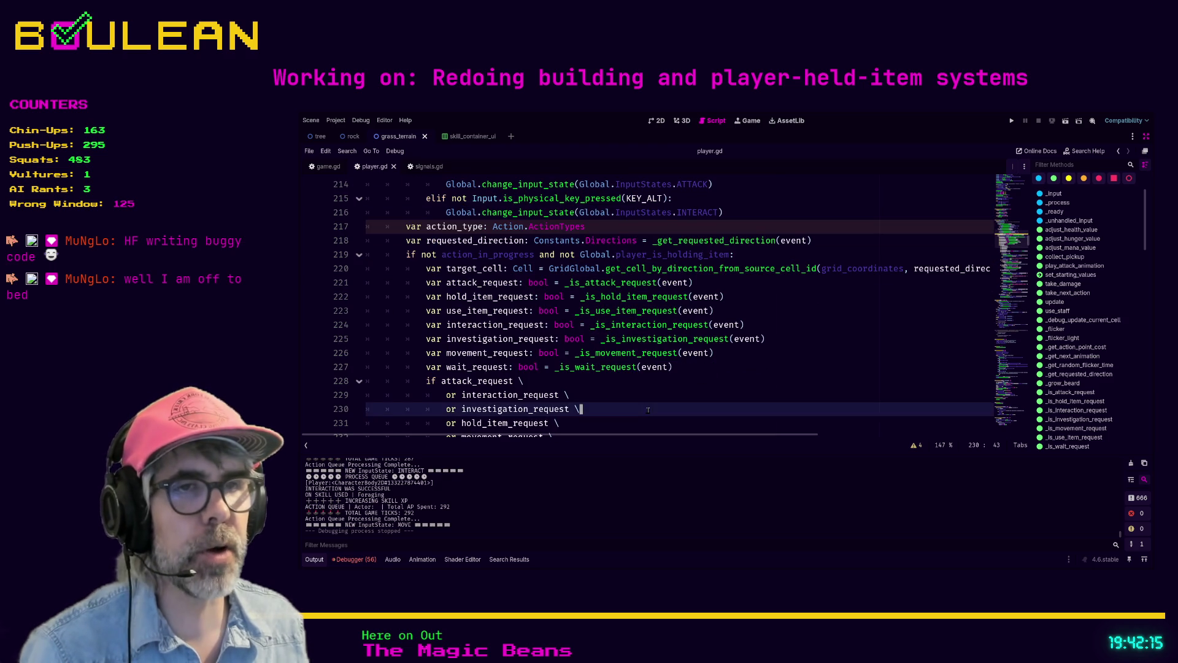
{"action": "scroll", "coordinate": [694, 395], "scroll_direction": "down", "scroll_amount": 4}
{"action": "scroll", "coordinate": [694, 395], "scroll_direction": "down", "scroll_amount": 1}
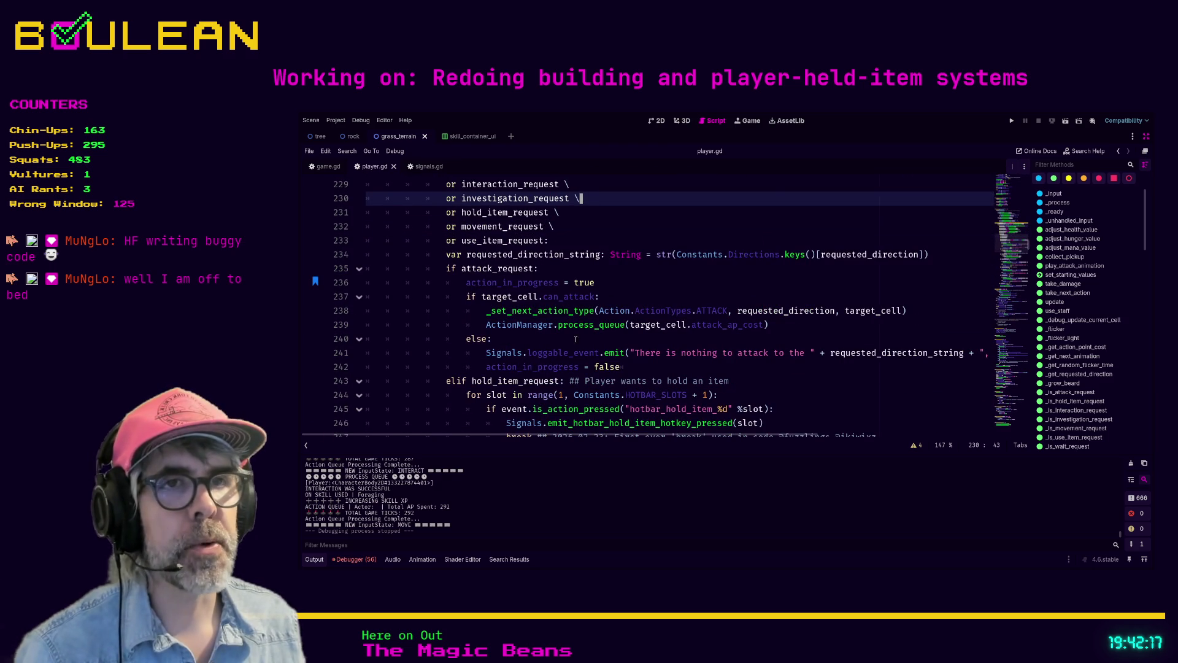
{"action": "scroll", "coordinate": [675, 368], "scroll_direction": "down", "scroll_amount": 9}
{"action": "scroll", "coordinate": [704, 379], "scroll_direction": "down", "scroll_amount": 2}
{"action": "left_click", "coordinate": [679, 393]}
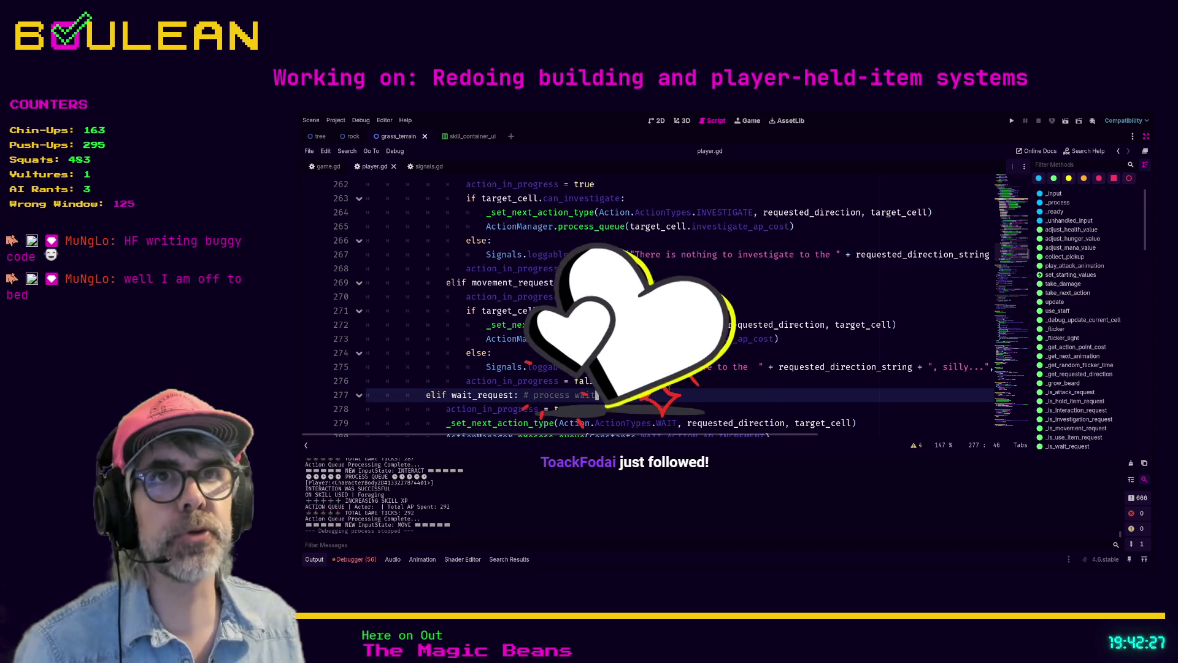
{"action": "key", "text": "Up"}
{"action": "key", "text": "Up"}
{"action": "key", "text": "Up"}
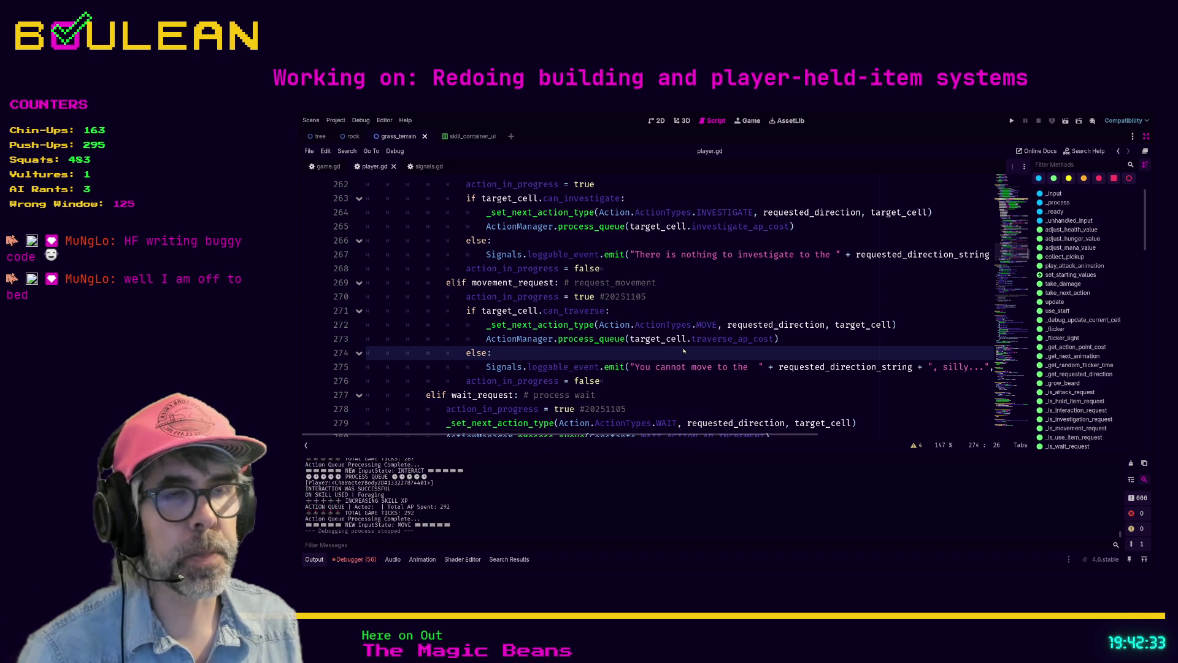
{"action": "key", "text": "ctrl+shift+F11"}
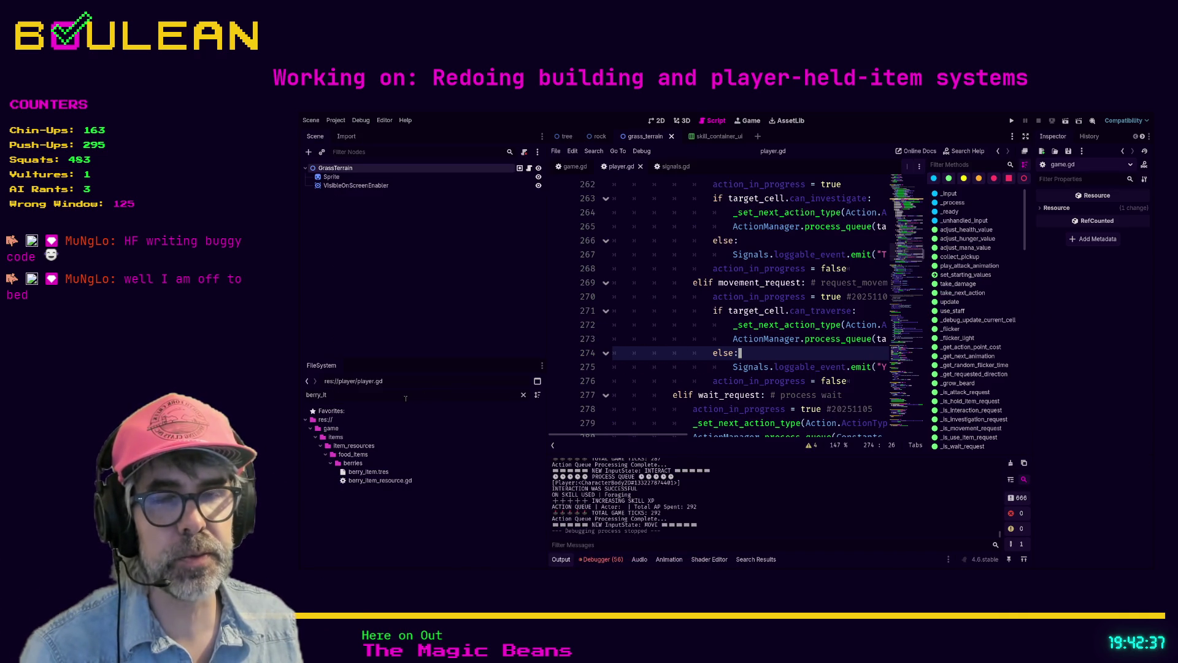
Filter the FileSystem dock by 'tw' and open twitch_fish_item_res.gd
{"action": "left_click", "coordinate": [407, 398]}
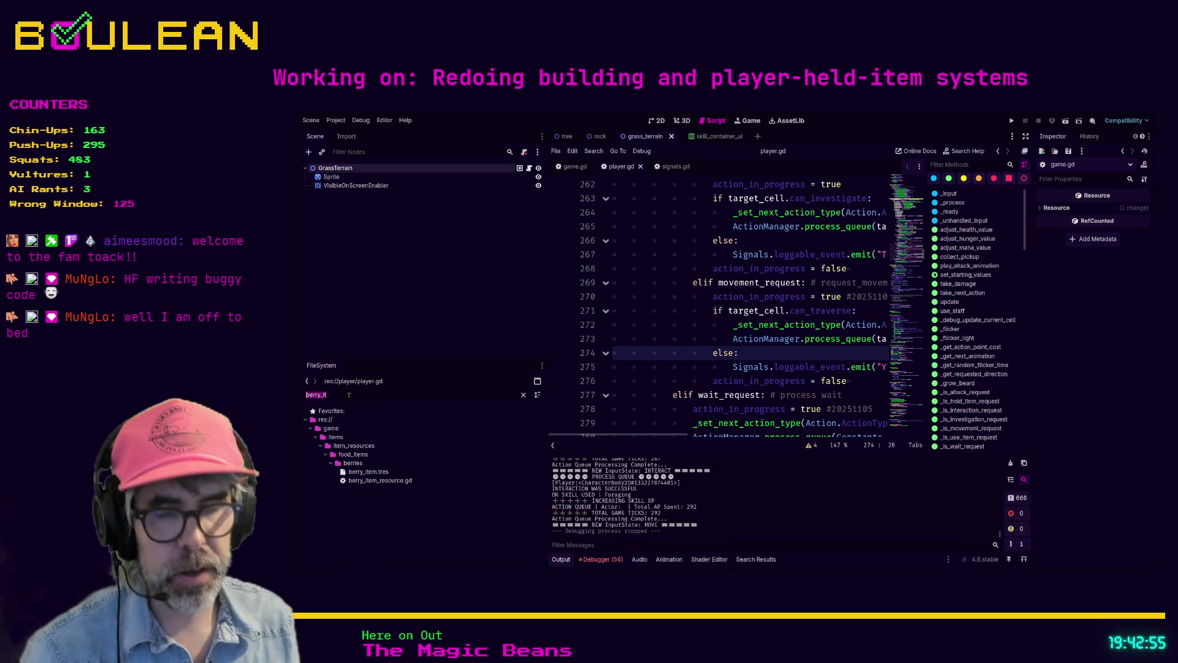
{"action": "type", "text": "twitch"}
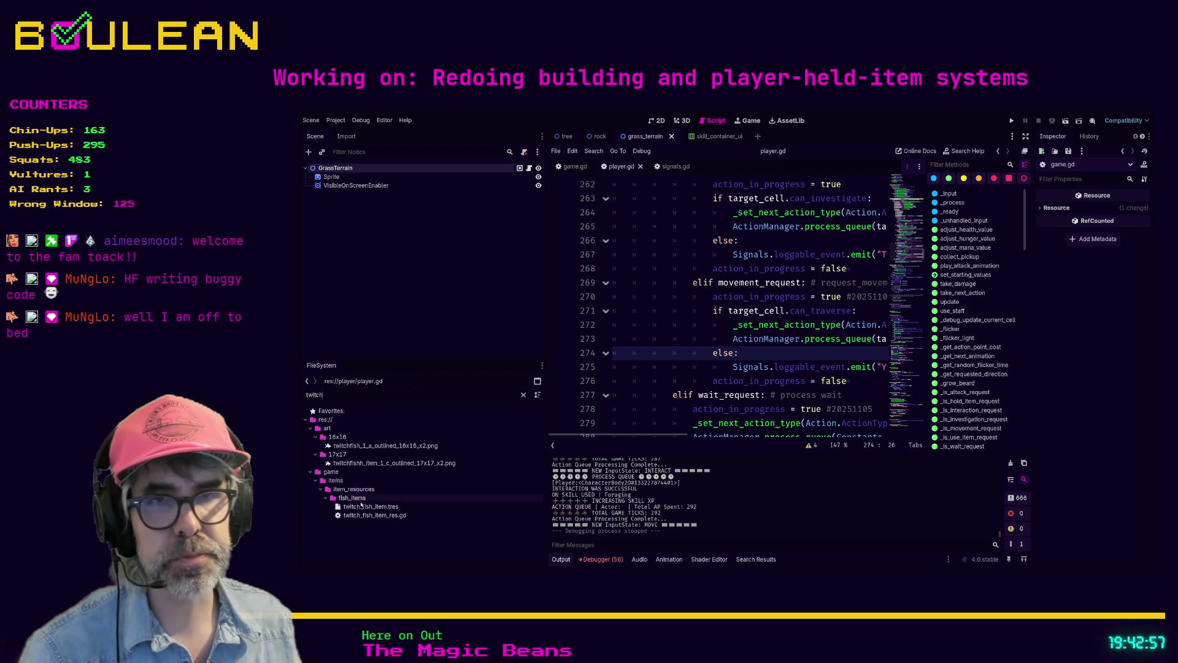
{"action": "double_click", "coordinate": [360, 516]}
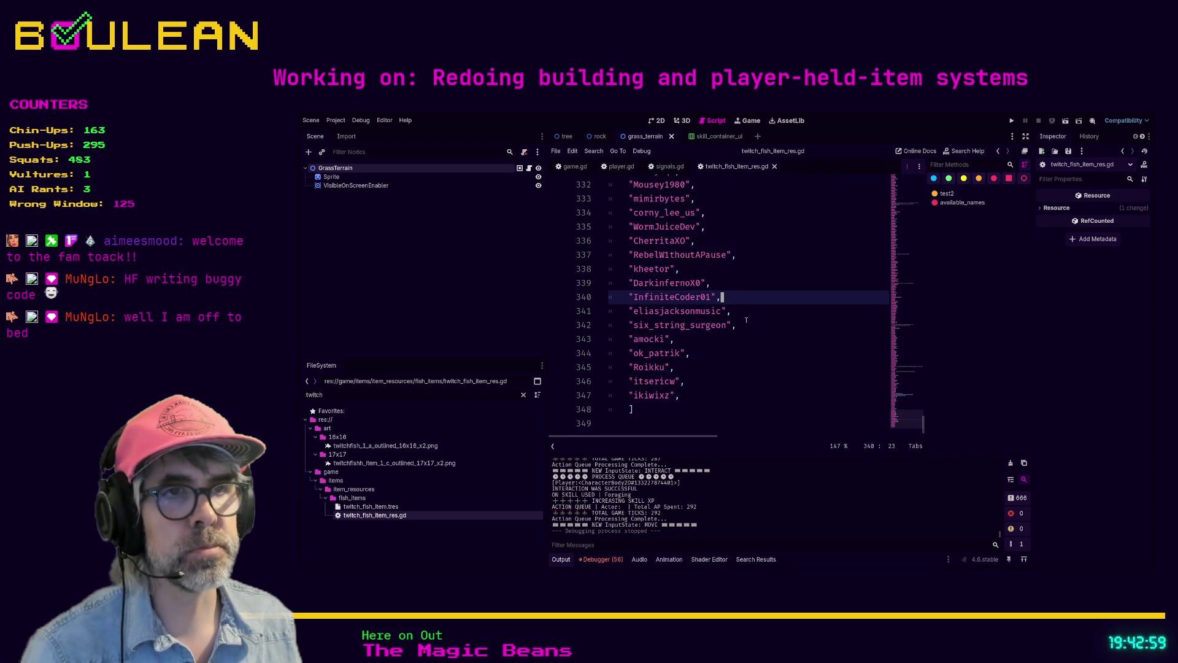
Append a new viewer username to the available_names array and run the project with F5
{"action": "left_click", "coordinate": [705, 401]}
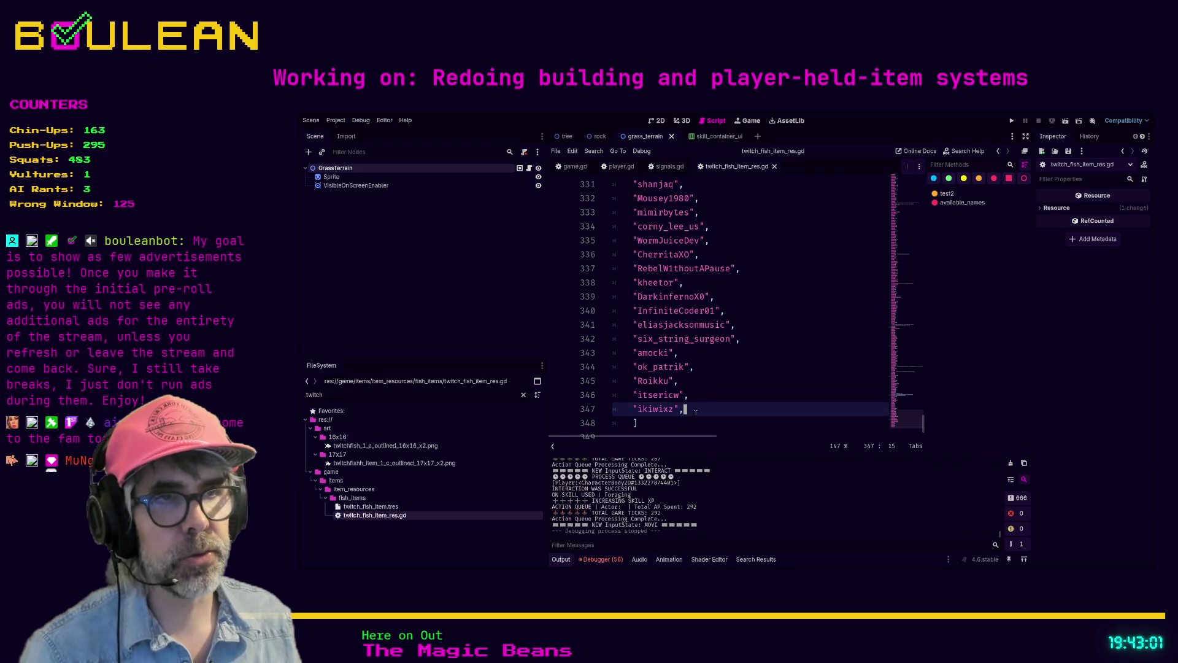
{"action": "key", "text": "Return"}
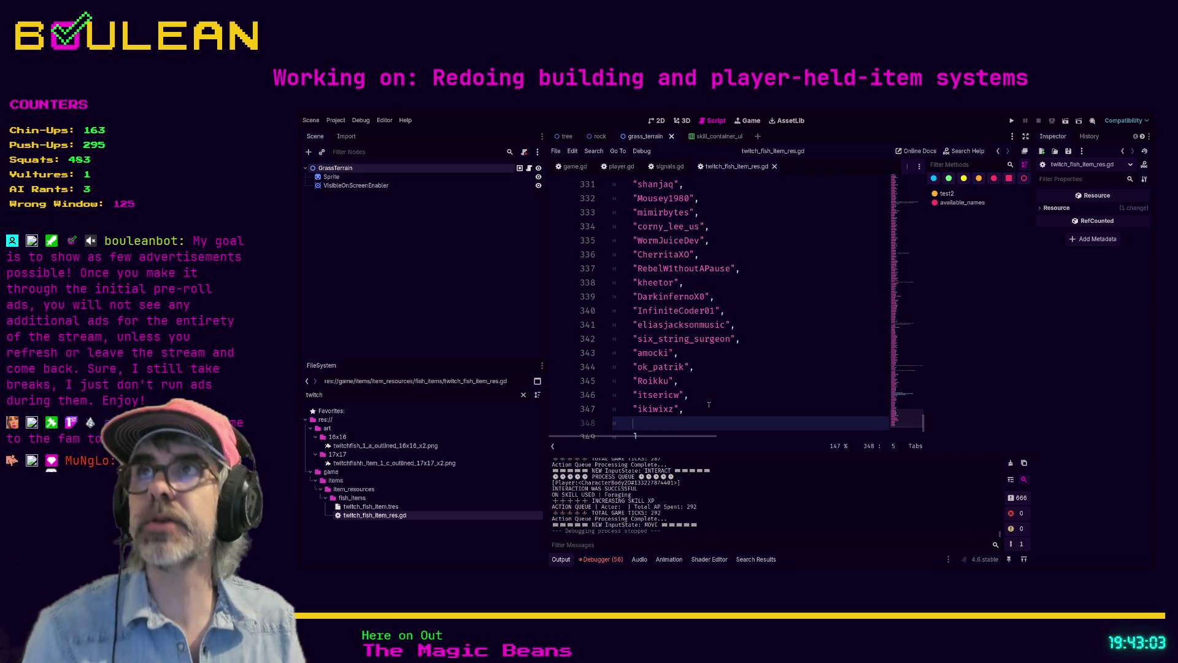
{"action": "type", "text": "\"Toac"}
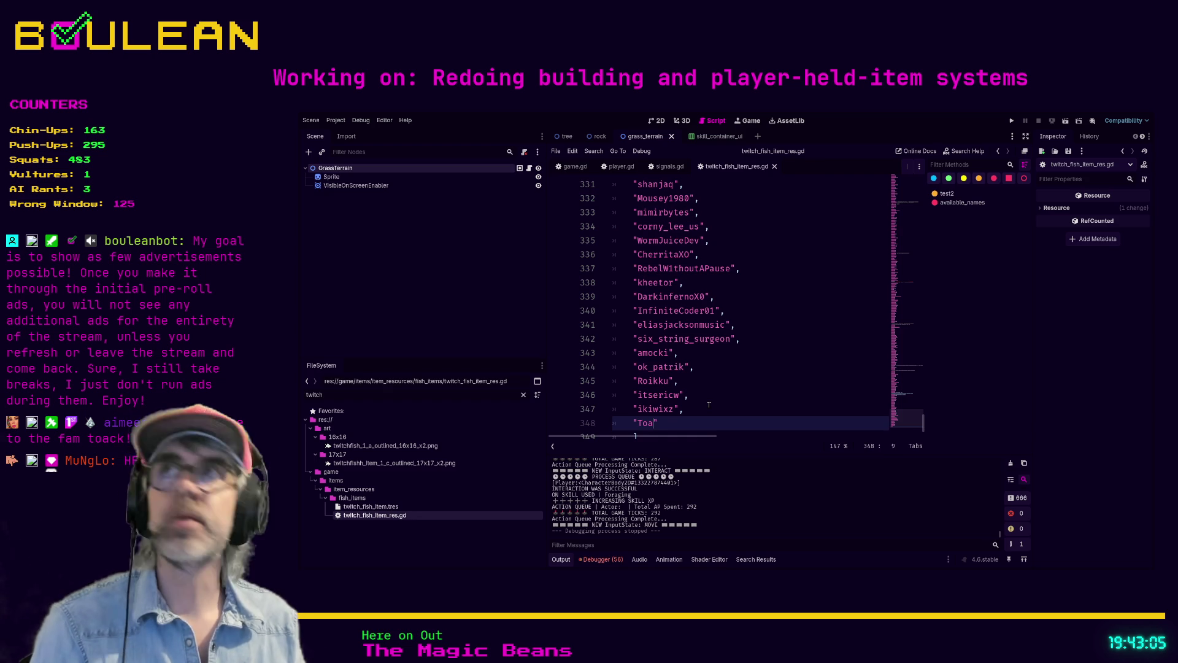
{"action": "type", "text": "kFodai\","}
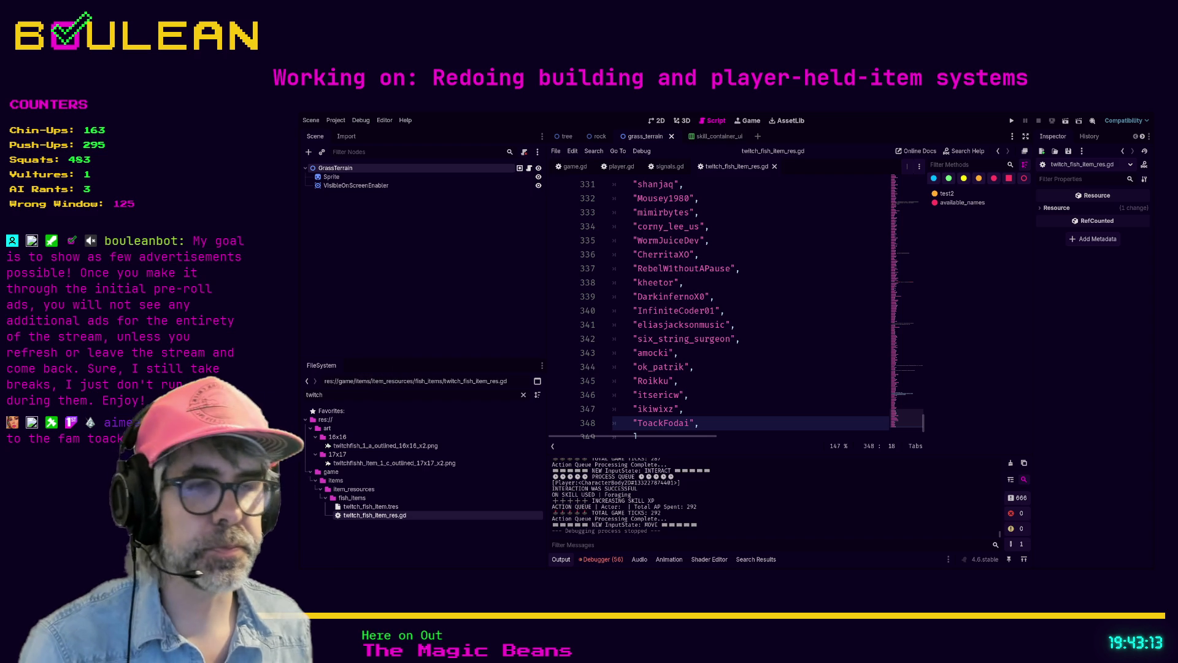
{"action": "left_click", "coordinate": [689, 394]}
{"action": "key", "text": "F5"}
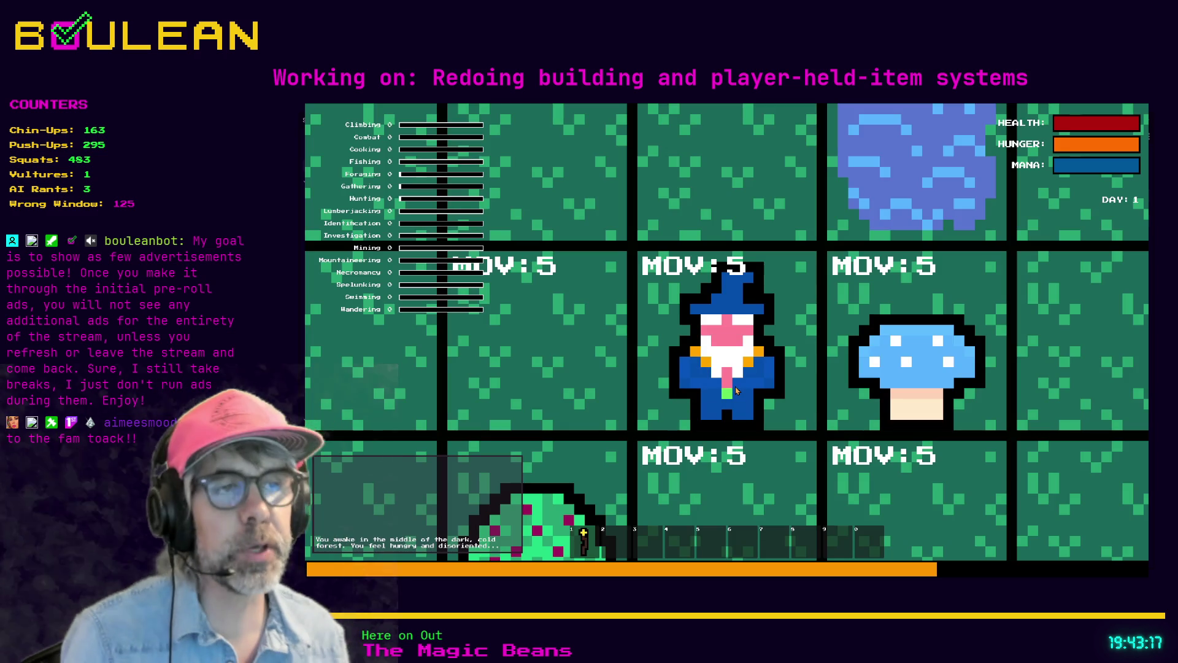
Move the wizard up to the Fishing Hole and fish repeatedly until Fishing reaches level 1
{"action": "scroll", "coordinate": [736, 391], "scroll_direction": "down", "scroll_amount": 5}
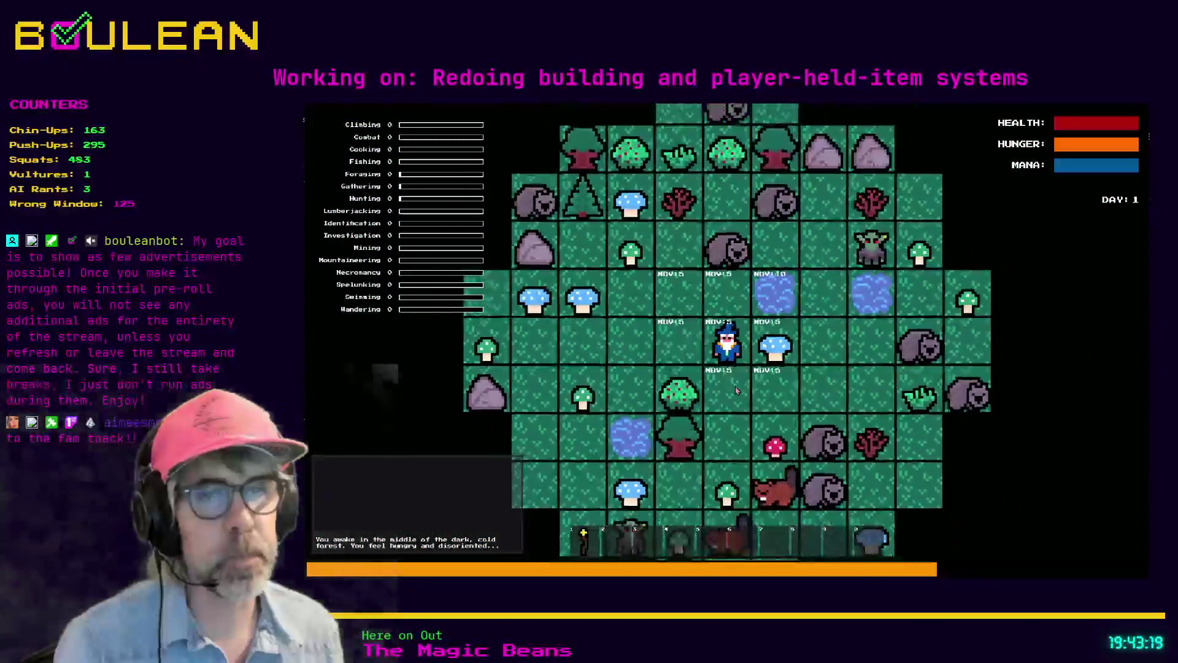
{"action": "key", "text": "w"}
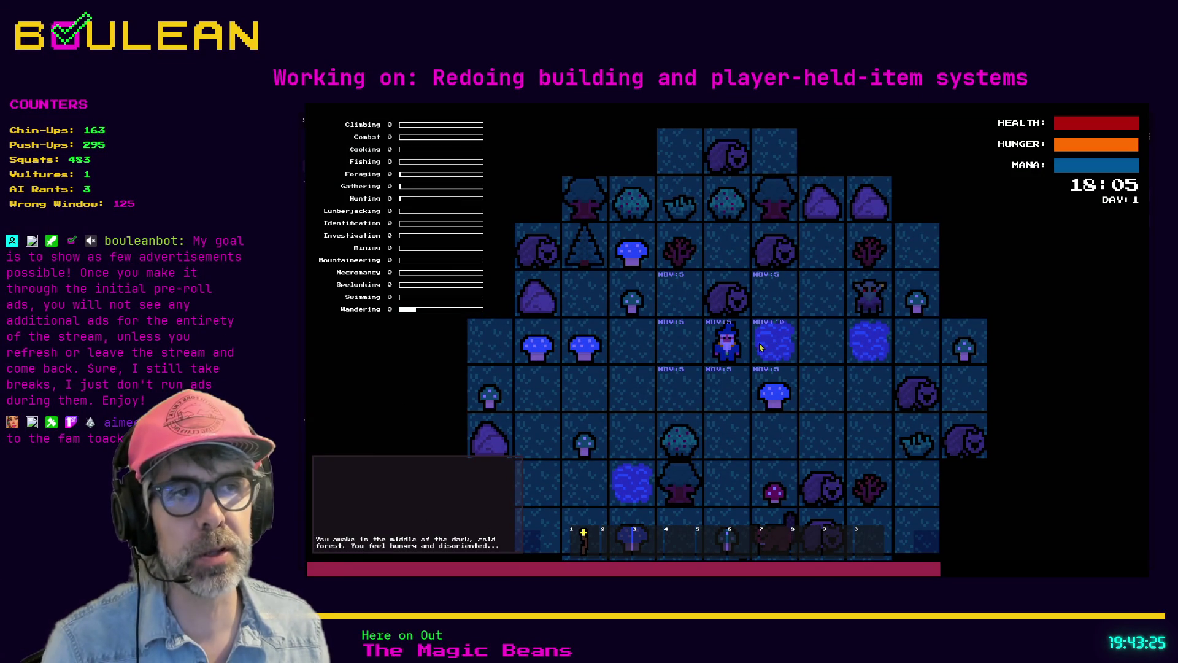
{"action": "key", "text": "e"}
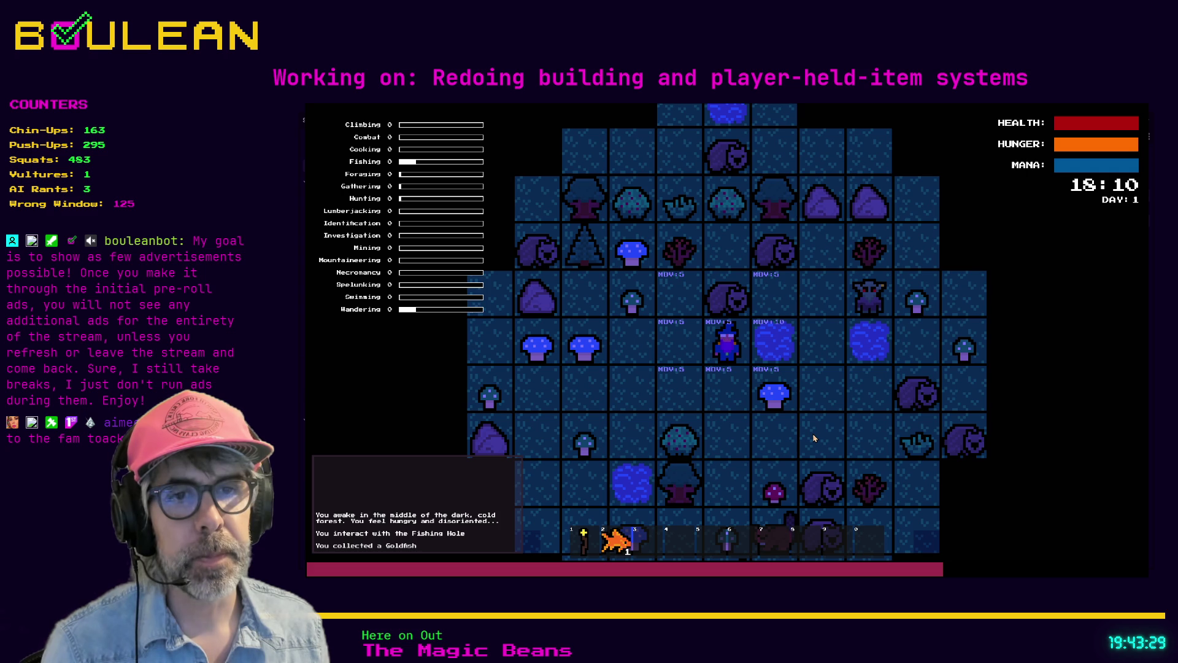
{"action": "key", "text": "e"}
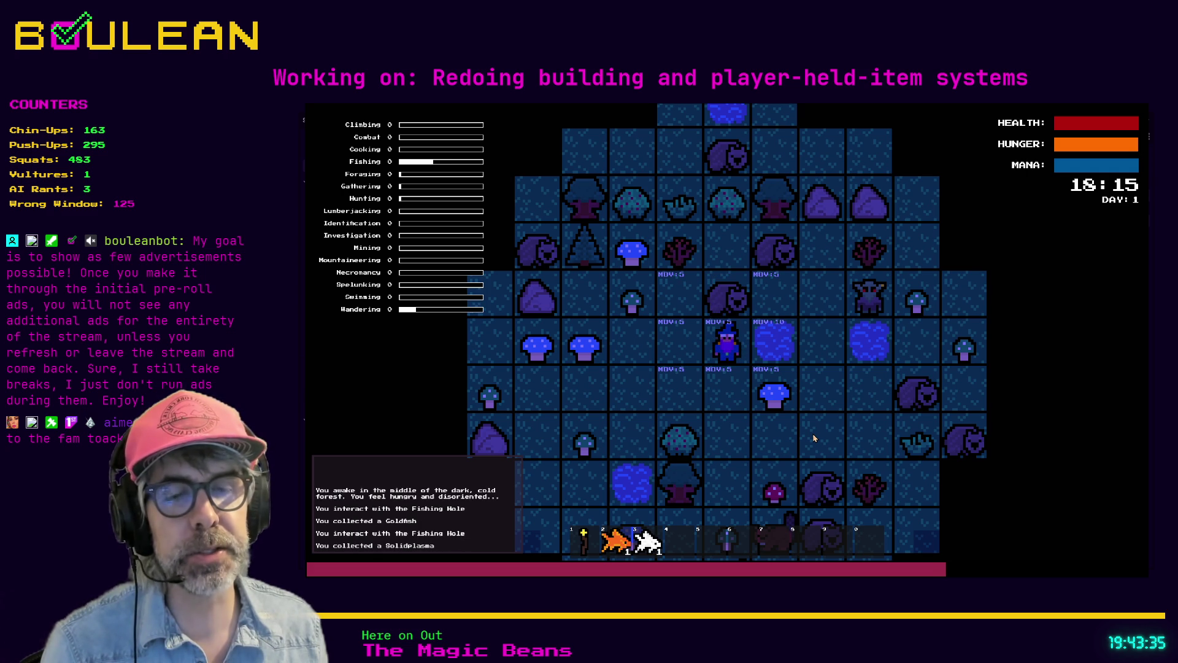
{"action": "key", "text": "Right"}
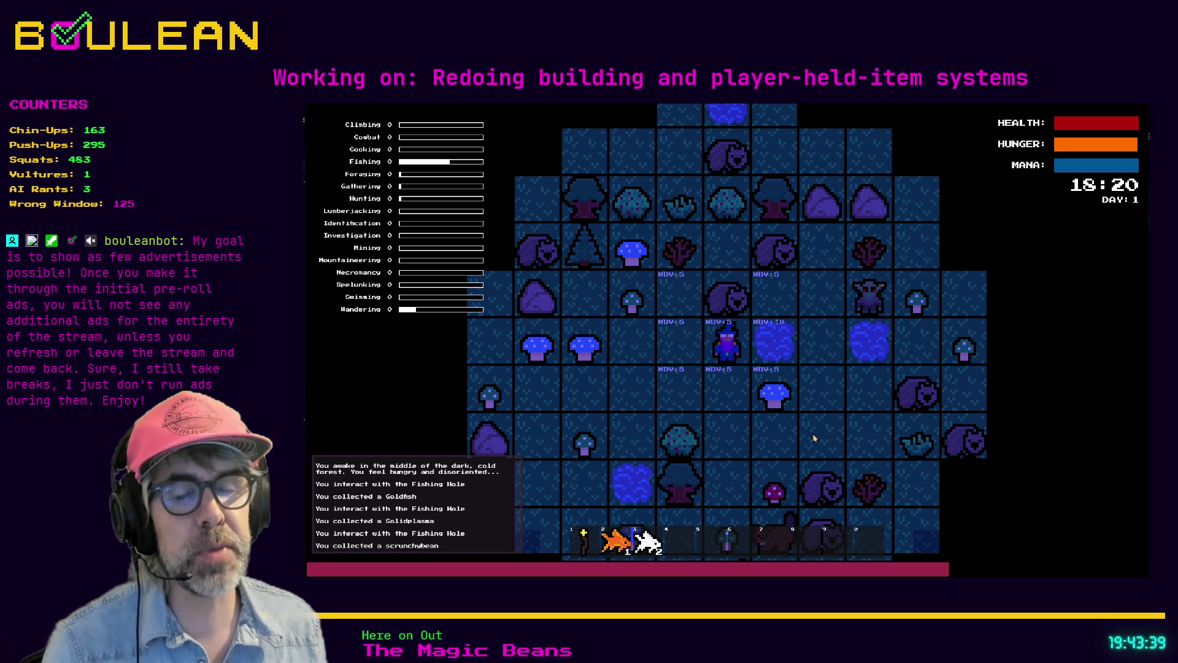
{"action": "key", "text": "Right"}
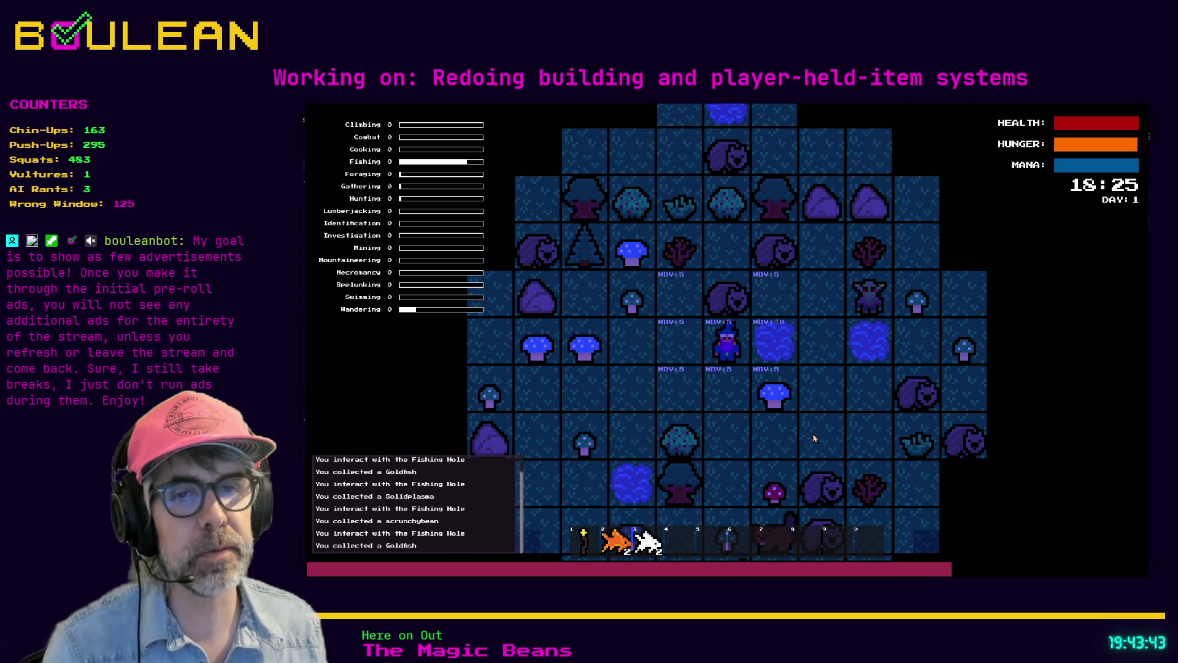
{"action": "key", "text": "Right"}
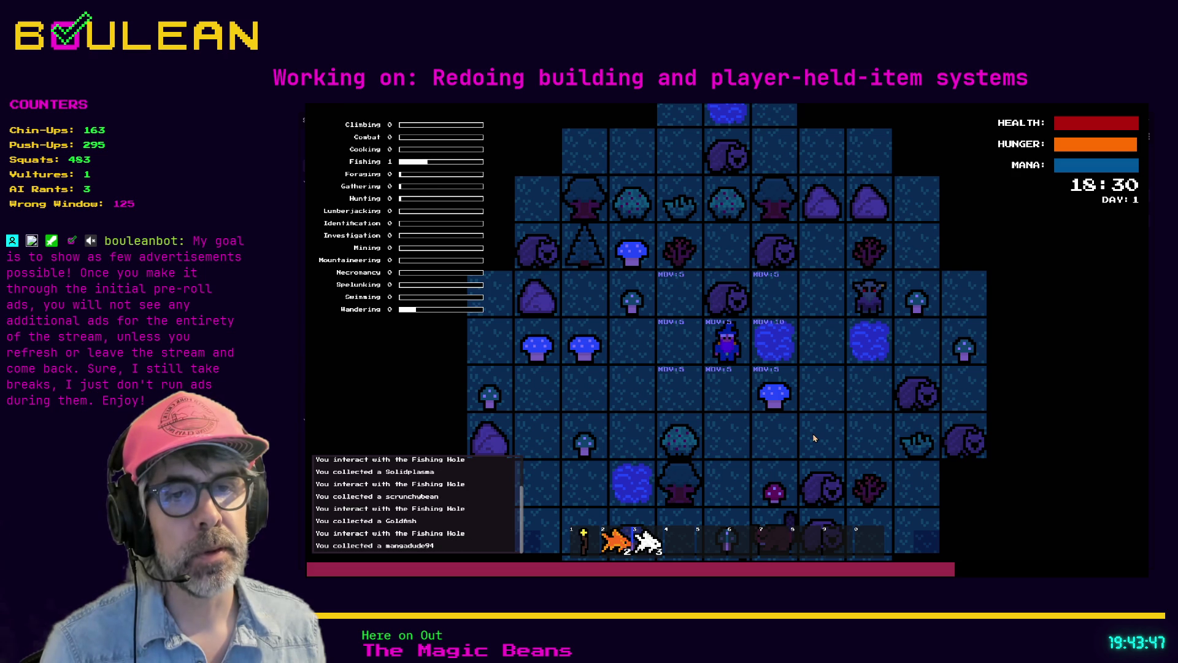
{"action": "key", "text": "Right"}
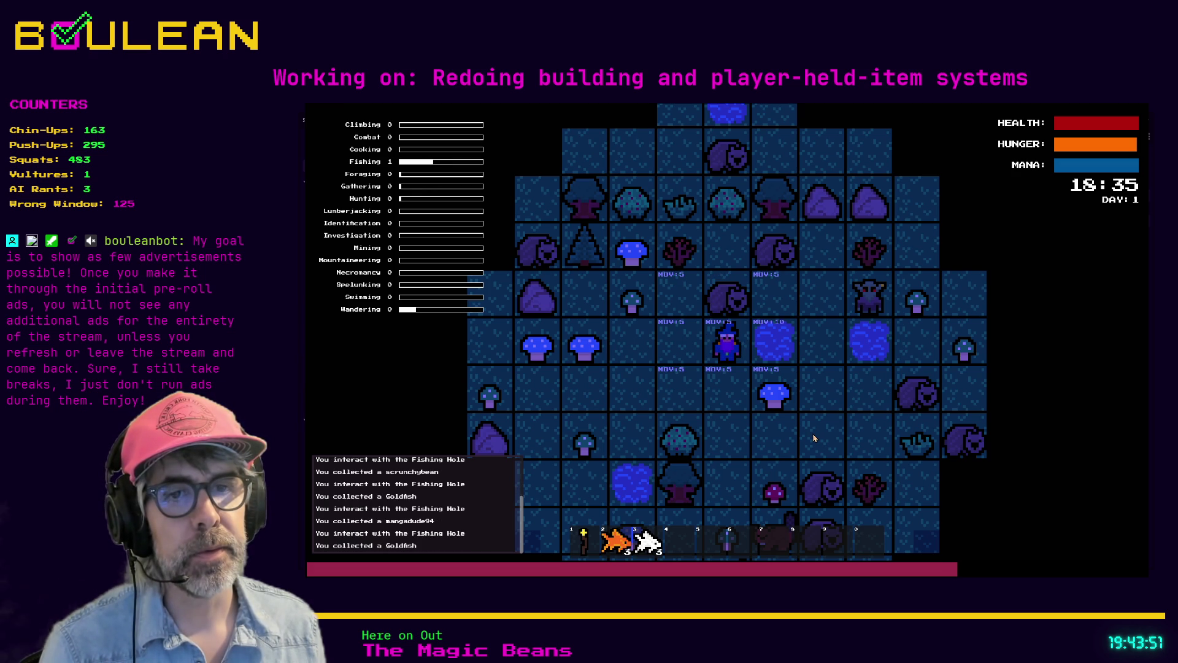
{"action": "key", "text": "Right"}
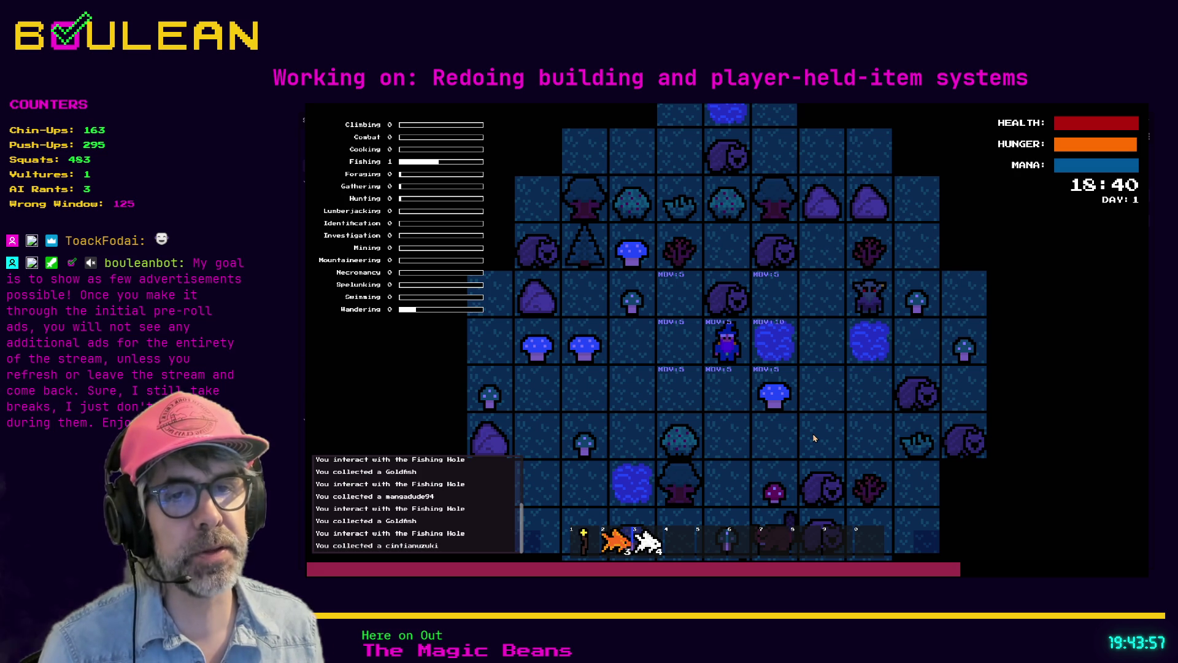
Show neighbouring interaction costs, catch a few more fish, then stop the run with F8
{"action": "key", "text": "i"}
{"action": "key", "text": "Right"}
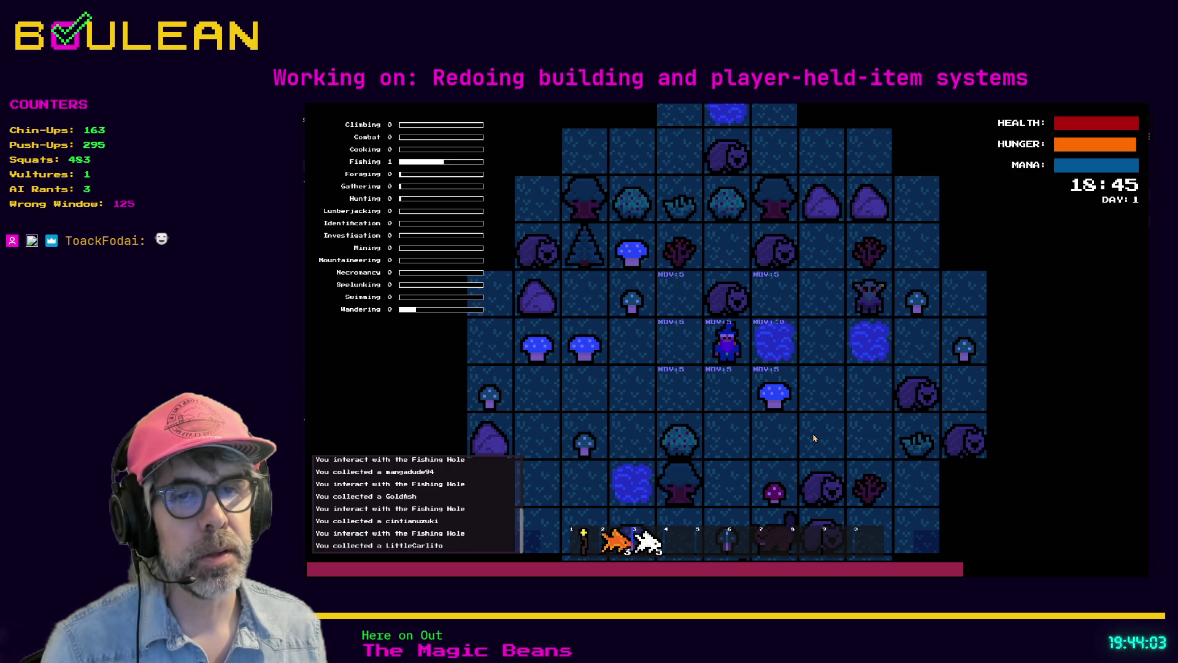
{"action": "key", "text": "i"}
{"action": "key", "text": "Right"}
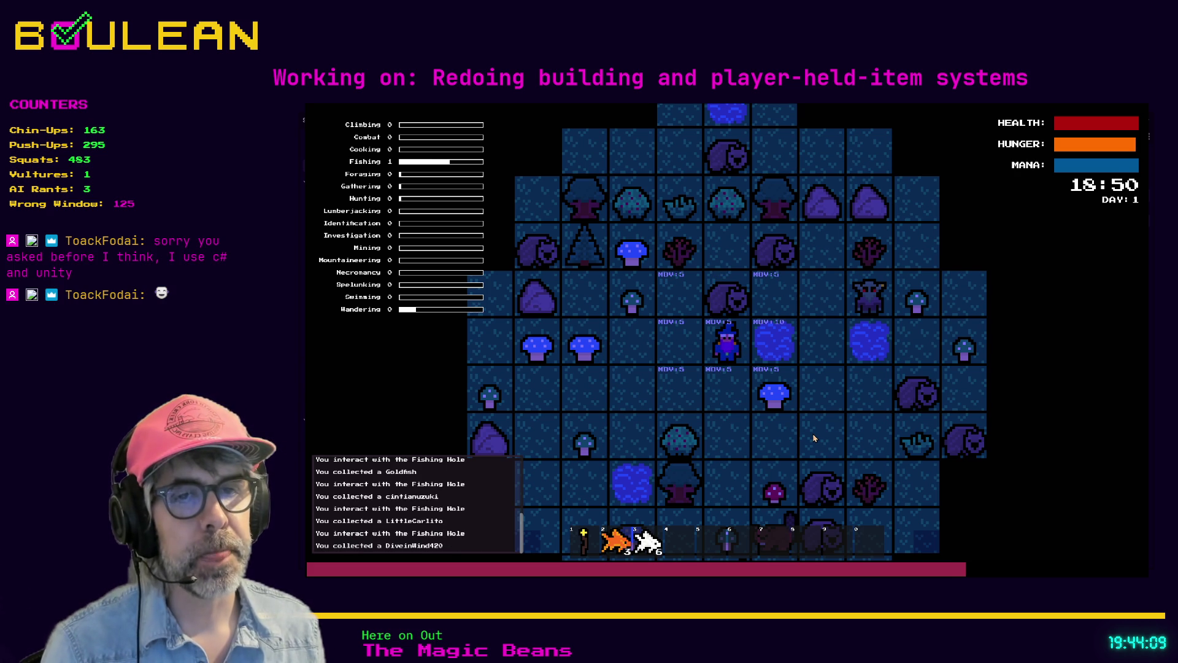
{"action": "key", "text": "Right"}
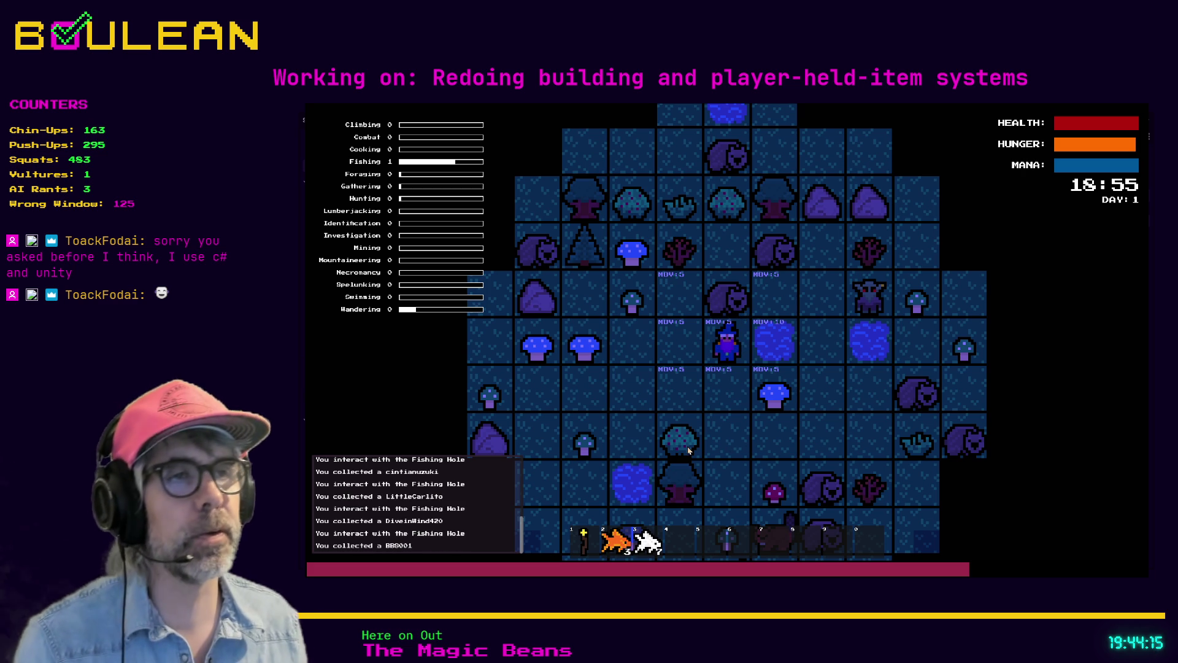
{"action": "key", "text": "F8"}
{"action": "left_click", "coordinate": [712, 367]}
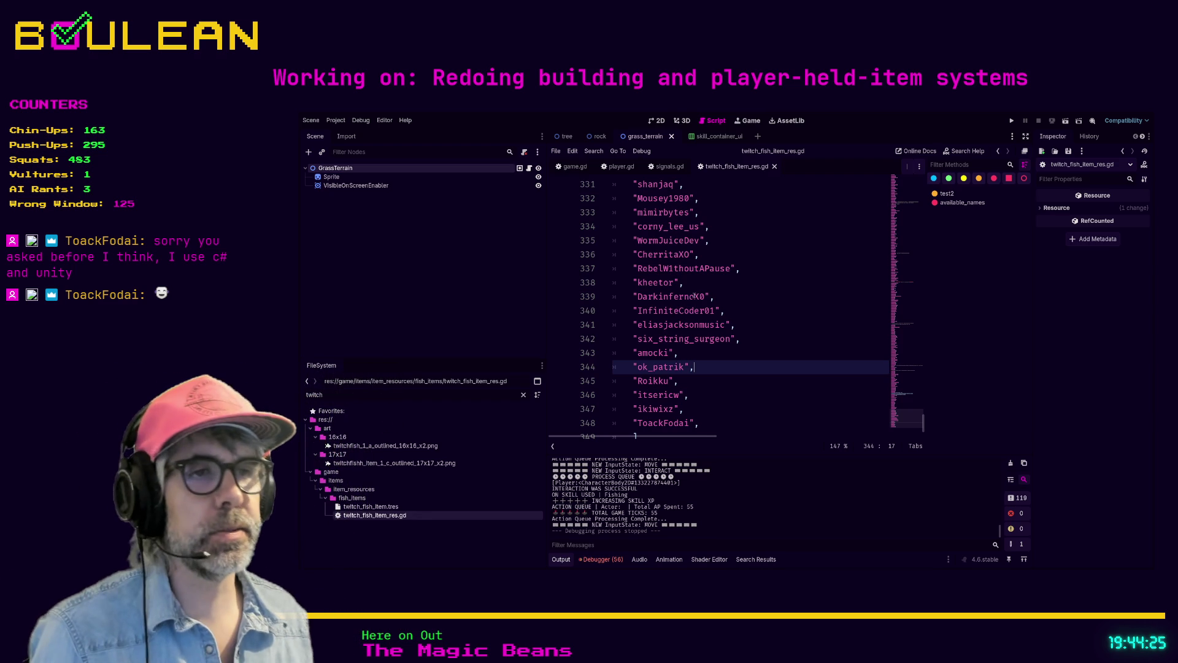
Switch to the player.gd script and place the caret around line 271
{"action": "left_click", "coordinate": [737, 359]}
{"action": "left_click", "coordinate": [727, 379]}
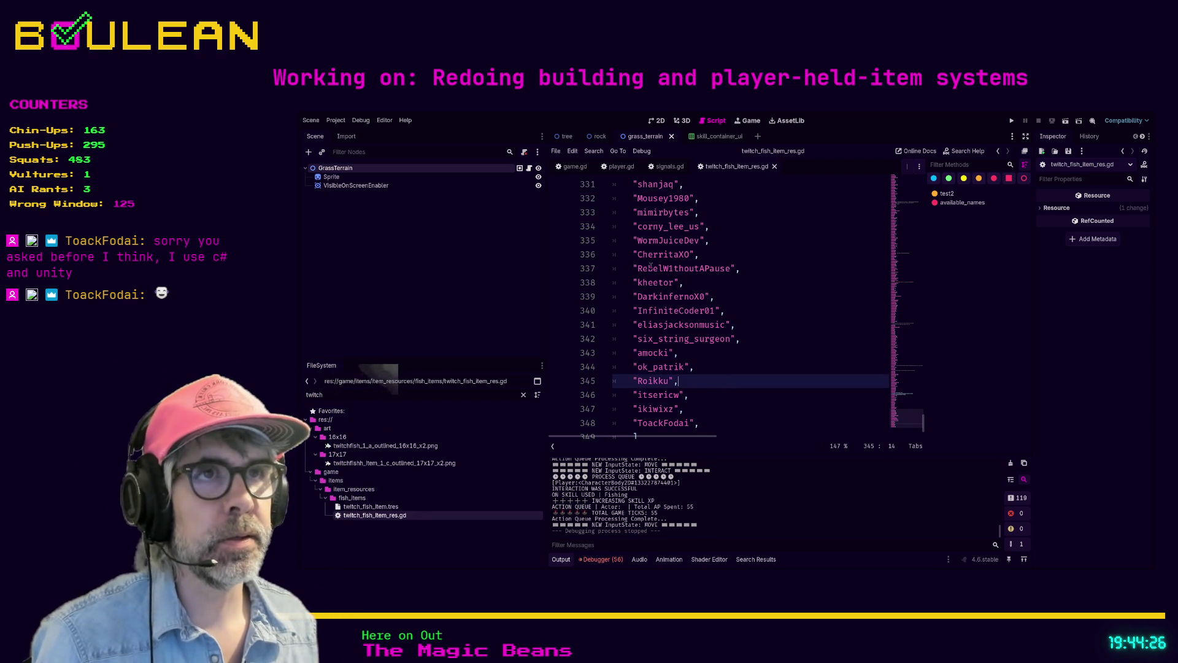
{"action": "left_click", "coordinate": [620, 166]}
{"action": "left_click", "coordinate": [678, 325]}
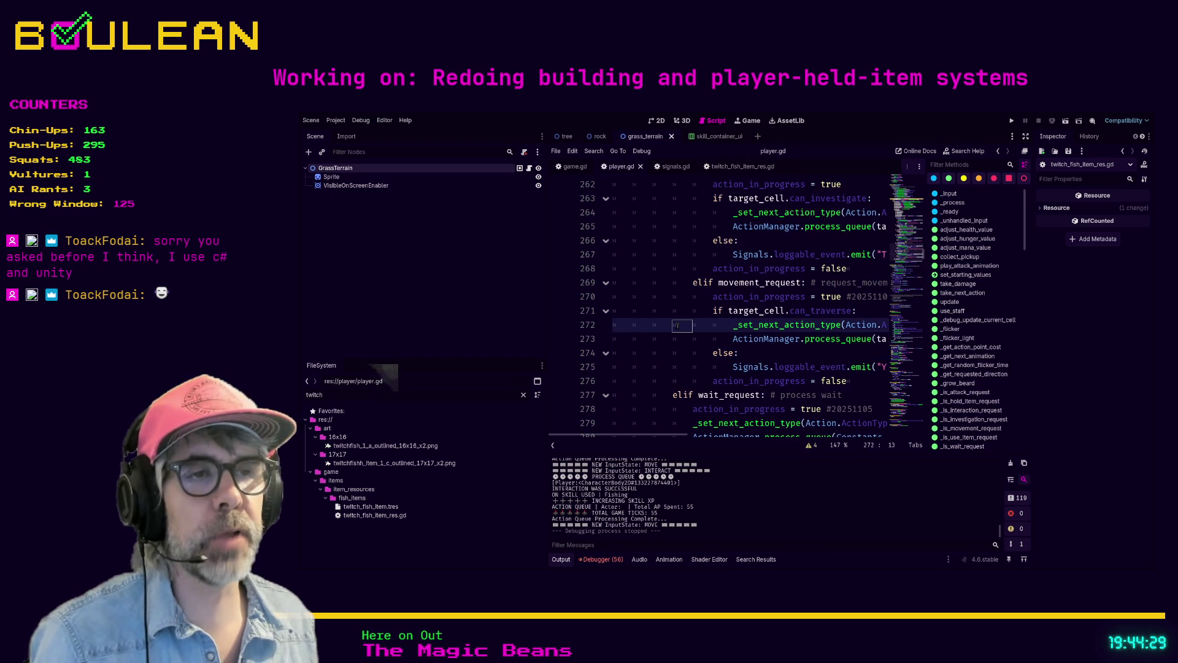
{"action": "left_click", "coordinate": [658, 341]}
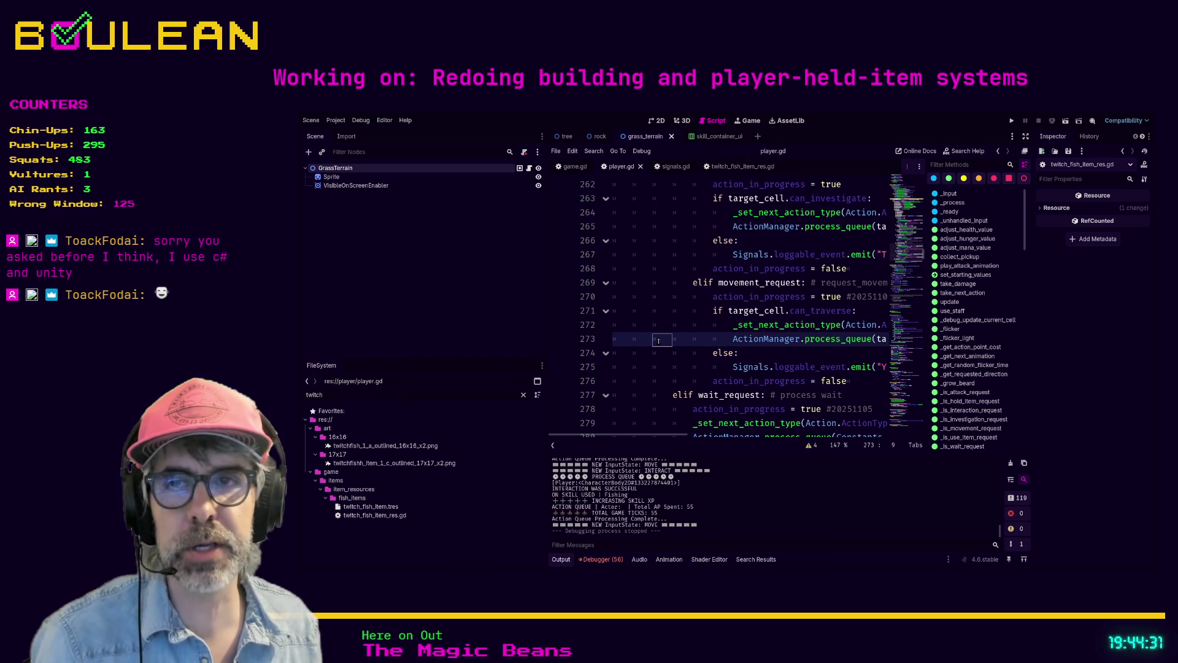
{"action": "key", "text": "Up"}
{"action": "key", "text": "Up"}
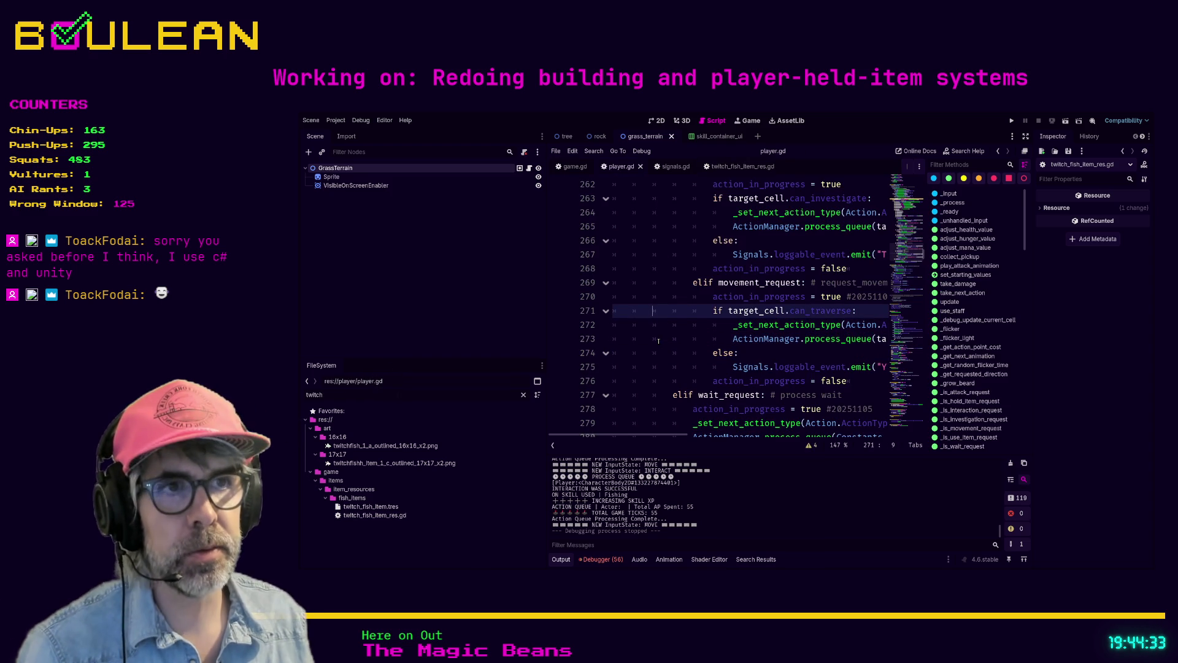
Hide the side docks with Ctrl+Shift+F11 and fold the attack_request block at line 235
{"action": "key", "text": "ctrl+shift+F11"}
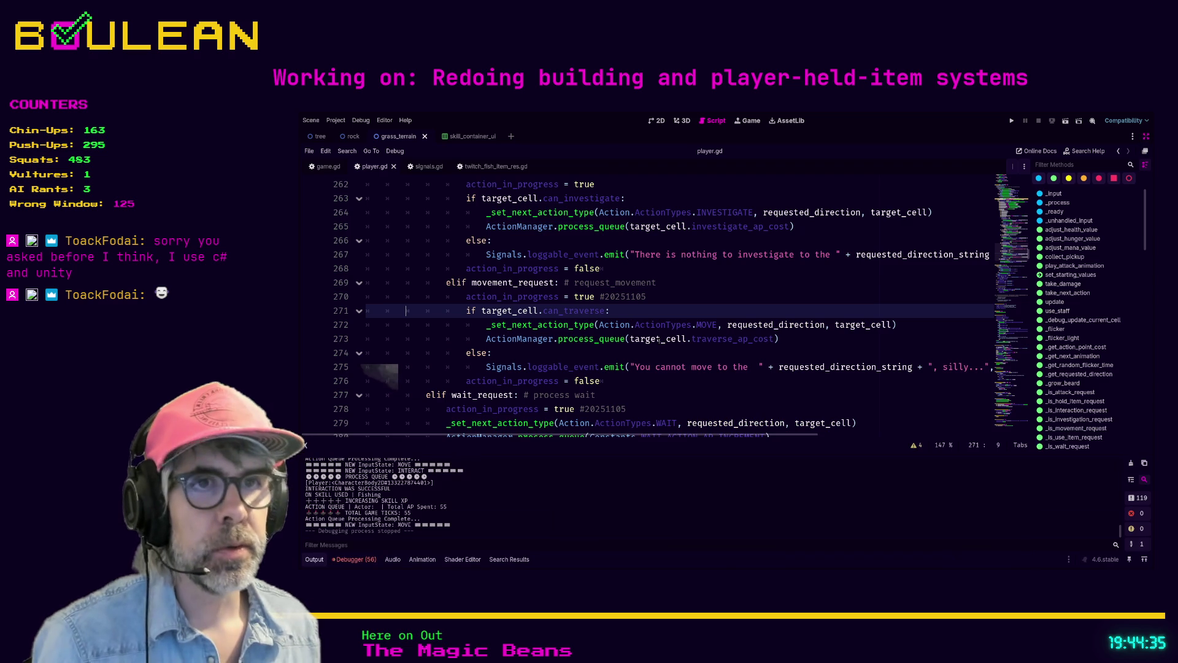
{"action": "scroll", "coordinate": [602, 362], "scroll_direction": "up", "scroll_amount": 10}
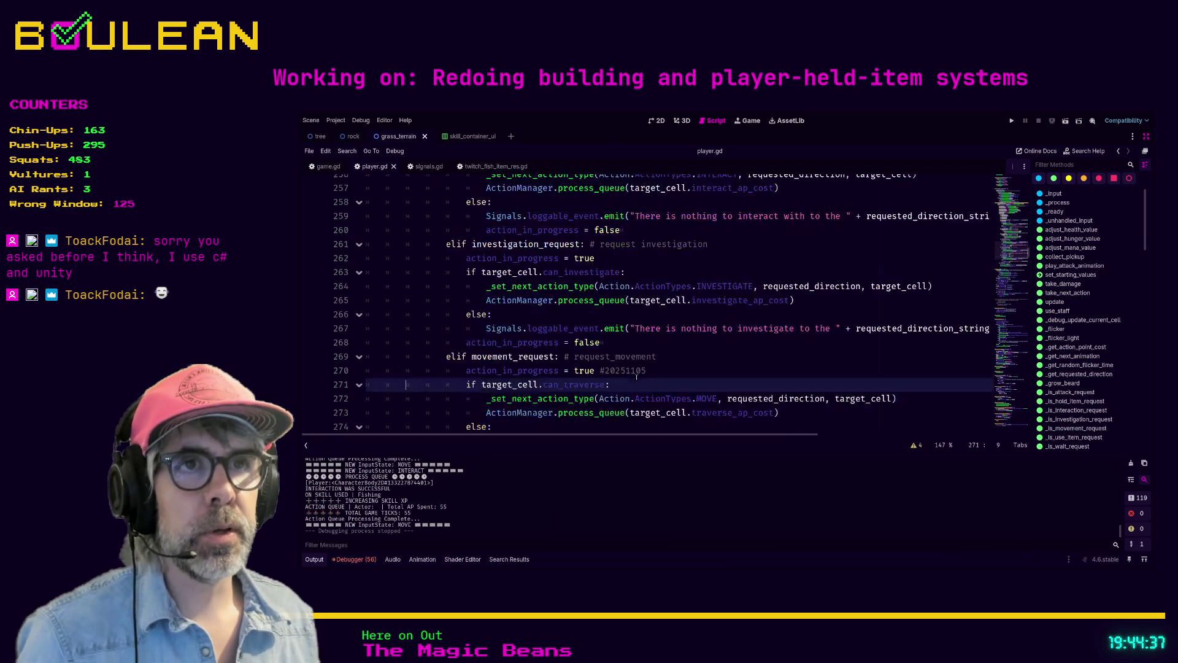
{"action": "scroll", "coordinate": [612, 359], "scroll_direction": "down", "scroll_amount": 1}
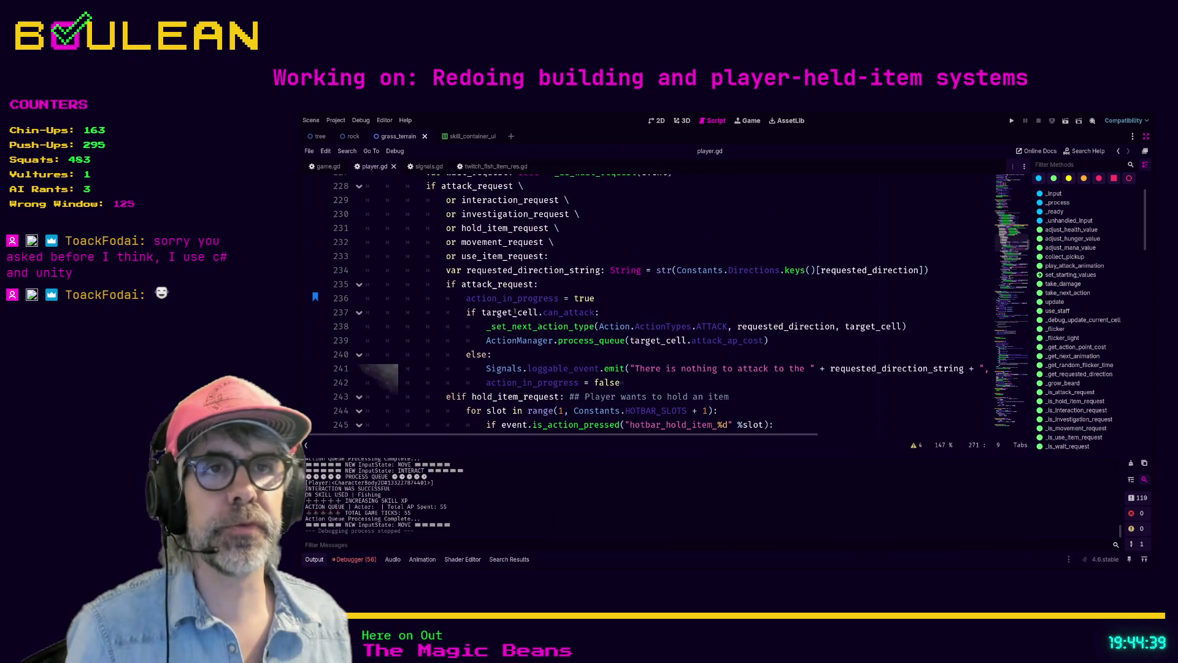
{"action": "left_click", "coordinate": [359, 284]}
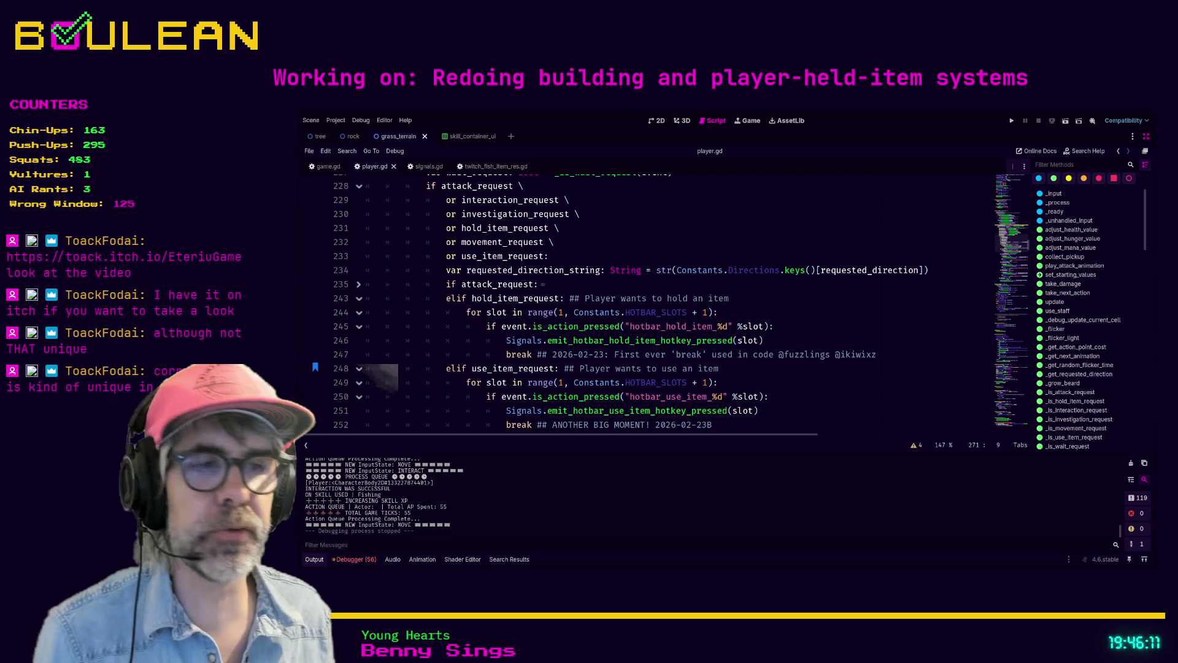
Scroll up through player.gd's request checks, then bring Firefox to the front
{"action": "scroll", "coordinate": [644, 304], "scroll_direction": "up", "scroll_amount": 1}
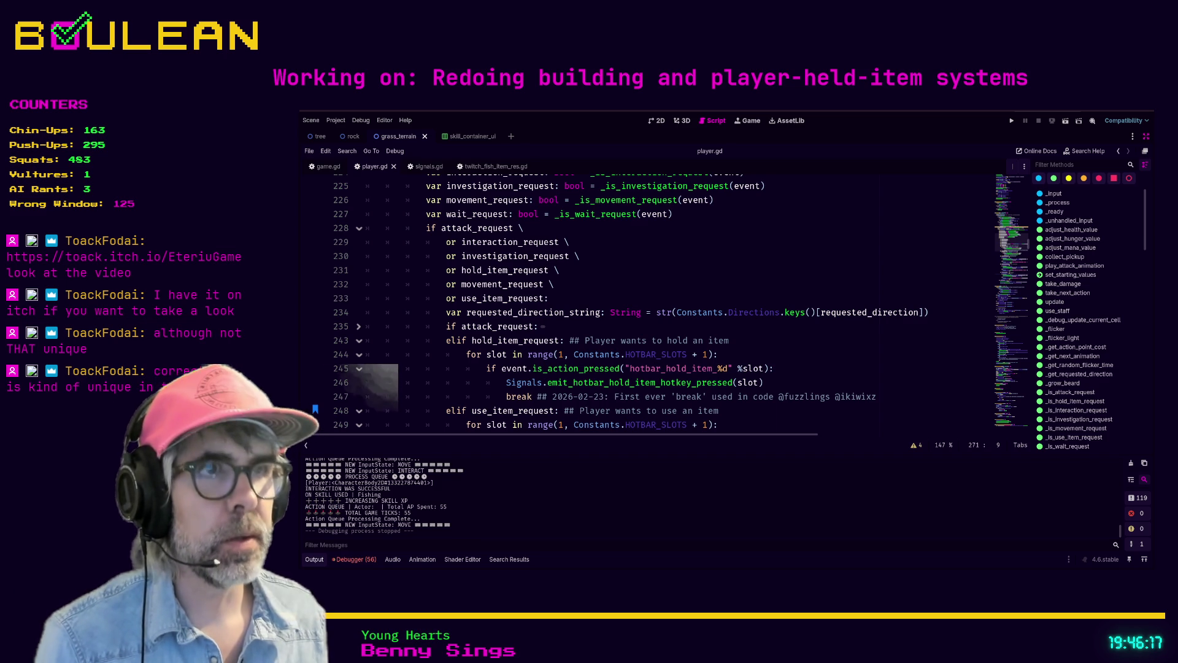
{"action": "key", "text": "alt+Tab"}
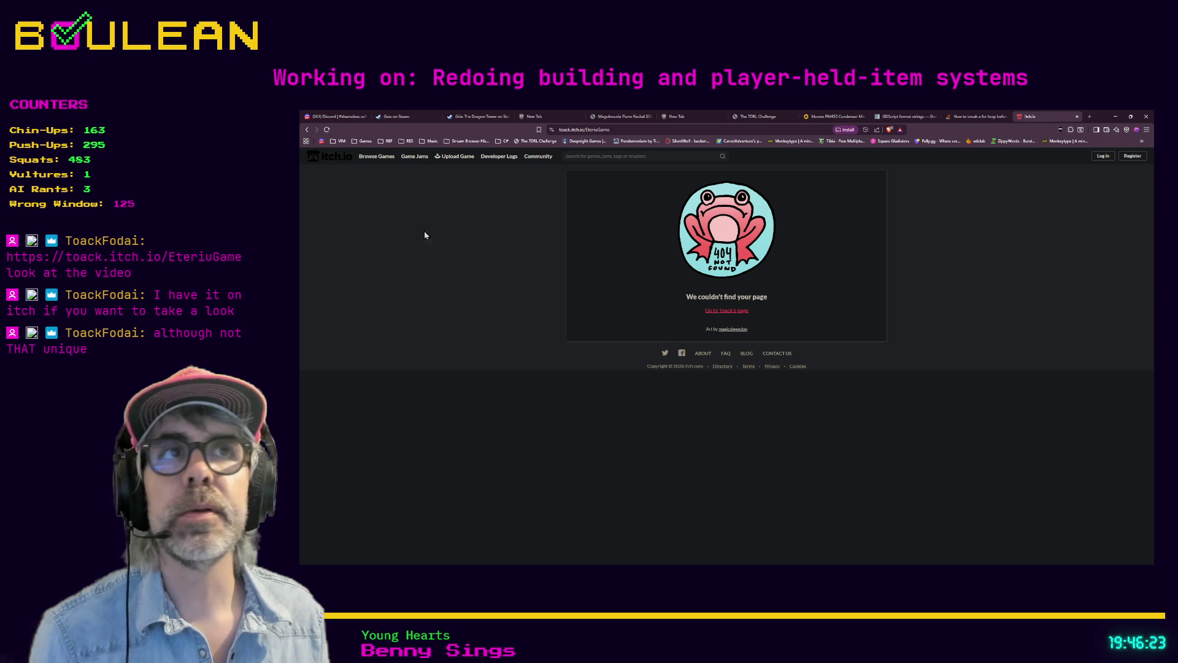
Remove 'Game' from the end of the itch.io address to load the Eteriu page
{"action": "left_click_drag", "start_coordinate": [611, 130], "coordinate": [655, 130]}
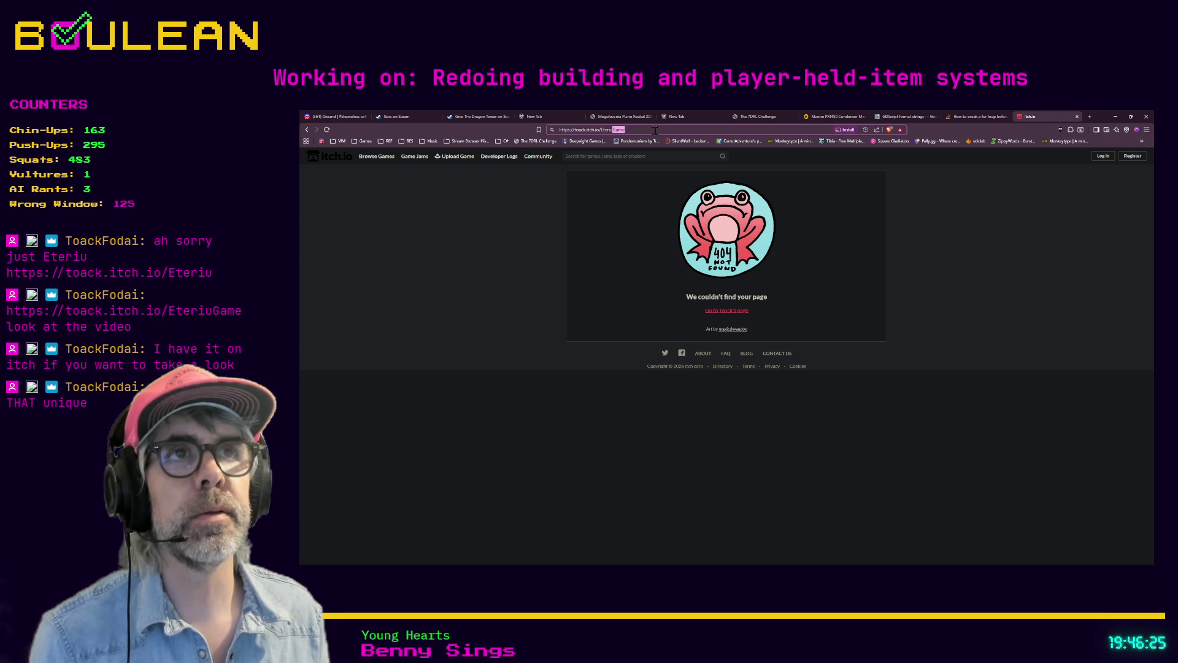
{"action": "key", "text": "BackSpace"}
{"action": "key", "text": "Return"}
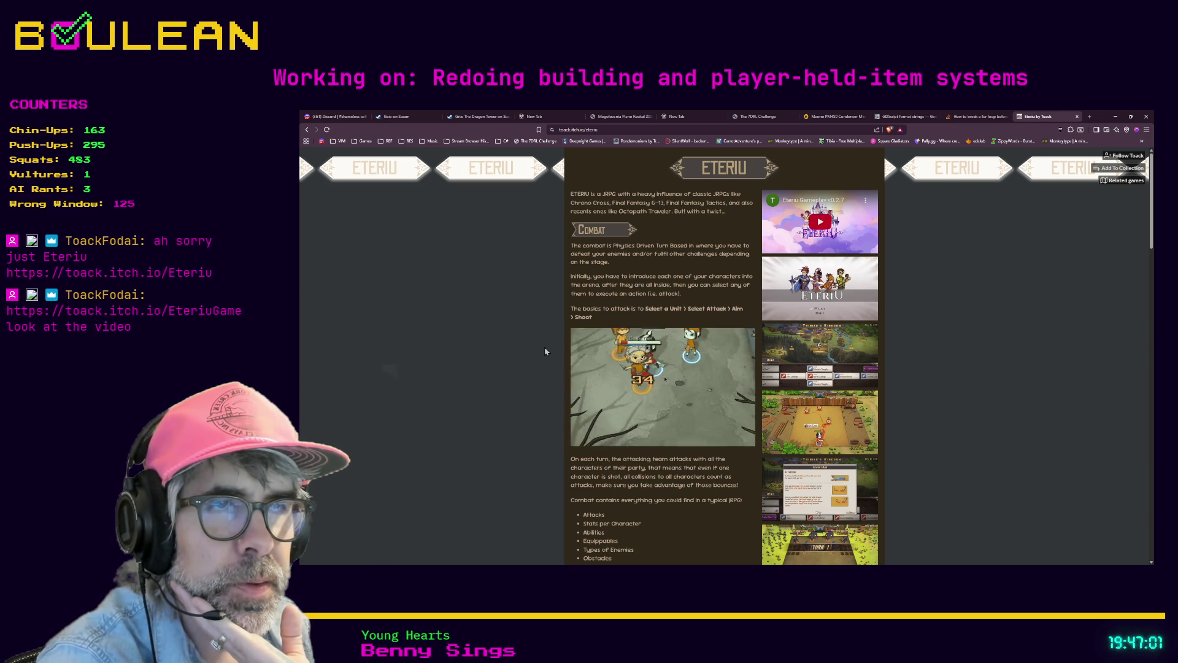
Browse the Eteriu page, play its embedded trailer, then switch to the Obsidian notes
{"action": "scroll", "coordinate": [545, 352], "scroll_direction": "down", "scroll_amount": 3}
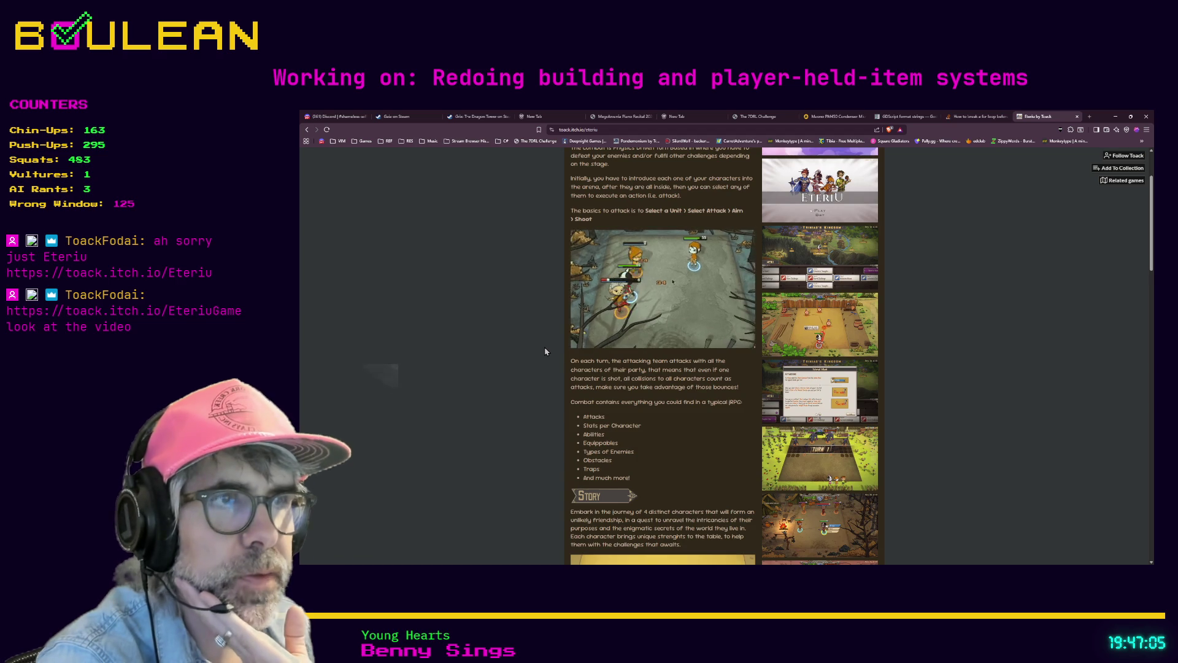
{"action": "scroll", "coordinate": [838, 289], "scroll_direction": "up", "scroll_amount": 1}
{"action": "scroll", "coordinate": [781, 243], "scroll_direction": "up", "scroll_amount": 2}
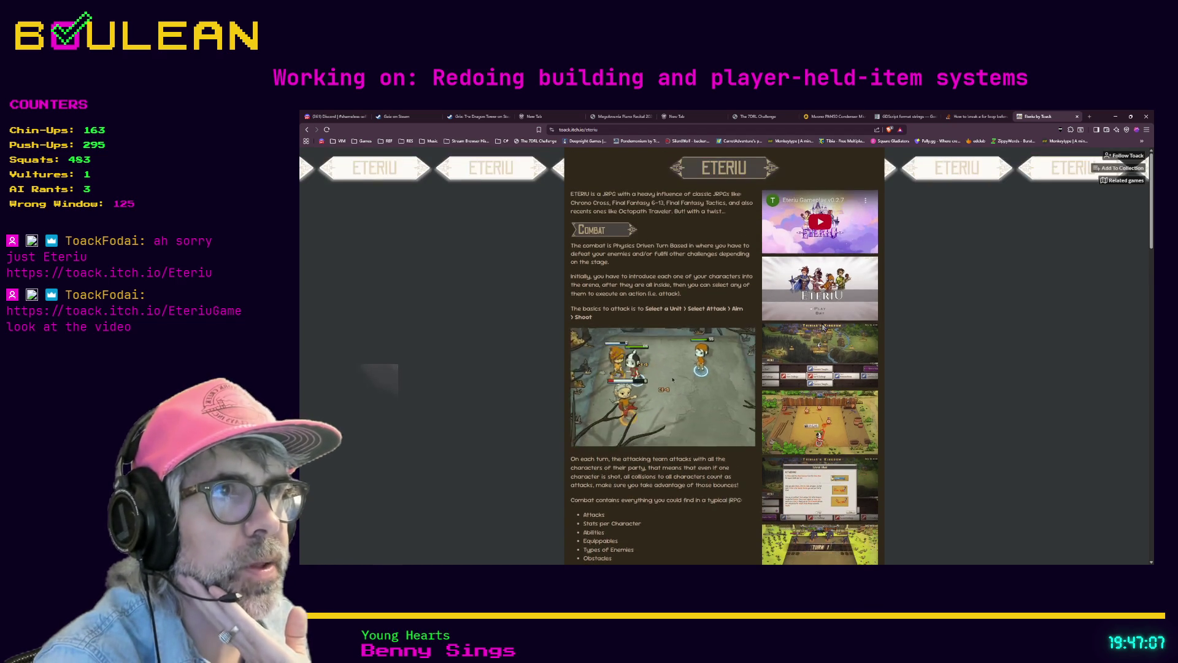
{"action": "left_click", "coordinate": [781, 243]}
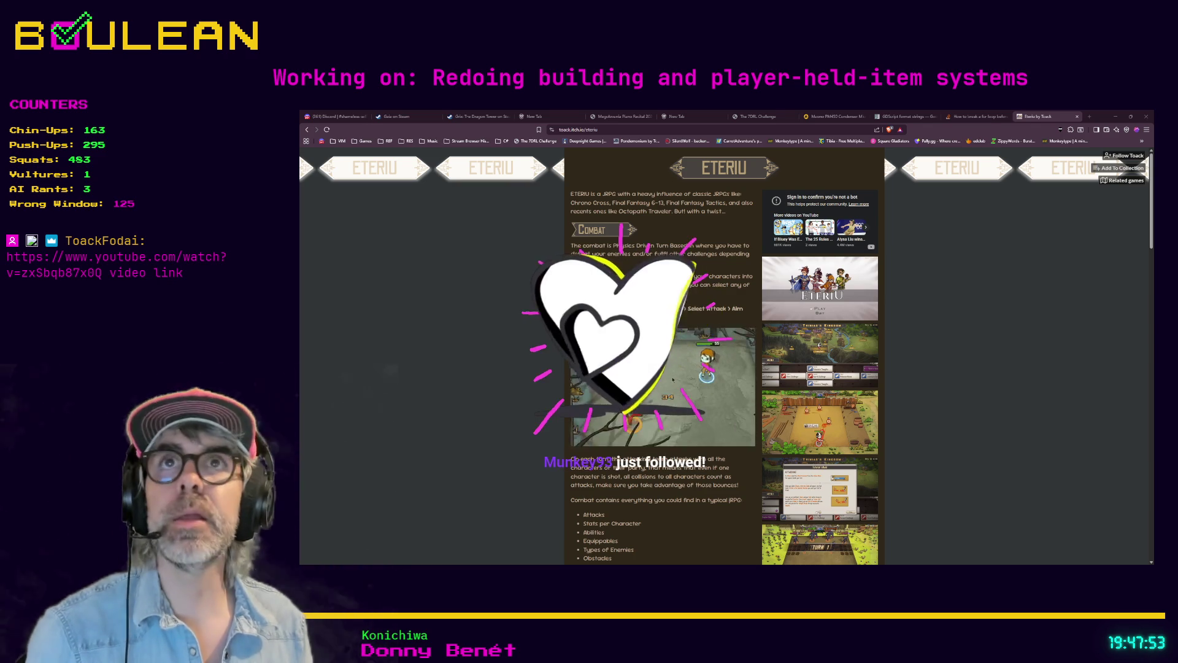
{"action": "key", "text": "alt+Tab"}
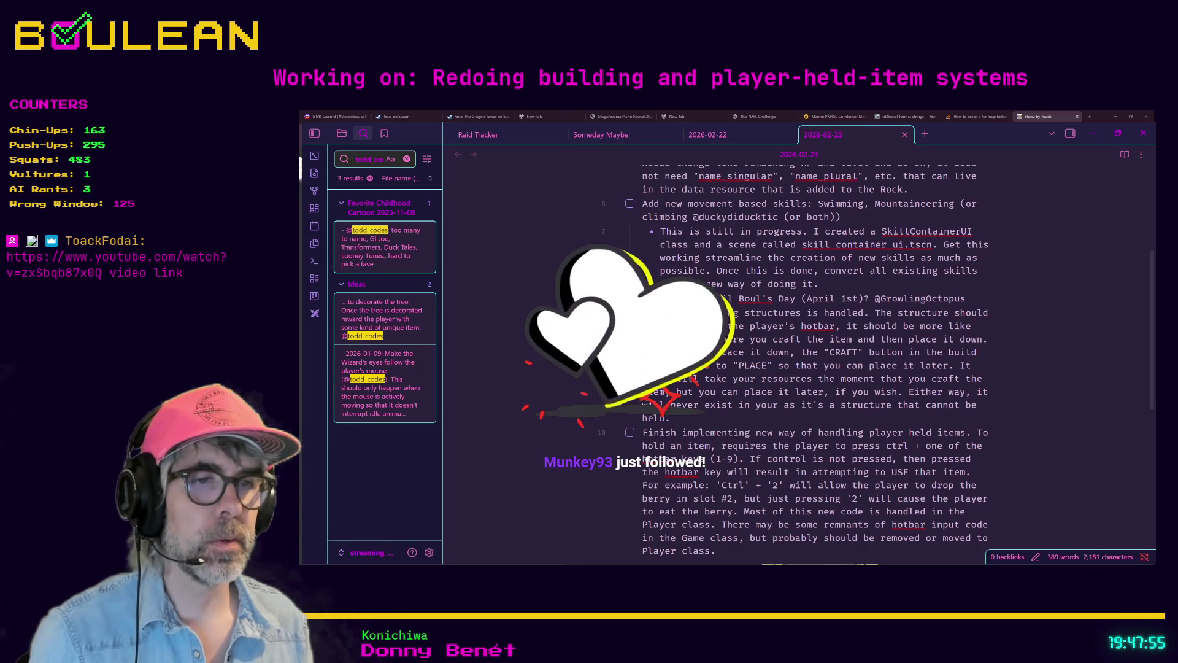
{"action": "key", "text": "alt+Tab"}
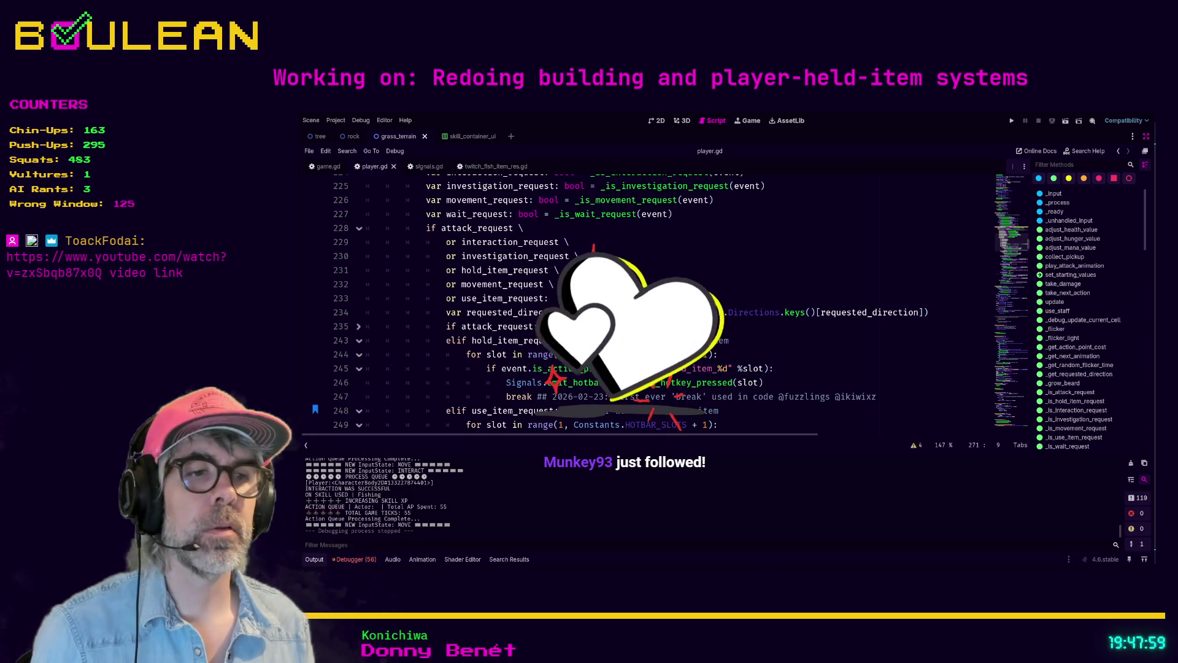
{"action": "key", "text": "alt+Tab"}
{"action": "key", "text": "alt+Tab"}
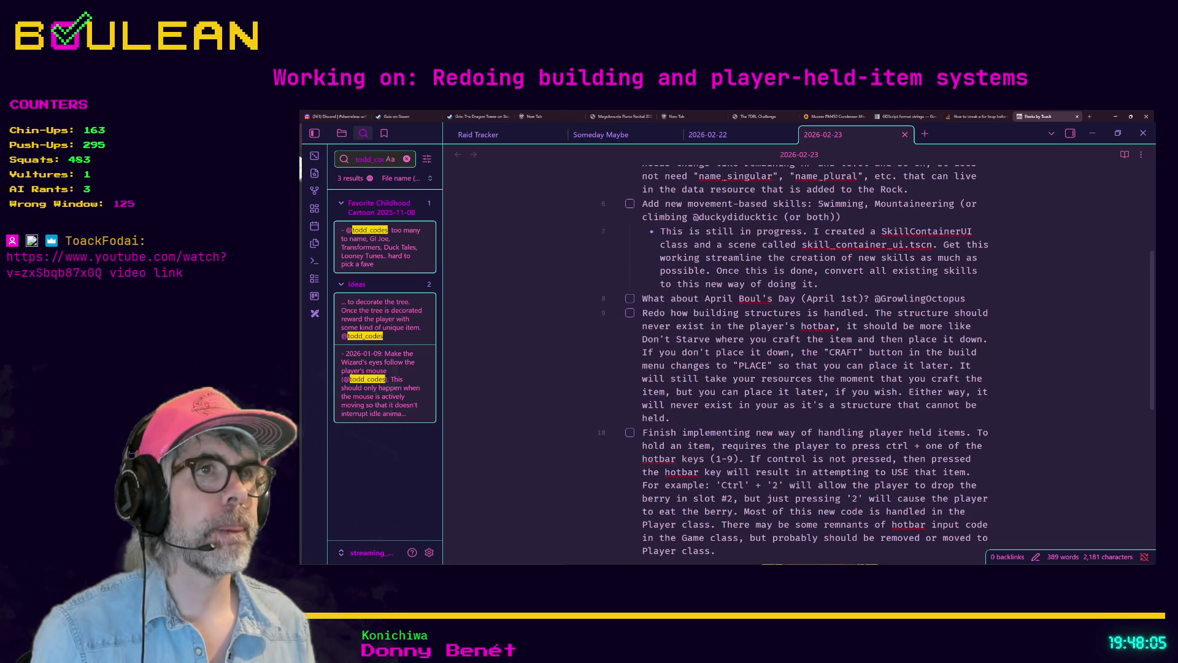
Open a new tab, flip between the Eteriu itch.io and YouTube pages, then return to Godot's player.gd
{"action": "key", "text": "ctrl+t"}
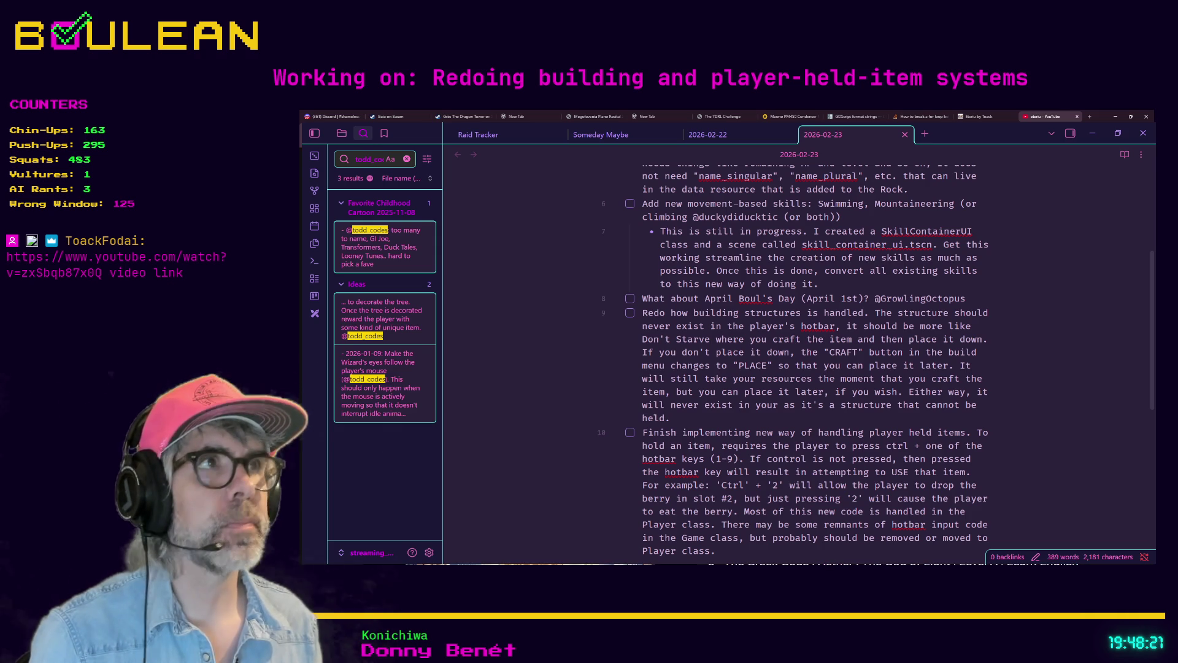
{"action": "left_click", "coordinate": [1003, 116]}
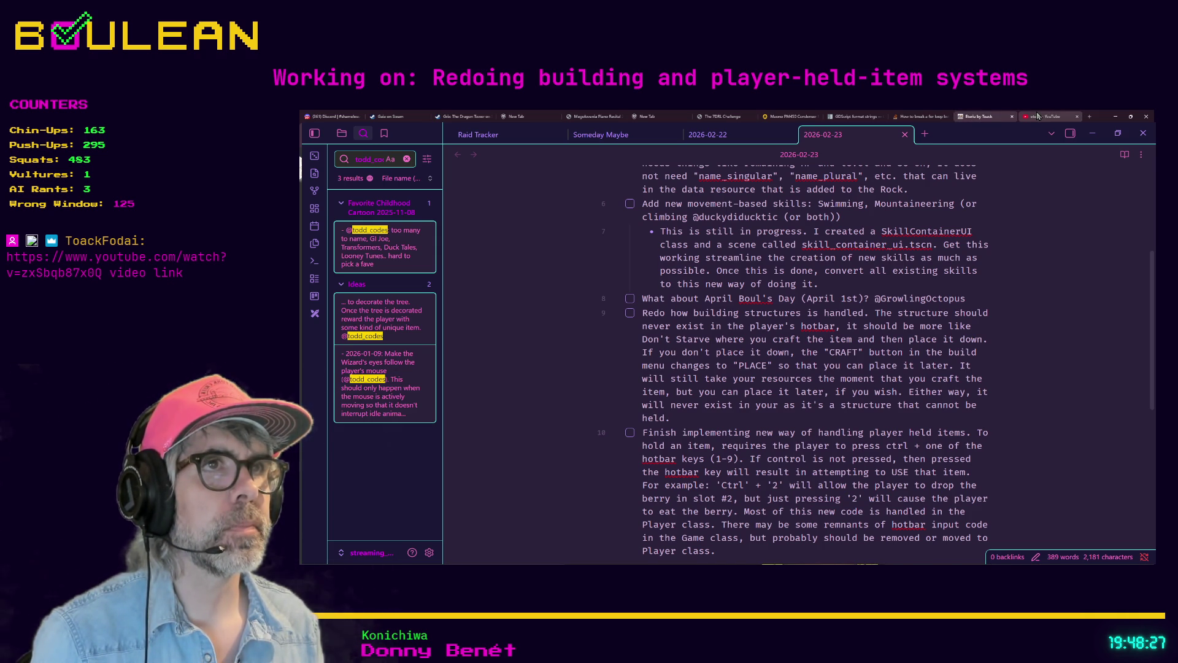
{"action": "left_click", "coordinate": [1037, 116]}
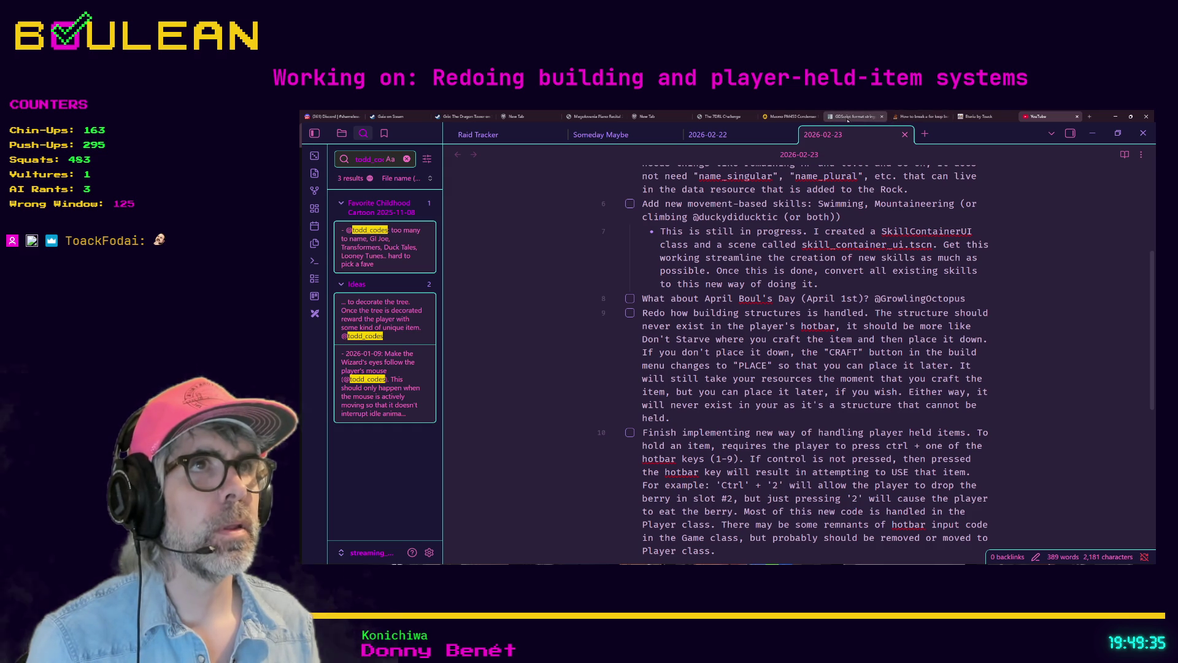
{"action": "left_click", "coordinate": [964, 117]}
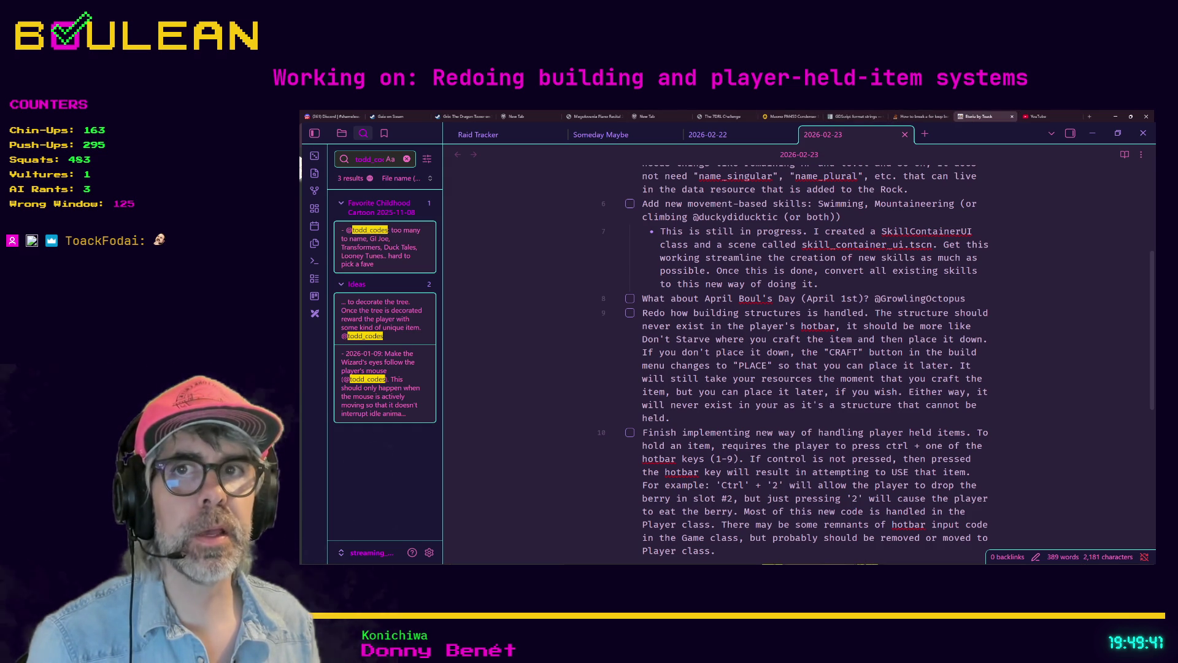
{"action": "key", "text": "alt+Tab"}
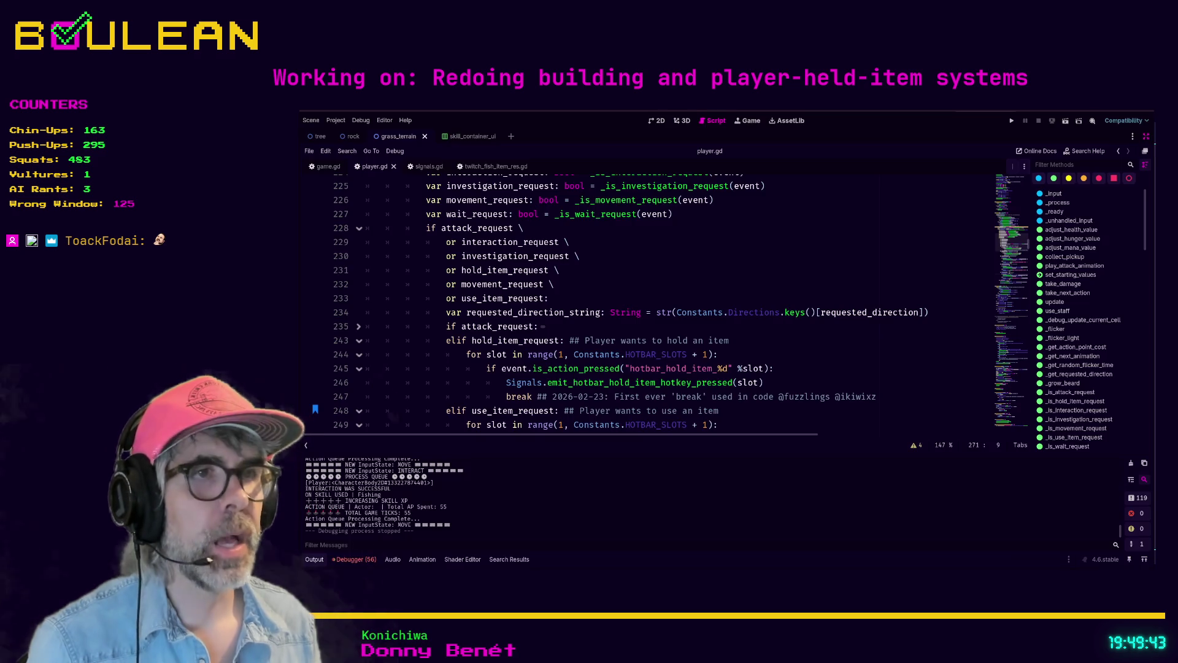
Switch from player.gd to the Obsidian 2026-02-23 note with Alt+Tab
{"action": "key", "text": "alt+Tab"}
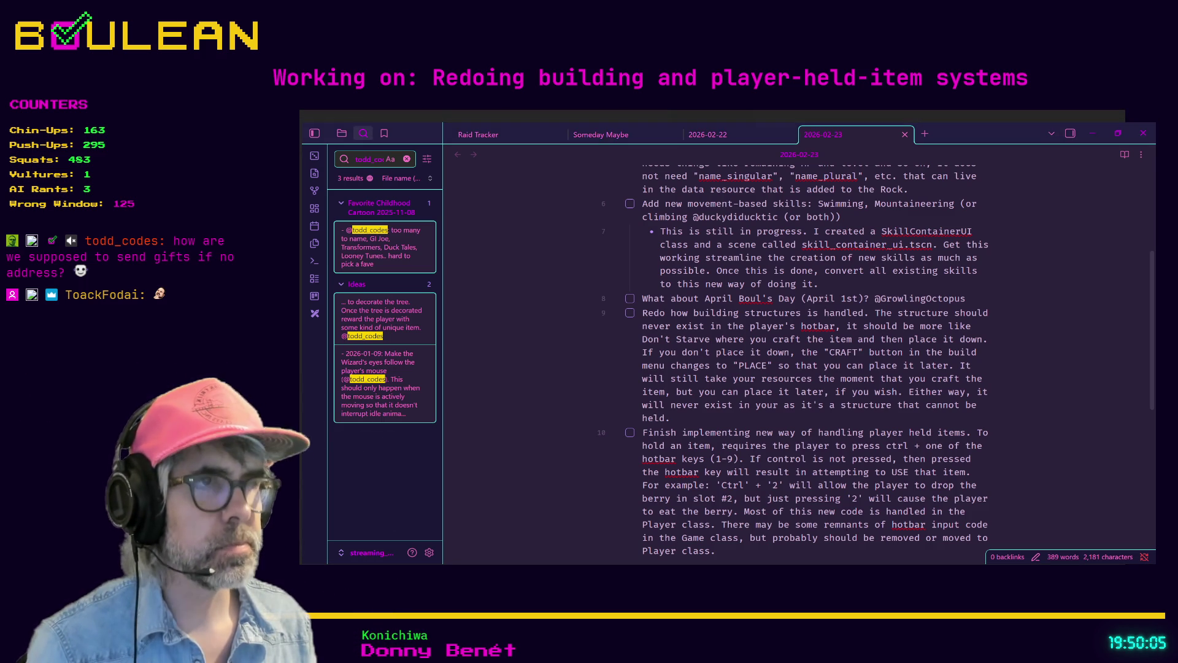
Minimize Obsidian to reveal the paused Eteriu Gameplay v0.2.7 video
{"action": "left_click", "coordinate": [1093, 133]}
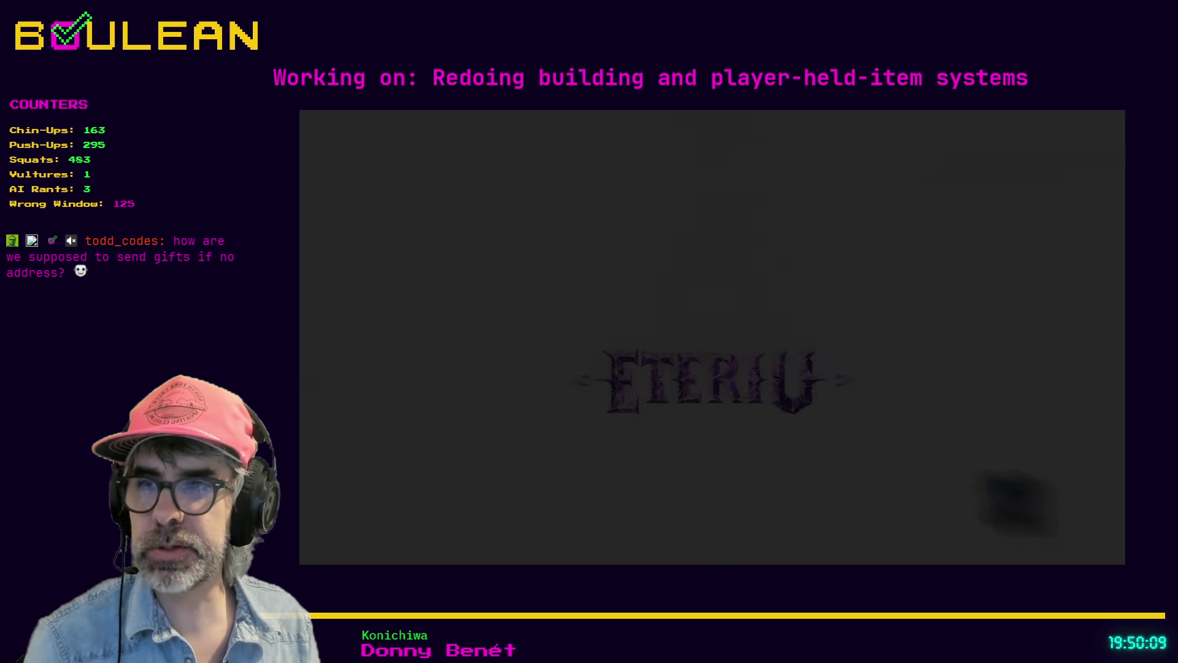
Play the Eteriu Gameplay v0.2.7 video, pause it at 1:38, and exit full screen
{"action": "mouse_move", "coordinate": [413, 477]}
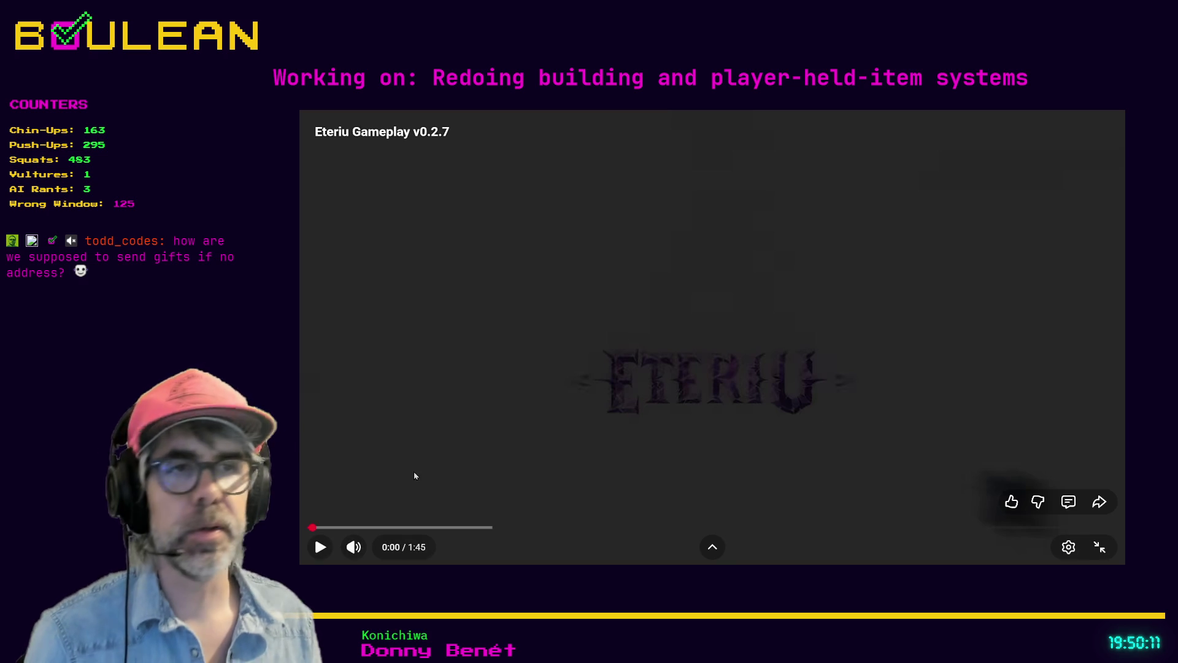
{"action": "left_click", "coordinate": [648, 315]}
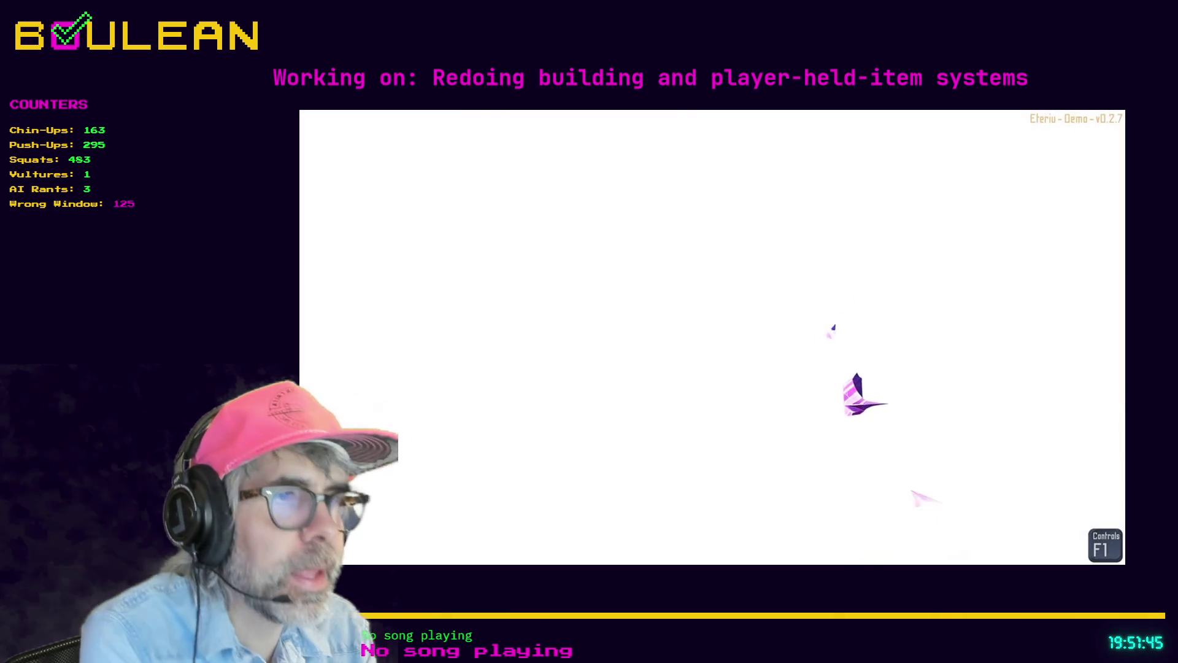
{"action": "mouse_move", "coordinate": [1100, 548]}
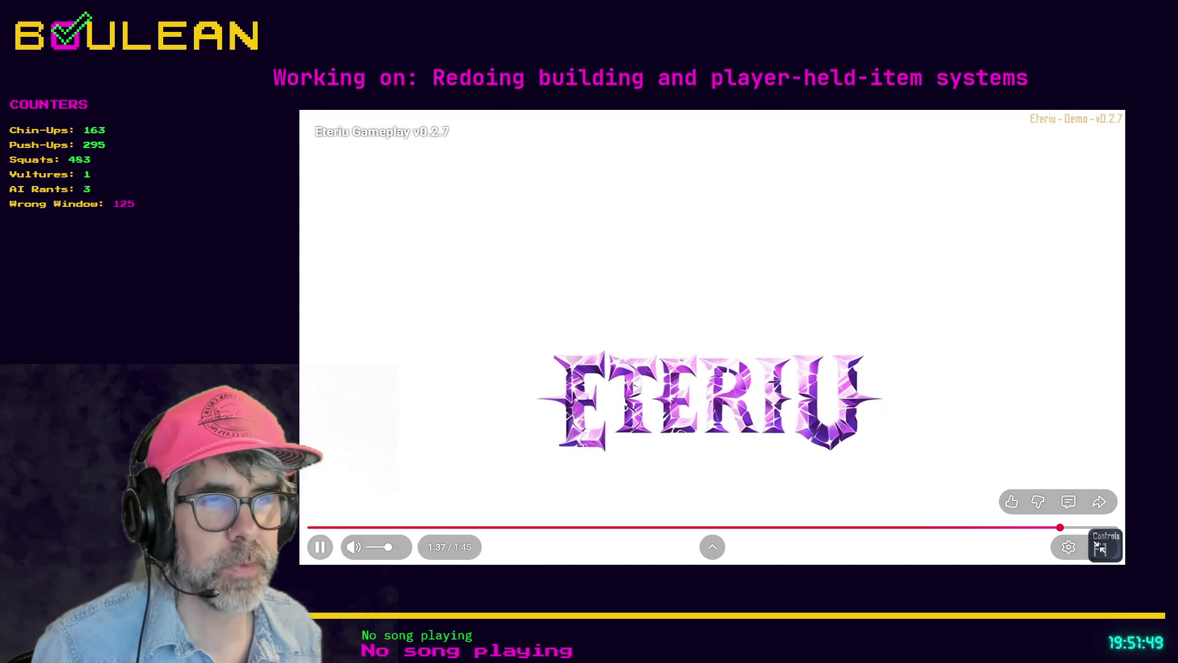
{"action": "left_click", "coordinate": [497, 429]}
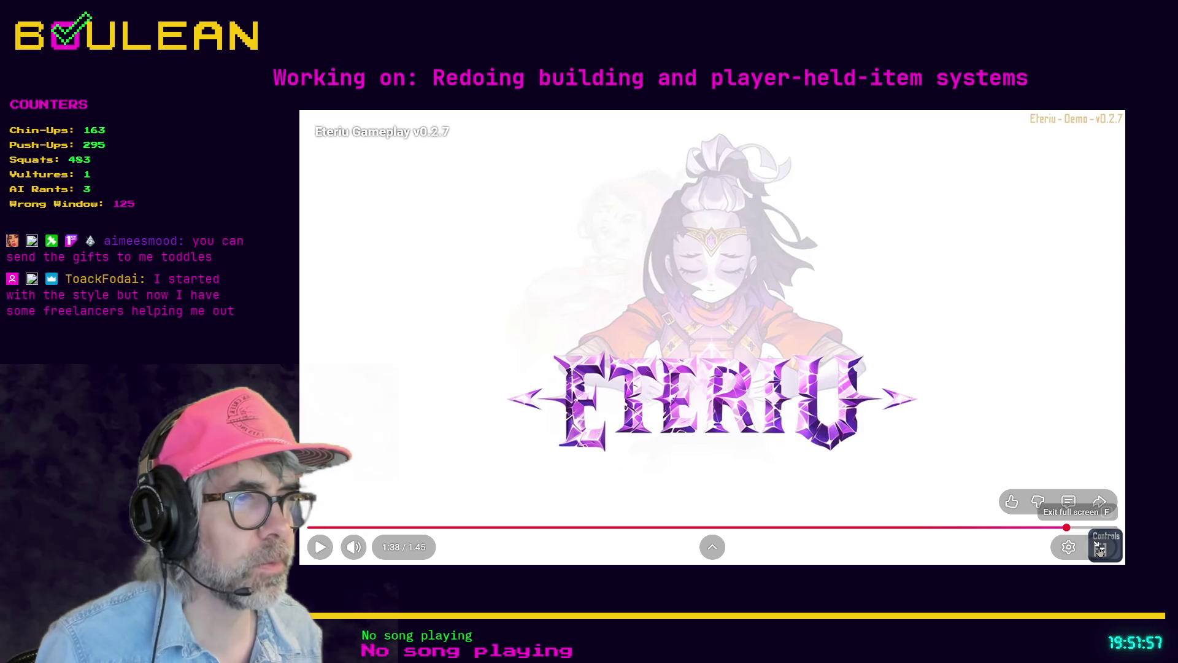
{"action": "left_click", "coordinate": [1100, 550]}
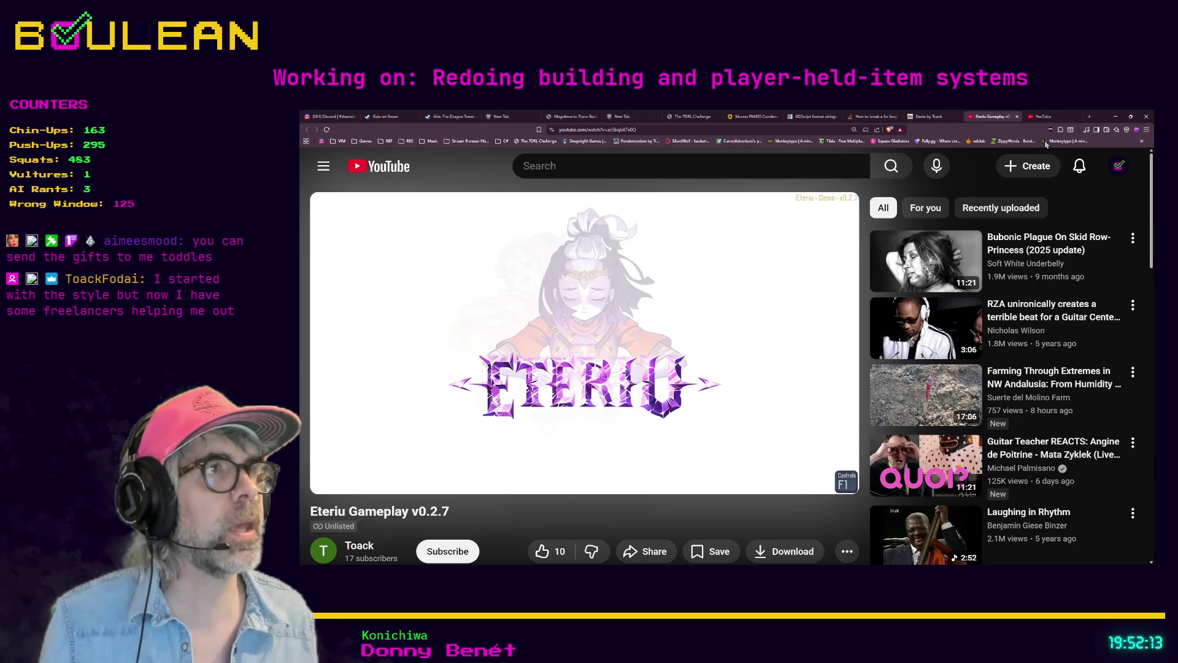
Minimize the browser window showing the Eteriu video
{"action": "left_click", "coordinate": [1115, 119]}
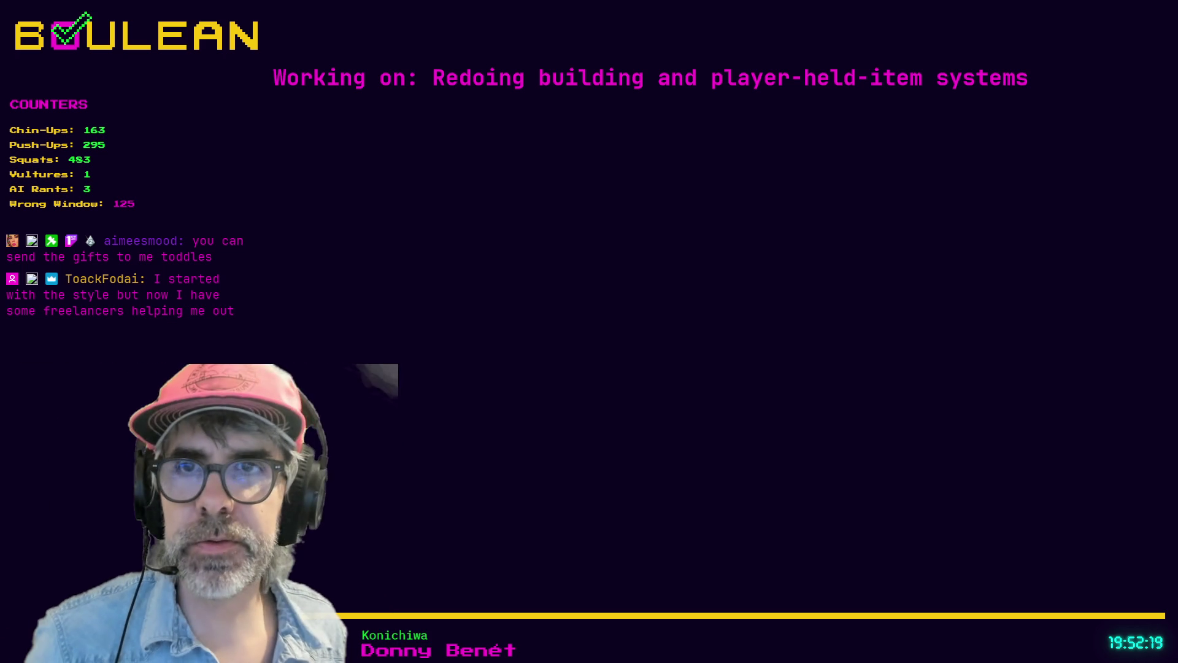
Check the Obsidian notes and player.gd line 245, then return to the browser's Discord server
{"action": "key", "text": "alt+Tab"}
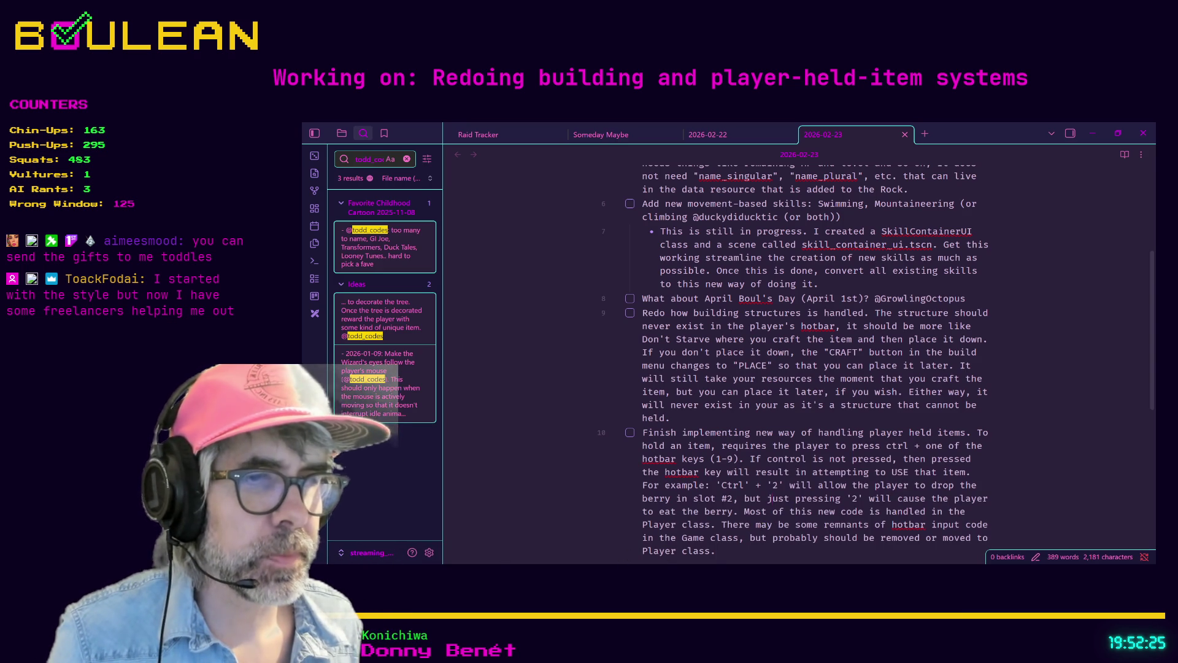
{"action": "key", "text": "alt+Tab"}
{"action": "left_click", "coordinate": [784, 376]}
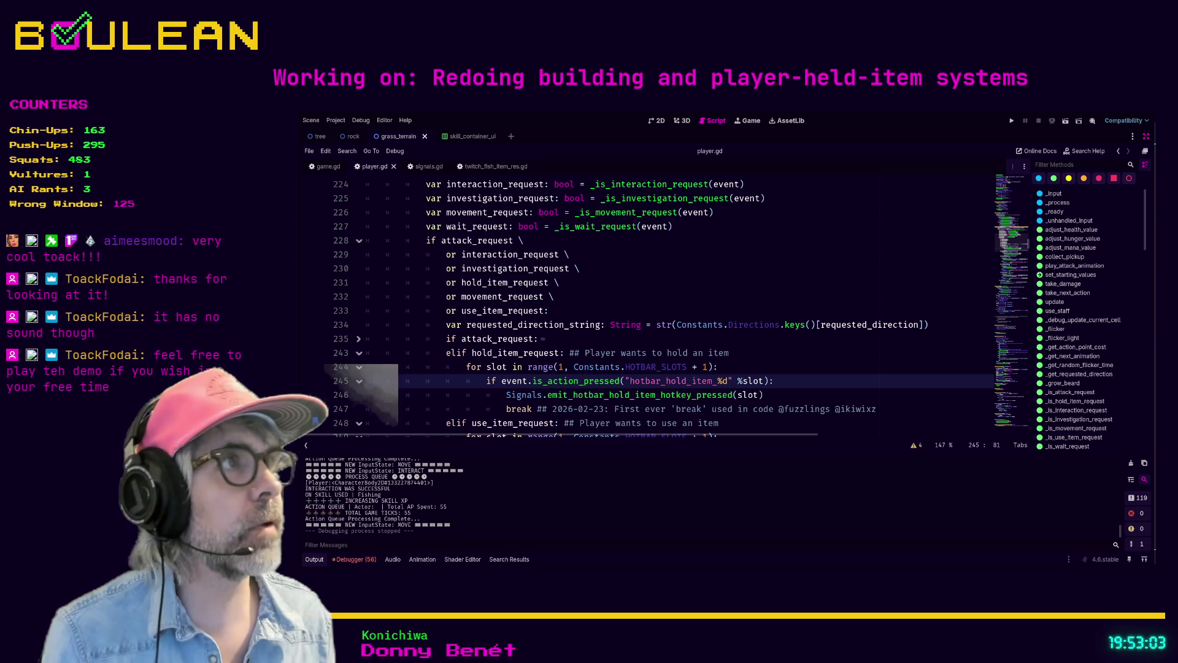
{"action": "key", "text": "alt+Tab"}
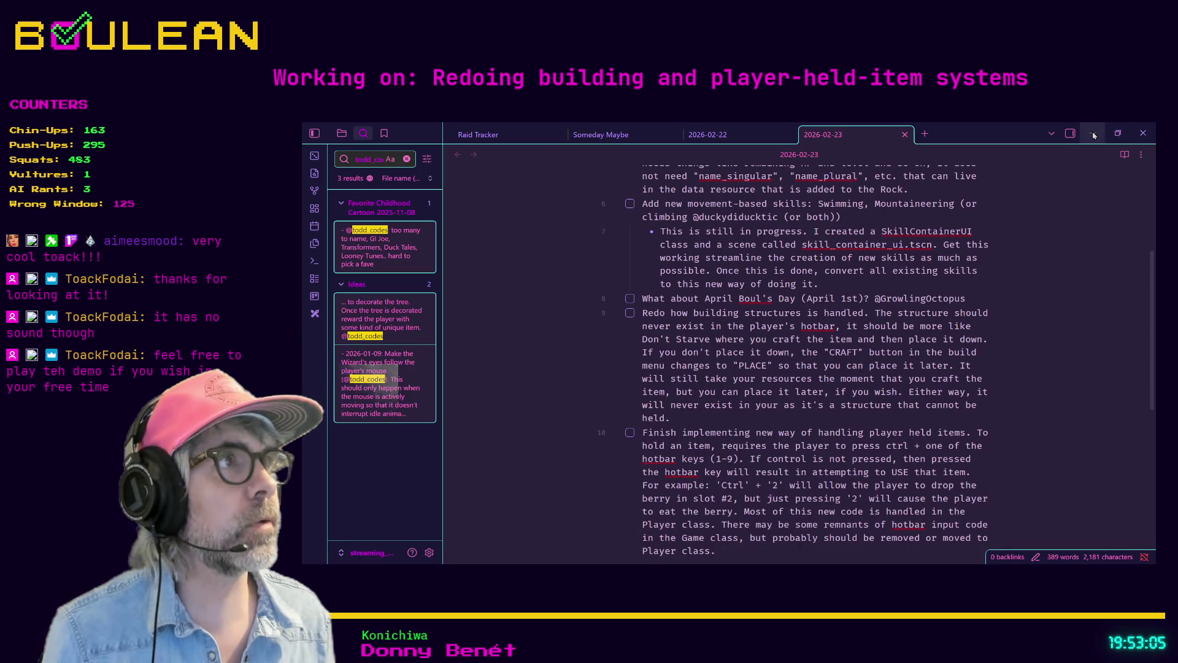
{"action": "key", "text": "alt+Tab"}
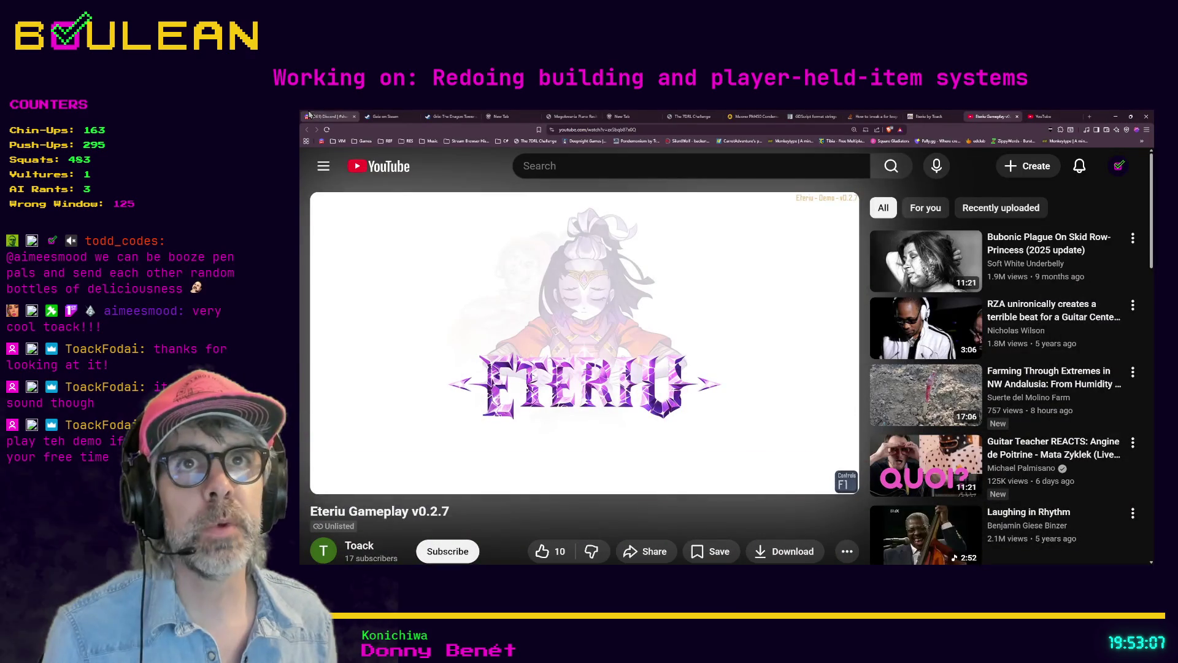
{"action": "left_click", "coordinate": [302, 116]}
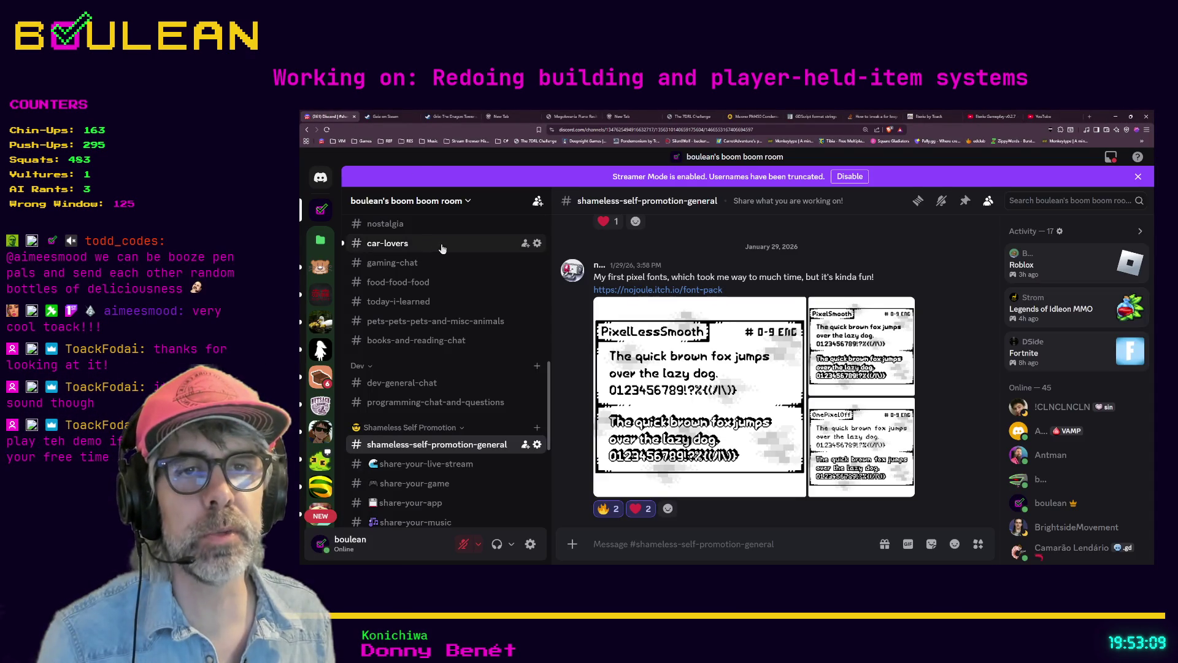
Open the stream-my-game-submissions channel and briefly view its pinned messages
{"action": "scroll", "coordinate": [448, 301], "scroll_direction": "up", "scroll_amount": 5}
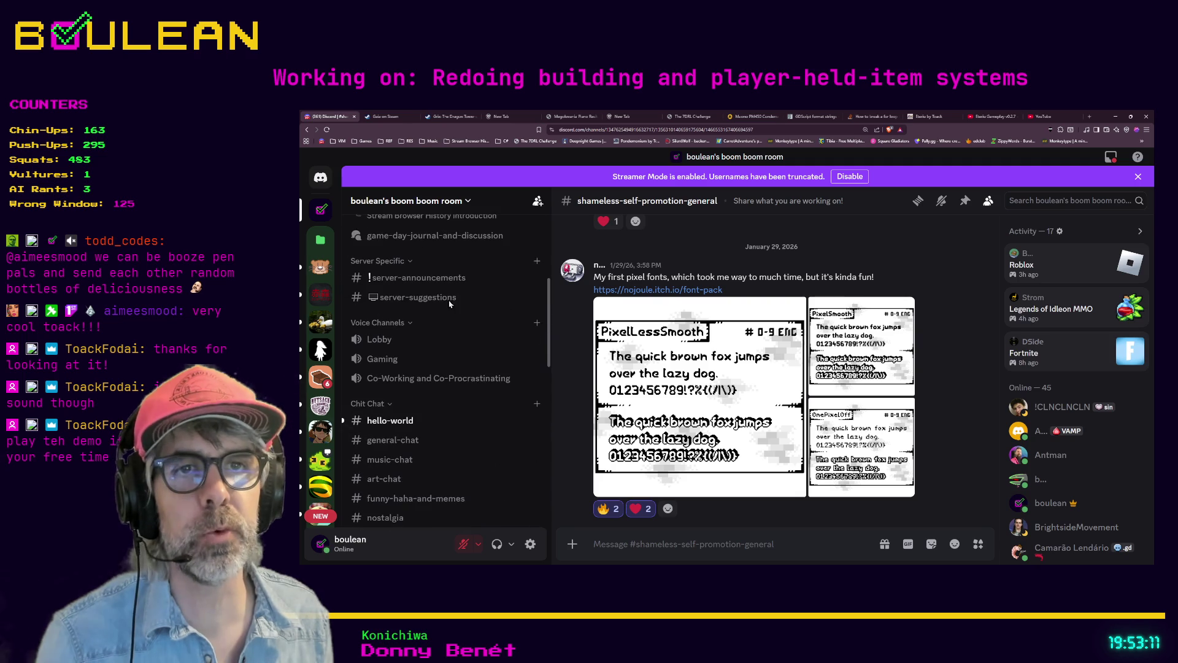
{"action": "scroll", "coordinate": [457, 319], "scroll_direction": "up", "scroll_amount": 3}
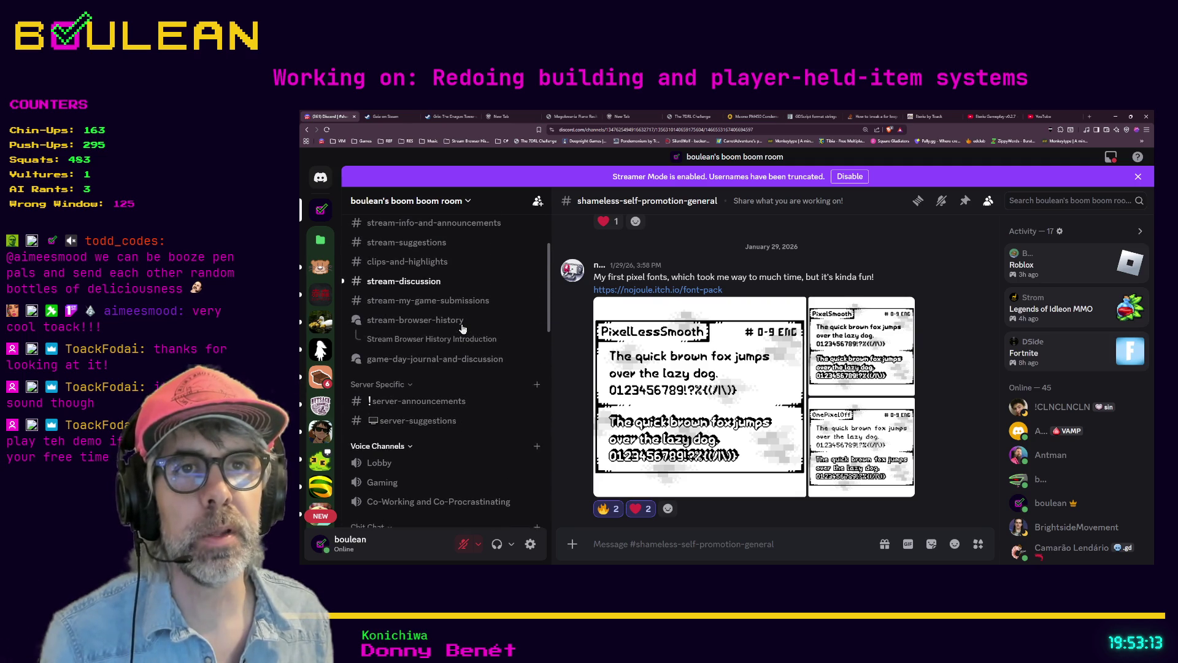
{"action": "left_click", "coordinate": [396, 313]}
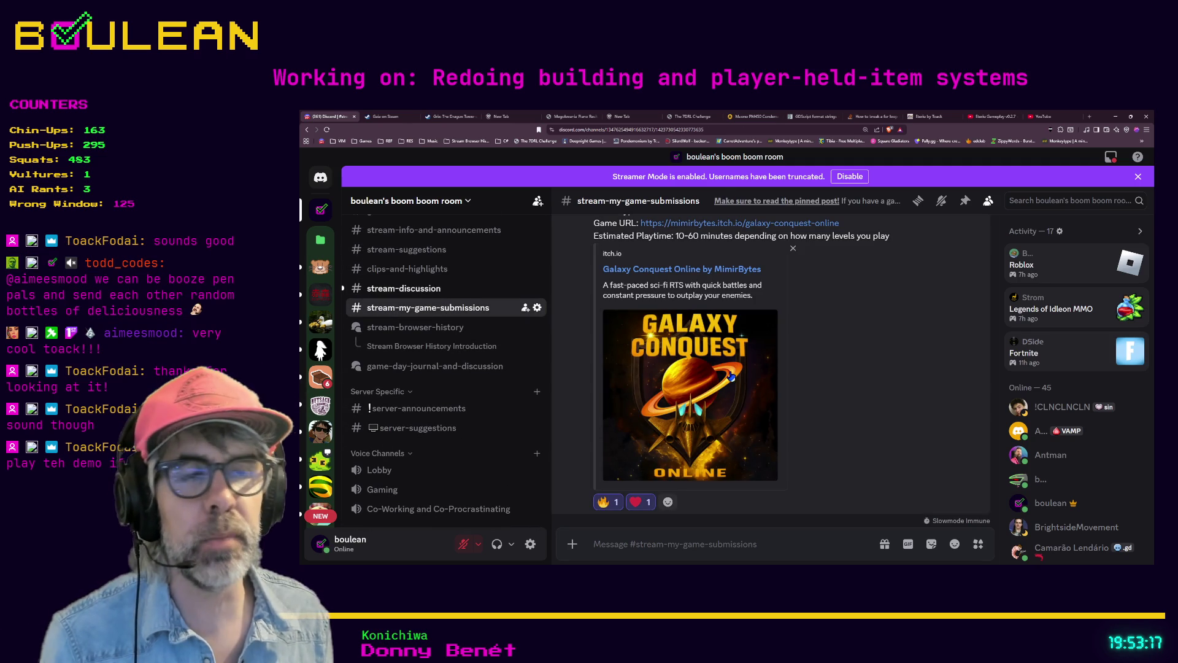
{"action": "scroll", "coordinate": [829, 409], "scroll_direction": "up", "scroll_amount": 2}
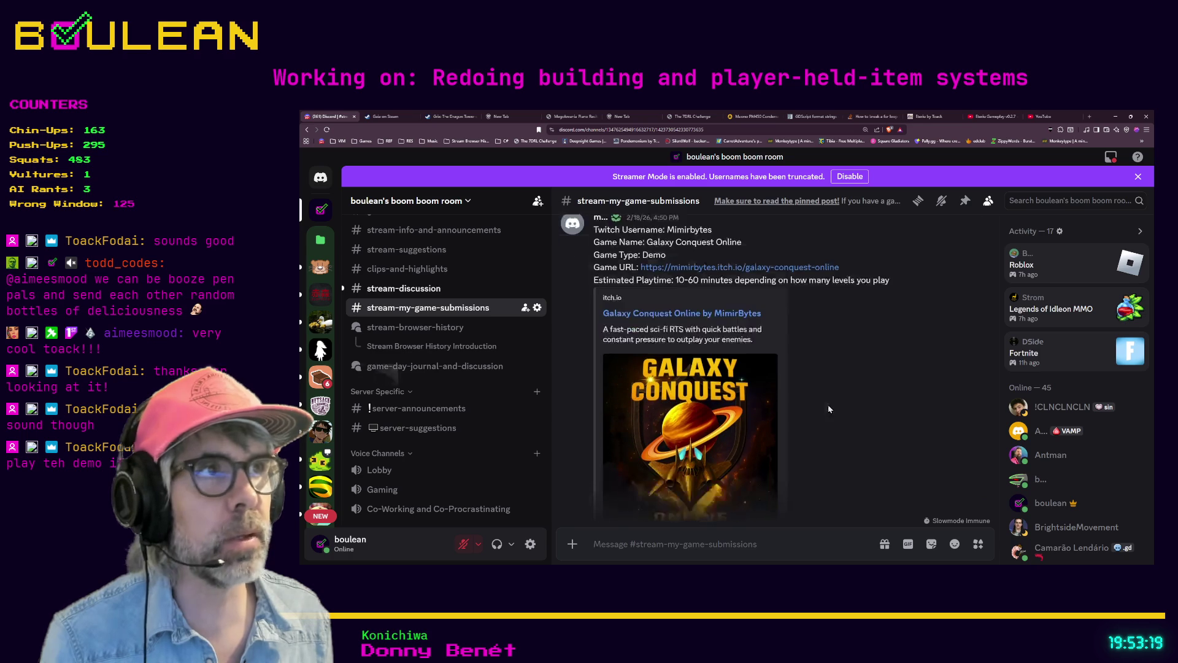
{"action": "left_click", "coordinate": [964, 201]}
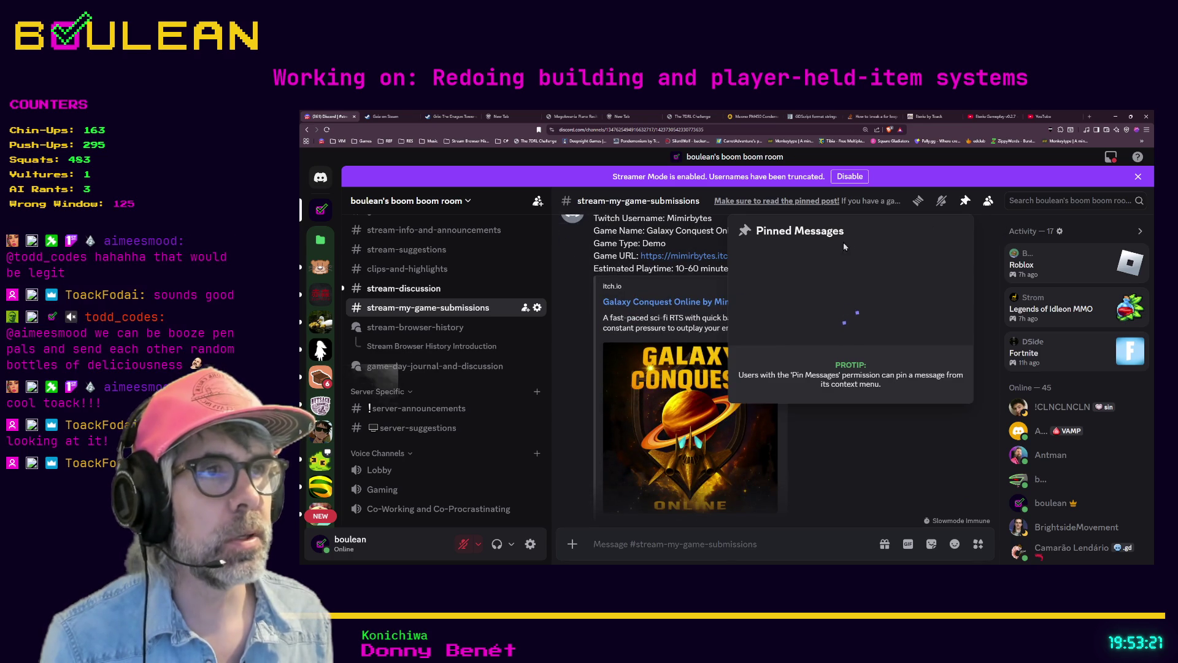
{"action": "left_click", "coordinate": [717, 416]}
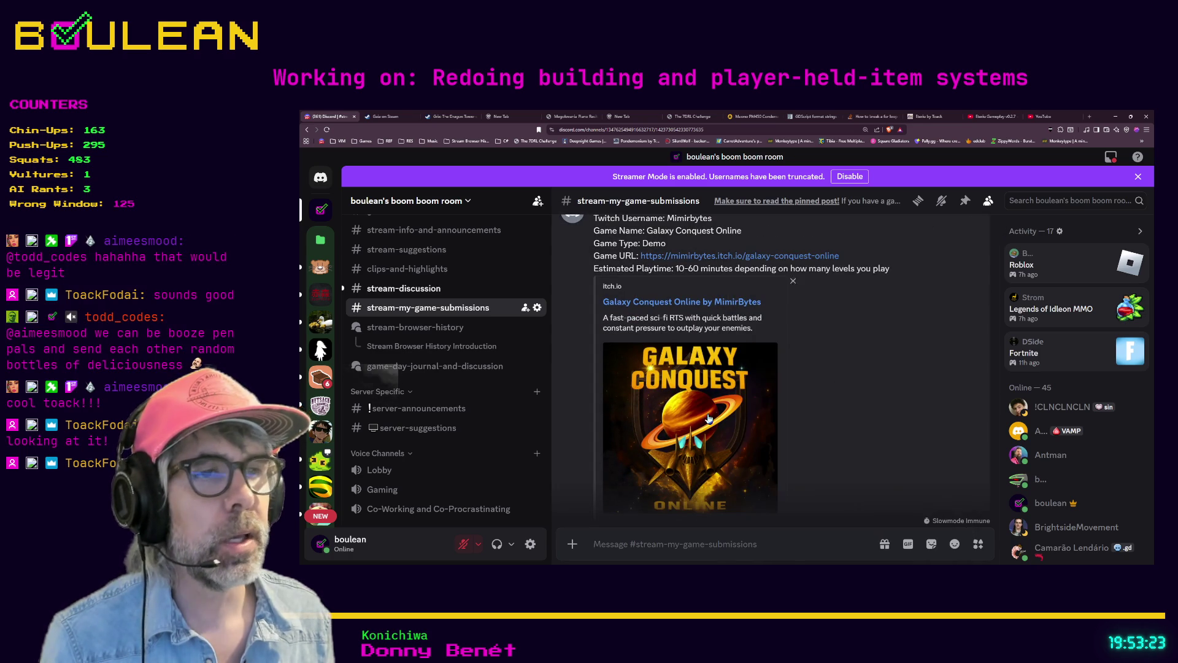
{"action": "scroll", "coordinate": [717, 416], "scroll_direction": "down", "scroll_amount": 1}
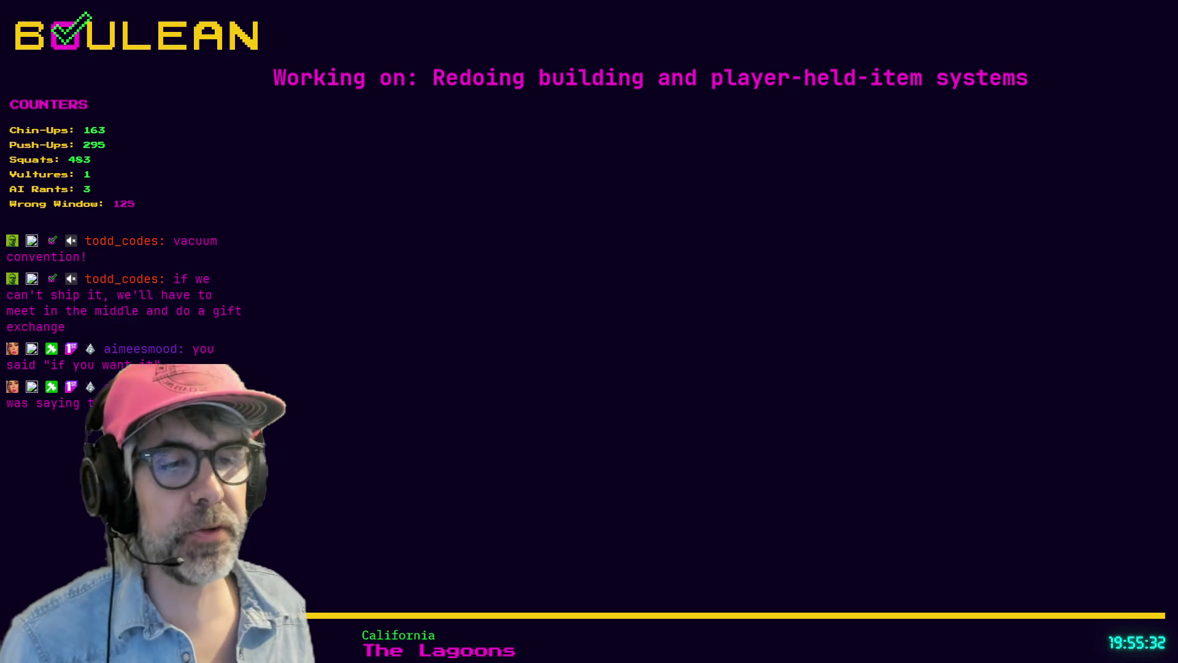
Review player.gd near line 244, then switch to the Obsidian 2026-02-23 note
{"action": "left_click", "coordinate": [815, 373]}
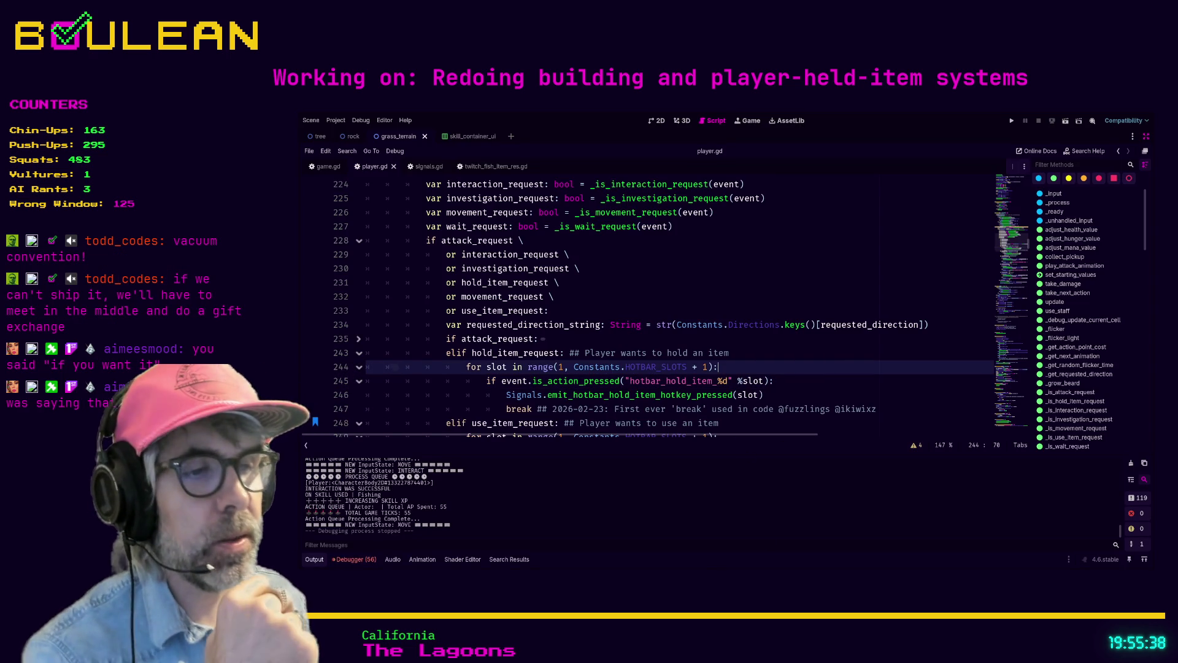
{"action": "key", "text": "alt+Tab"}
{"action": "scroll", "coordinate": [733, 369], "scroll_direction": "up", "scroll_amount": 1}
{"action": "scroll", "coordinate": [734, 368], "scroll_direction": "up", "scroll_amount": 5}
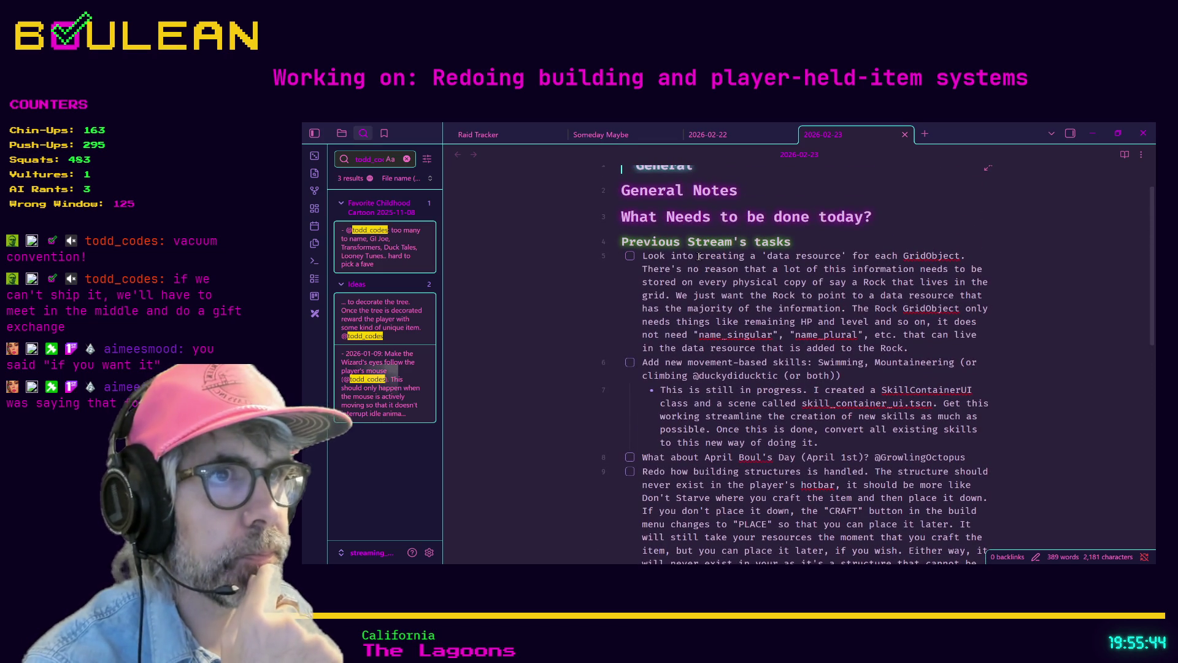
{"action": "scroll", "coordinate": [767, 338], "scroll_direction": "down", "scroll_amount": 1}
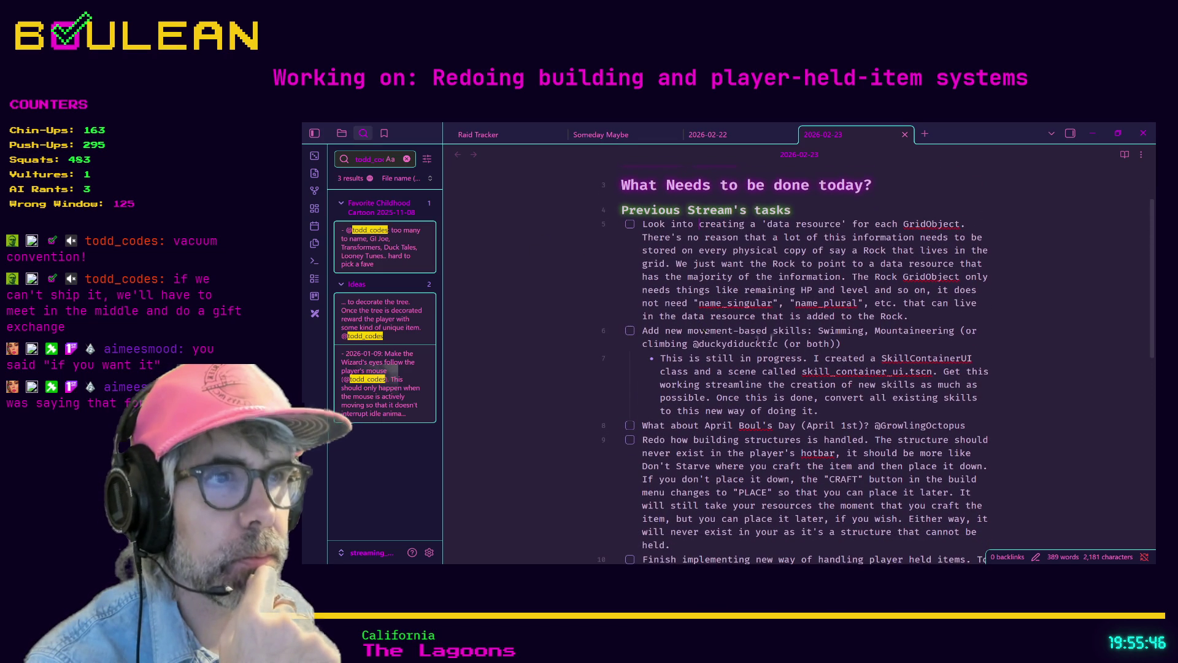
{"action": "scroll", "coordinate": [726, 344], "scroll_direction": "down", "scroll_amount": 1}
{"action": "scroll", "coordinate": [726, 344], "scroll_direction": "down", "scroll_amount": 1}
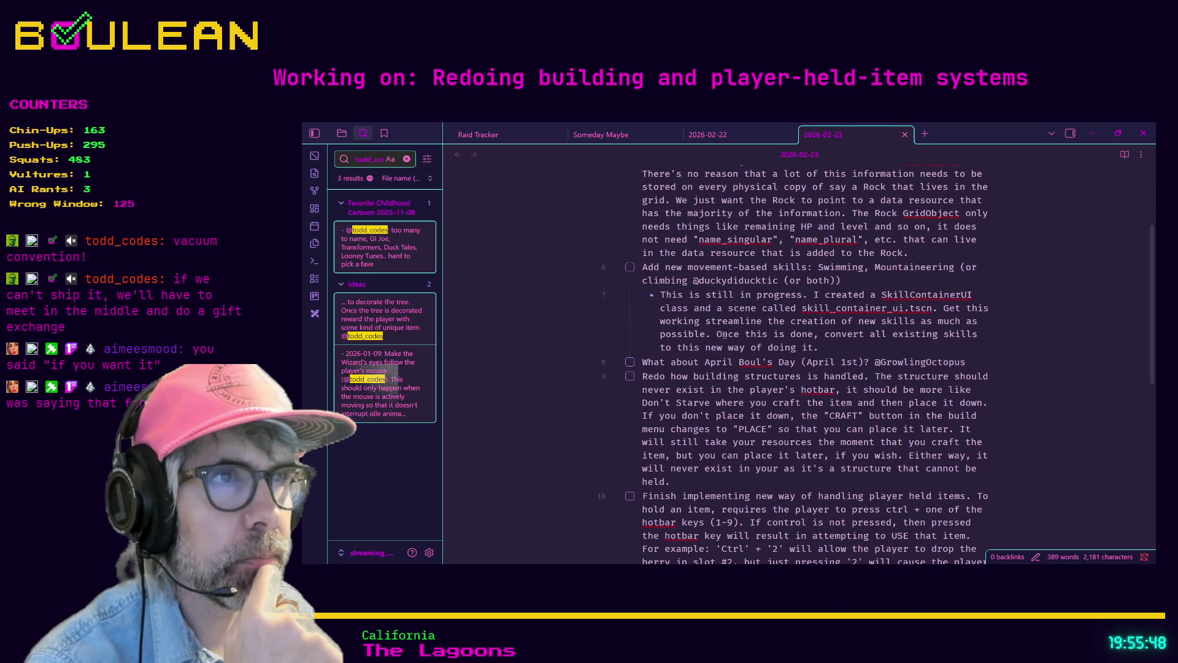
{"action": "scroll", "coordinate": [661, 355], "scroll_direction": "down", "scroll_amount": 1}
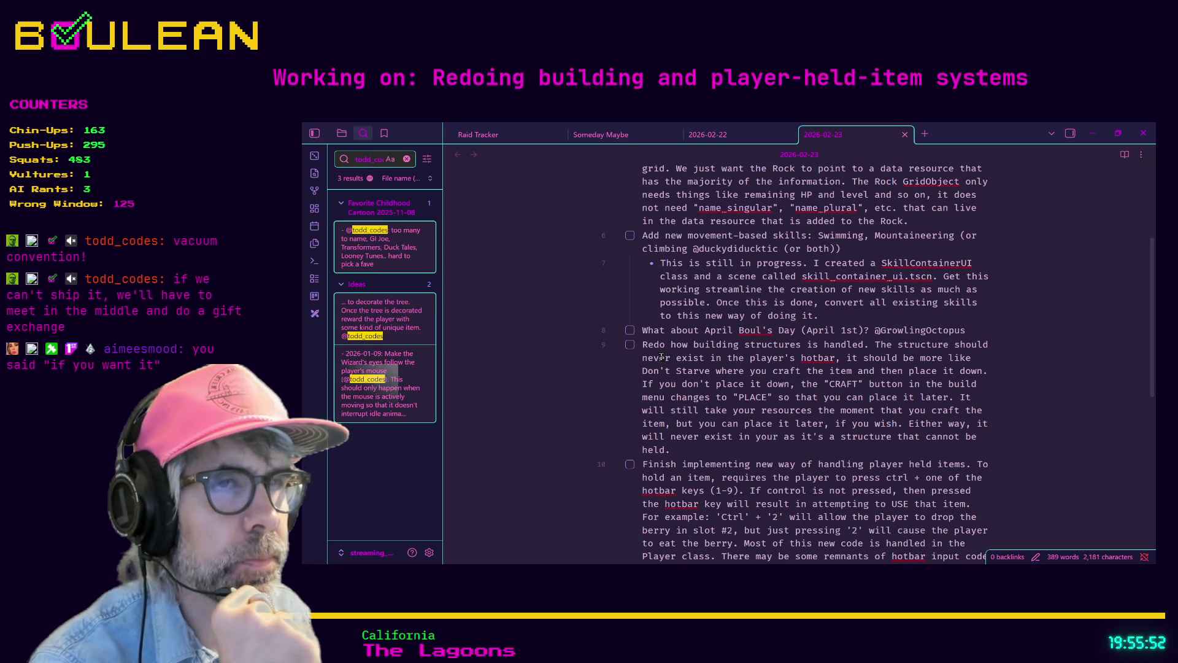
{"action": "scroll", "coordinate": [661, 357], "scroll_direction": "down", "scroll_amount": 1}
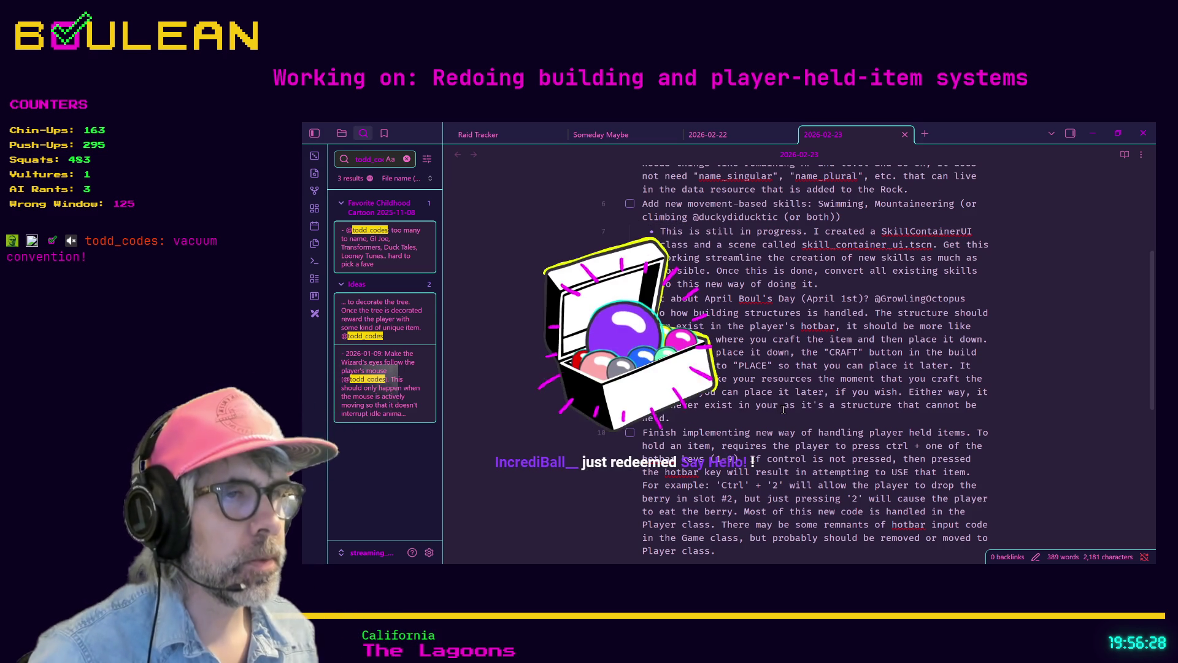
Change task 9's 'hotbar' to 'hotbar/inventory' and place the caret at the task's end
{"action": "type", "text": "hotbar/inve"}
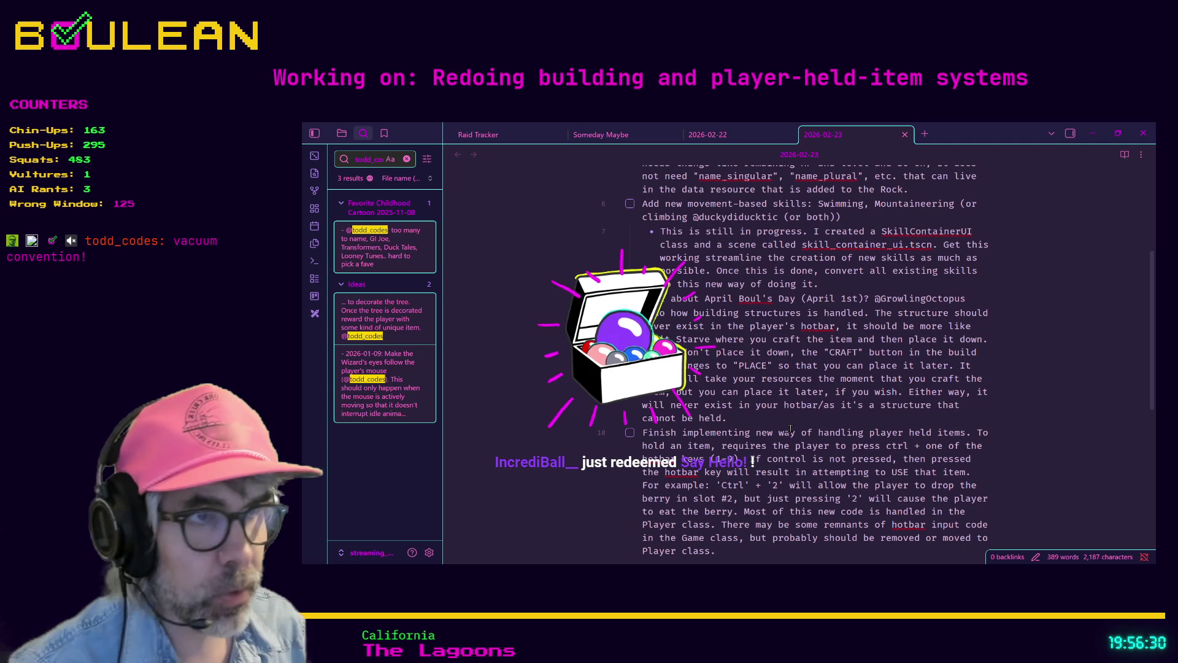
{"action": "type", "text": "ntory"}
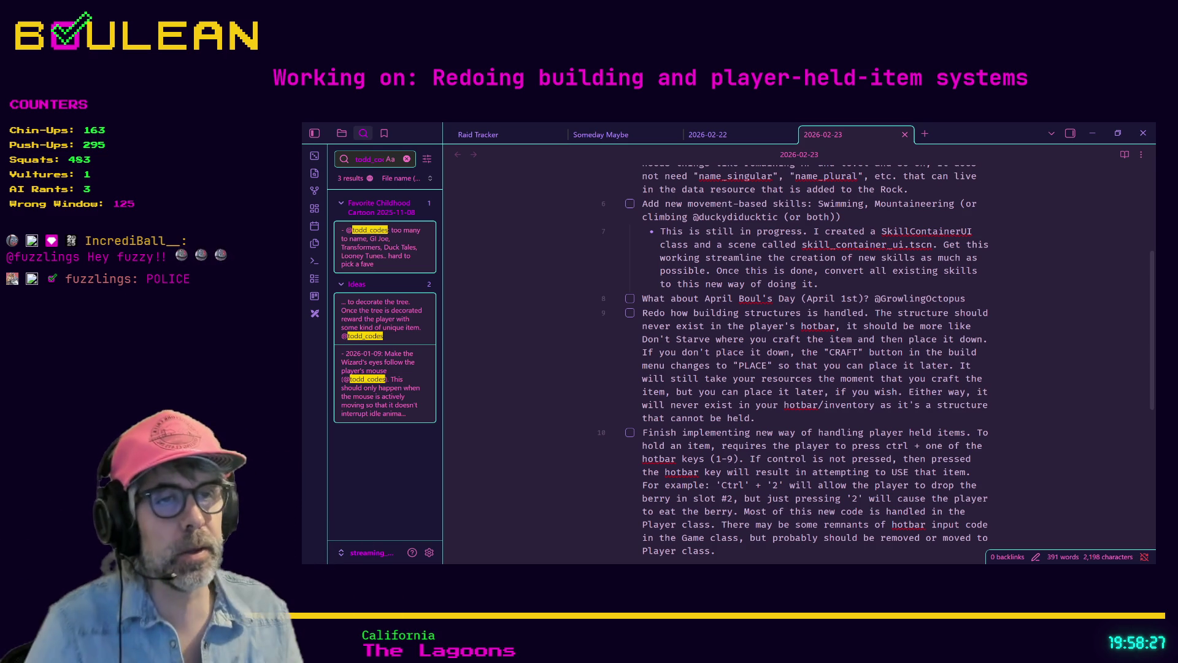
{"action": "left_click", "coordinate": [797, 418]}
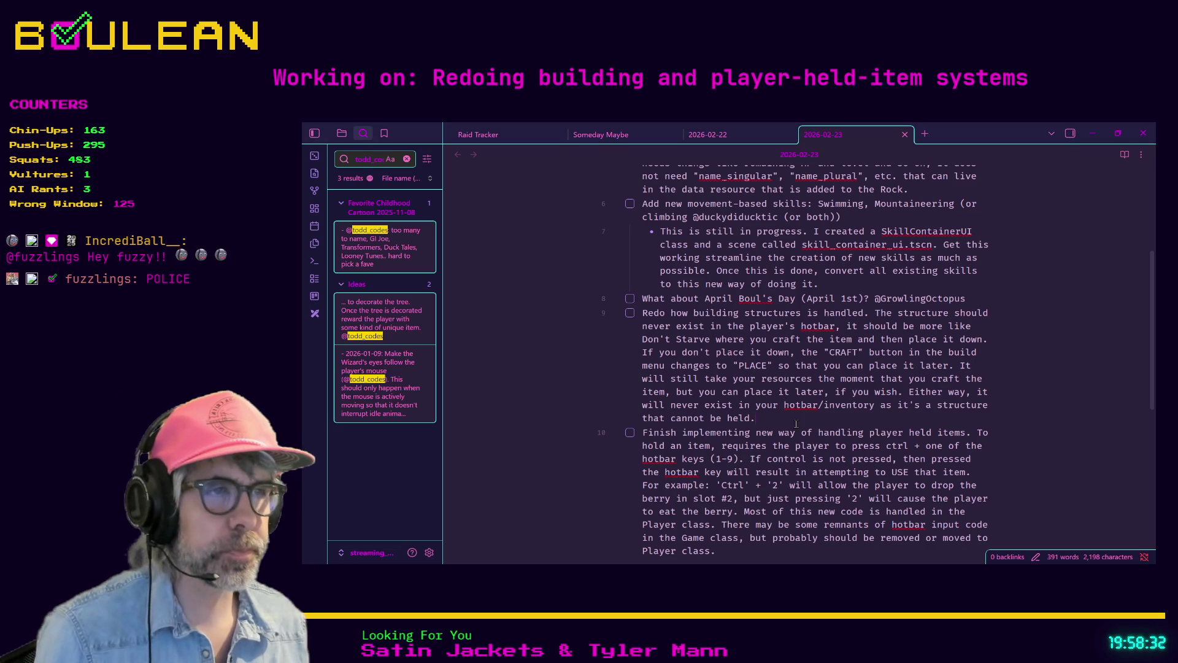
{"action": "scroll", "coordinate": [688, 381], "scroll_direction": "down", "scroll_amount": 2}
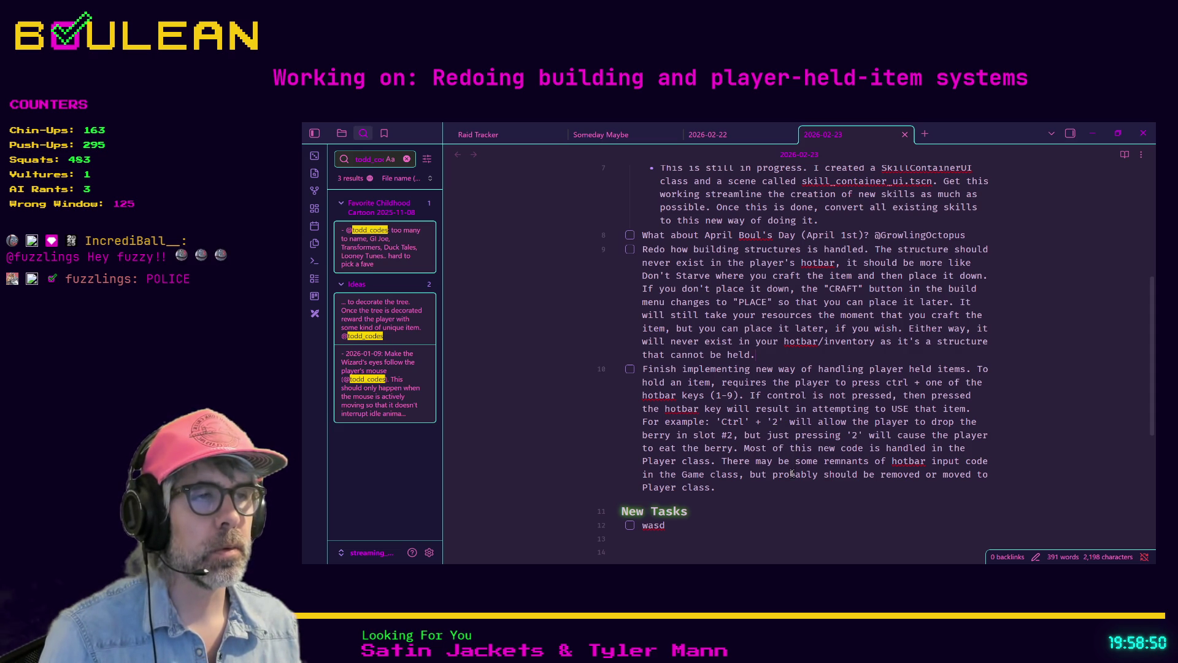
{"action": "mouse_move", "coordinate": [775, 485]}
{"action": "left_mouse_down"}
{"action": "mouse_move", "coordinate": [675, 432]}
{"action": "mouse_move", "coordinate": [636, 361]}
{"action": "left_mouse_up"}
Check off the held-item task in the 2026-02-23 note
{"action": "left_click", "coordinate": [716, 478]}
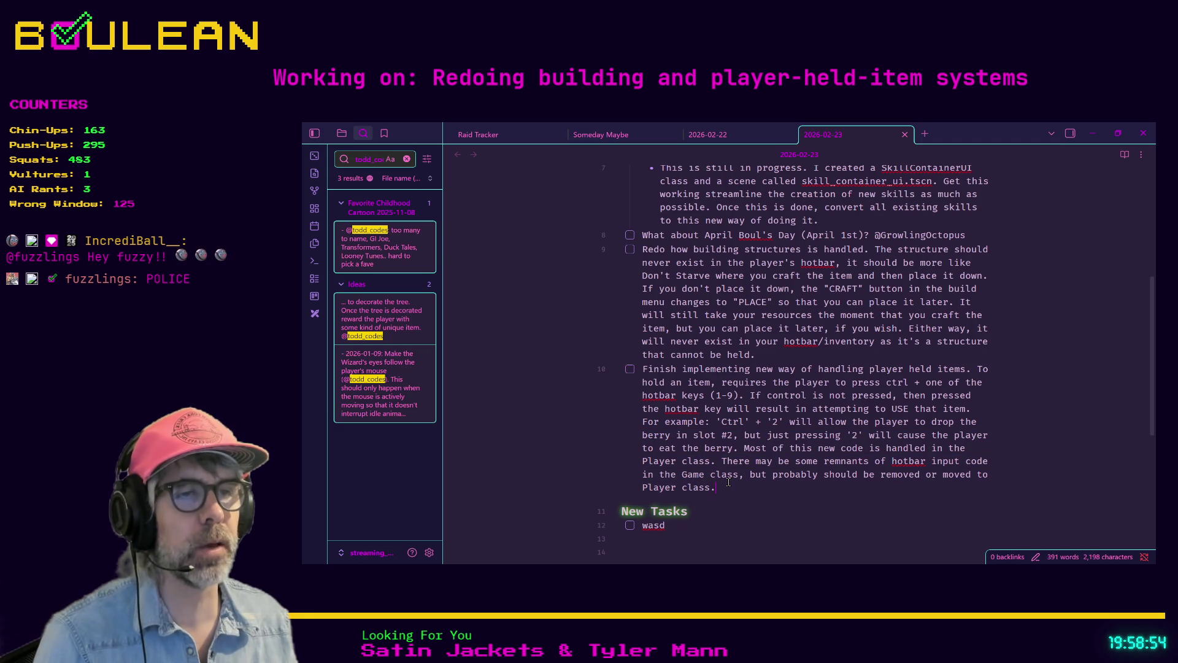
{"action": "mouse_move", "coordinate": [719, 488]}
{"action": "left_mouse_down"}
{"action": "mouse_move", "coordinate": [675, 460]}
{"action": "mouse_move", "coordinate": [628, 381]}
{"action": "left_mouse_up"}
{"action": "left_click", "coordinate": [629, 382]}
{"action": "left_click", "coordinate": [638, 372]}
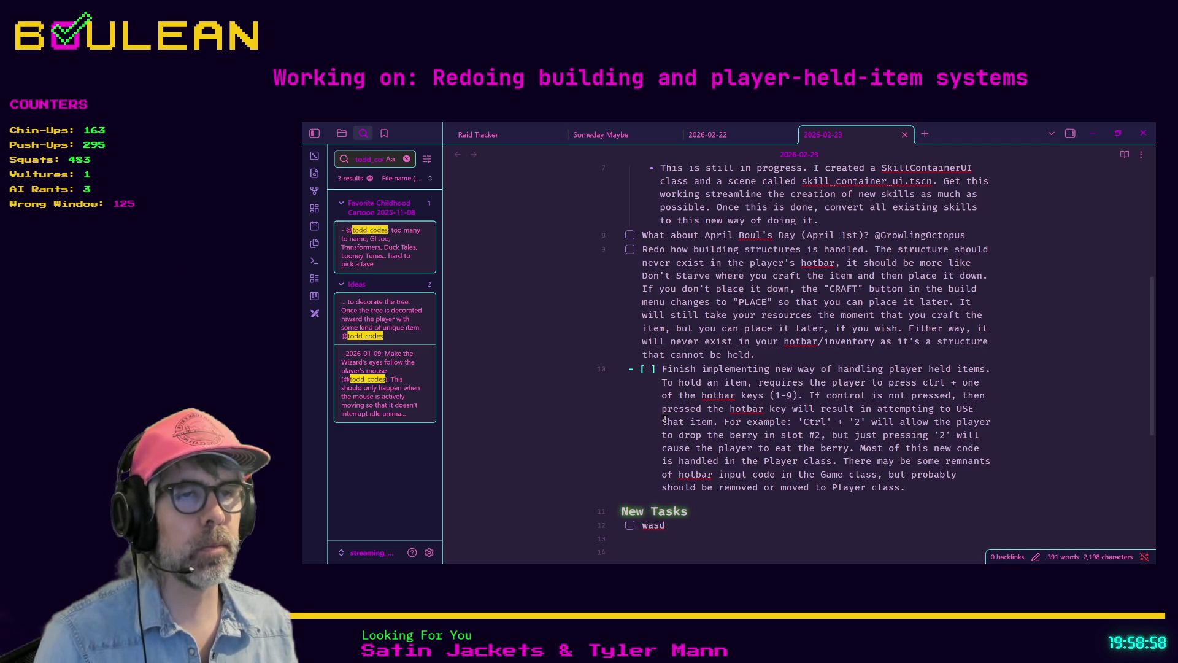
{"action": "left_click", "coordinate": [705, 424]}
{"action": "left_click", "coordinate": [644, 369]}
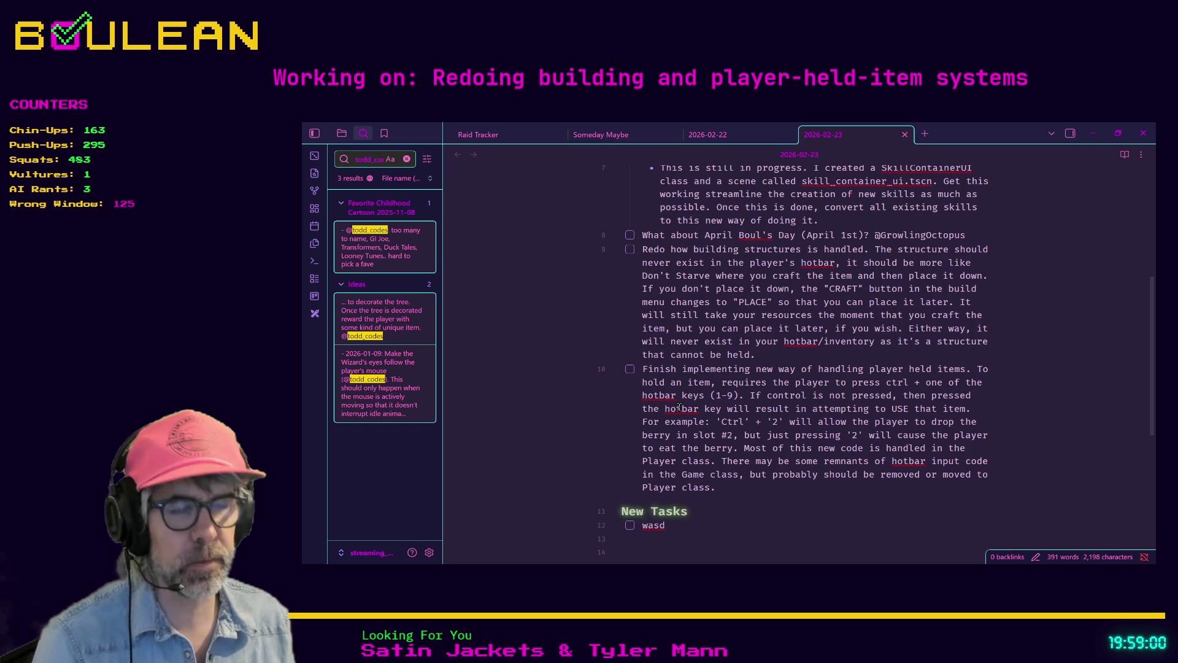
{"action": "left_click", "coordinate": [632, 368]}
{"action": "scroll", "coordinate": [836, 417], "scroll_direction": "down", "scroll_amount": 1}
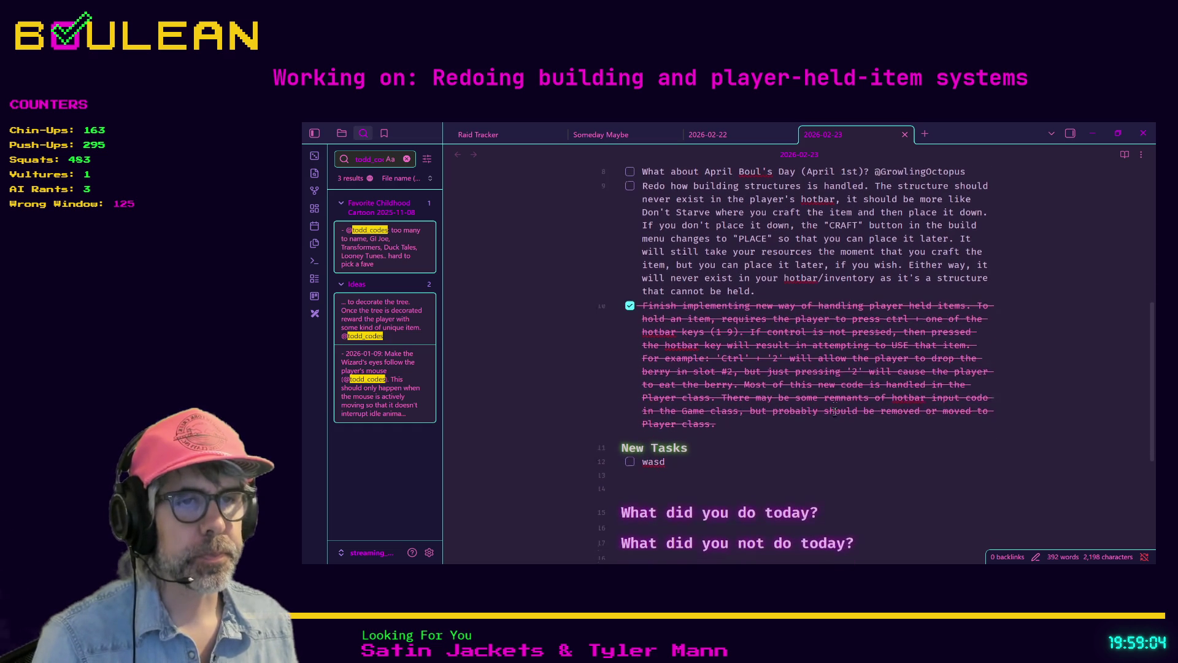
Move the completed held-item task under 'What did you do today?'
{"action": "mouse_move", "coordinate": [775, 424]}
{"action": "left_mouse_down"}
{"action": "mouse_move", "coordinate": [544, 351]}
{"action": "mouse_move", "coordinate": [513, 324]}
{"action": "mouse_move", "coordinate": [515, 305]}
{"action": "left_mouse_up"}
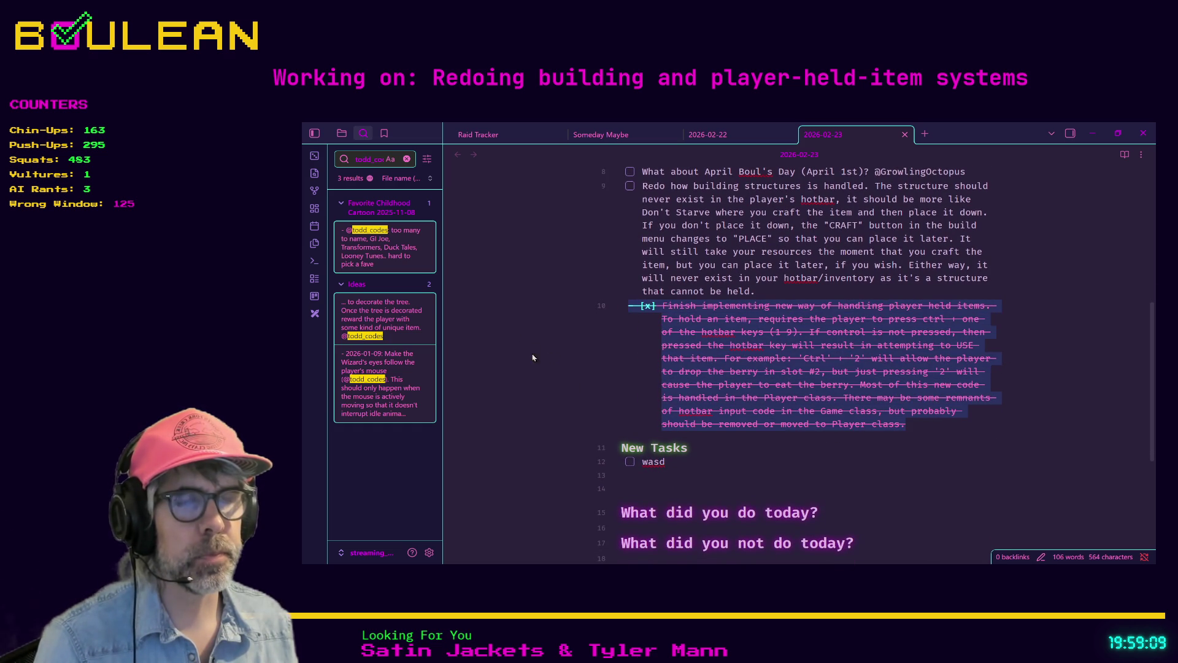
{"action": "key", "text": "ctrl+x"}
{"action": "left_click", "coordinate": [674, 407]}
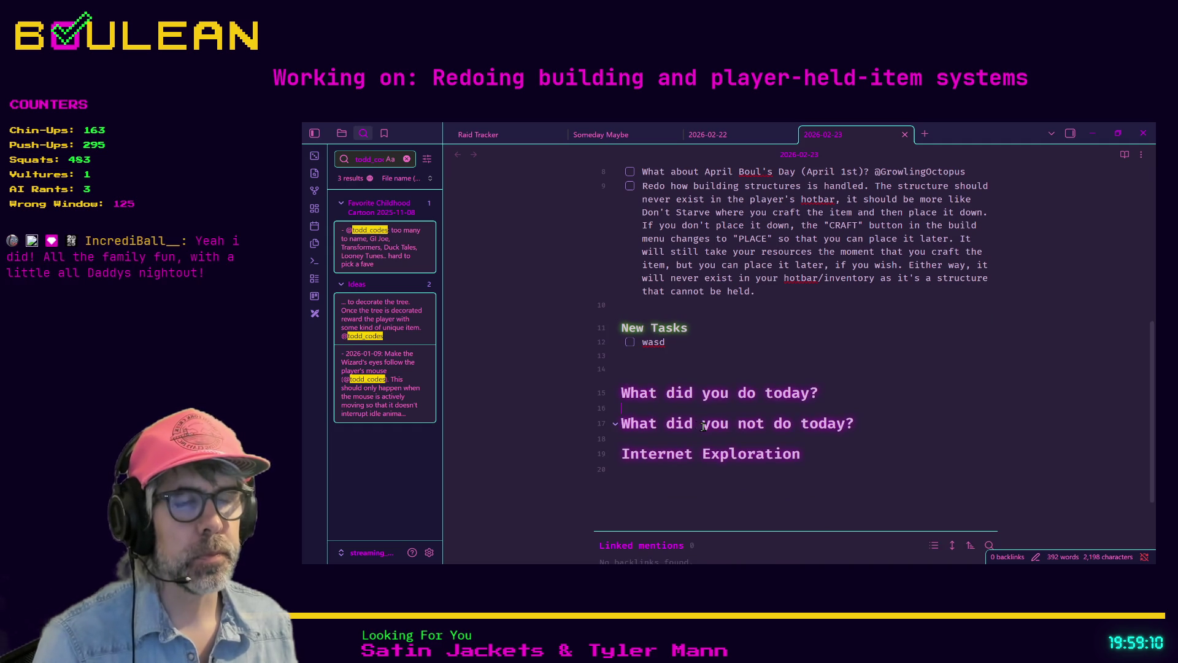
{"action": "key", "text": "ctrl+v"}
{"action": "scroll", "coordinate": [704, 425], "scroll_direction": "up", "scroll_amount": 5}
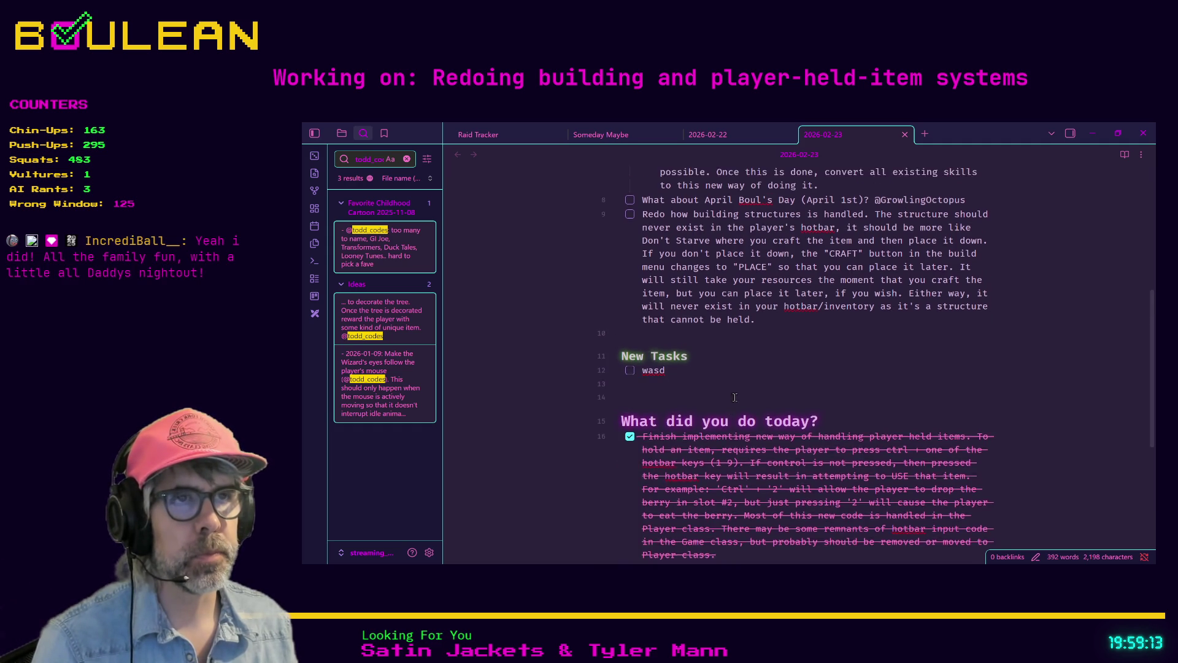
Minimize and restore the Obsidian notes window, scrolling back to the New Tasks list
{"action": "left_click", "coordinate": [789, 459]}
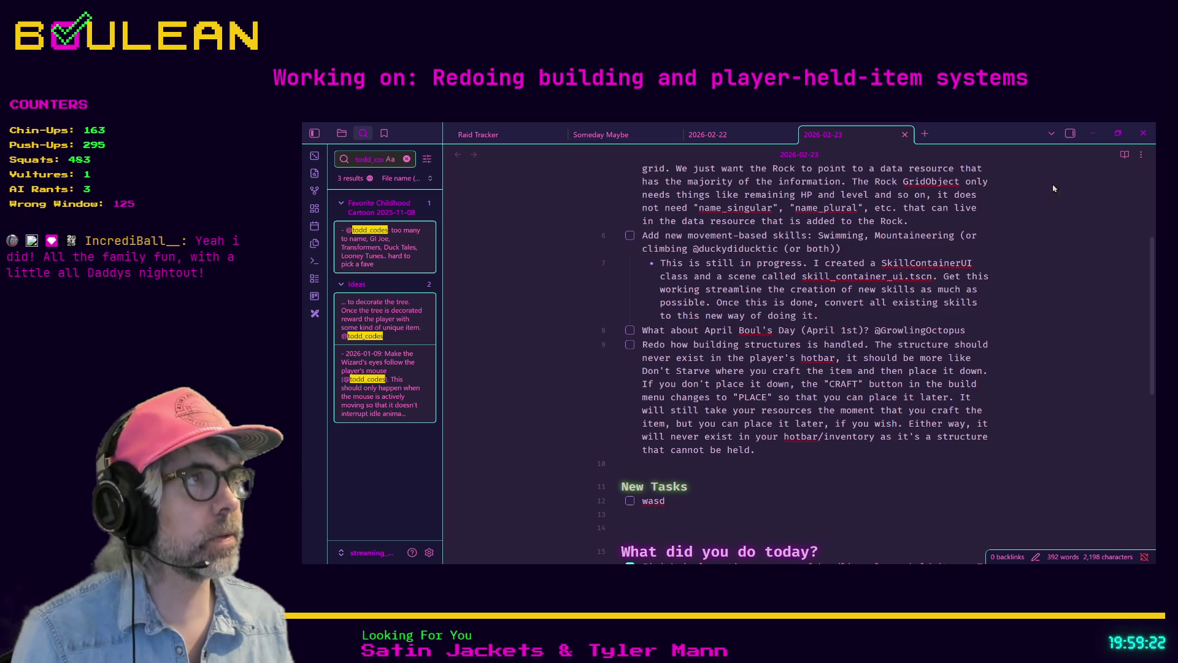
{"action": "left_click", "coordinate": [1093, 133]}
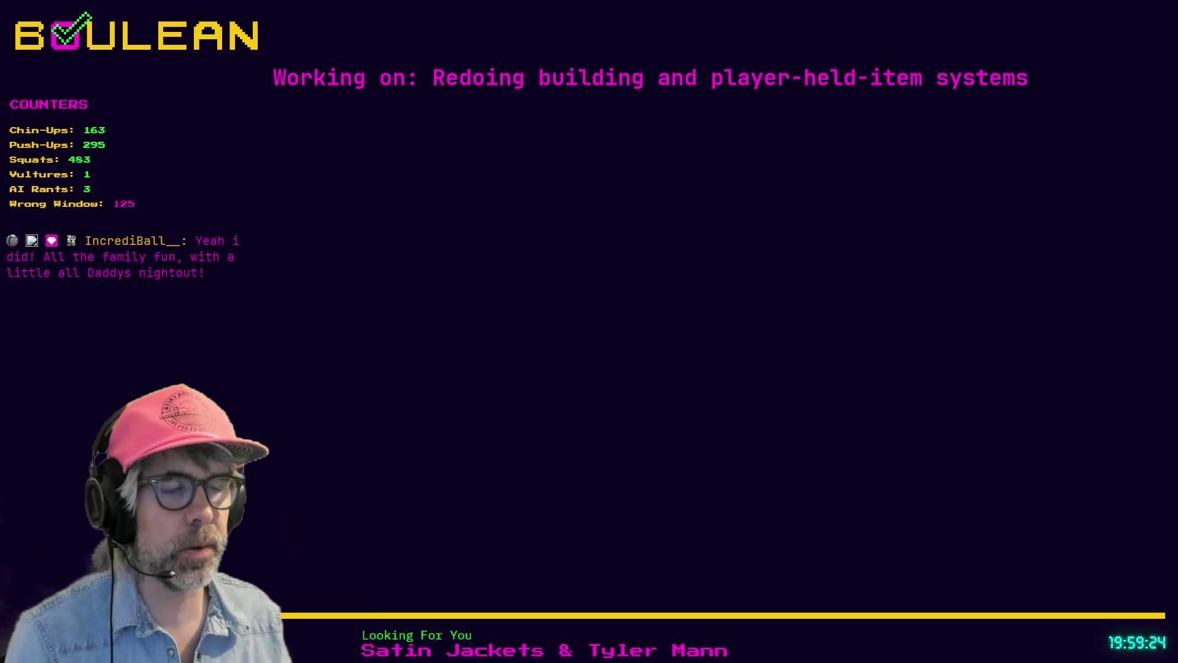
{"action": "key", "text": "alt+Tab"}
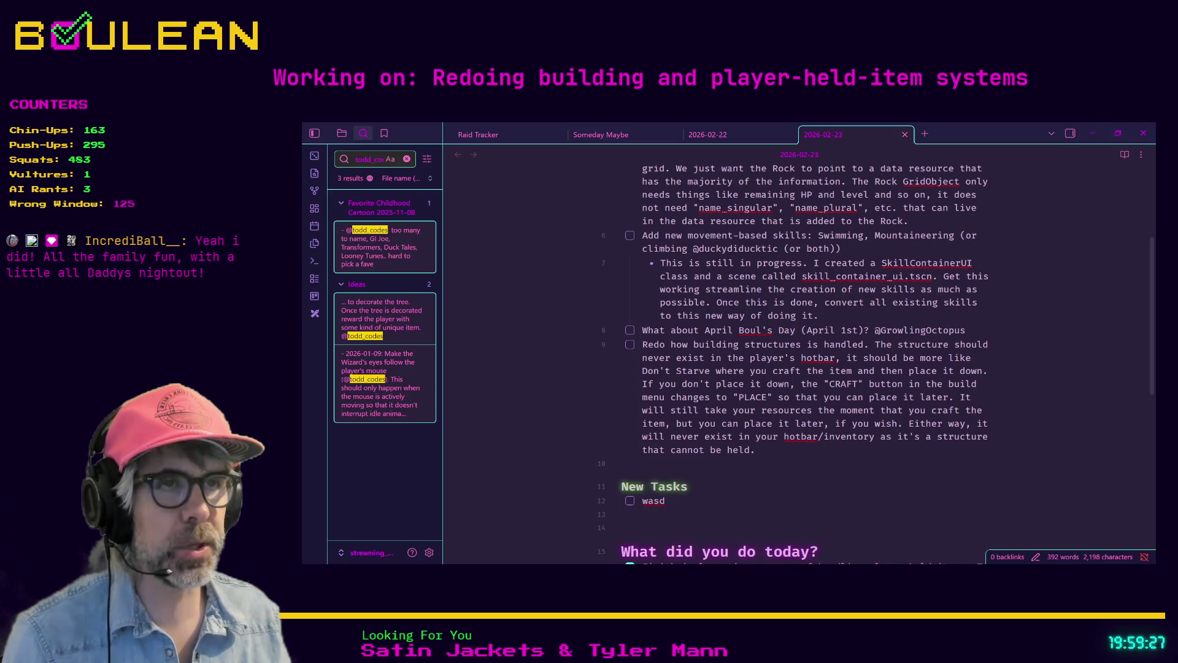
{"action": "scroll", "coordinate": [776, 425], "scroll_direction": "up", "scroll_amount": 2}
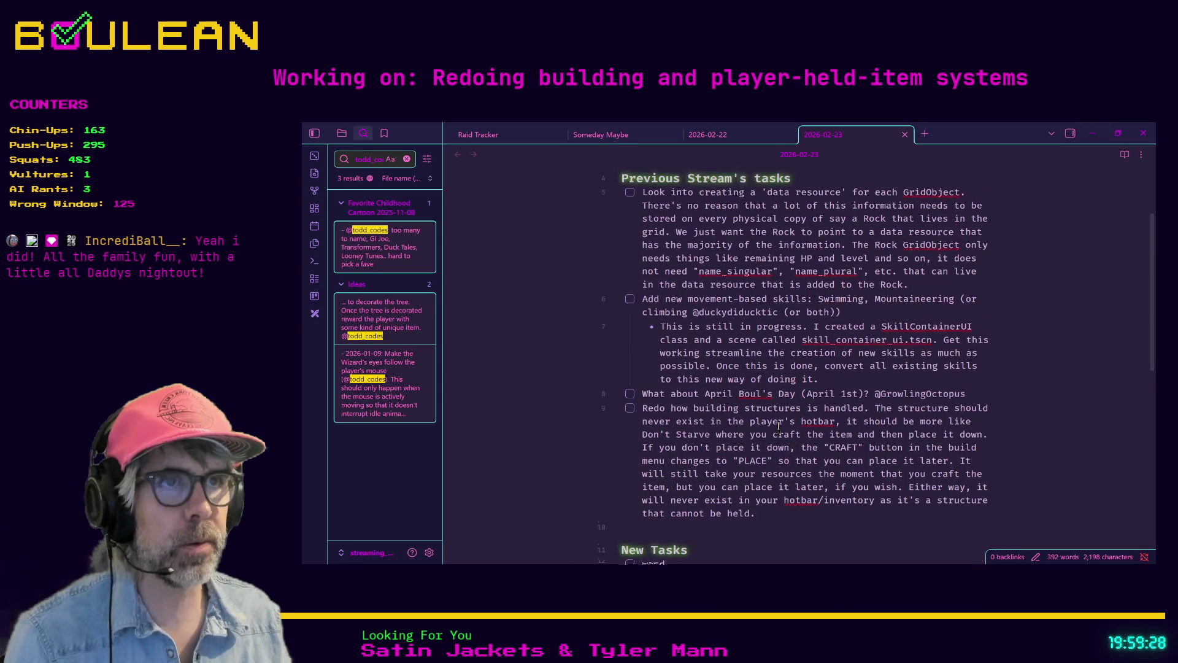
{"action": "scroll", "coordinate": [778, 424], "scroll_direction": "up", "scroll_amount": 1}
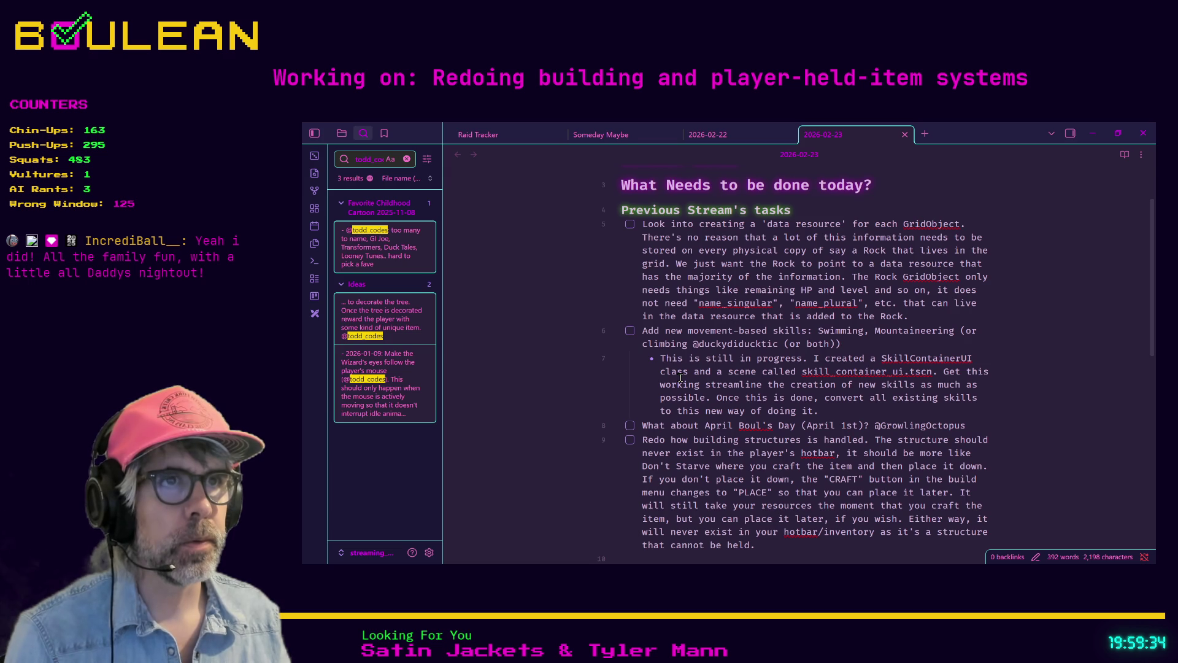
{"action": "scroll", "coordinate": [681, 377], "scroll_direction": "up", "scroll_amount": 2}
{"action": "scroll", "coordinate": [697, 392], "scroll_direction": "down", "scroll_amount": 5}
{"action": "scroll", "coordinate": [697, 392], "scroll_direction": "down", "scroll_amount": 1}
{"action": "scroll", "coordinate": [697, 391], "scroll_direction": "up", "scroll_amount": 1}
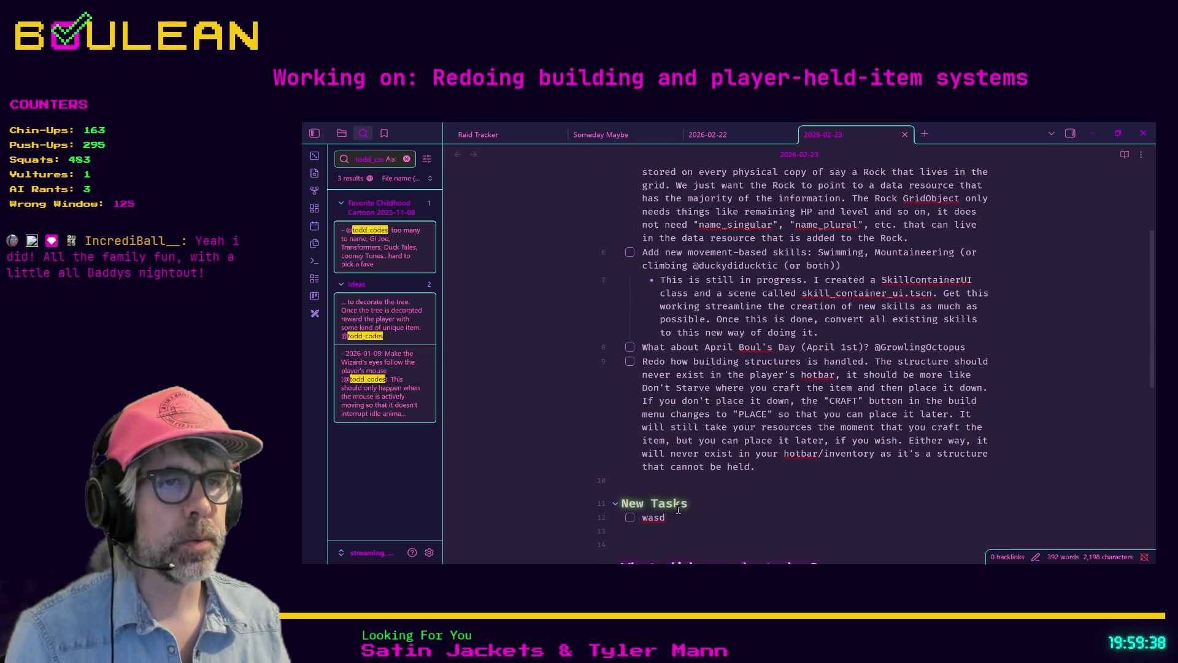
Delete the stray 'wasd' text under New Tasks and select the SkillContainerUI bullet
{"action": "left_click", "coordinate": [670, 519]}
{"action": "key", "text": "BackSpace"}
{"action": "key", "text": "BackSpace"}
{"action": "key", "text": "BackSpace"}
{"action": "scroll", "coordinate": [685, 386], "scroll_direction": "up", "scroll_amount": 2}
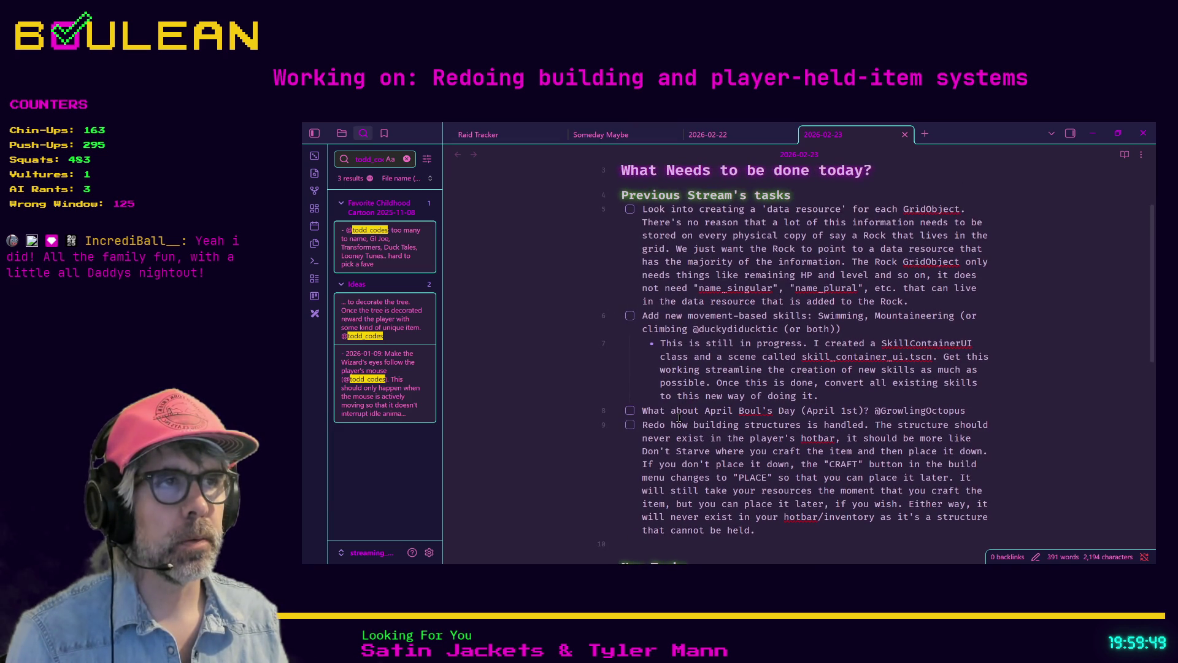
{"action": "scroll", "coordinate": [679, 418], "scroll_direction": "up", "scroll_amount": 2}
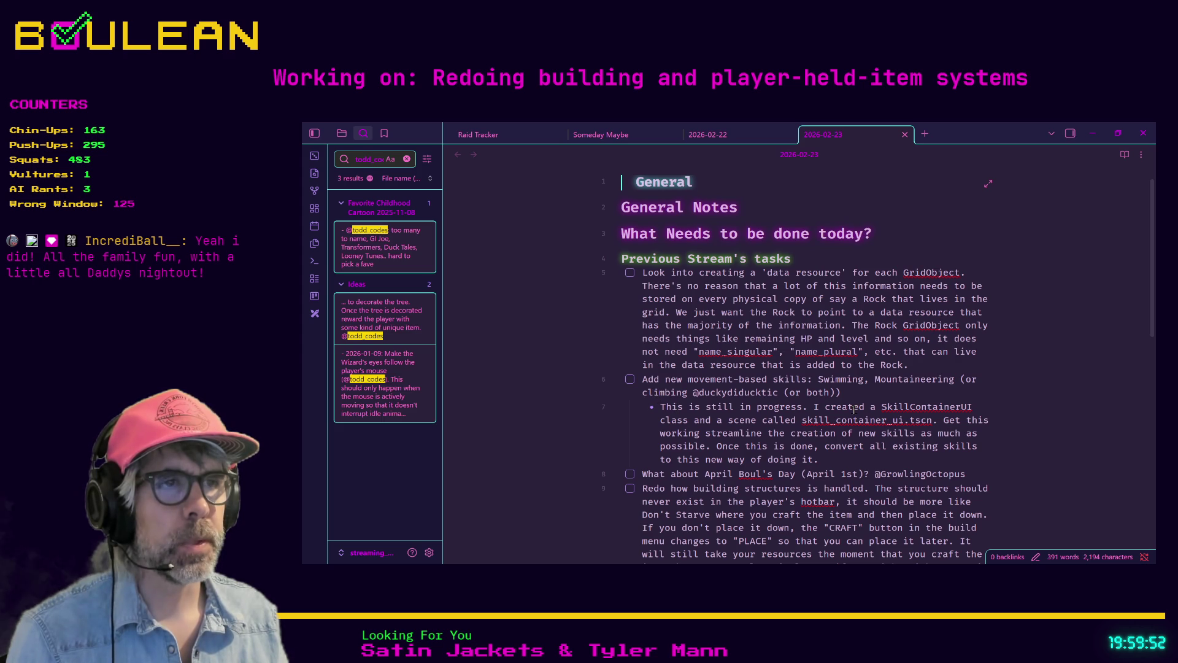
{"action": "mouse_move", "coordinate": [825, 459]}
{"action": "left_mouse_down"}
{"action": "mouse_move", "coordinate": [668, 424]}
{"action": "mouse_move", "coordinate": [642, 393]}
{"action": "left_mouse_up"}
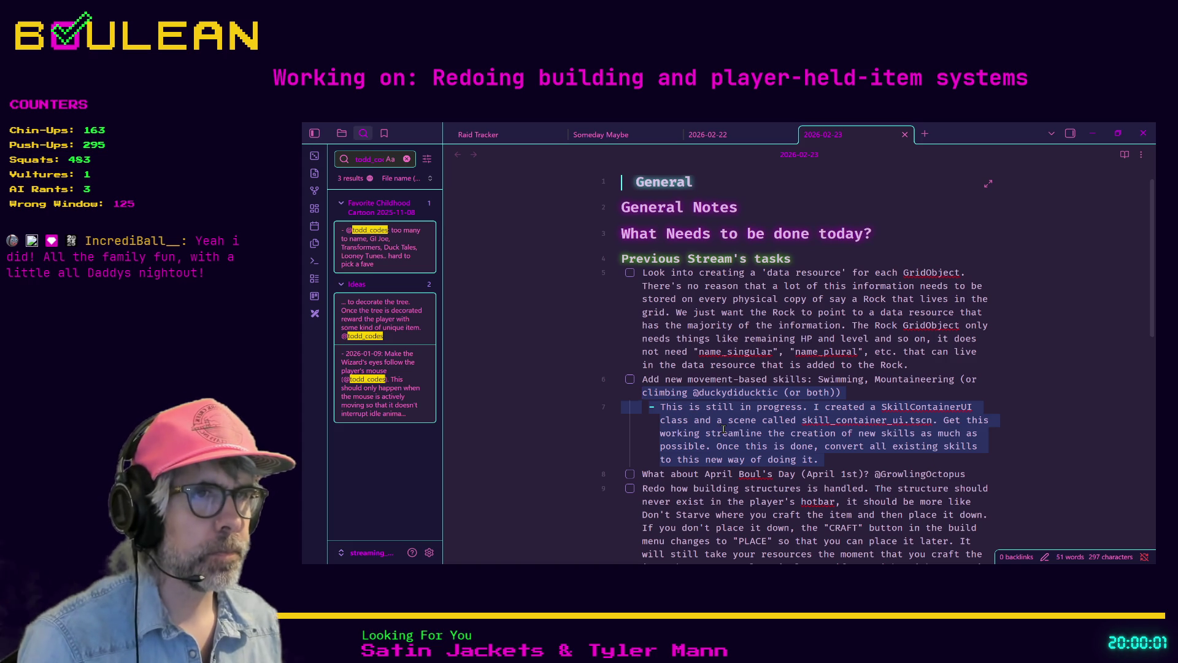
Insert 'and' after 'working' in the SkillContainerUI bullet, then minimize Obsidian
{"action": "left_click", "coordinate": [719, 451]}
{"action": "type", "text": "and"}
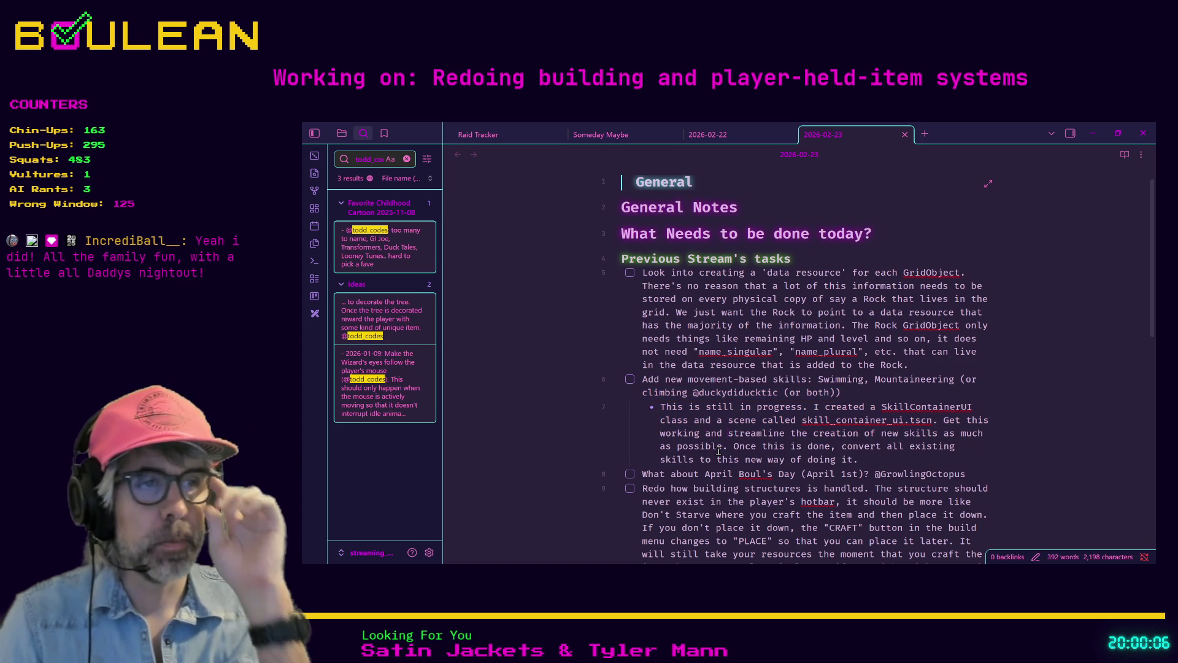
{"action": "left_click", "coordinate": [1093, 135]}
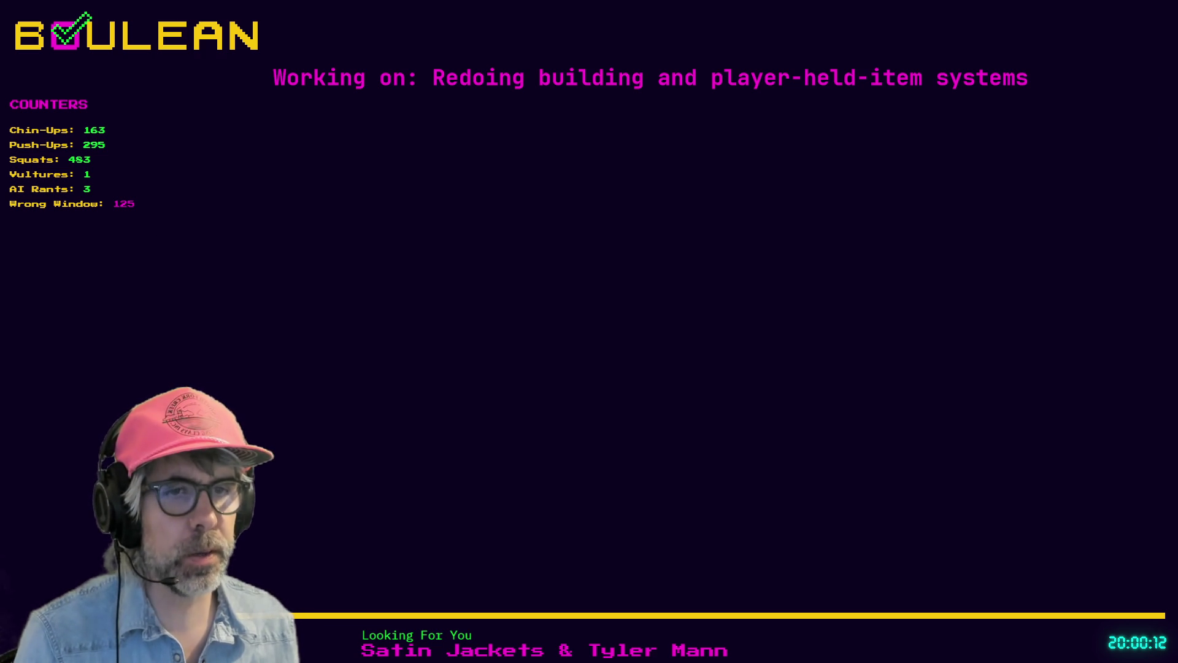
In Godot, restore the editor panels with Ctrl+Shift+F11 and filter FileSystem by 'ui'
{"action": "key", "text": "alt+Tab"}
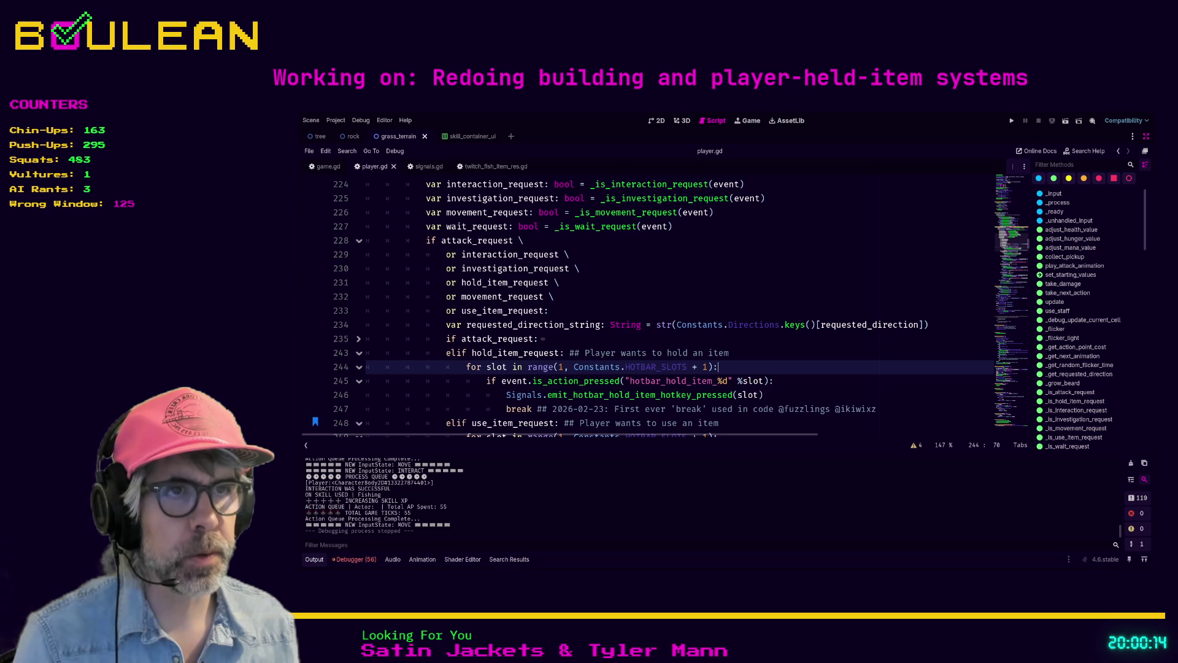
{"action": "left_click", "coordinate": [703, 340]}
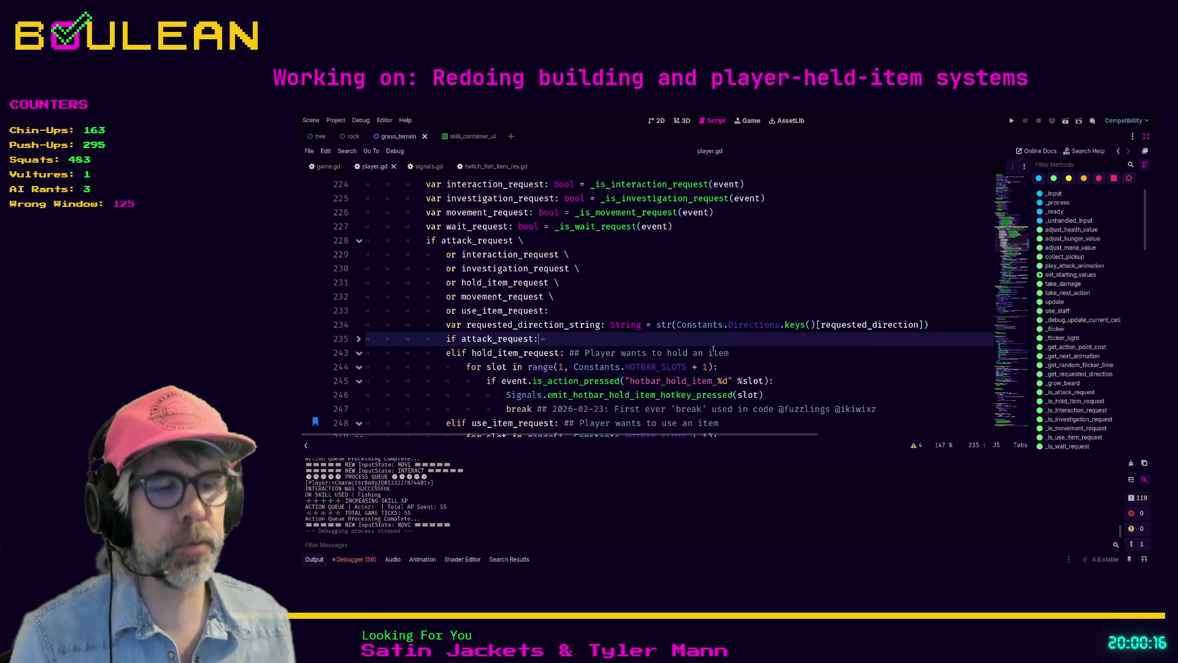
{"action": "key", "text": "ctrl+shift+F11"}
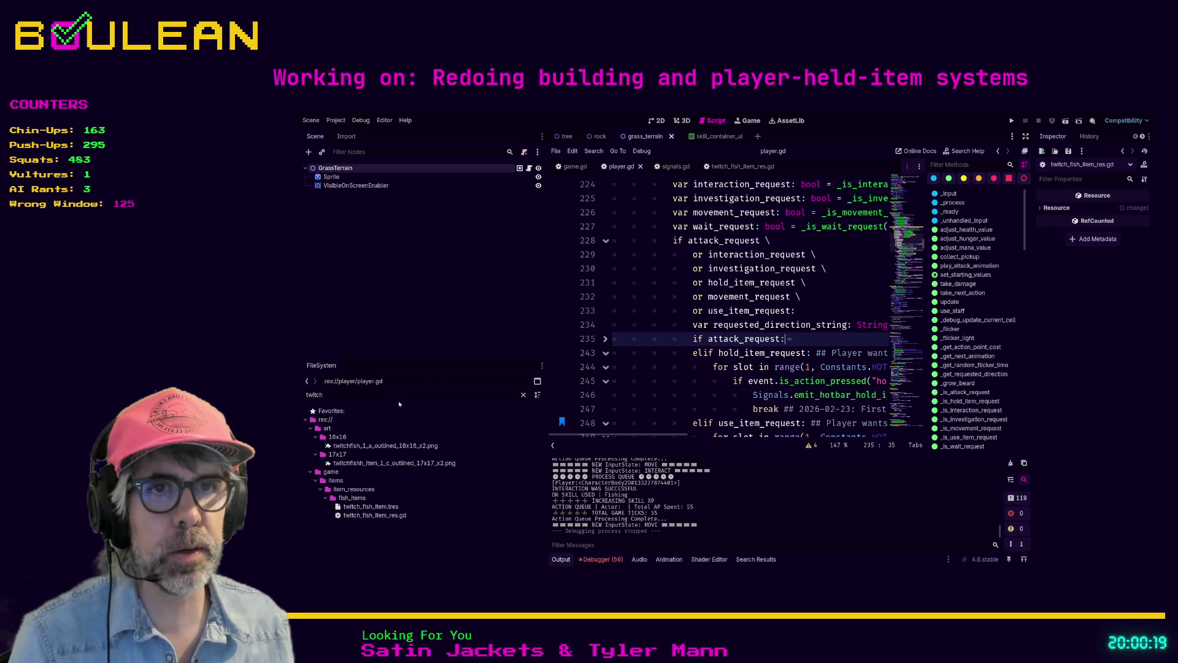
{"action": "key", "text": "ctrl+a"}
{"action": "type", "text": "ui"}
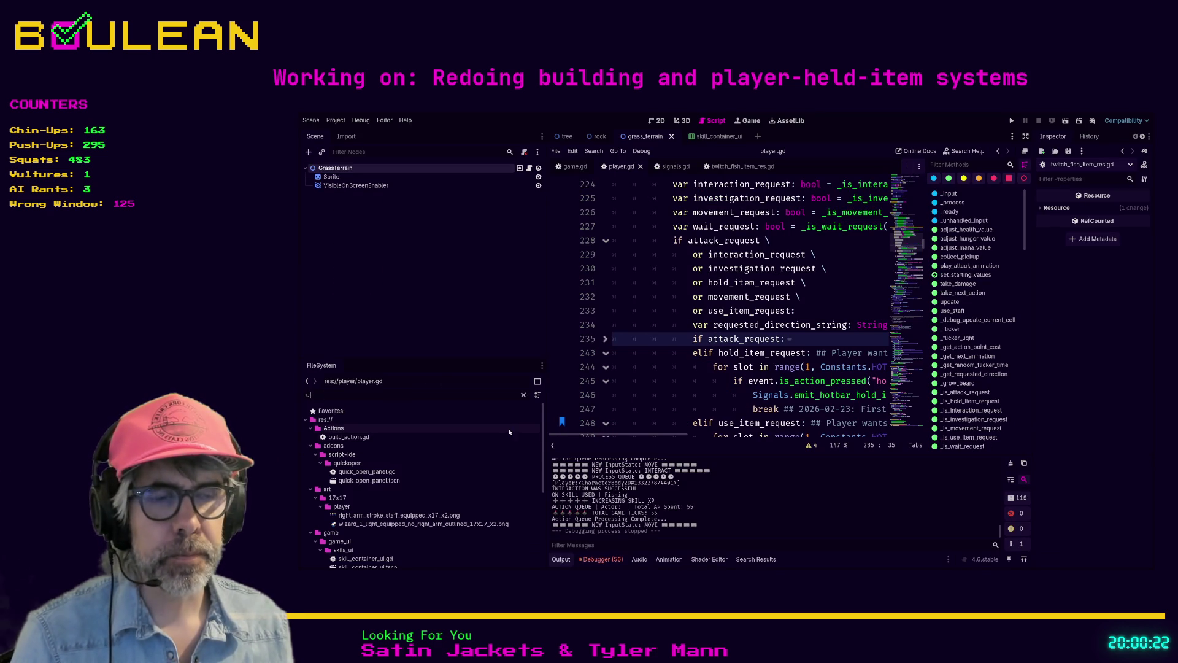
{"action": "scroll", "coordinate": [467, 441], "scroll_direction": "down", "scroll_amount": 1}
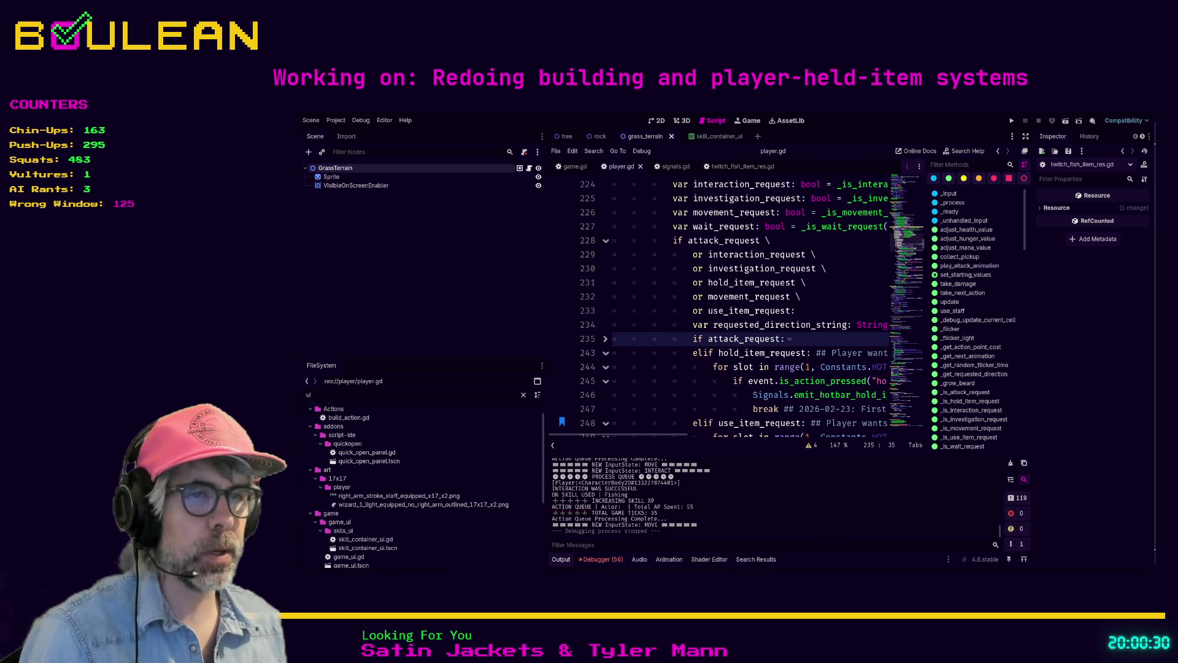
{"action": "key", "text": "alt+Tab"}
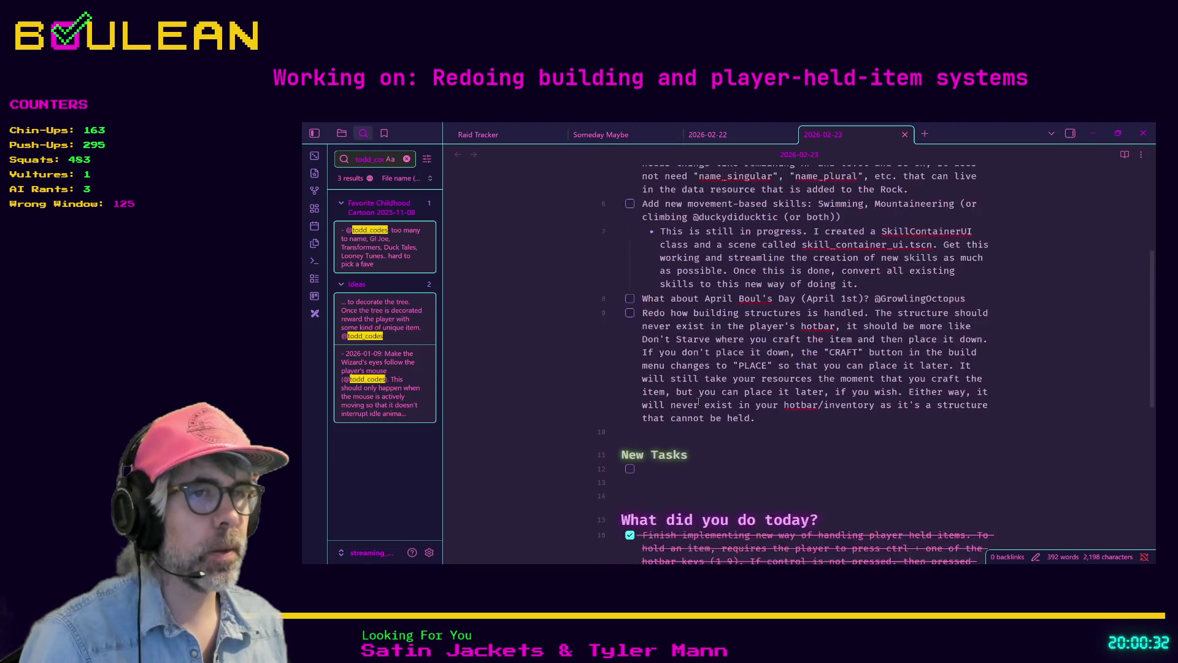
Add the New Tasks item 'Need to create all of the ItemRes use() functions so that the appropriate outcome happens when an item is used'
{"action": "scroll", "coordinate": [651, 416], "scroll_direction": "down", "scroll_amount": 1}
{"action": "type", "text": "Ne"}
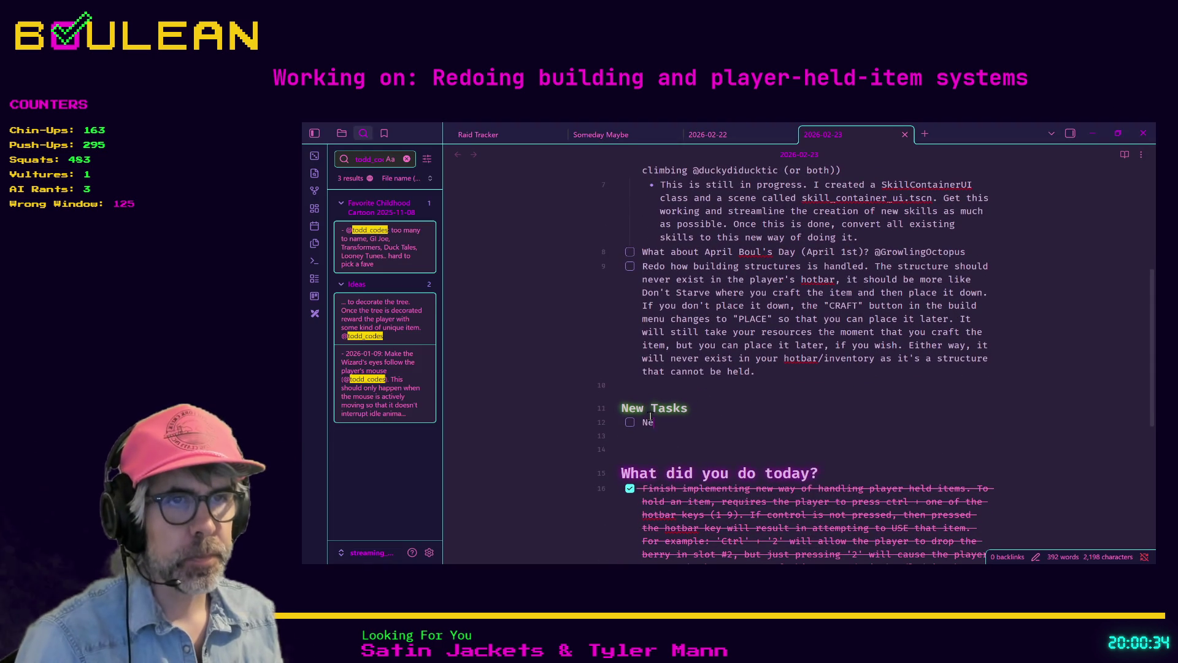
{"action": "type", "text": "ed to create "}
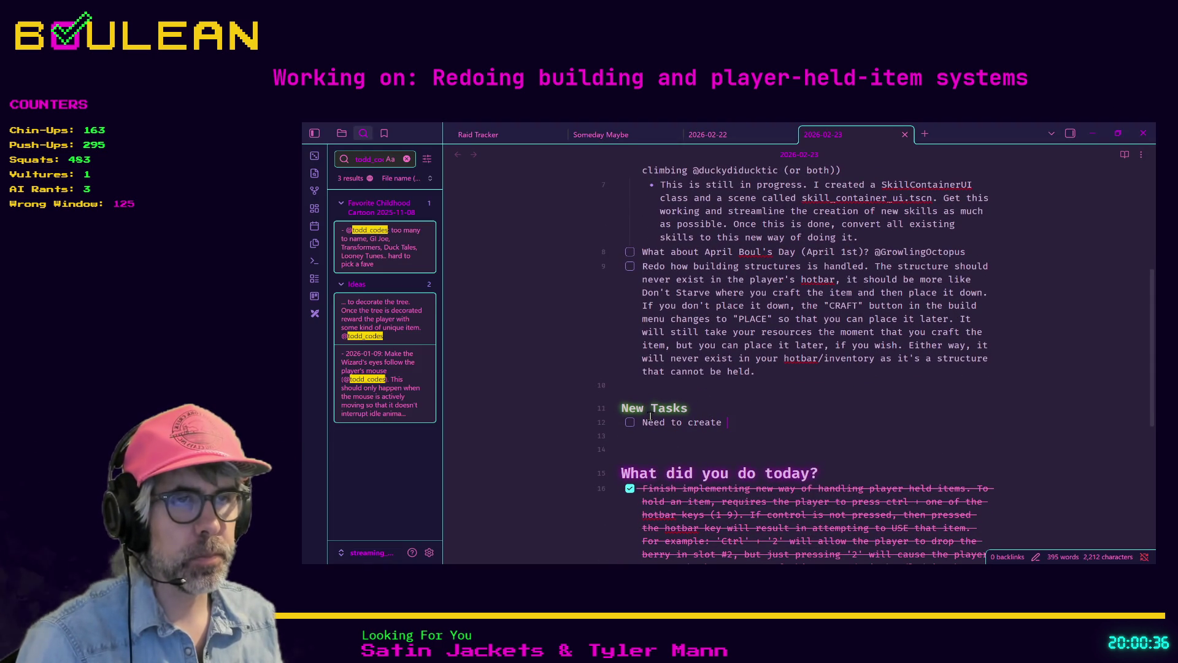
{"action": "type", "text": "all of"}
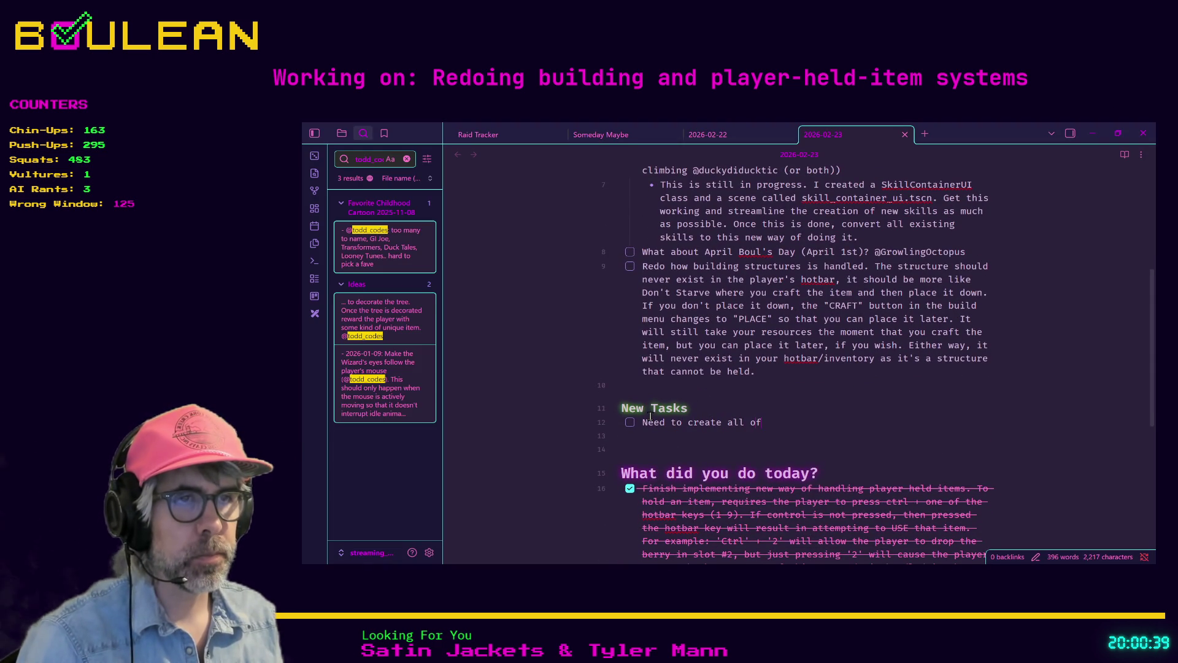
{"action": "type", "text": " thItemRes _use_() fun"}
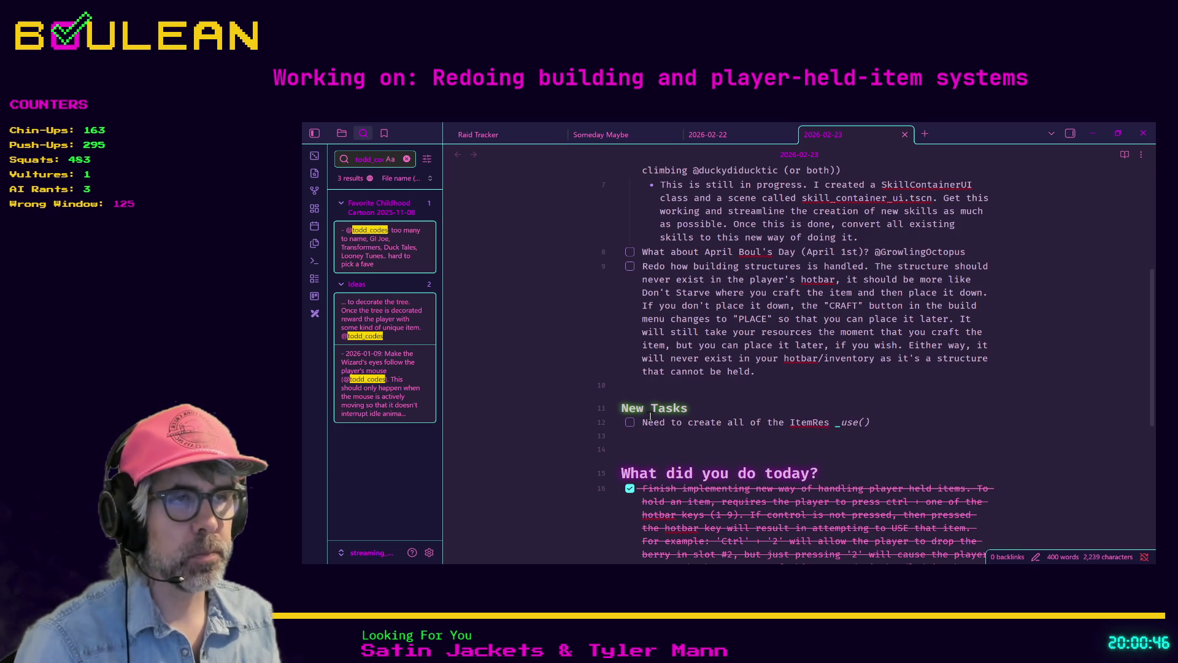
{"action": "type", "text": "ctions"}
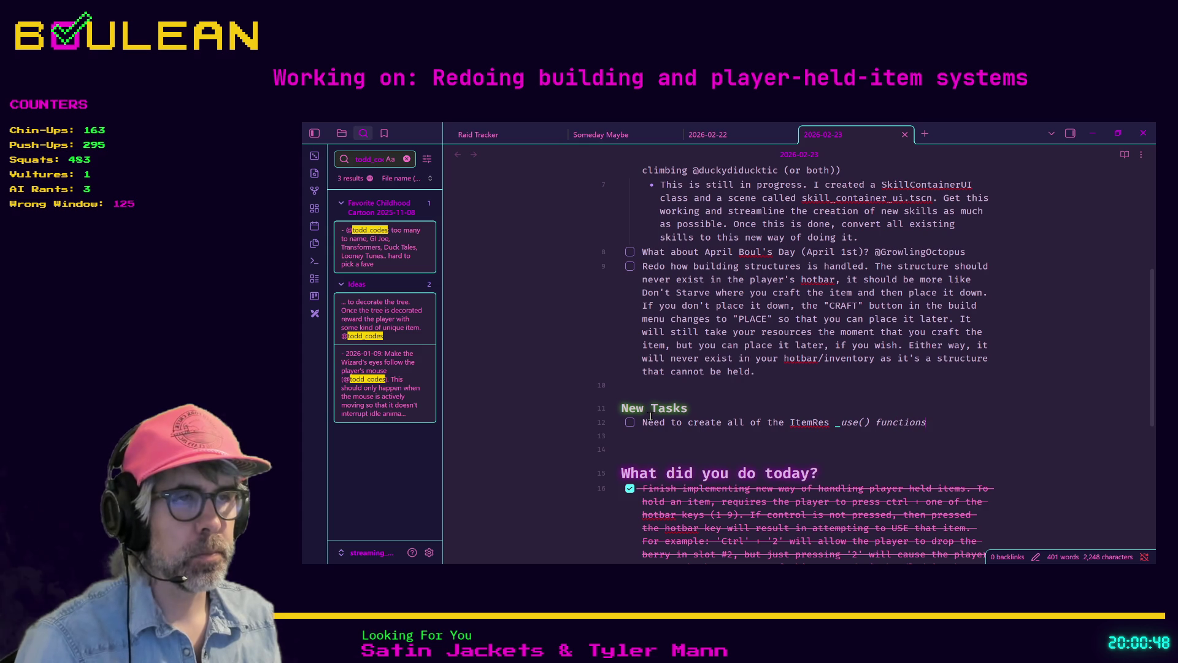
{"action": "key", "text": "BackSpace"}
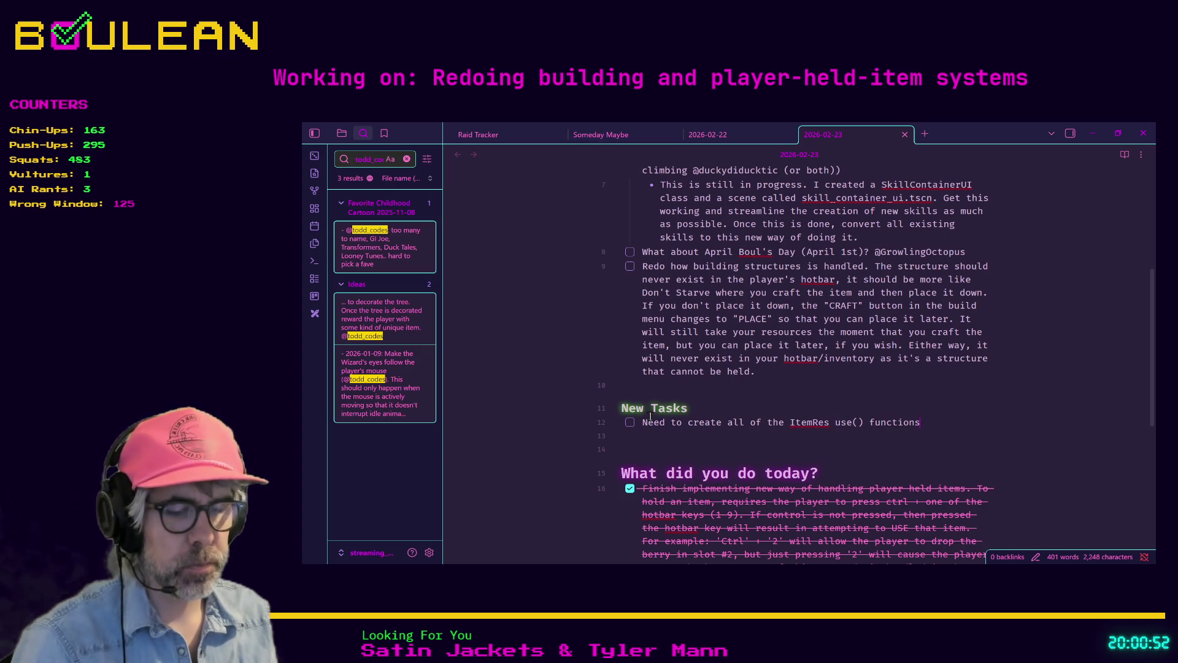
{"action": "type", "text": " so that the "}
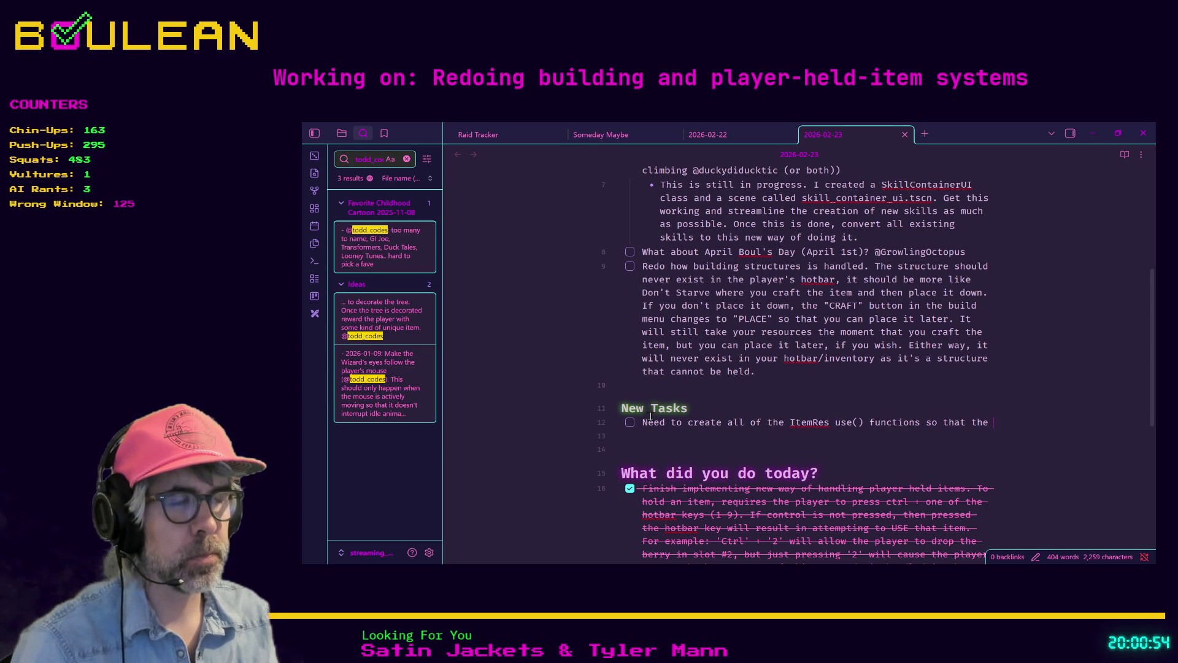
{"action": "type", "text": "appropria"}
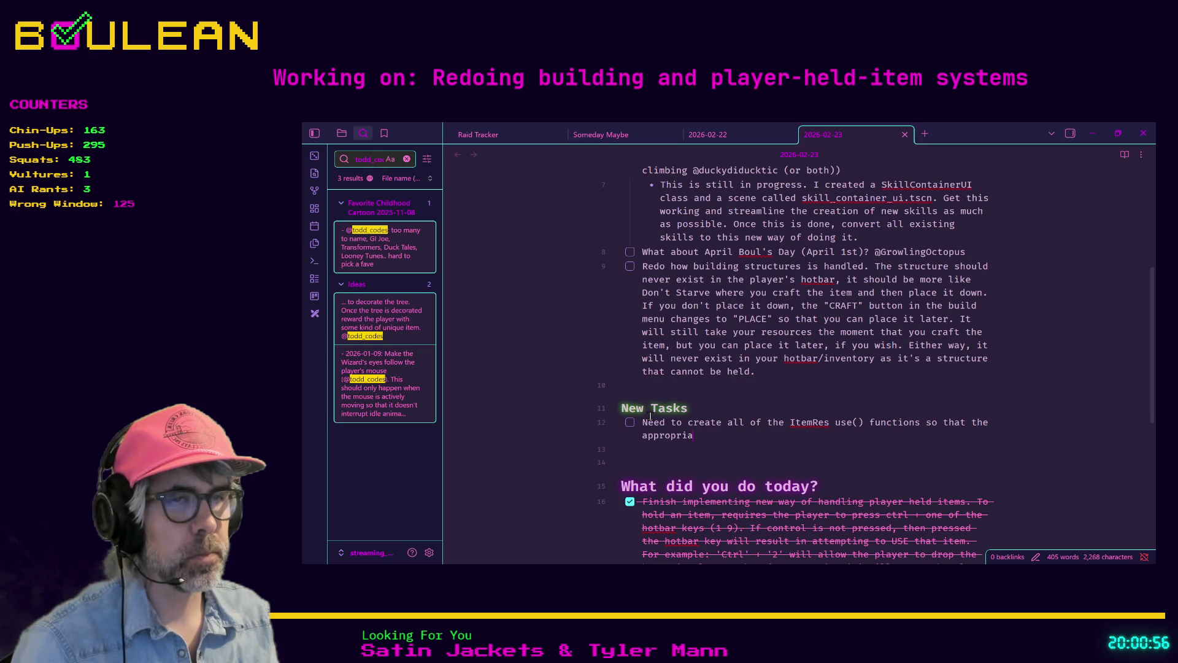
{"action": "type", "text": "te outcome"}
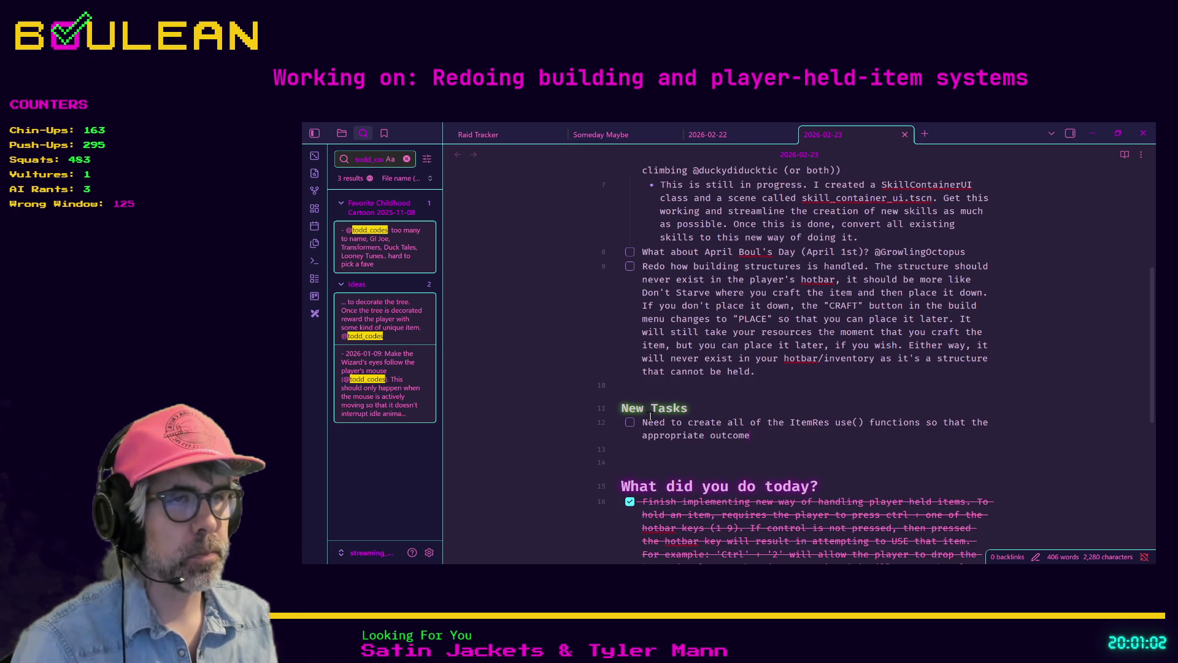
{"action": "type", "text": " happens when an item is used"}
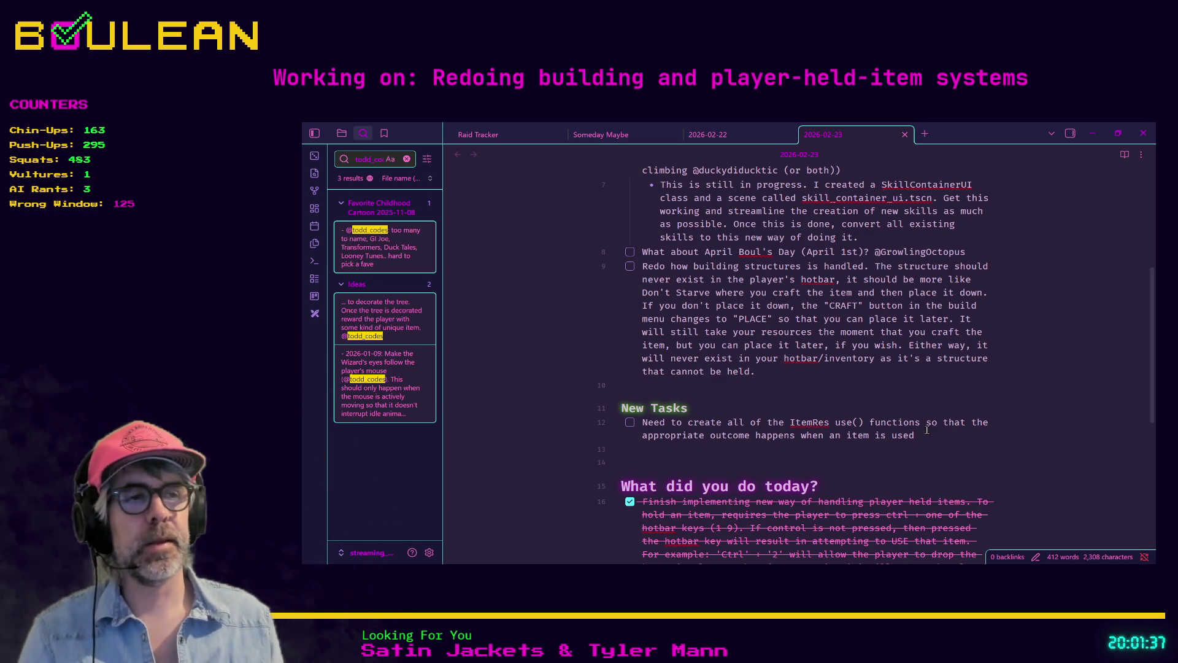
End the ItemRes task with a full stop, check the building-structures paragraph's length, and return to Godot
{"action": "type", "text": "."}
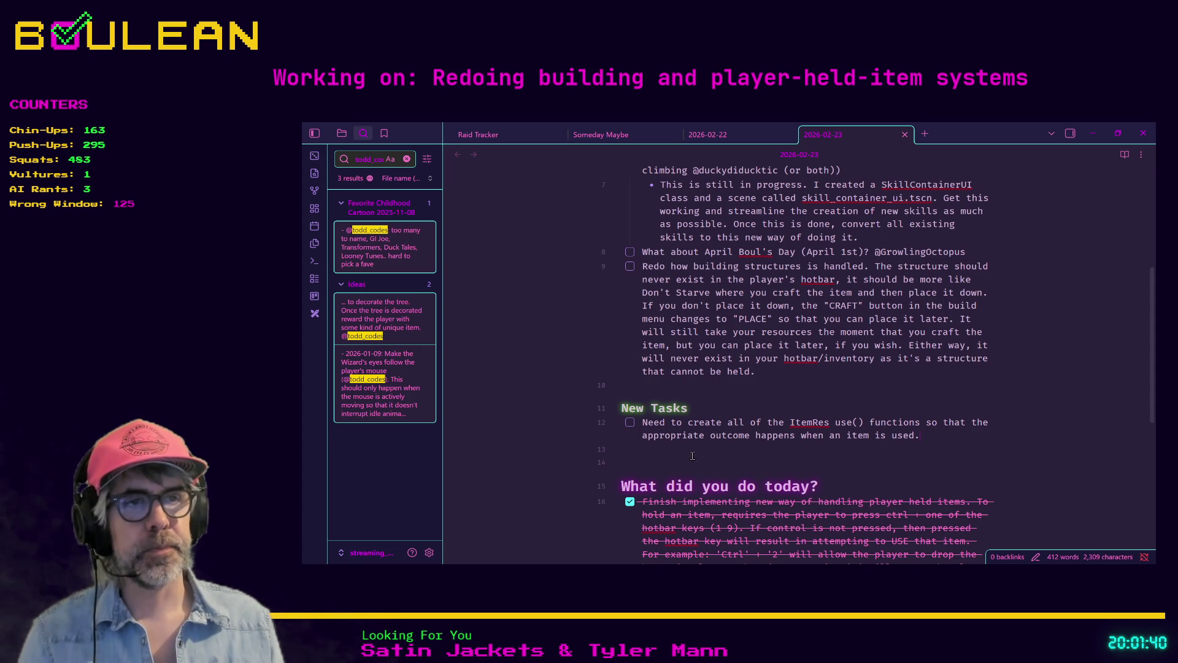
{"action": "left_click", "coordinate": [667, 443]}
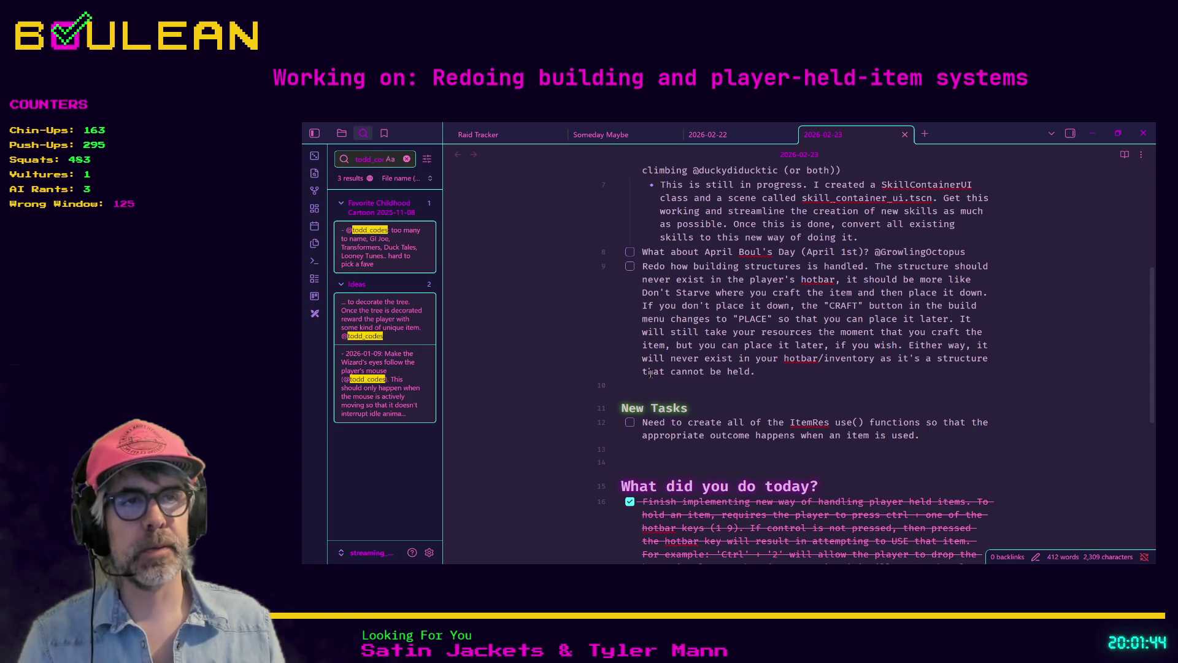
{"action": "mouse_move", "coordinate": [779, 373]}
{"action": "left_mouse_down"}
{"action": "mouse_move", "coordinate": [706, 288]}
{"action": "mouse_move", "coordinate": [643, 270]}
{"action": "left_mouse_up"}
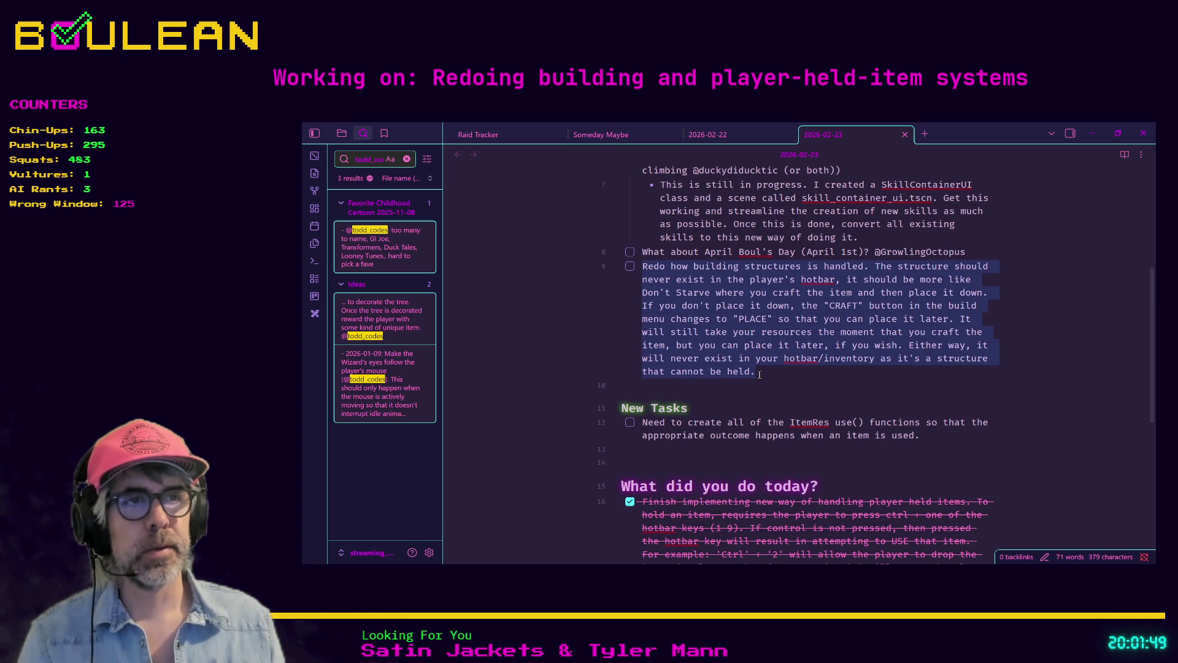
{"action": "scroll", "coordinate": [657, 356], "scroll_direction": "up", "scroll_amount": 2}
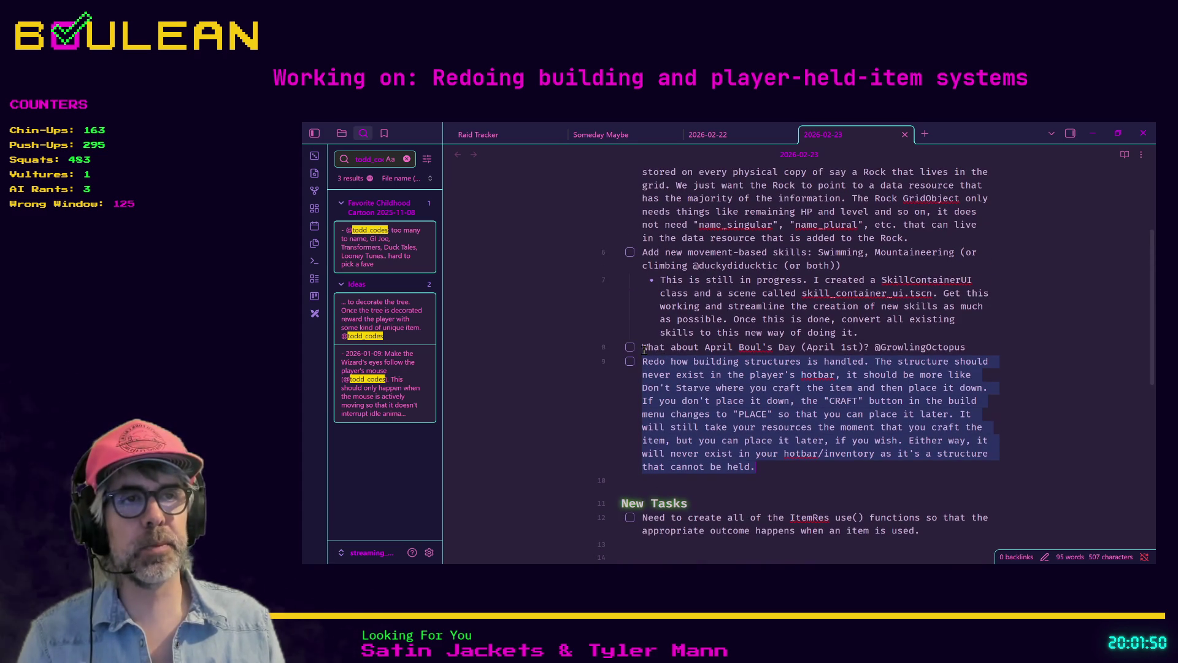
{"action": "left_click", "coordinate": [680, 357]}
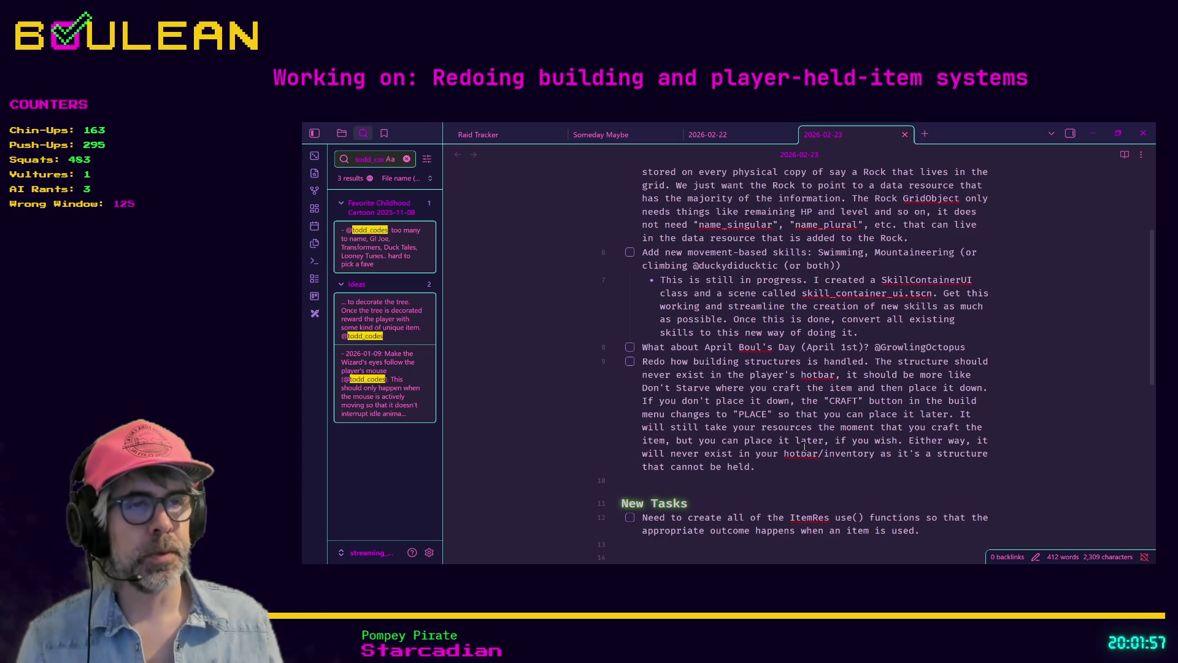
{"action": "key", "text": "alt+Tab"}
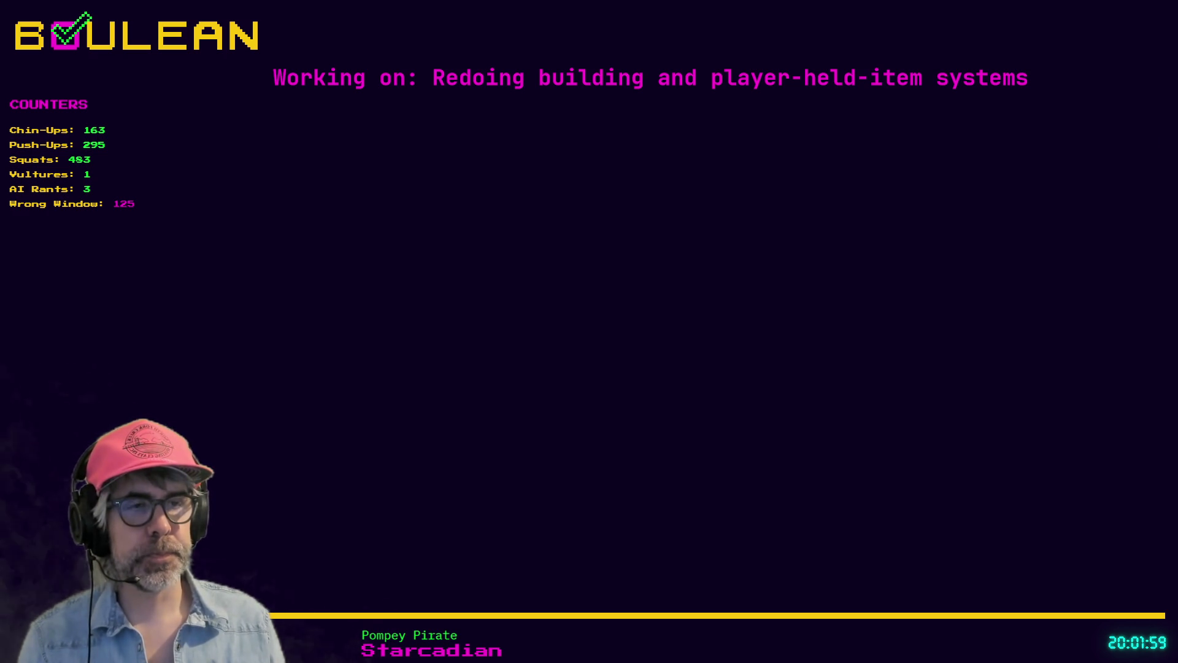
{"action": "left_click", "coordinate": [691, 370]}
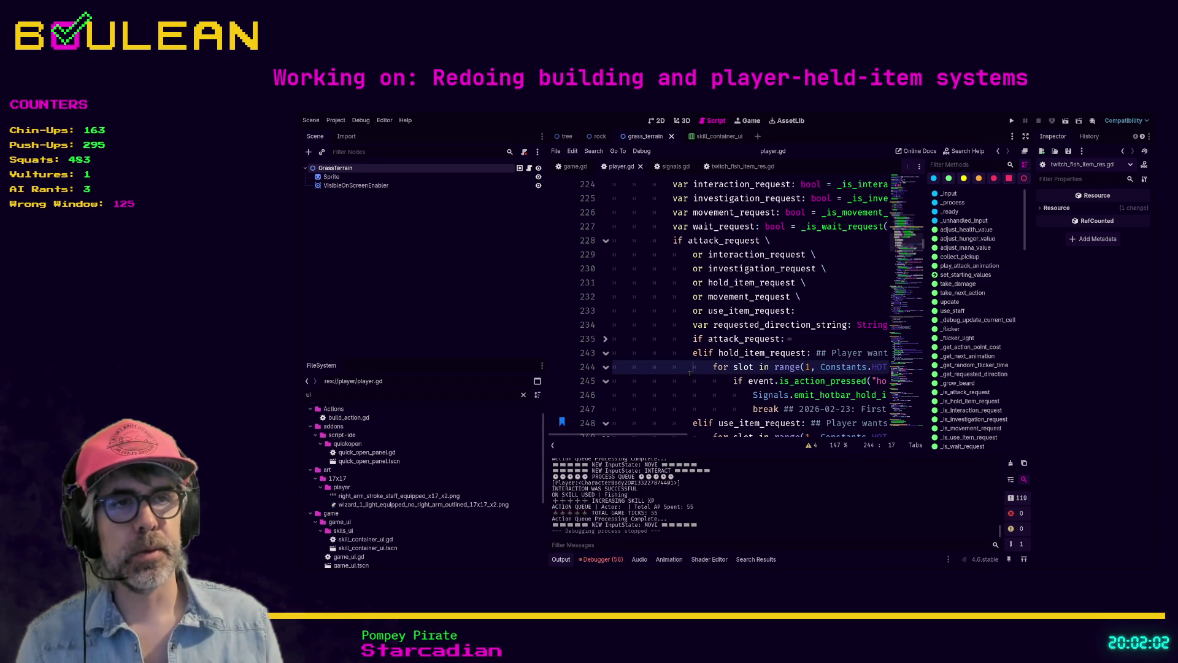
{"action": "key", "text": "Home"}
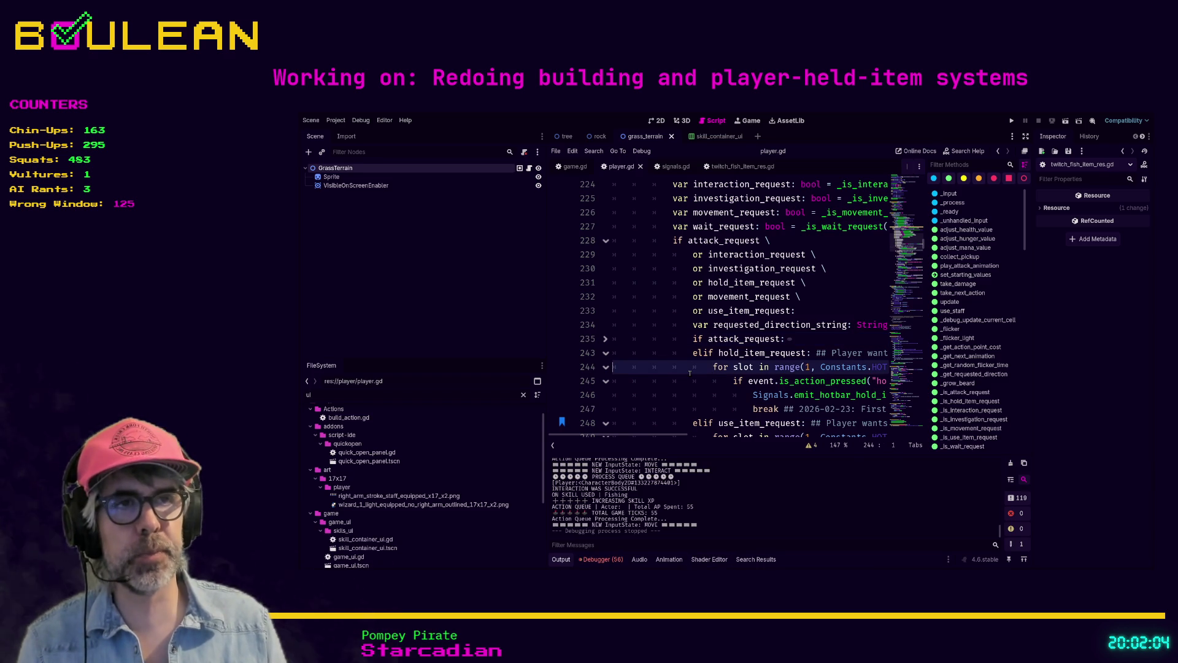
{"action": "key", "text": "Up"}
{"action": "left_click", "coordinate": [833, 327]}
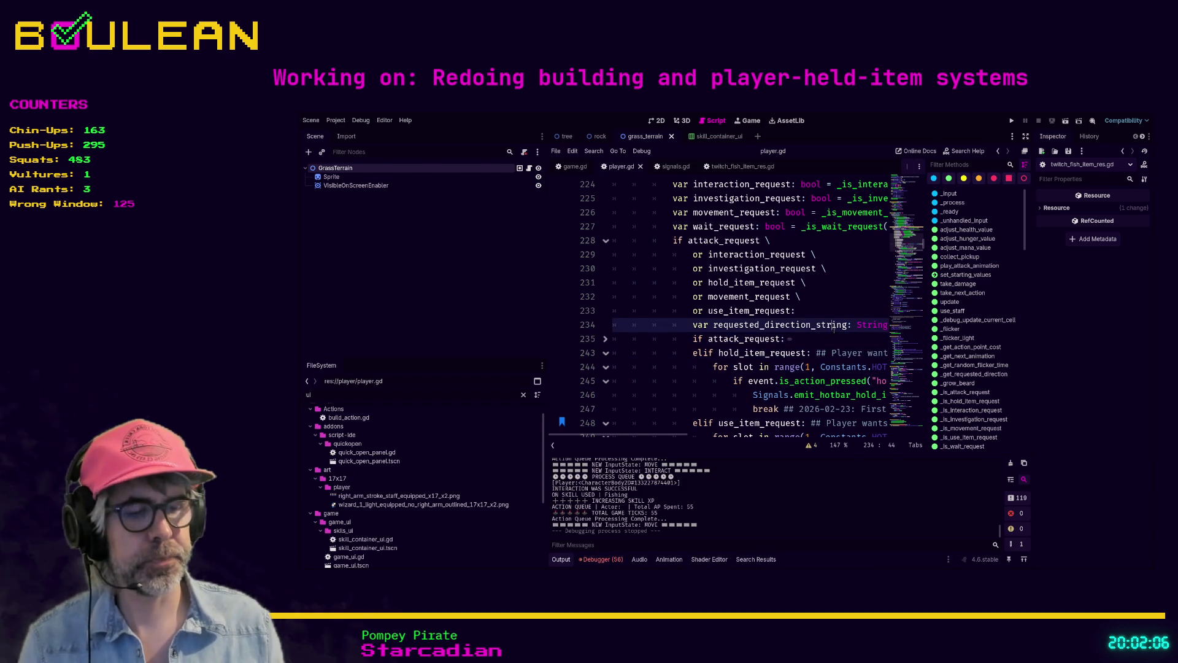
{"action": "key", "text": "ctrl+shift+F11"}
{"action": "scroll", "coordinate": [653, 253], "scroll_direction": "up", "scroll_amount": 5}
{"action": "scroll", "coordinate": [614, 283], "scroll_direction": "down", "scroll_amount": 10}
{"action": "scroll", "coordinate": [585, 304], "scroll_direction": "down", "scroll_amount": 6}
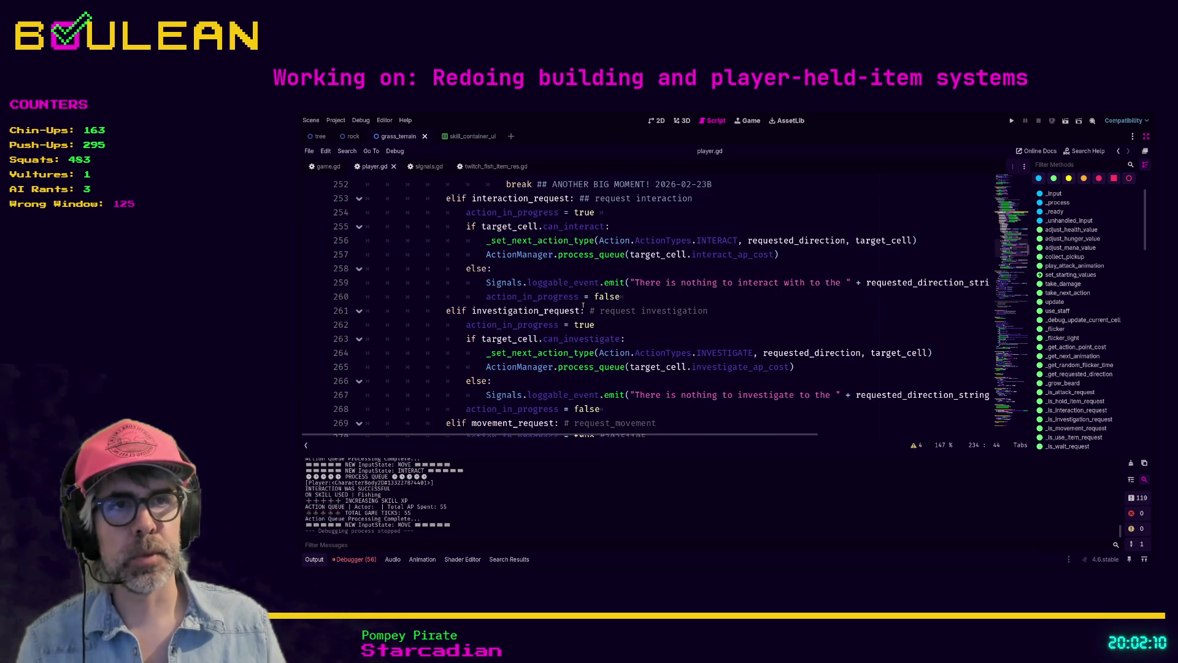
{"action": "scroll", "coordinate": [422, 278], "scroll_direction": "down", "scroll_amount": 1}
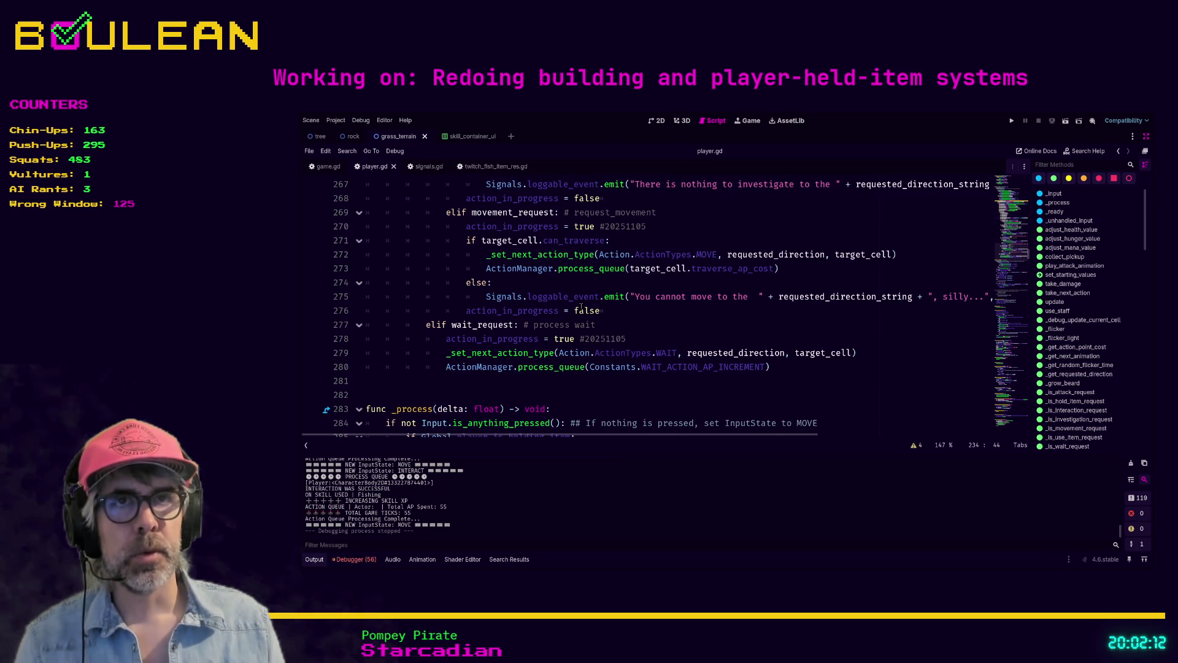
{"action": "left_click", "coordinate": [425, 283]}
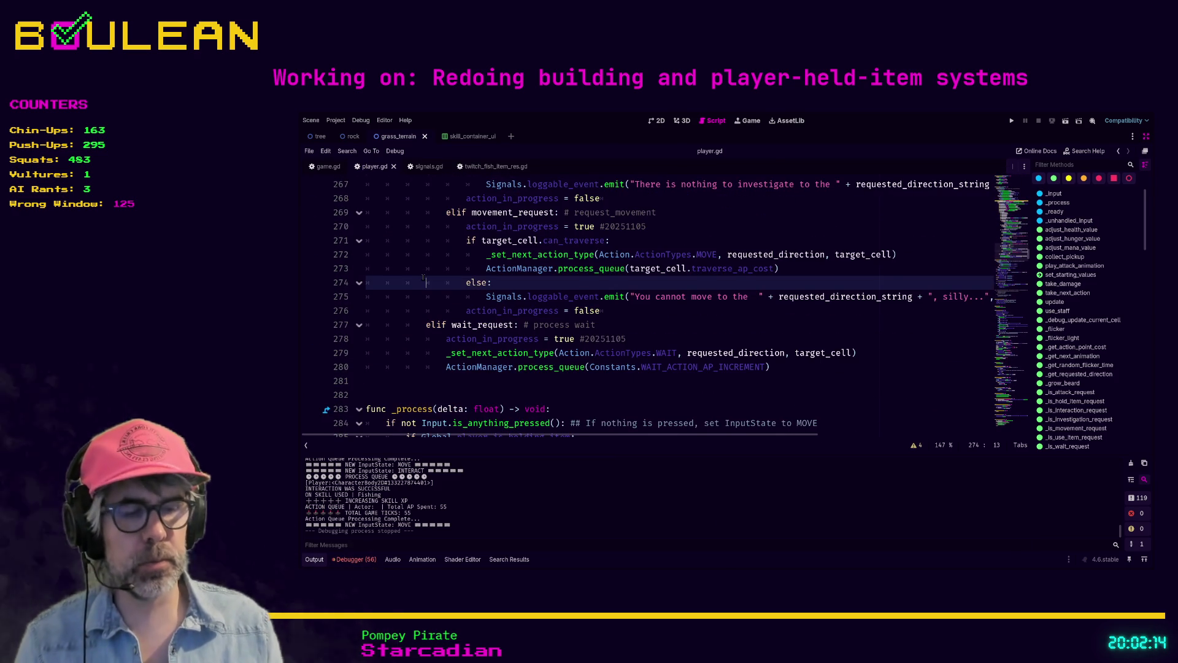
{"action": "key", "text": "ctrl+shift+F11"}
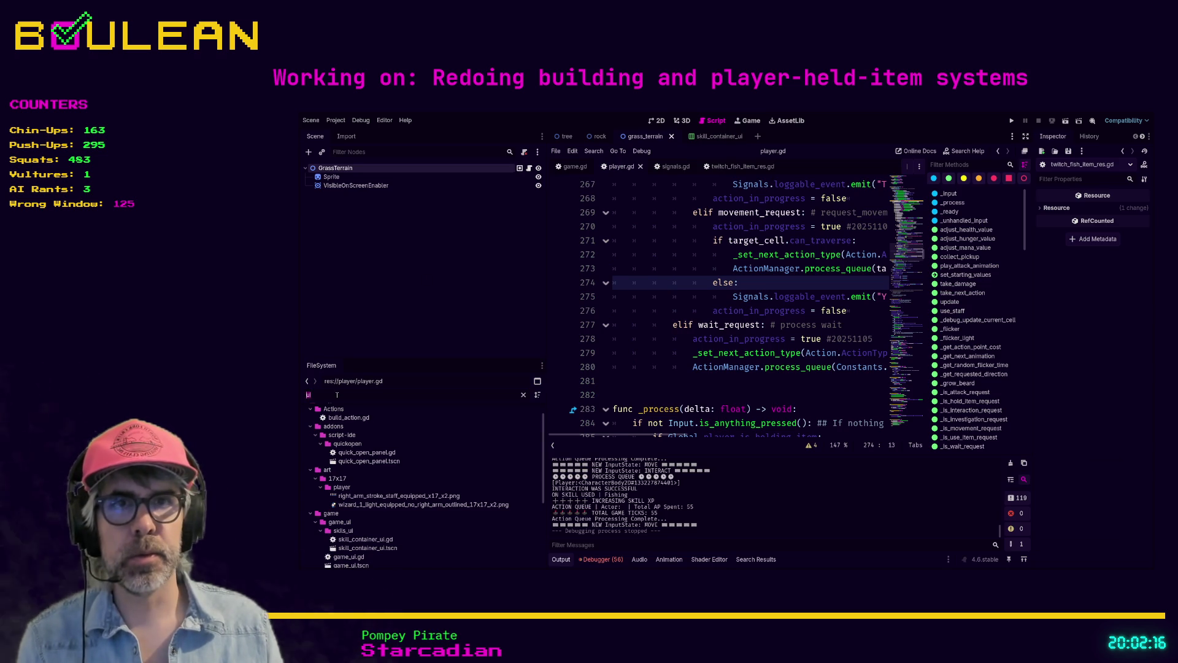
Filter the FileSystem dock for game_ui and open game_ui.tscn
{"action": "type", "text": "game_ui"}
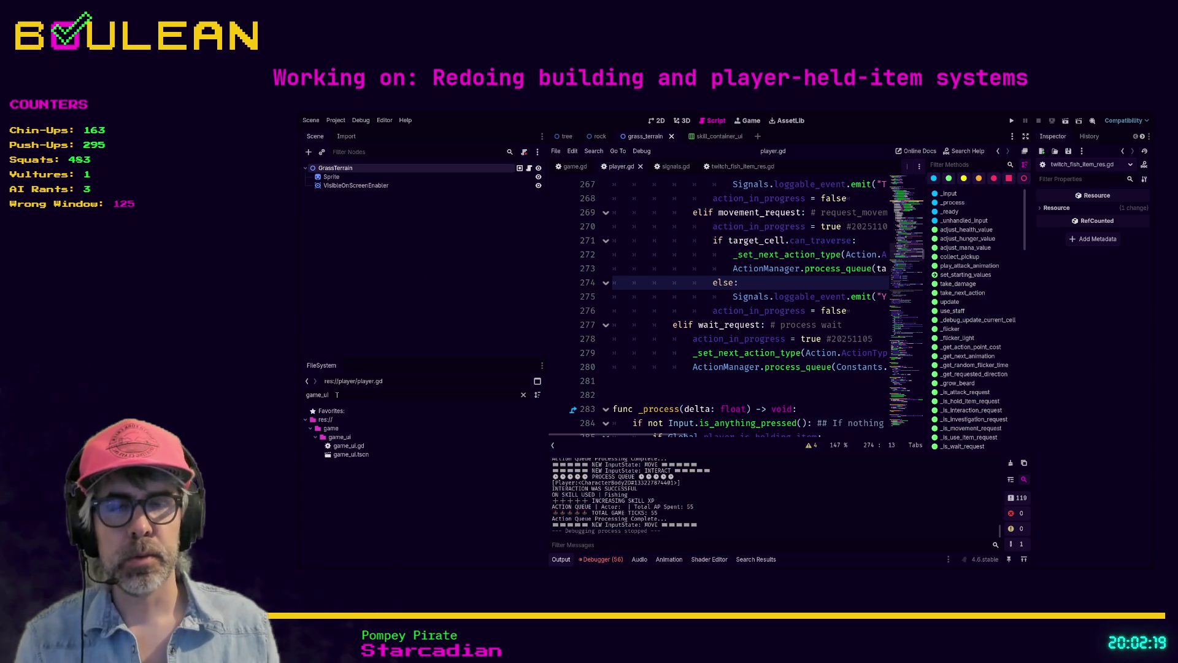
{"action": "double_click", "coordinate": [351, 454]}
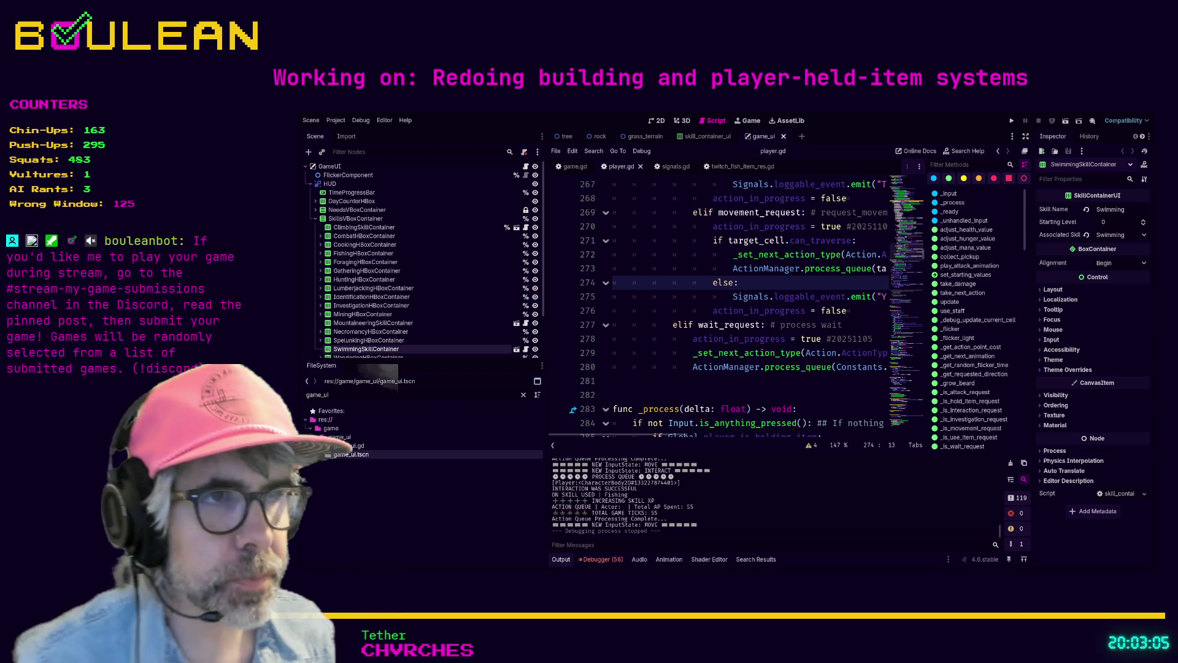
{"action": "left_click", "coordinate": [692, 383]}
Toggle distraction-free mode off and back on, then show the skill container scene's nodes
{"action": "key", "text": "ctrl+shift+F11"}
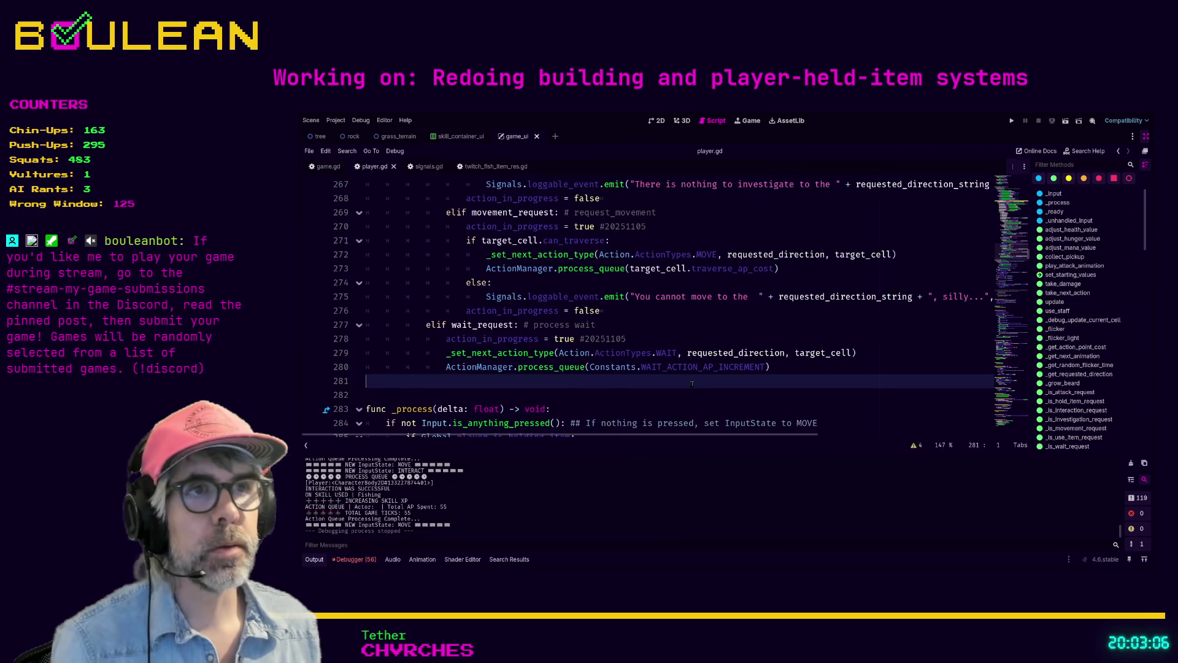
{"action": "key", "text": "ctrl+shift+F11"}
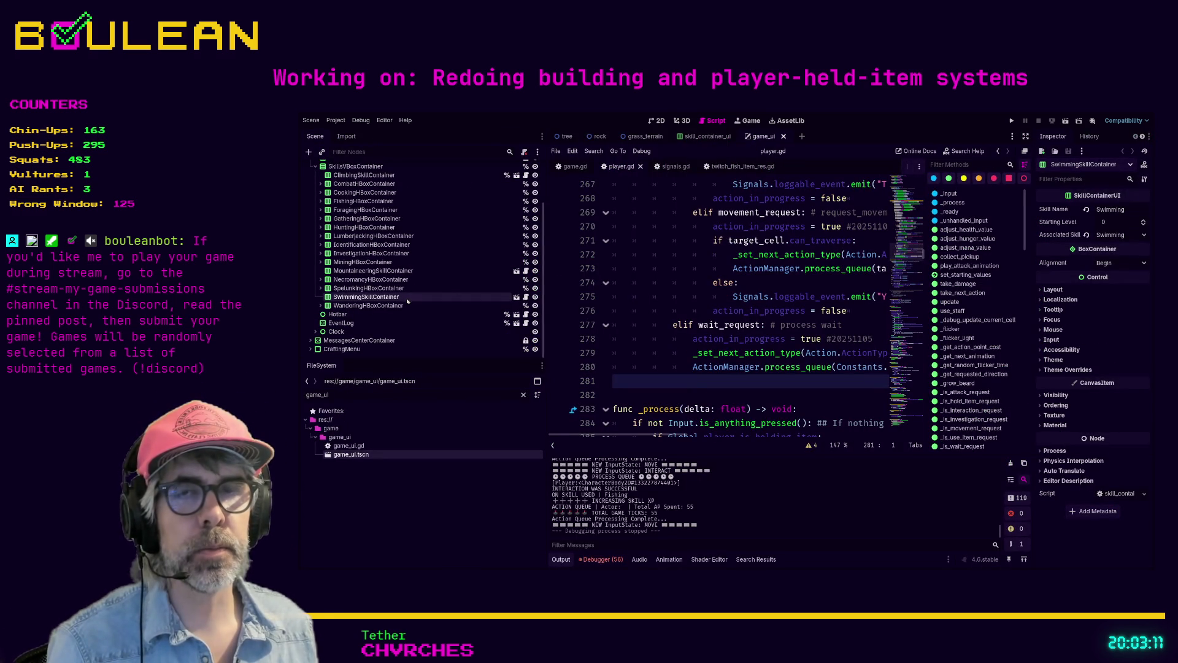
{"action": "scroll", "coordinate": [374, 258], "scroll_direction": "up", "scroll_amount": 3}
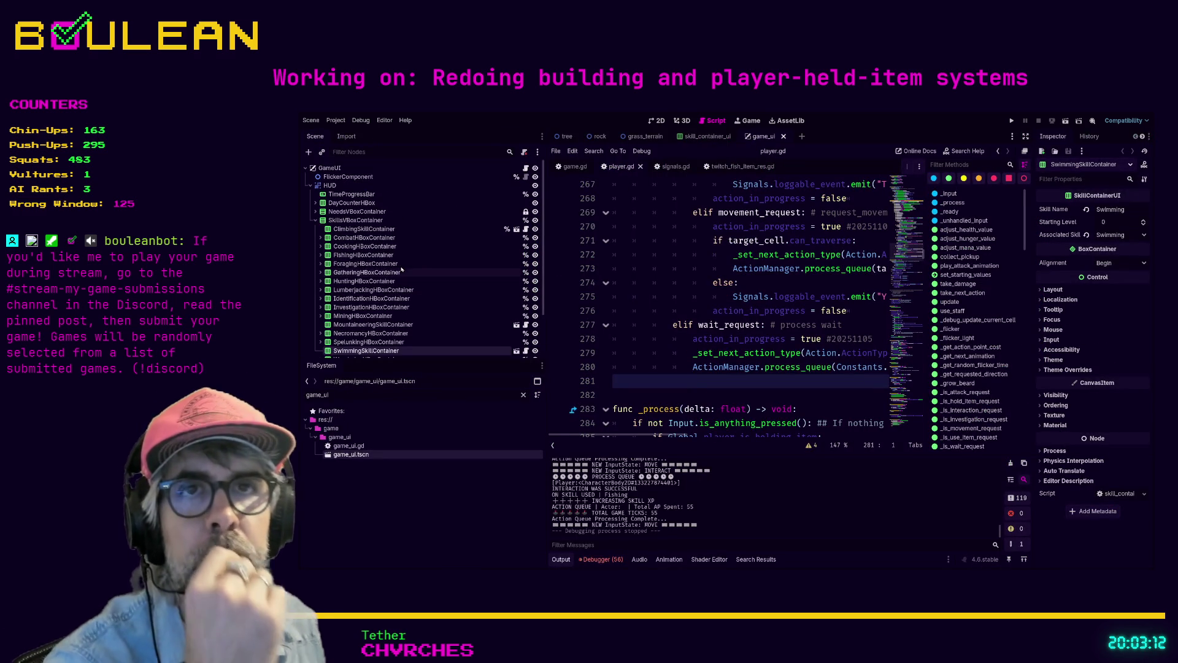
{"action": "left_click", "coordinate": [516, 325]}
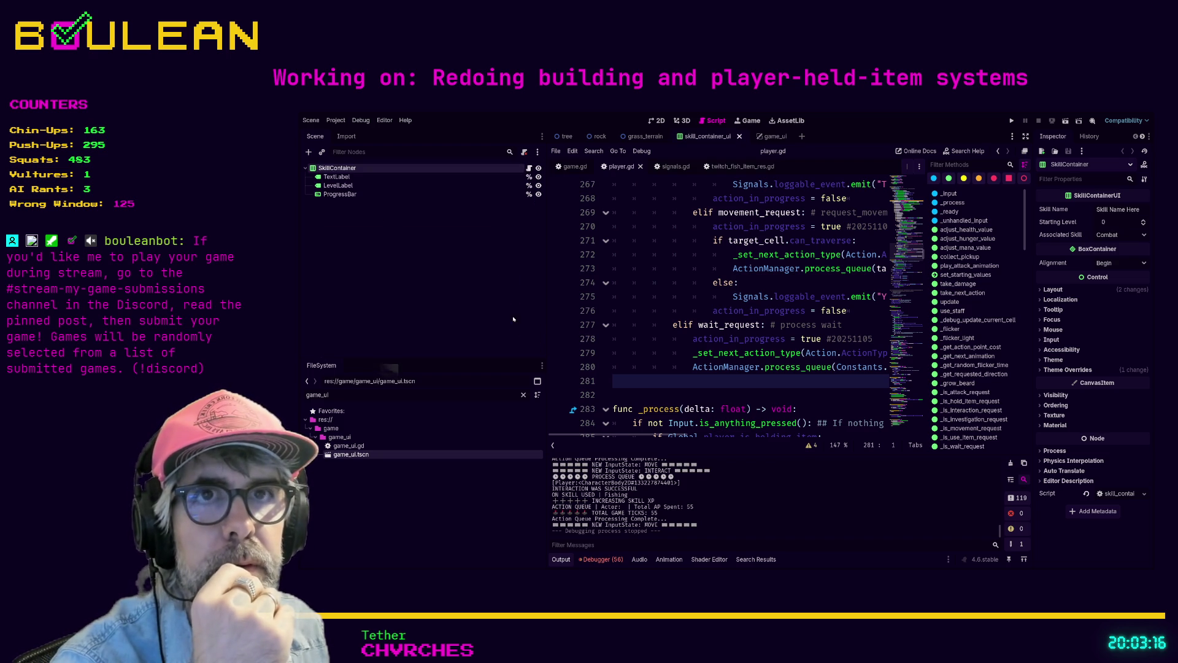
Inspect the LevelLabel and TextLabel nodes, then open SkillContainer's skill_container_ui.gd script
{"action": "left_click", "coordinate": [338, 184]}
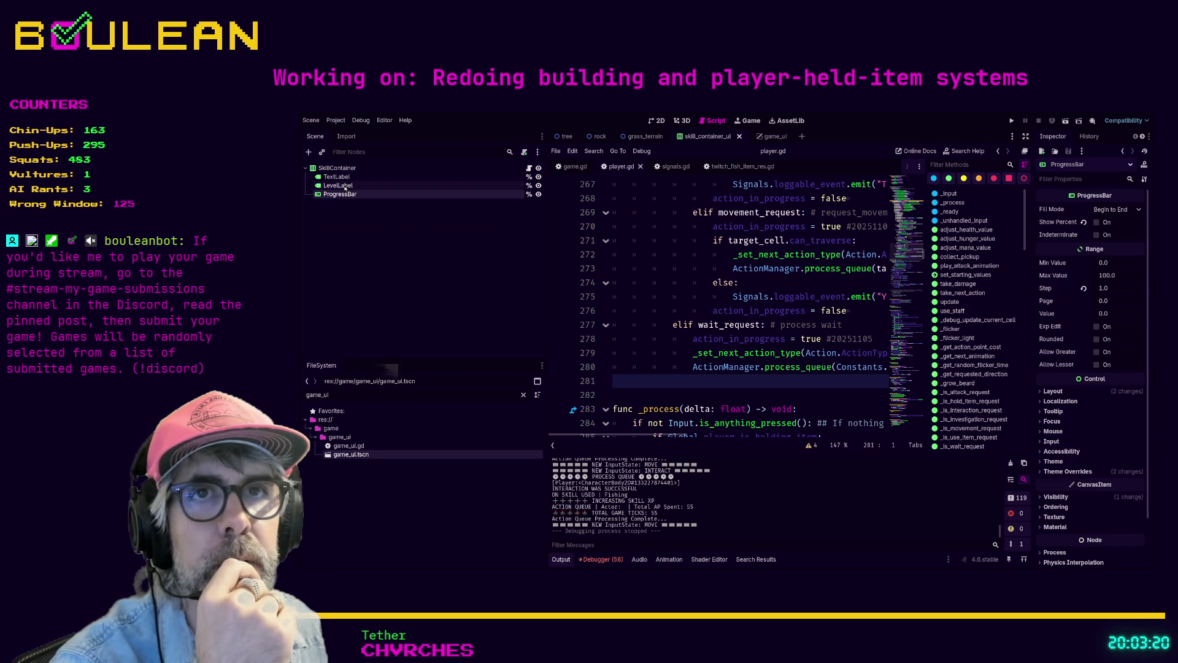
{"action": "left_click", "coordinate": [344, 176]}
{"action": "left_click", "coordinate": [337, 167]}
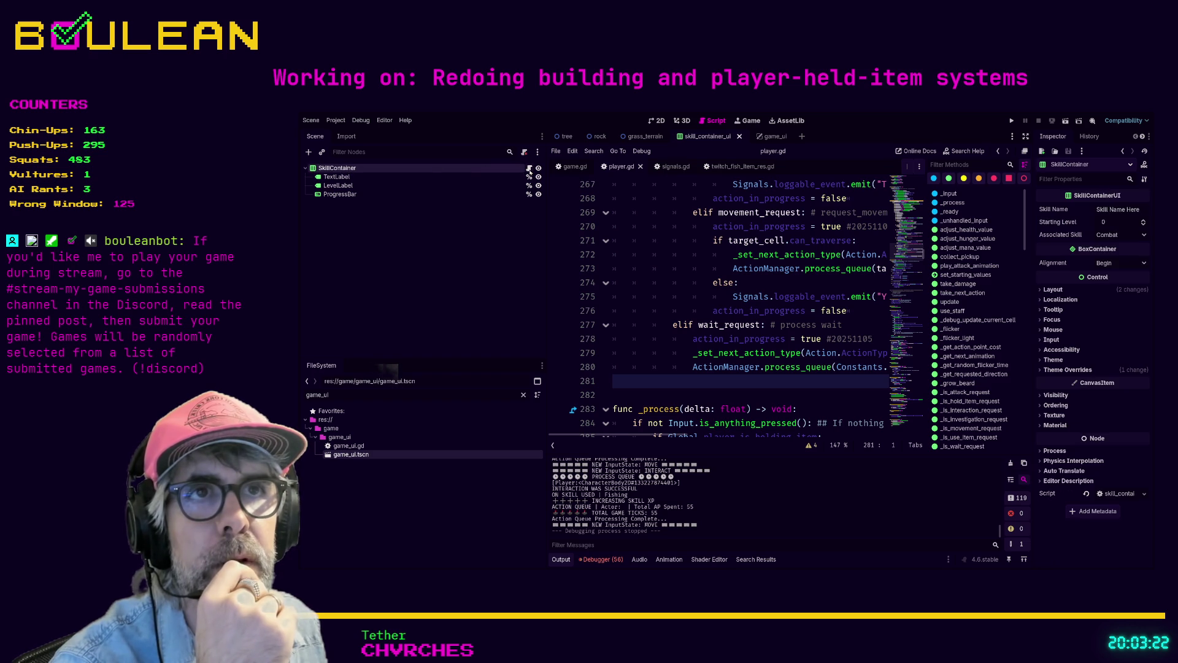
{"action": "left_click", "coordinate": [529, 167]}
{"action": "left_click", "coordinate": [678, 347]}
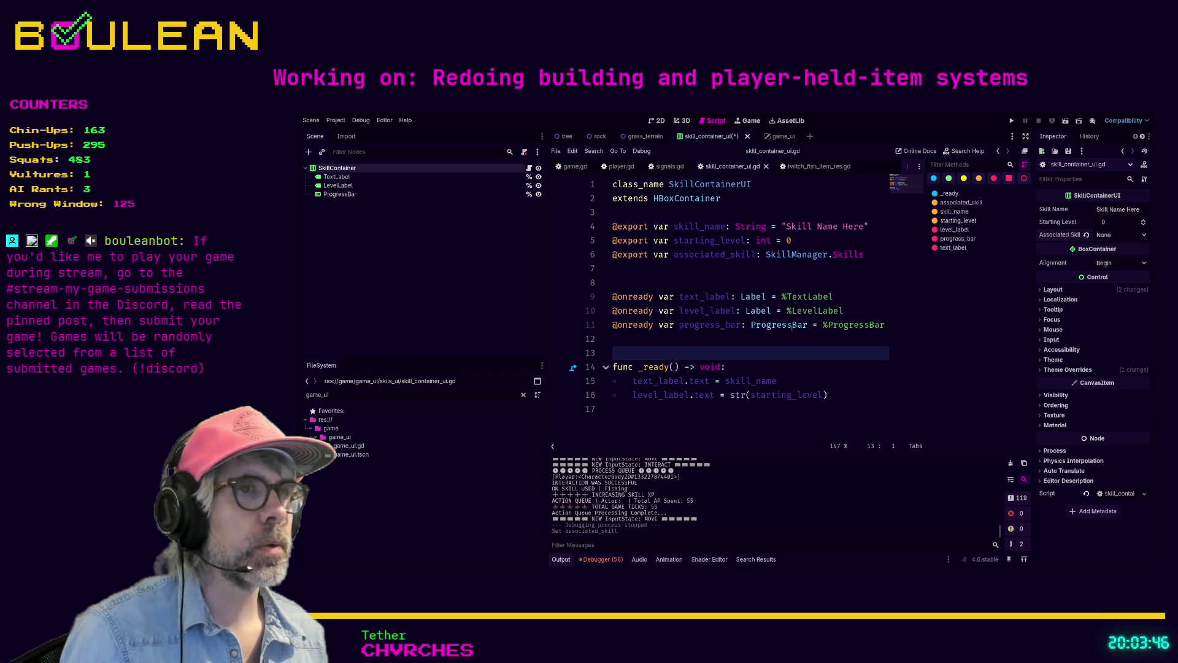
Switch to the game_ui scene and inspect ClimbingSkillContainer and WanderingHBoxContainer
{"action": "left_click", "coordinate": [765, 340]}
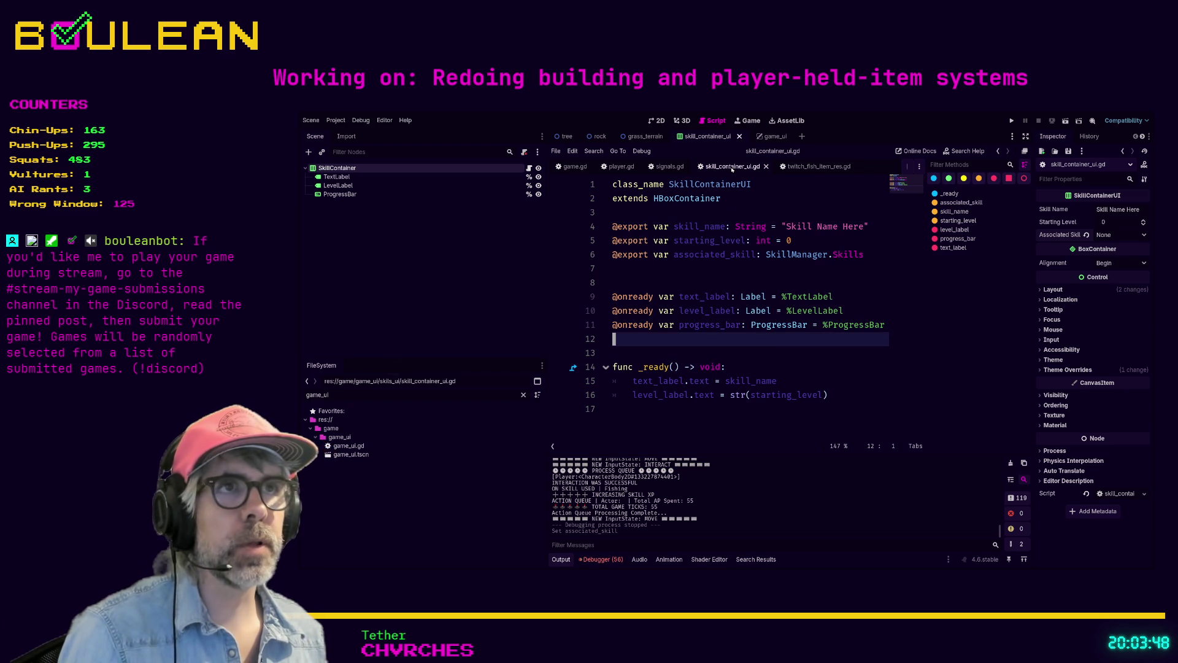
{"action": "left_click", "coordinate": [771, 136]}
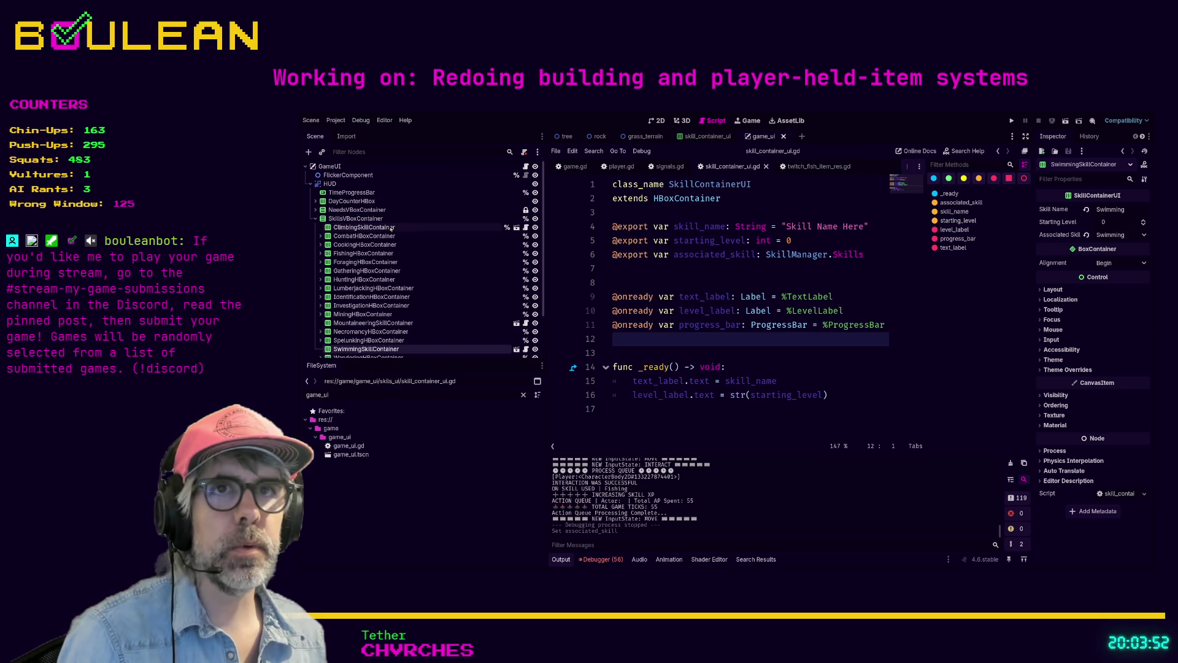
{"action": "left_click", "coordinate": [460, 229]}
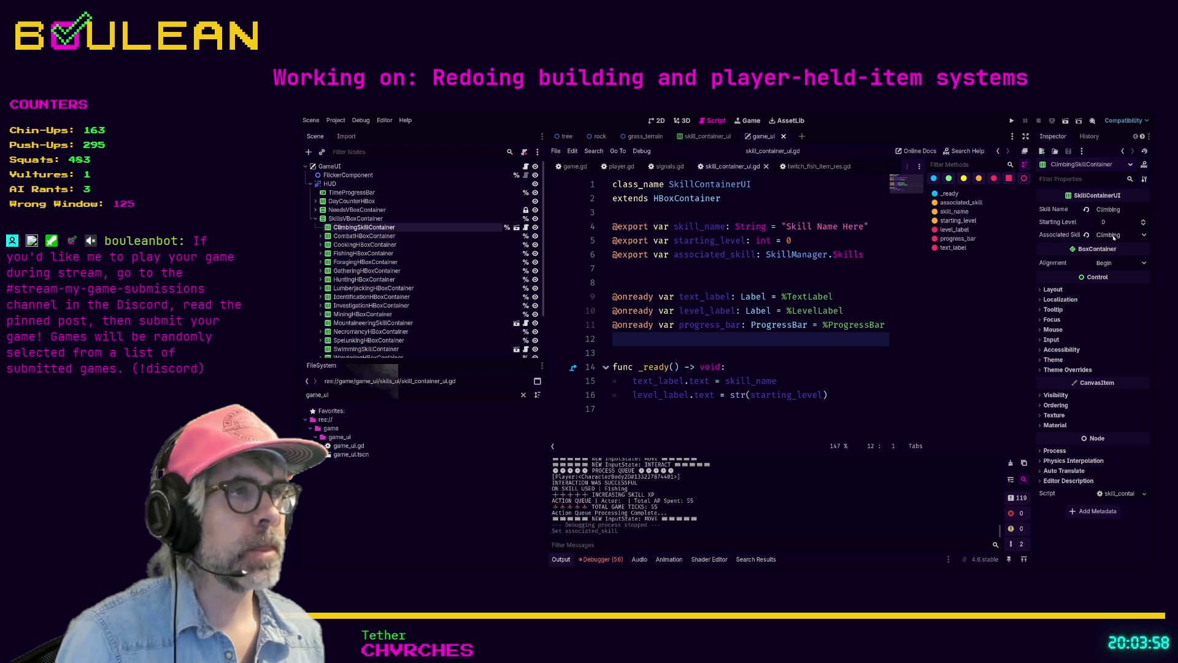
{"action": "scroll", "coordinate": [459, 283], "scroll_direction": "down", "scroll_amount": 2}
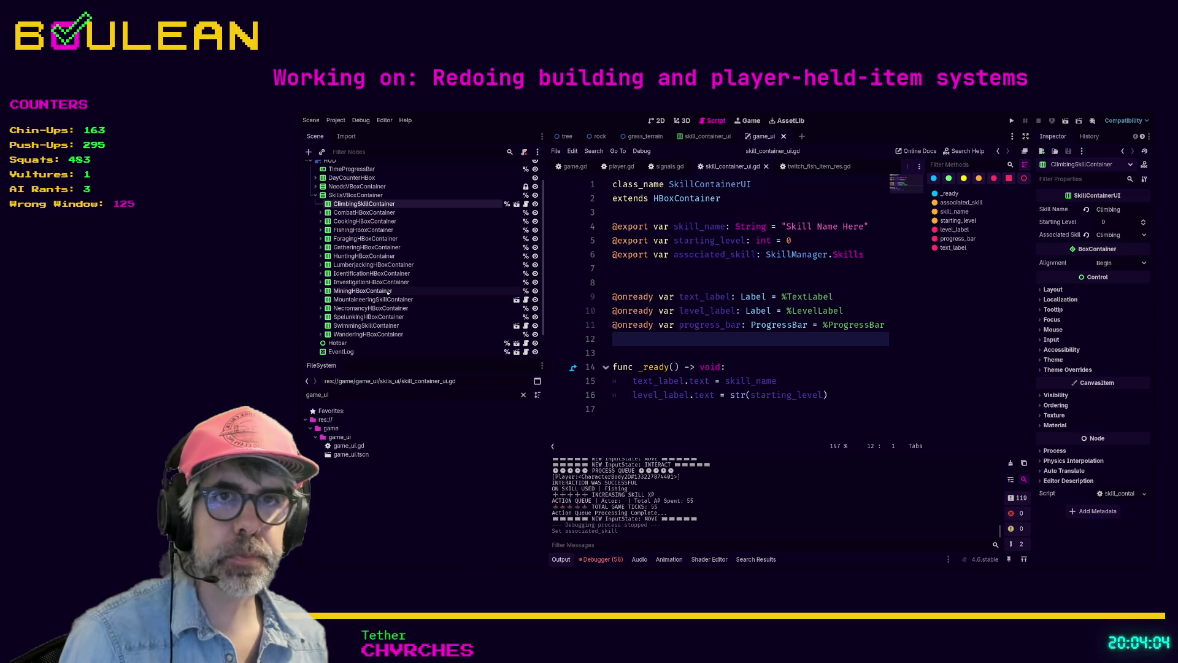
{"action": "left_click", "coordinate": [366, 334]}
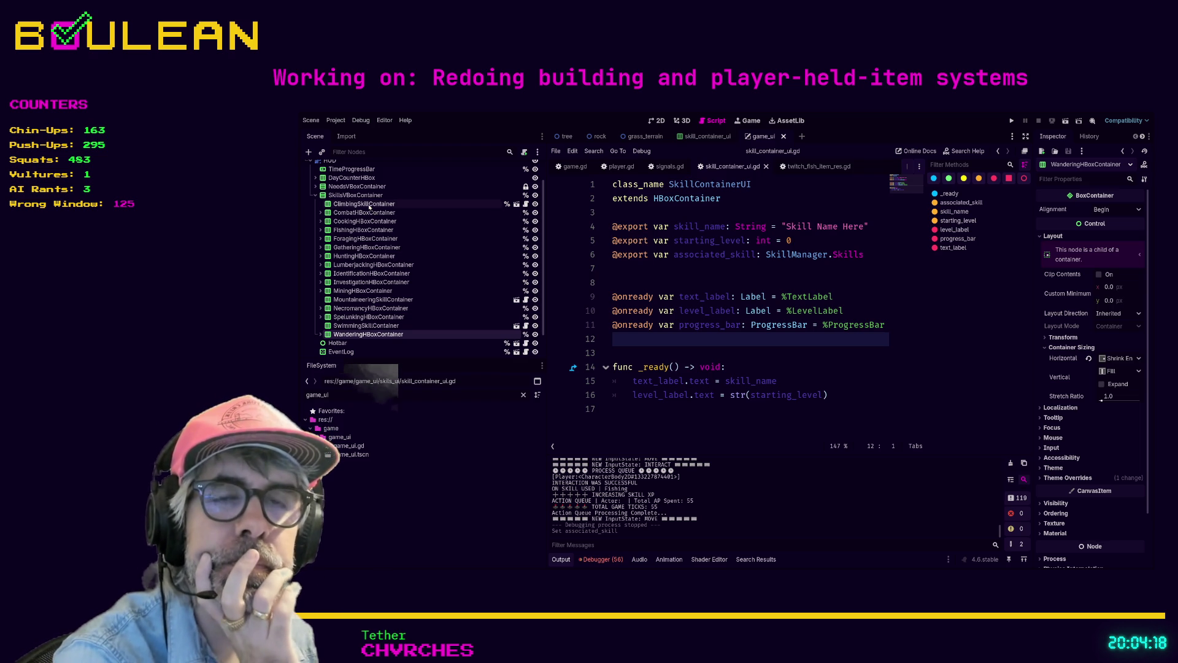
Expand and collapse WanderingHBoxContainer's children, select SkillsVBoxContainer, and open game_ui.gd
{"action": "left_click", "coordinate": [321, 334]}
{"action": "scroll", "coordinate": [350, 331], "scroll_direction": "down", "scroll_amount": 1}
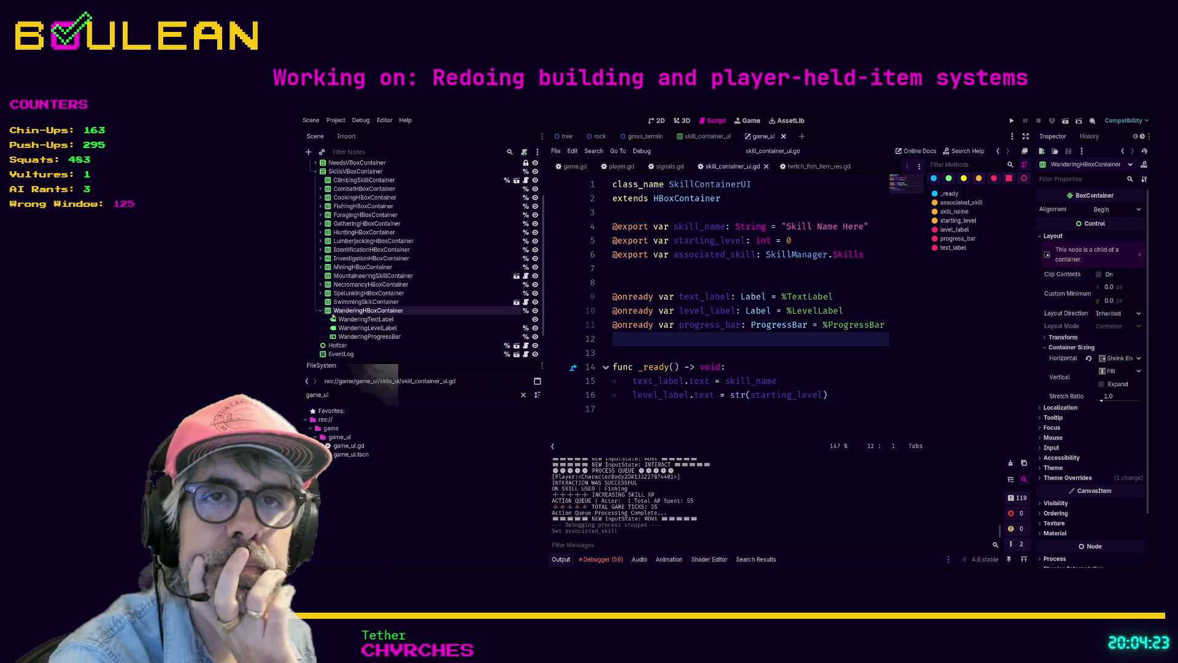
{"action": "left_click", "coordinate": [321, 311]}
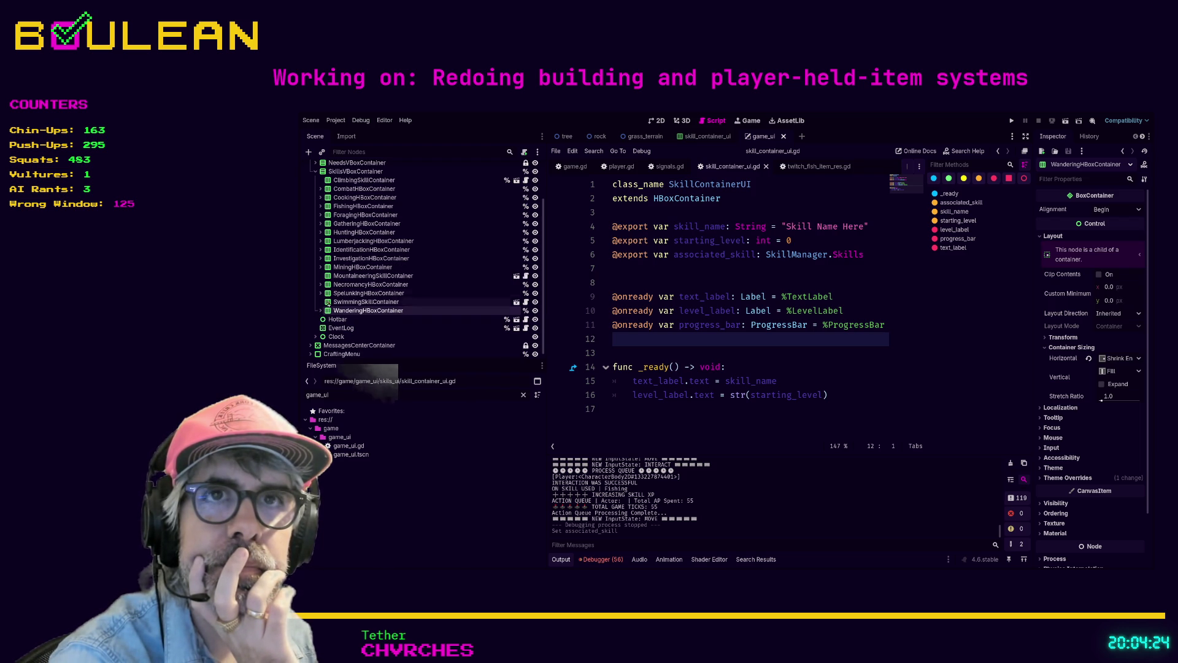
{"action": "scroll", "coordinate": [368, 245], "scroll_direction": "up", "scroll_amount": 1}
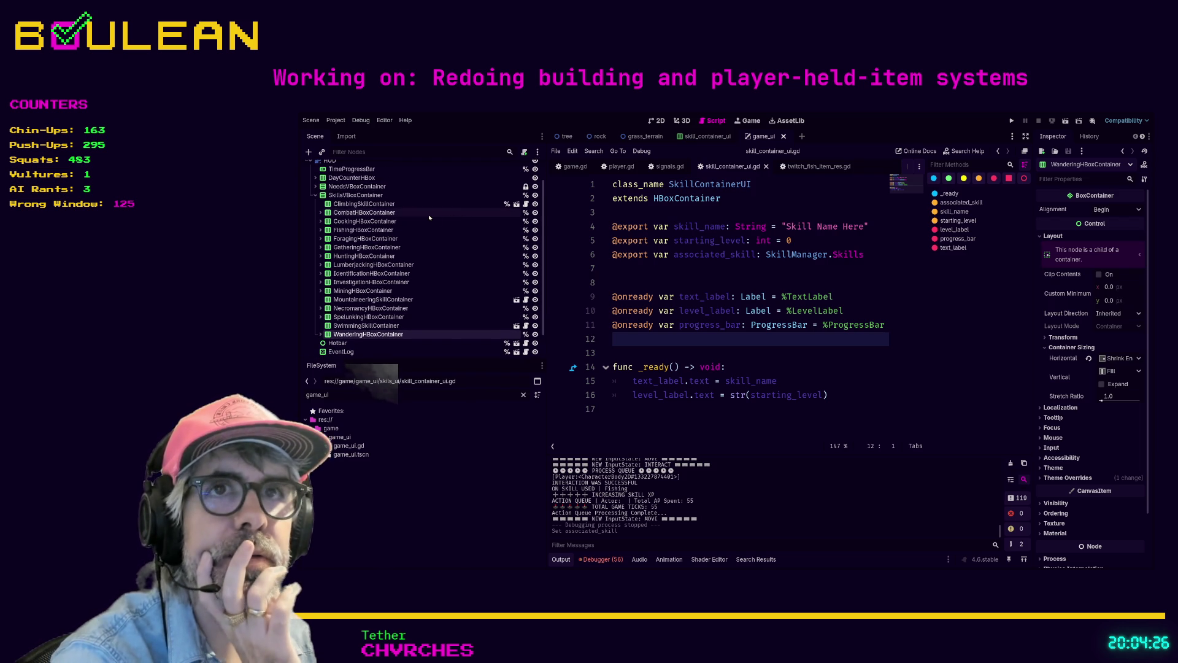
{"action": "scroll", "coordinate": [389, 218], "scroll_direction": "up", "scroll_amount": 1}
{"action": "left_click", "coordinate": [389, 220]}
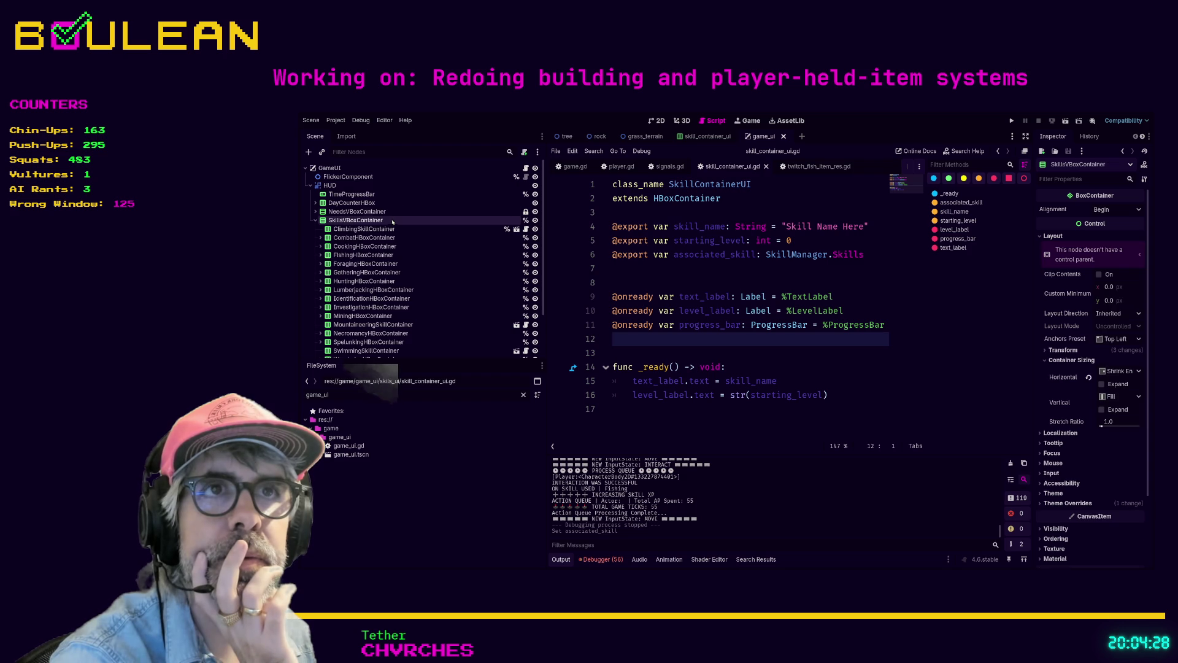
{"action": "left_click", "coordinate": [525, 168]}
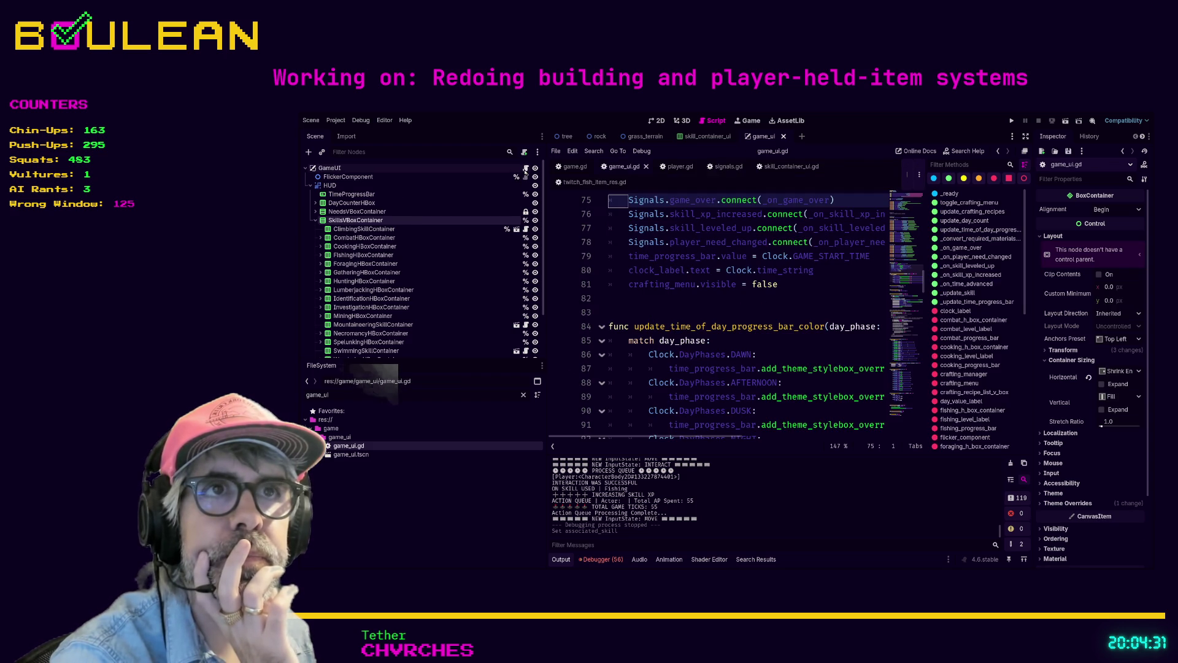
Search game_ui.gd for 'climbin', then clear the search and return to line 83
{"action": "left_click", "coordinate": [677, 313]}
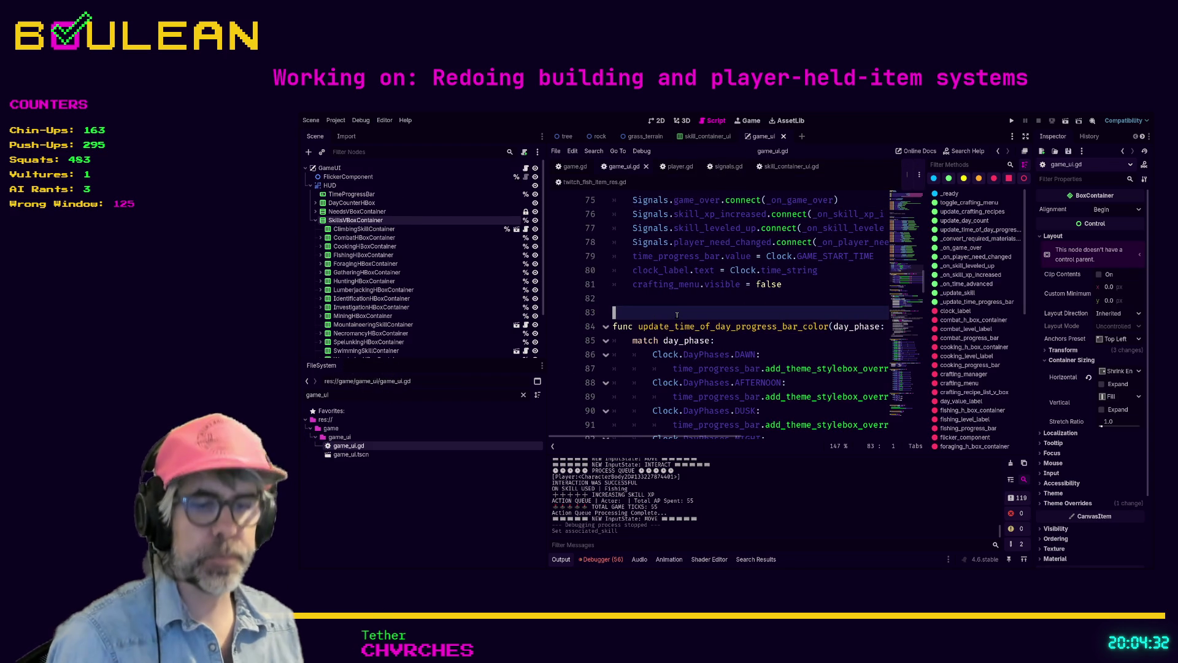
{"action": "key", "text": "ctrl+f"}
{"action": "type", "text": "climbin"}
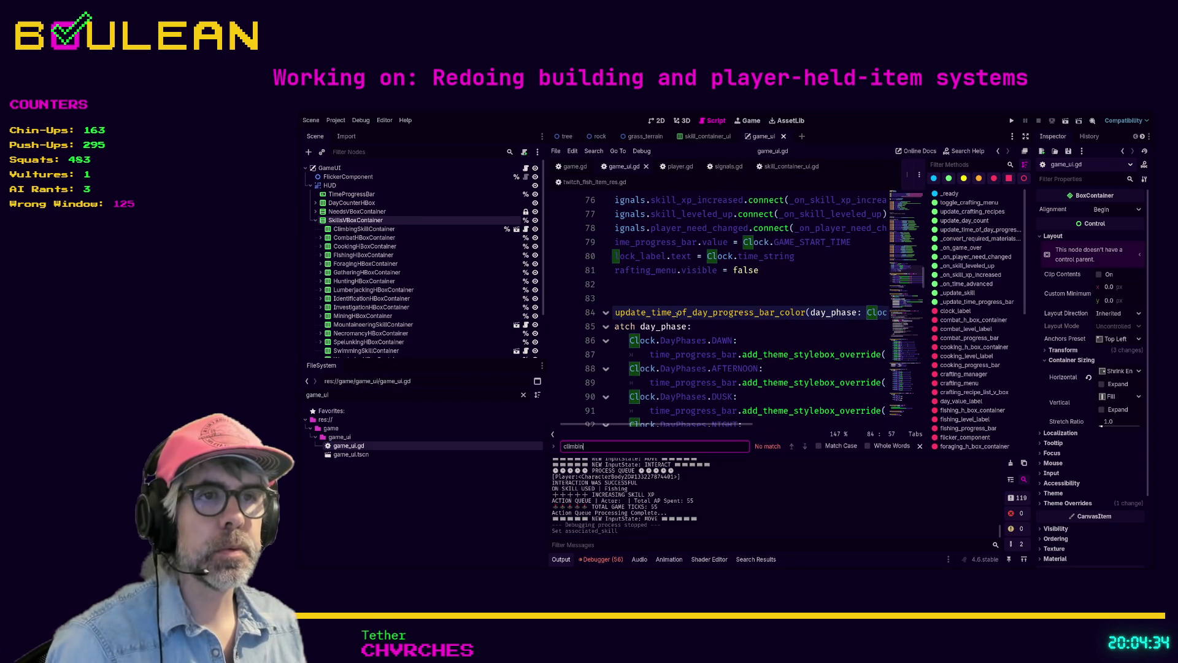
{"action": "key", "text": "ctrl+a"}
{"action": "key", "text": "BackSpace"}
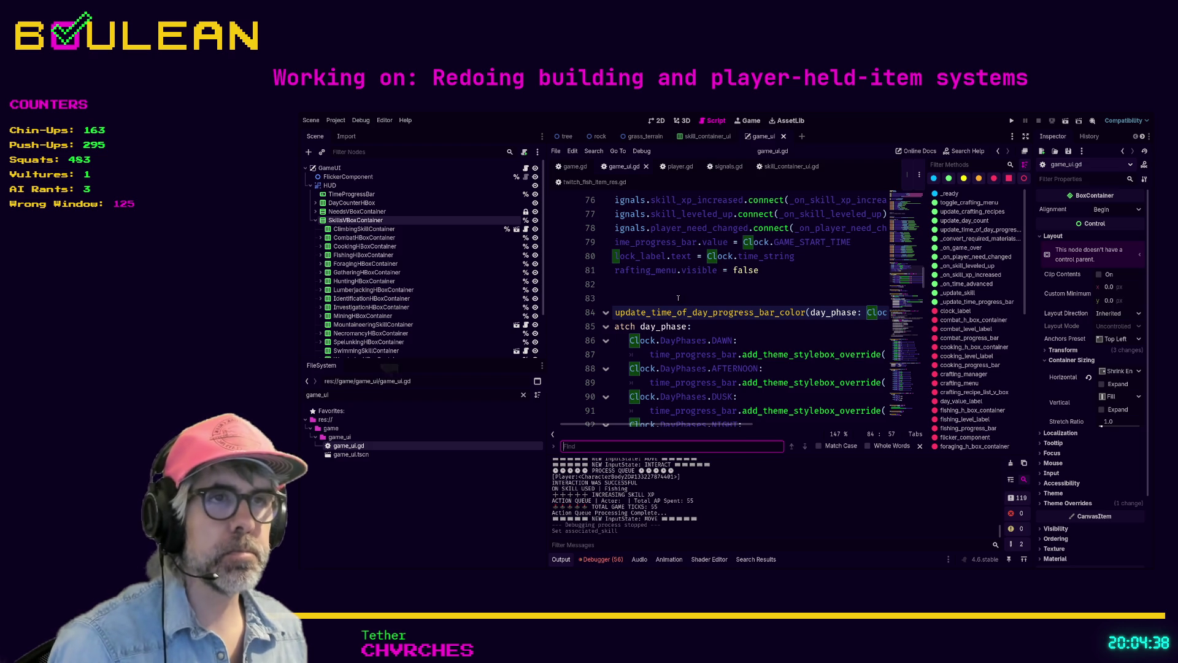
{"action": "left_click", "coordinate": [672, 296]}
{"action": "key", "text": "ctrl+shift+F11"}
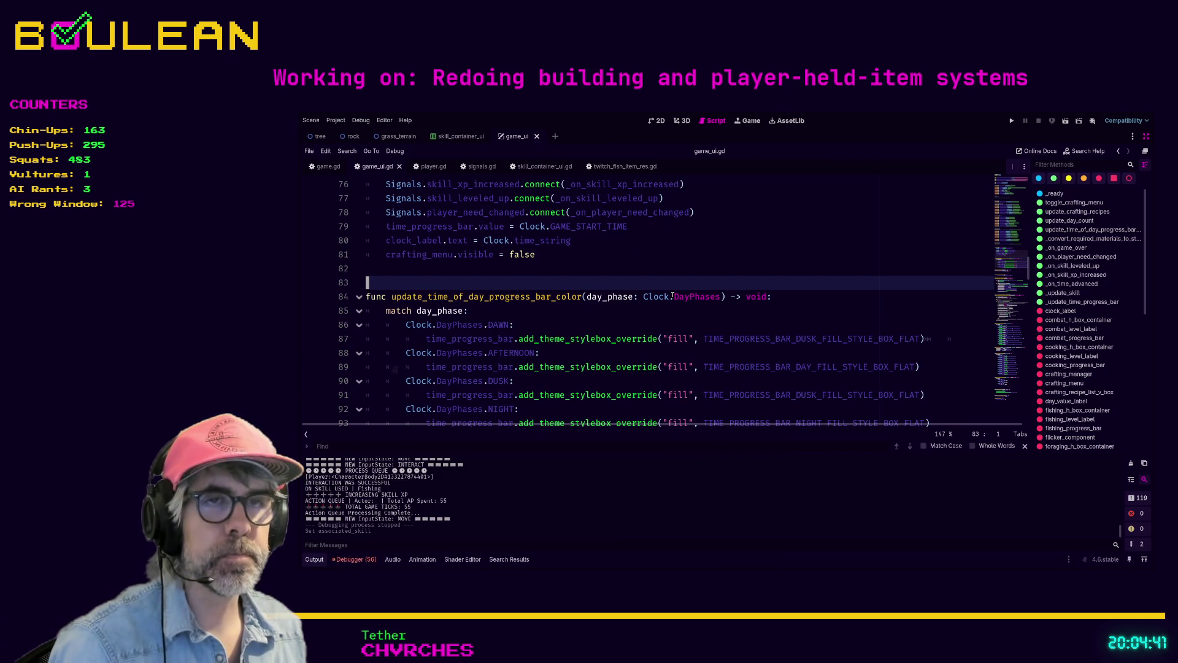
{"action": "key", "text": "ctrl+shift+F11"}
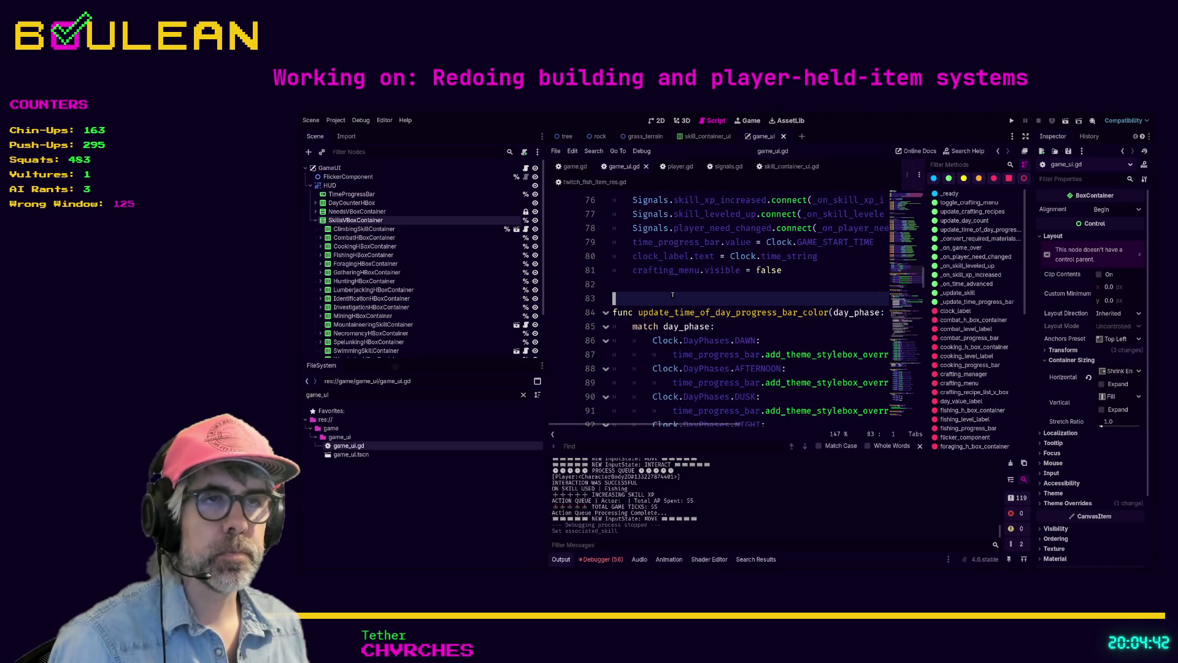
Search the script for 'combat' with the code editor at full width
{"action": "key", "text": "ctrl+f"}
{"action": "type", "text": "combat"}
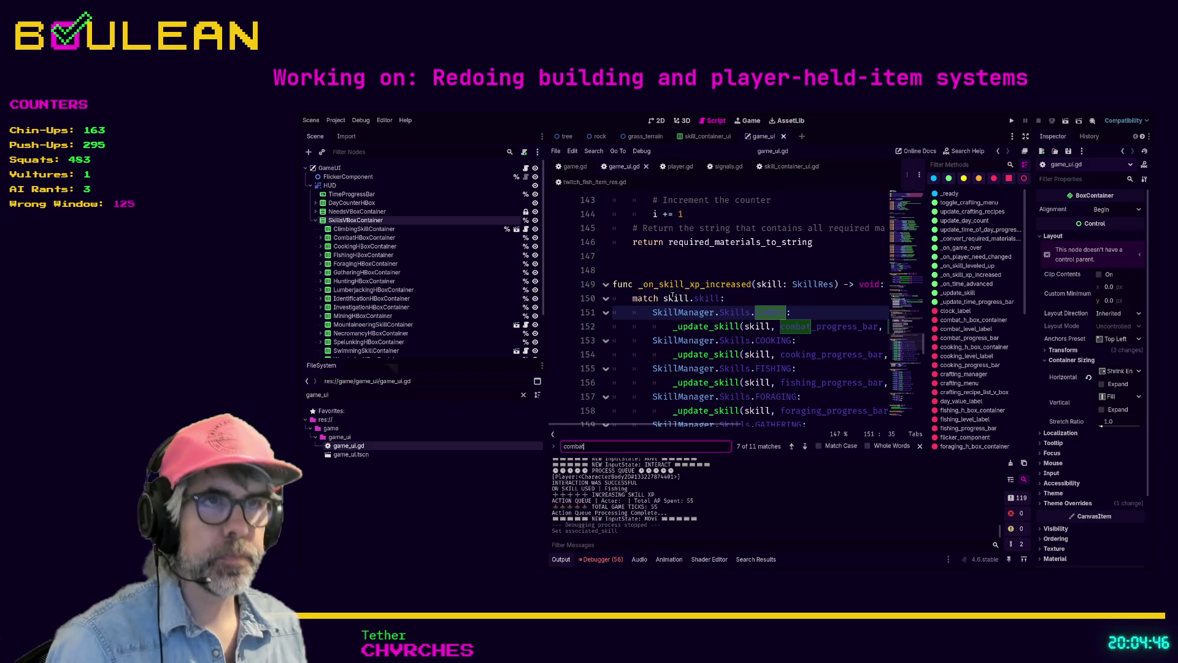
{"action": "key", "text": "ctrl+shift+F11"}
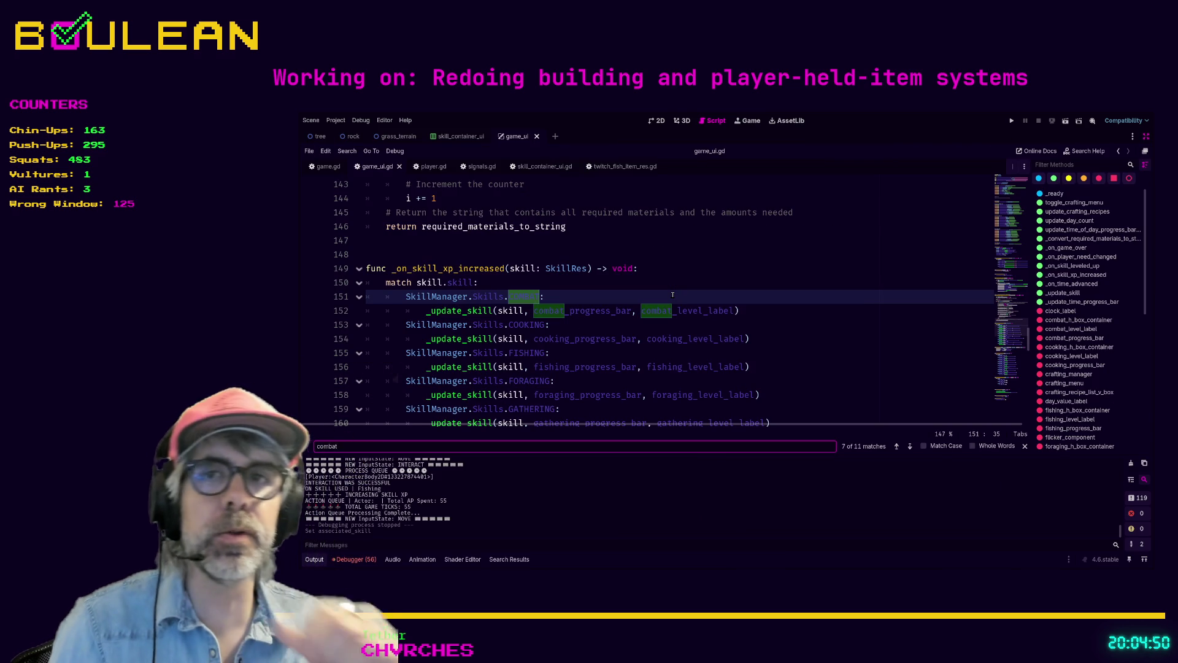
{"action": "scroll", "coordinate": [672, 296], "scroll_direction": "down", "scroll_amount": 3}
{"action": "scroll", "coordinate": [658, 296], "scroll_direction": "down", "scroll_amount": 2}
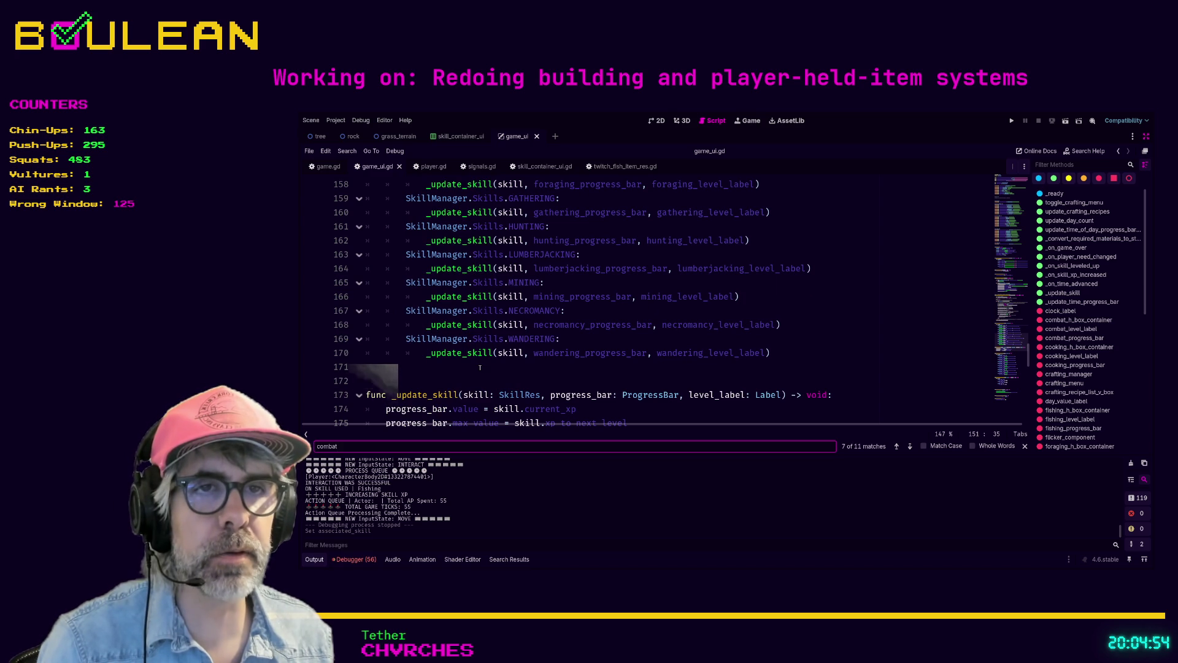
{"action": "left_click", "coordinate": [480, 367]}
Review the SKILL LEVELS and XP BARS declarations, leaving the caret on line 53
{"action": "scroll", "coordinate": [638, 374], "scroll_direction": "up", "scroll_amount": 4}
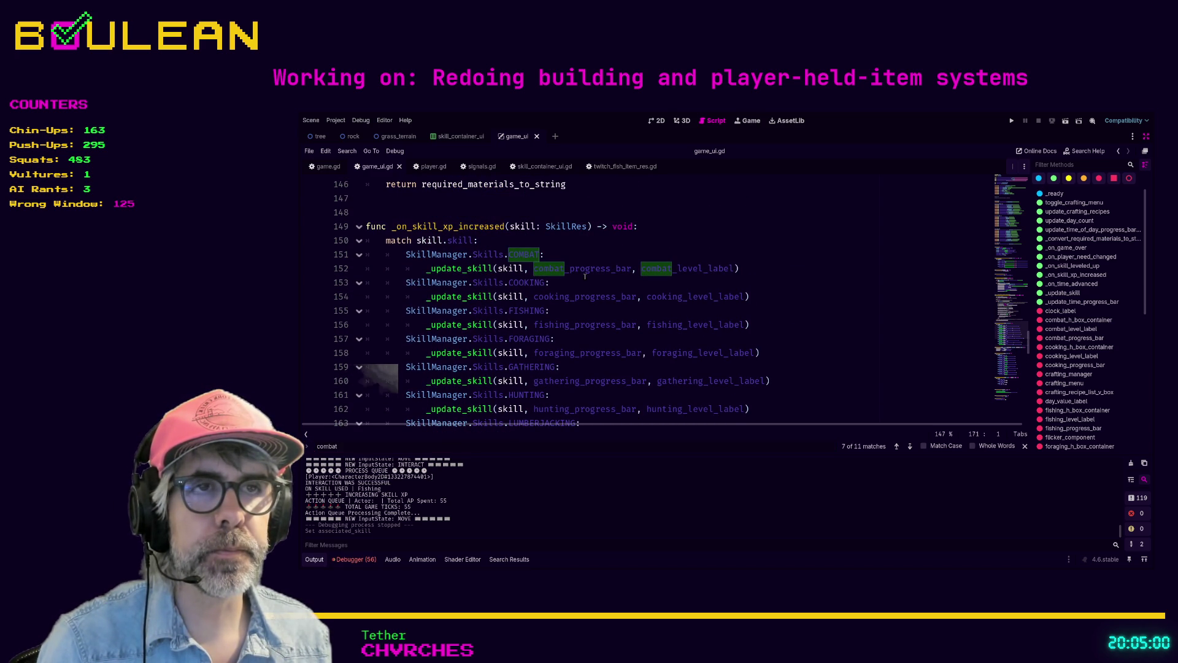
{"action": "left_click", "coordinate": [618, 286]}
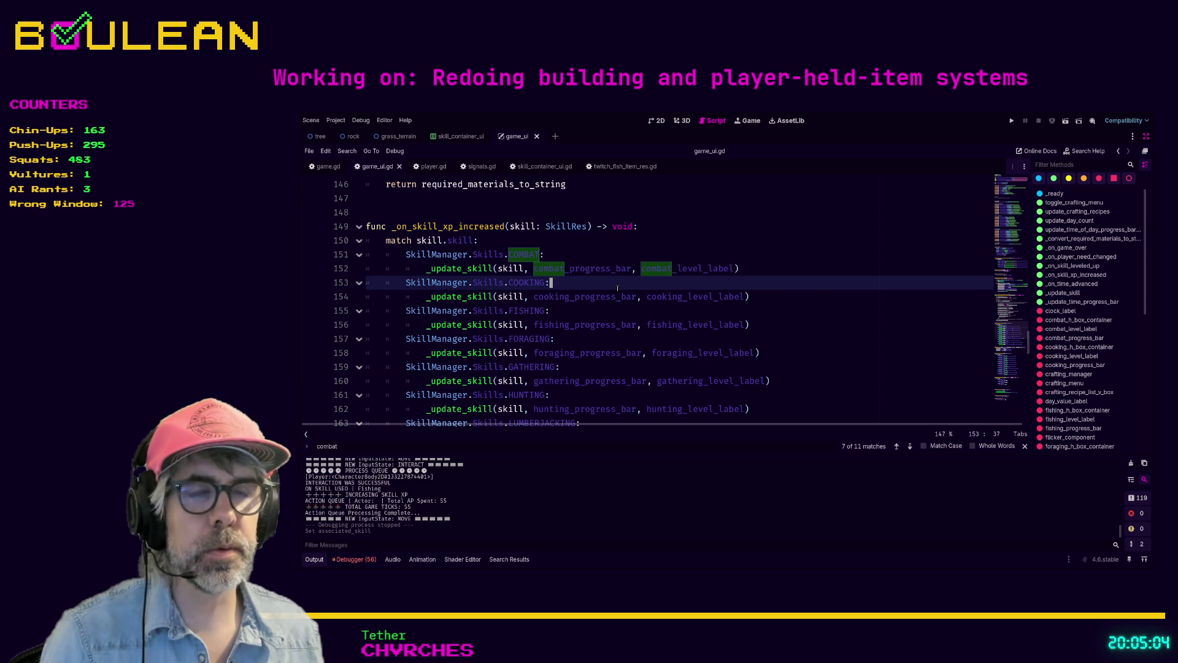
{"action": "scroll", "coordinate": [618, 287], "scroll_direction": "down", "scroll_amount": 1}
{"action": "scroll", "coordinate": [644, 326], "scroll_direction": "up", "scroll_amount": 11}
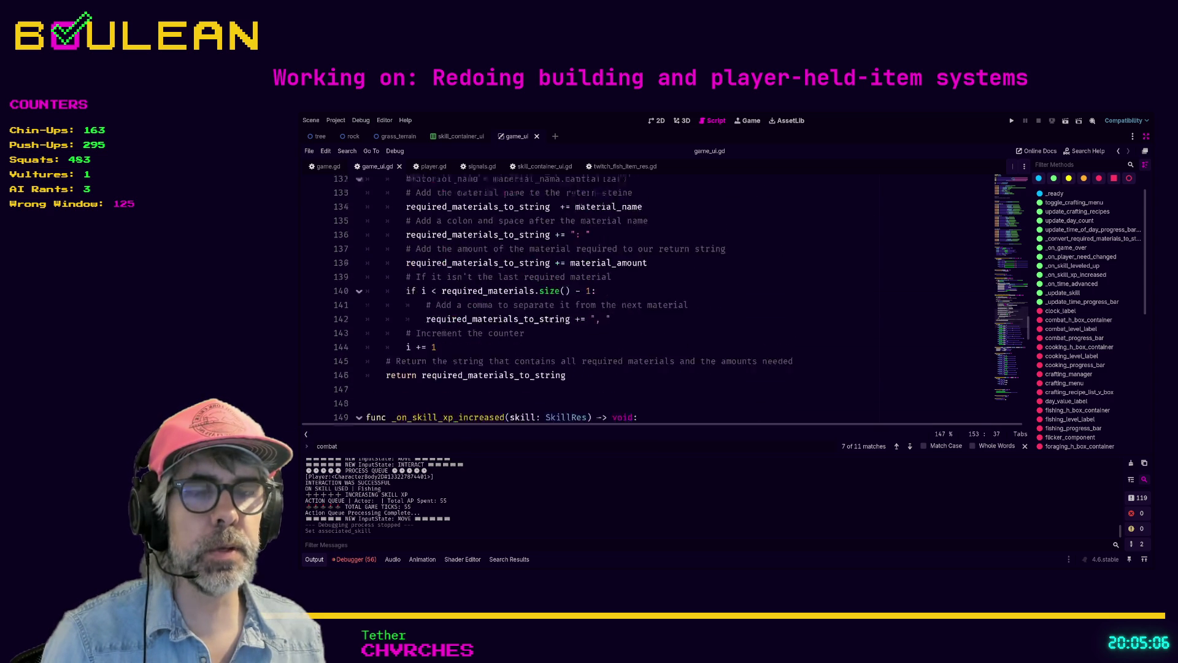
{"action": "scroll", "coordinate": [580, 331], "scroll_direction": "up", "scroll_amount": 8}
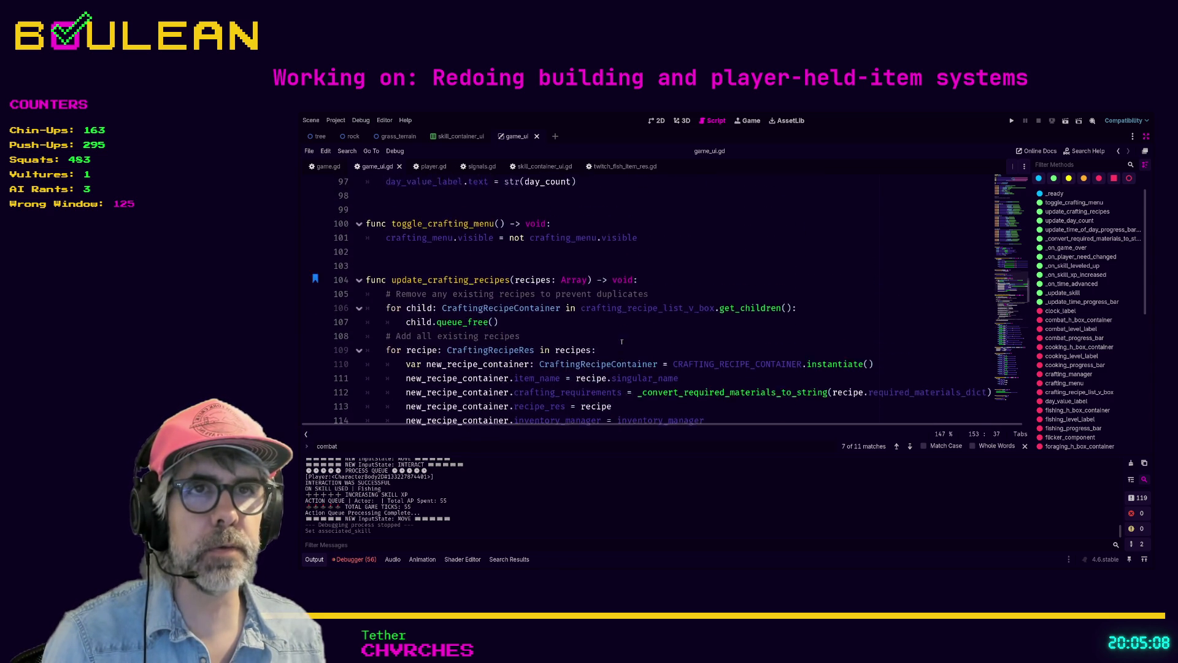
{"action": "scroll", "coordinate": [623, 342], "scroll_direction": "up", "scroll_amount": 13}
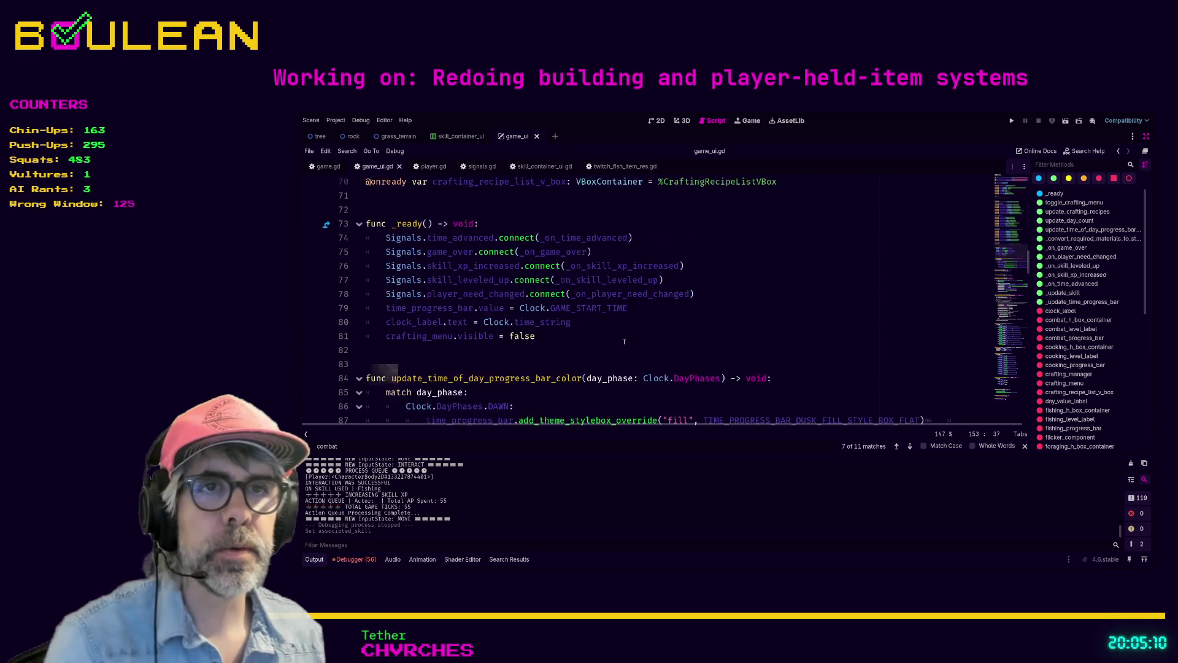
{"action": "scroll", "coordinate": [585, 329], "scroll_direction": "up", "scroll_amount": 3}
{"action": "scroll", "coordinate": [585, 330], "scroll_direction": "down", "scroll_amount": 2}
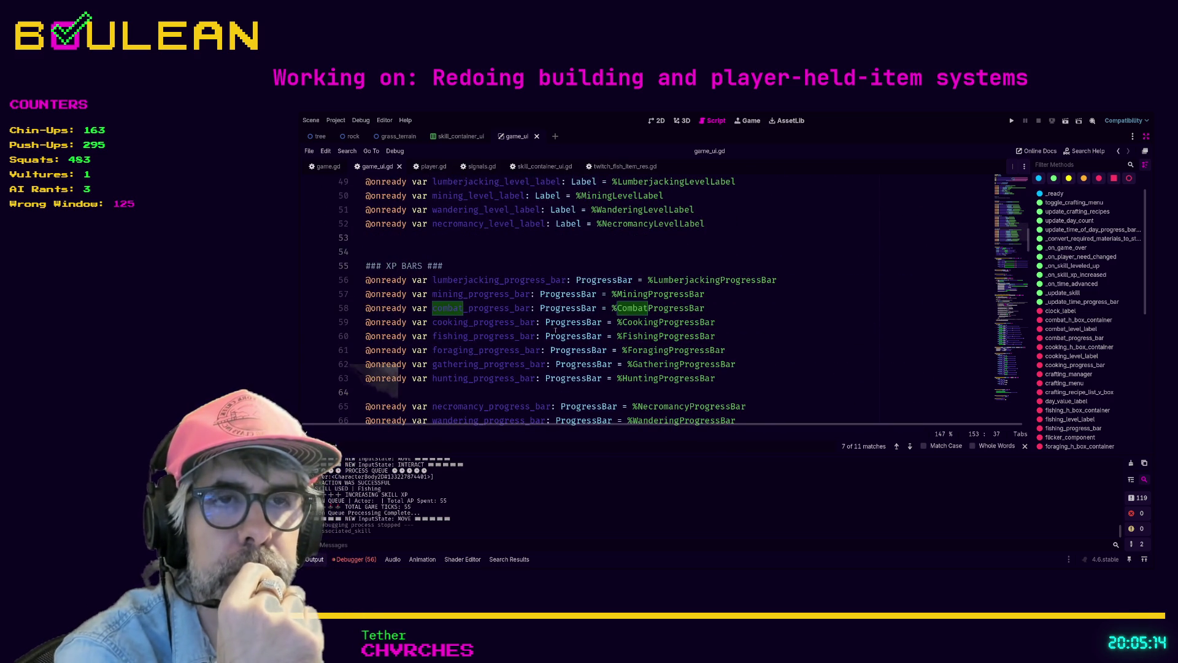
{"action": "scroll", "coordinate": [653, 354], "scroll_direction": "down", "scroll_amount": 3}
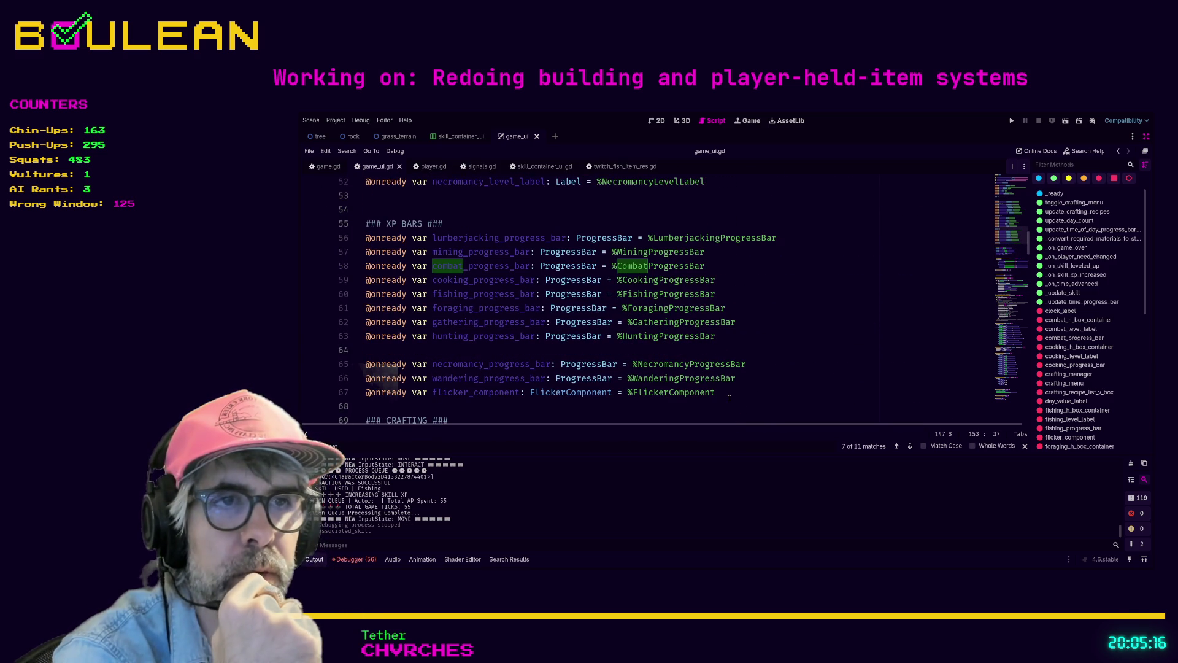
{"action": "scroll", "coordinate": [530, 353], "scroll_direction": "up", "scroll_amount": 3}
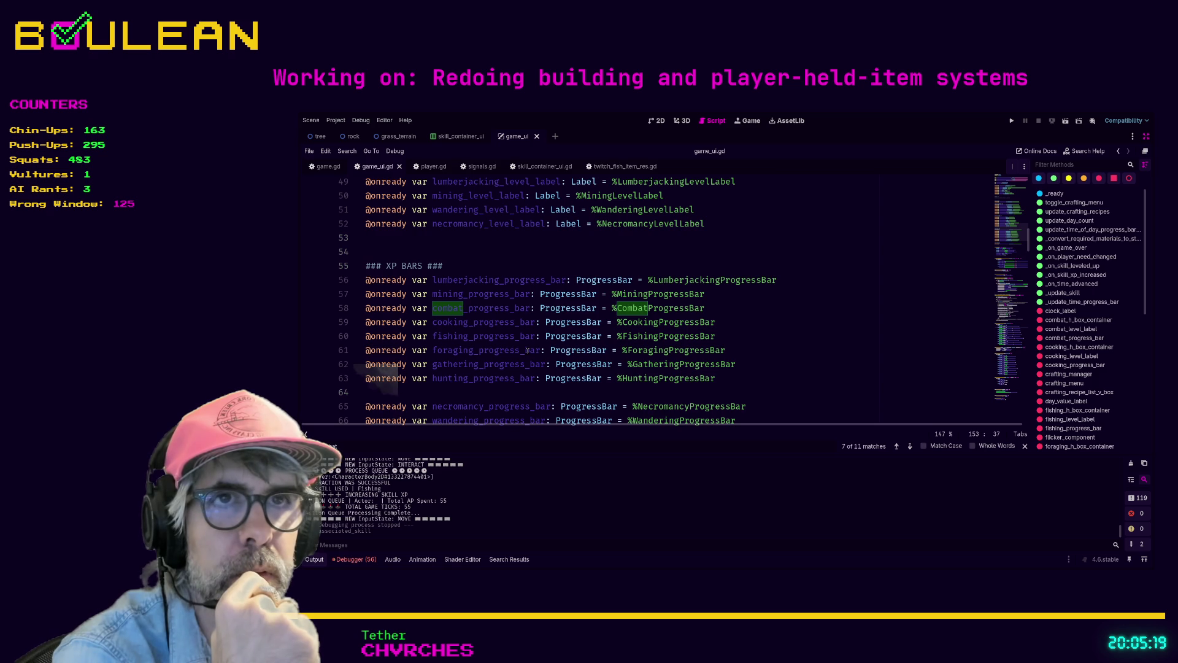
{"action": "scroll", "coordinate": [526, 351], "scroll_direction": "up", "scroll_amount": 6}
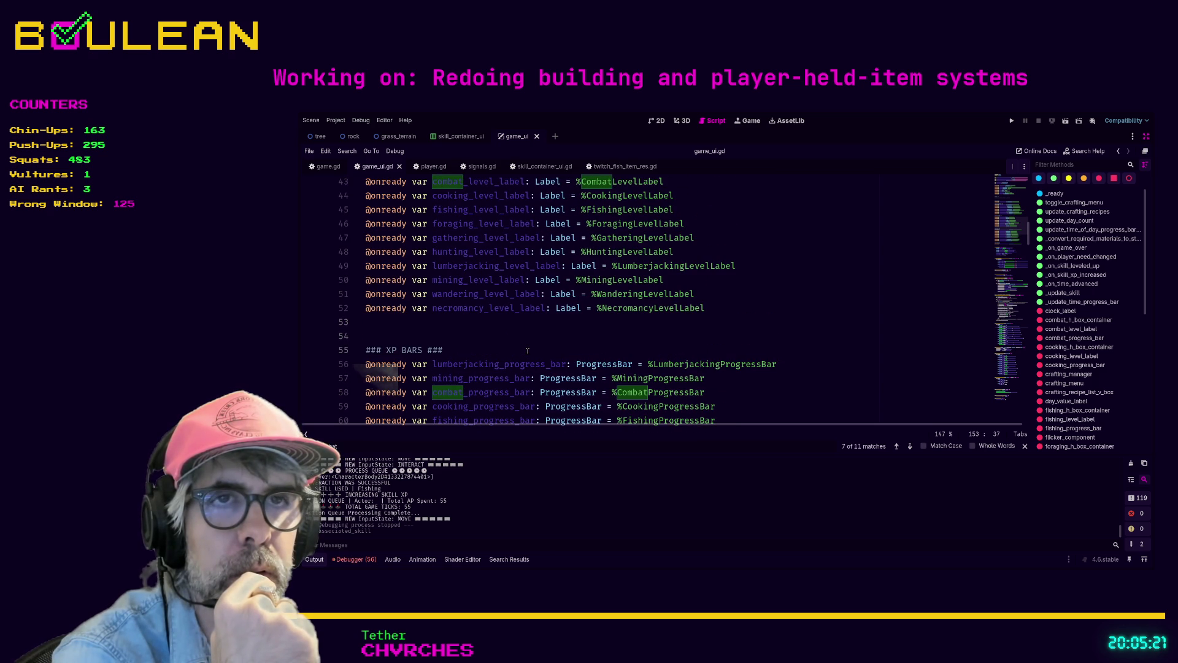
{"action": "scroll", "coordinate": [527, 350], "scroll_direction": "up", "scroll_amount": 3}
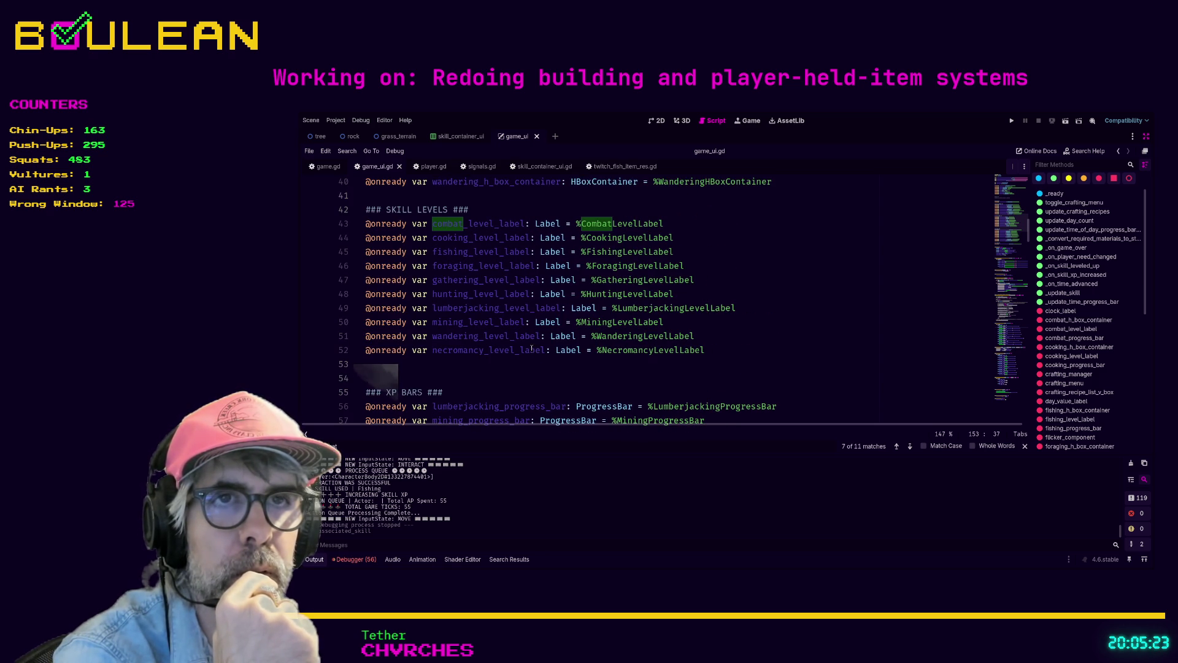
{"action": "left_click", "coordinate": [538, 364]}
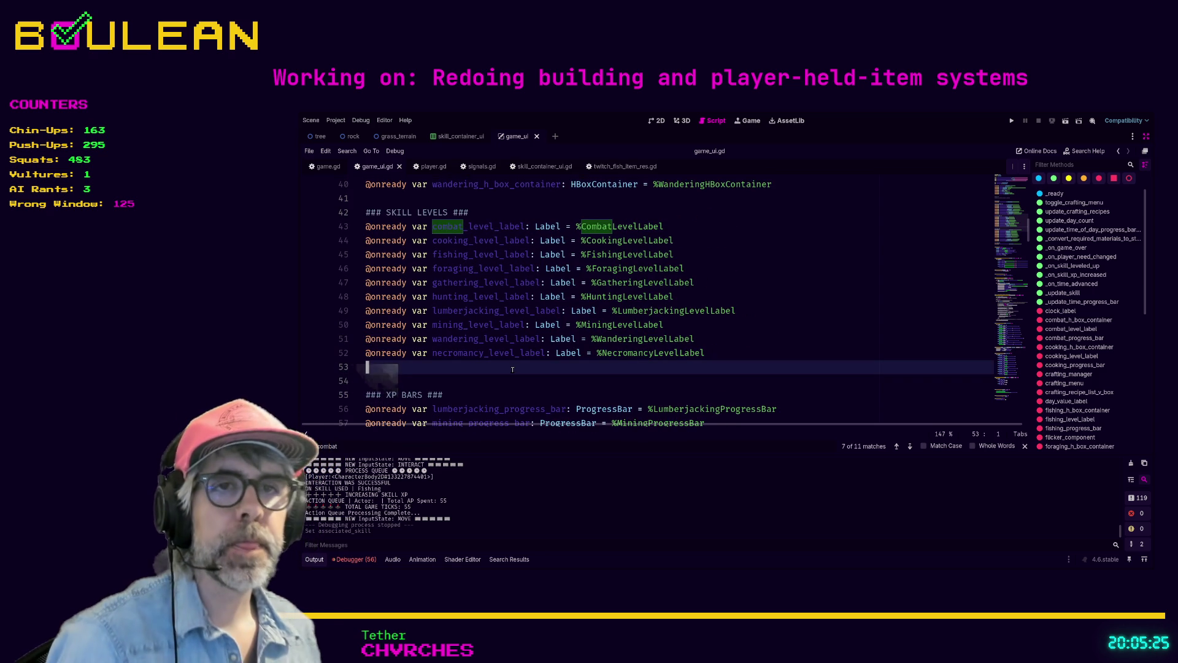
Run the project and walk the player around to earn Wandering XP
{"action": "key", "text": "F5"}
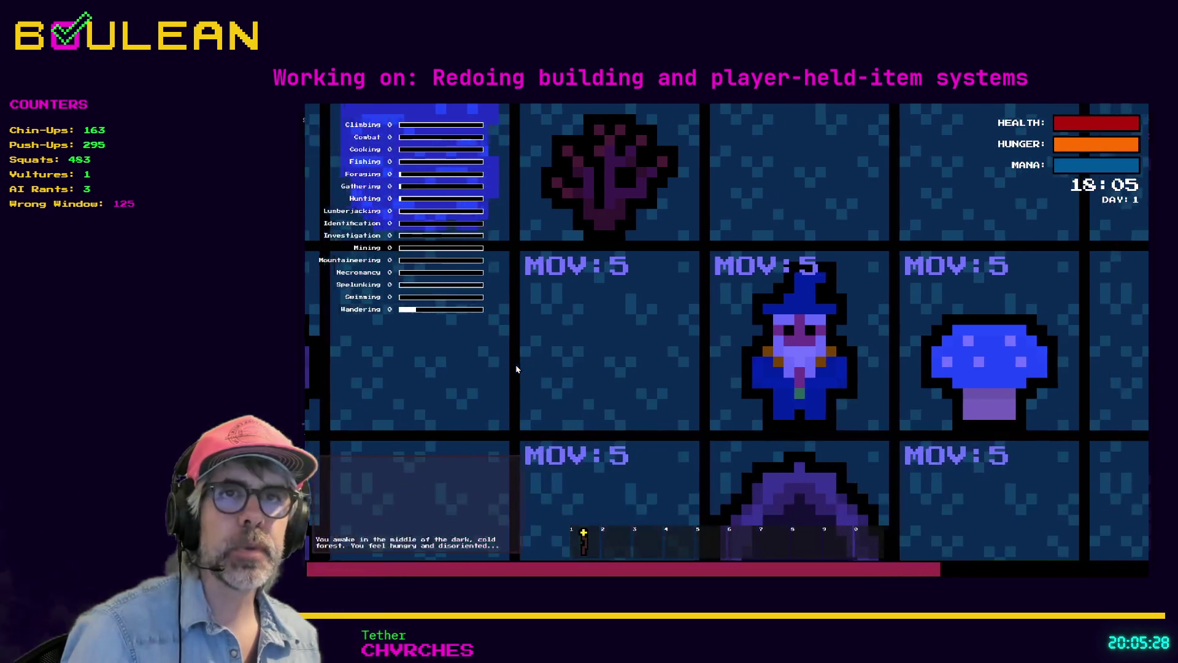
{"action": "key", "text": "Up"}
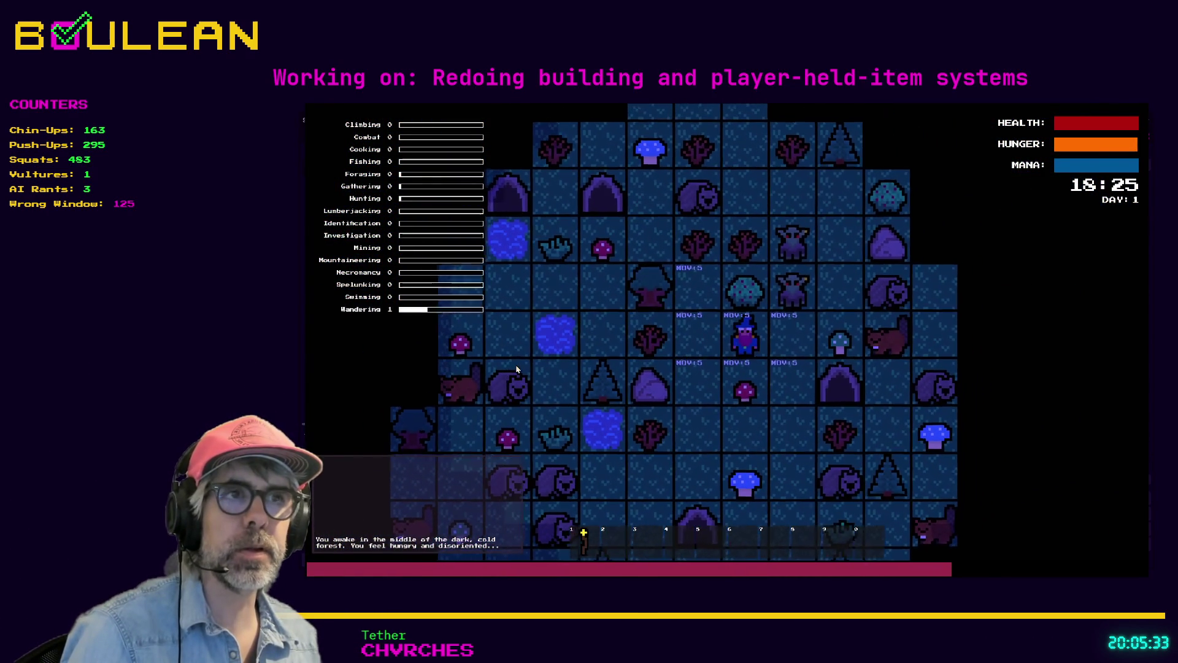
{"action": "key", "text": "Down"}
{"action": "key", "text": "Left"}
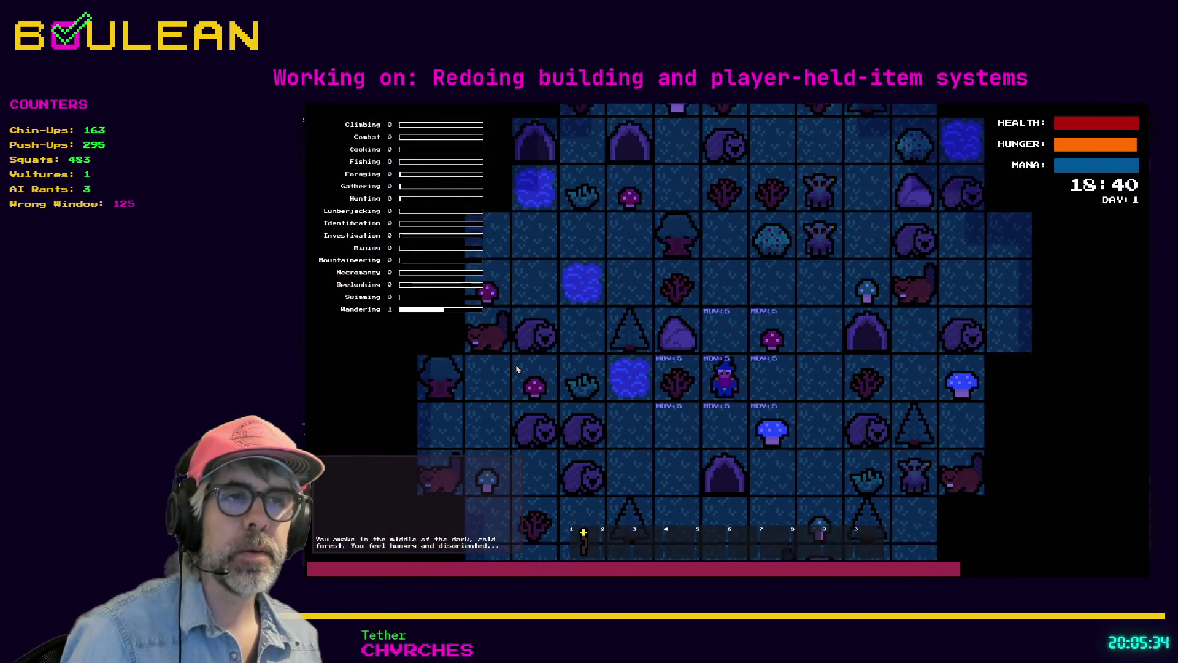
{"action": "key", "text": "Down"}
{"action": "key", "text": "Down"}
Attack the Wombat, collect its Raw Meat and the Green Mushroom, then stop the game
{"action": "key", "text": "Left"}
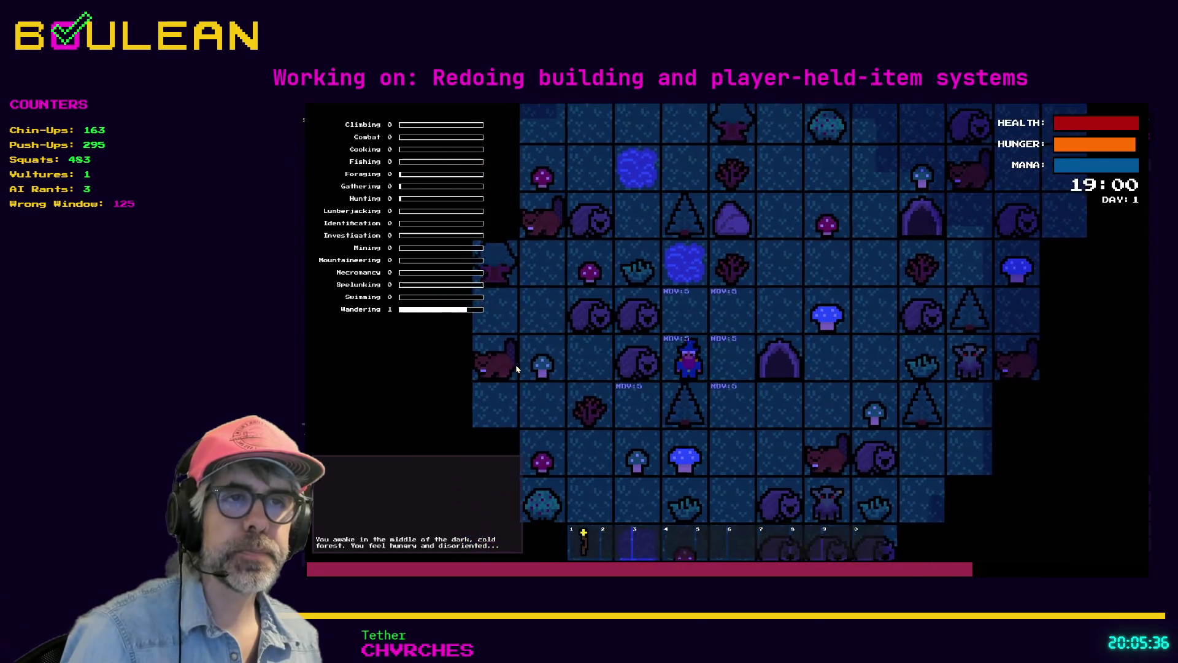
{"action": "key", "text": "Left"}
{"action": "key", "text": "Left"}
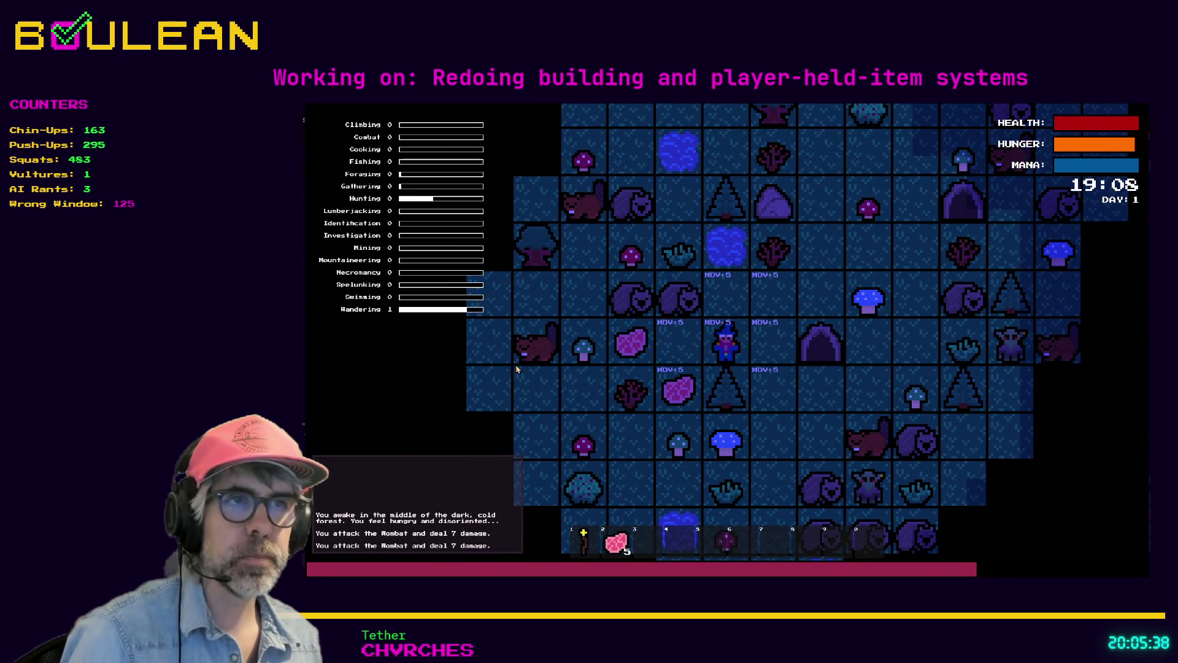
{"action": "key", "text": "e"}
{"action": "key", "text": "Down"}
{"action": "key", "text": "Left"}
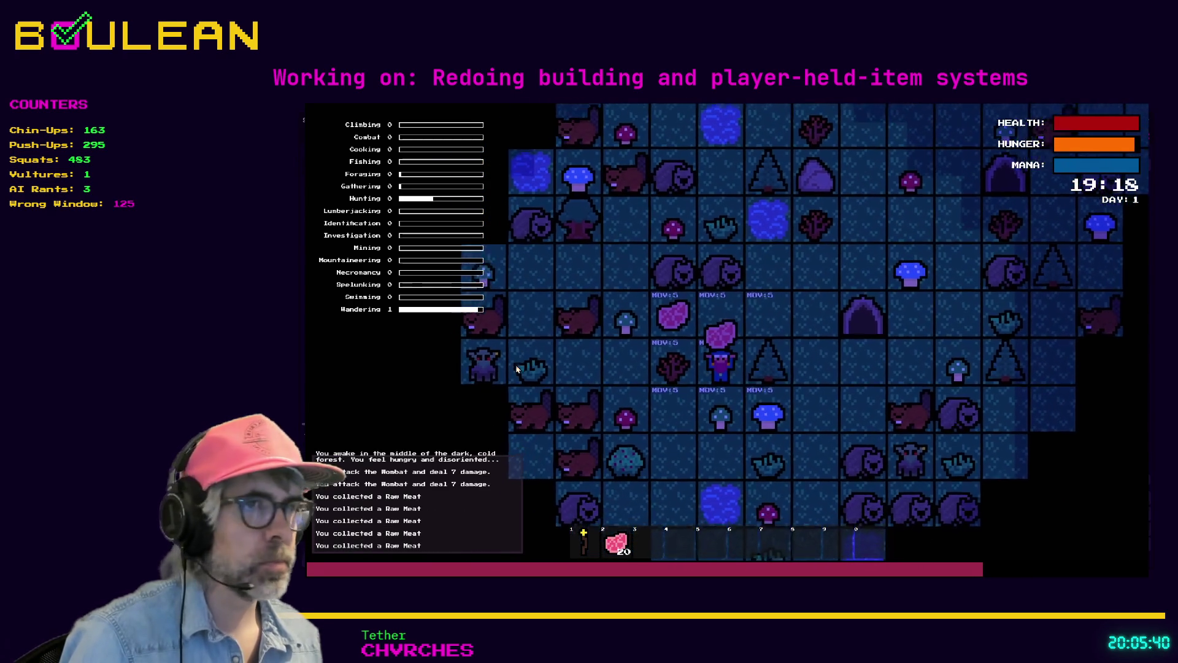
{"action": "key", "text": "e"}
{"action": "key", "text": "Down"}
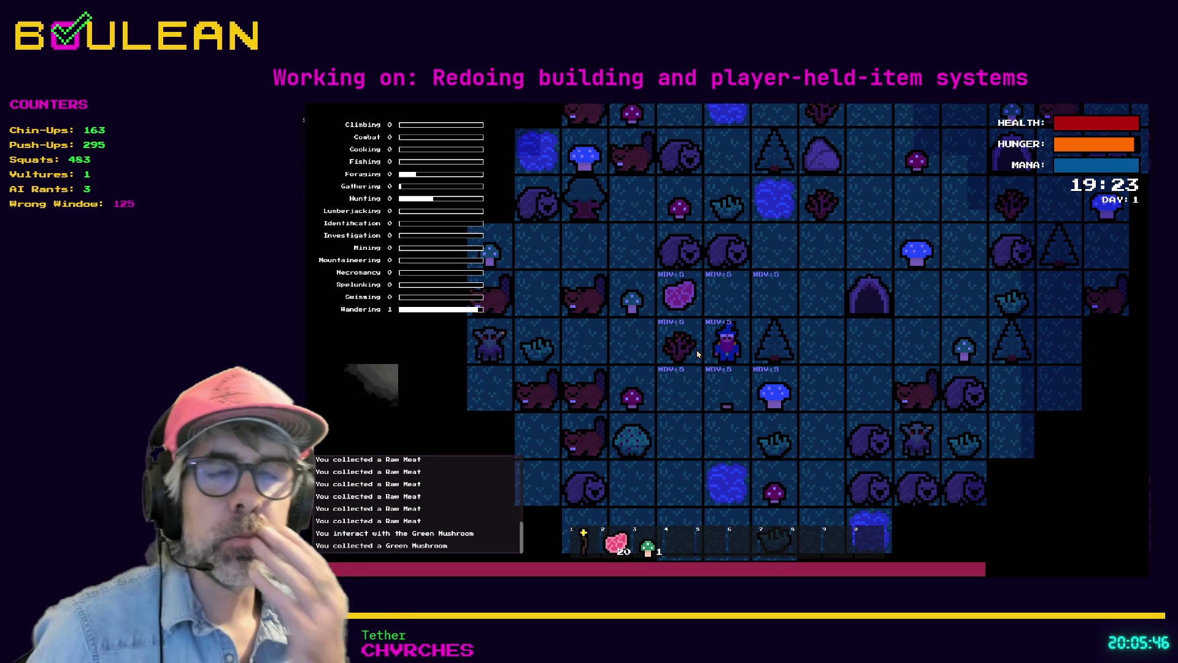
{"action": "key", "text": "F8"}
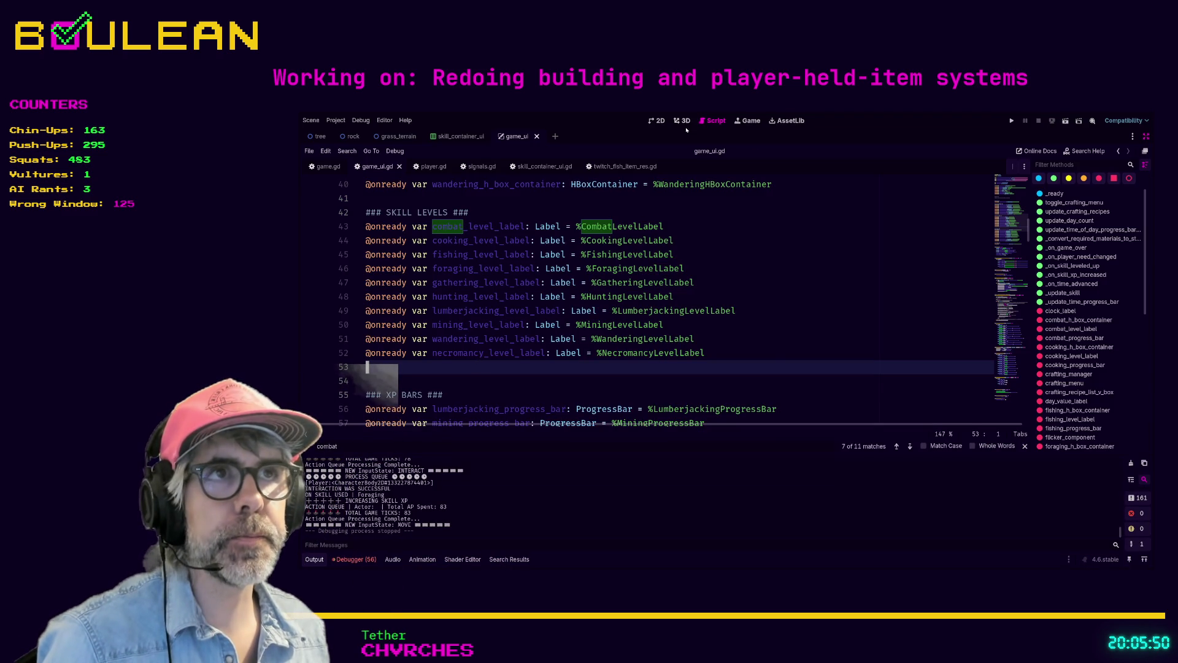
{"action": "left_click", "coordinate": [658, 121]}
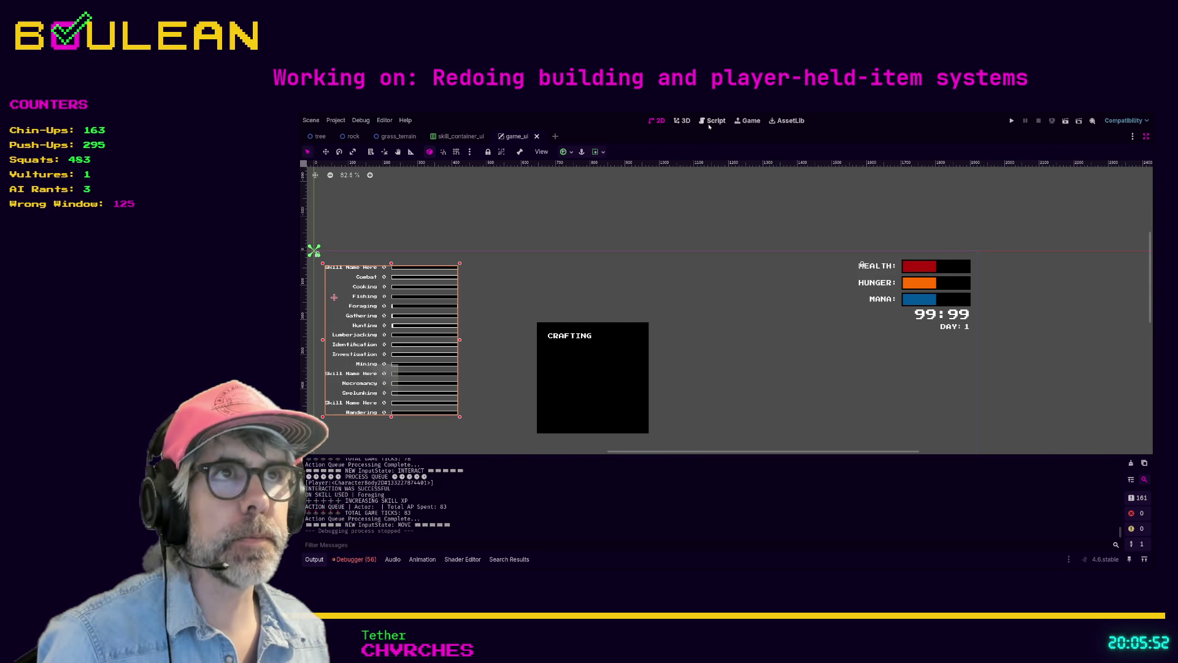
{"action": "left_click", "coordinate": [711, 121]}
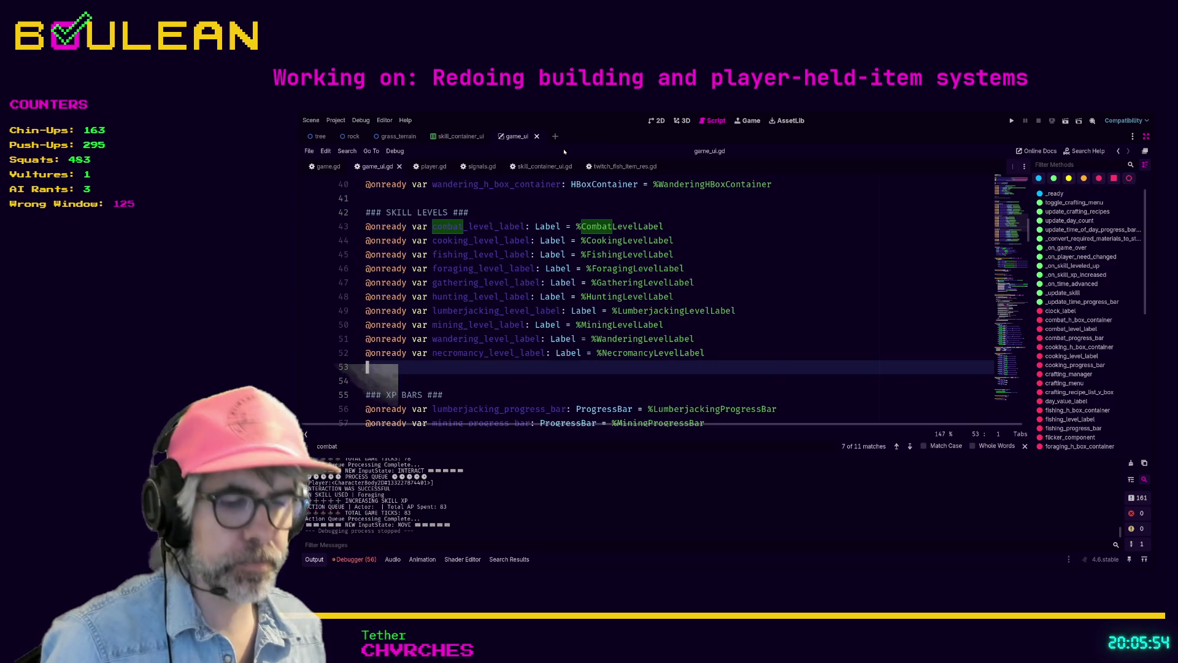
{"action": "key", "text": "ctrl+shift+F11"}
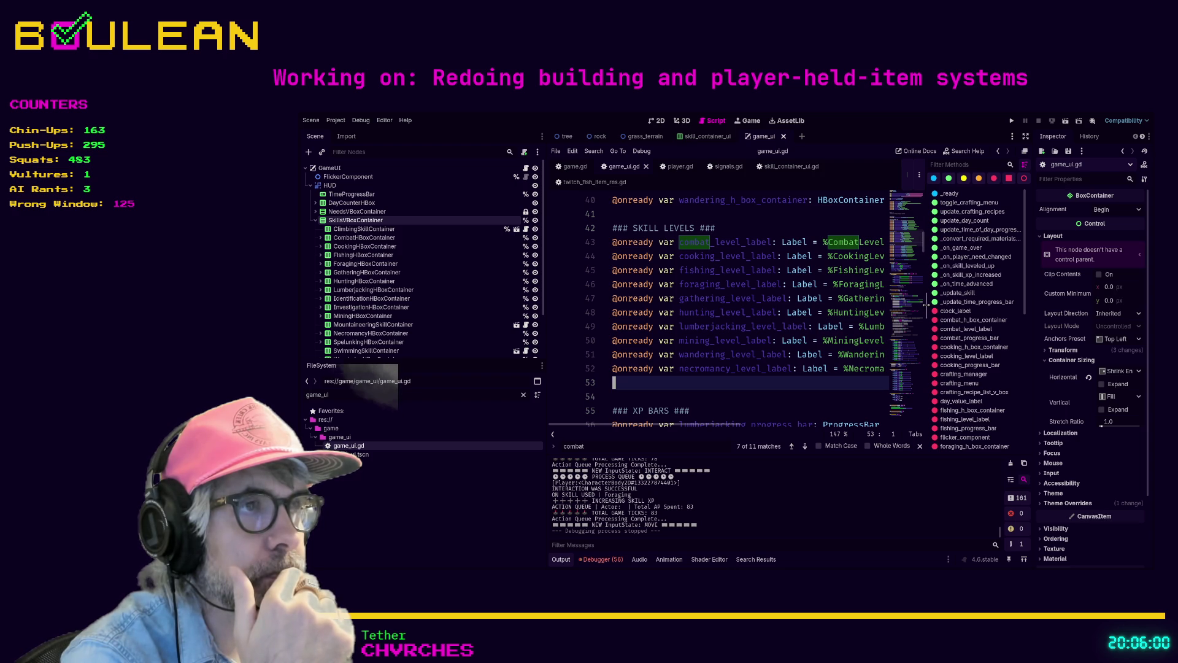
{"action": "left_click", "coordinate": [759, 243]}
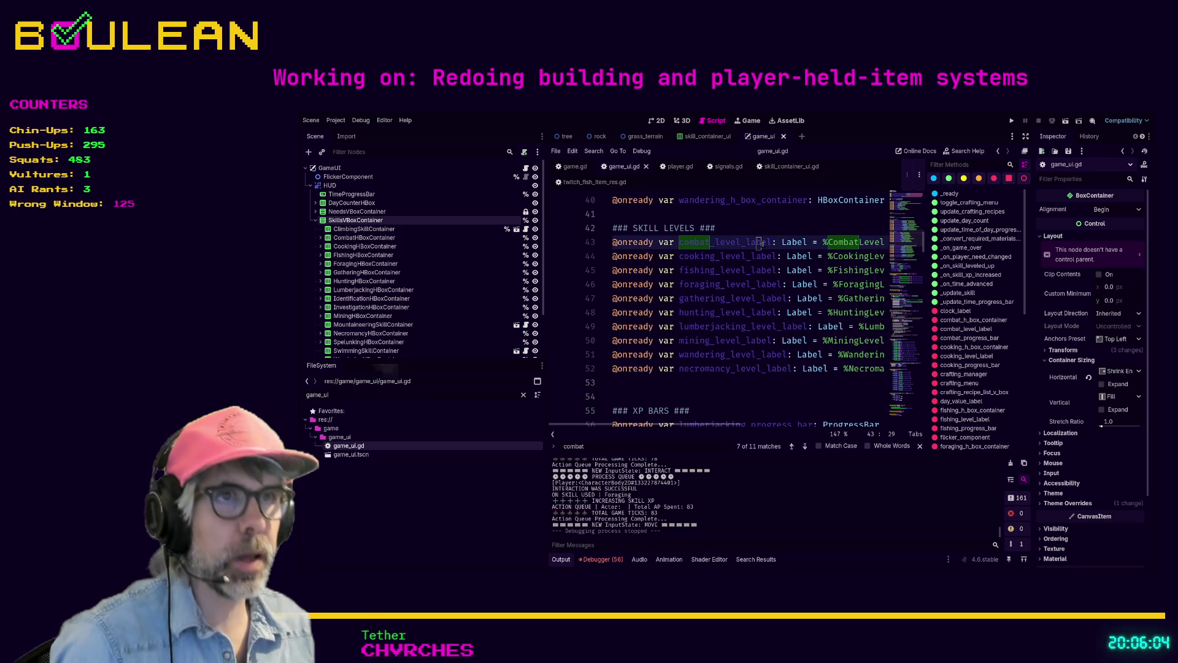
{"action": "key", "text": "ctrl+shift+F11"}
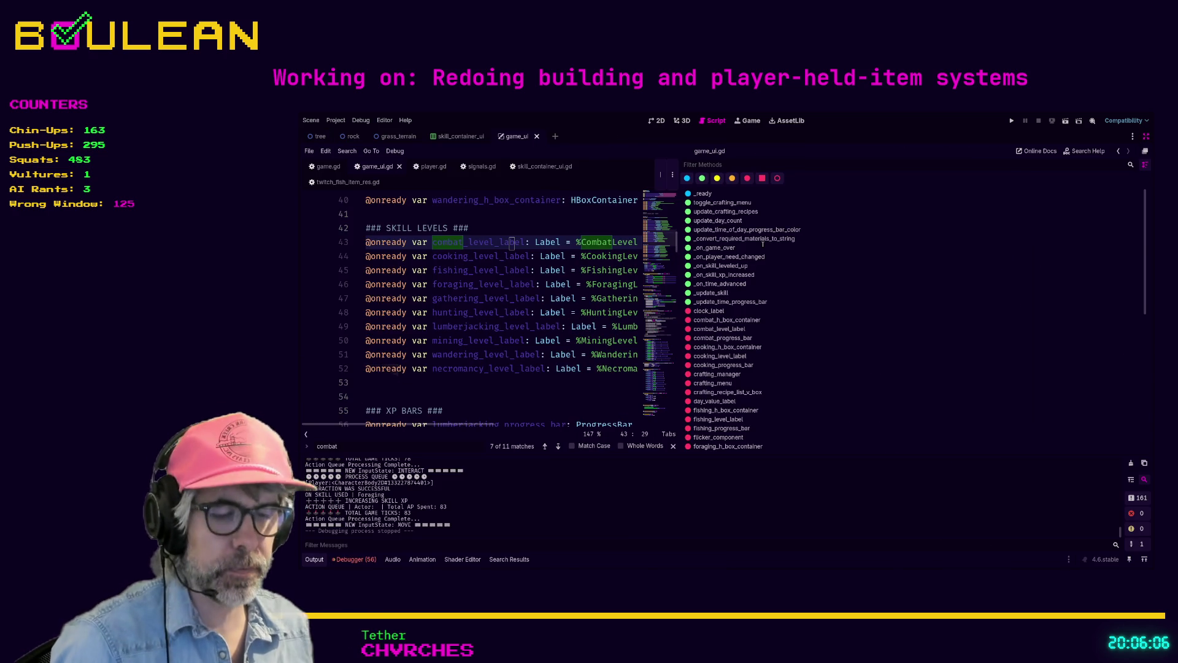
{"action": "key", "text": "ctrl+shift+F11"}
{"action": "key", "text": "ctrl+shift+F11"}
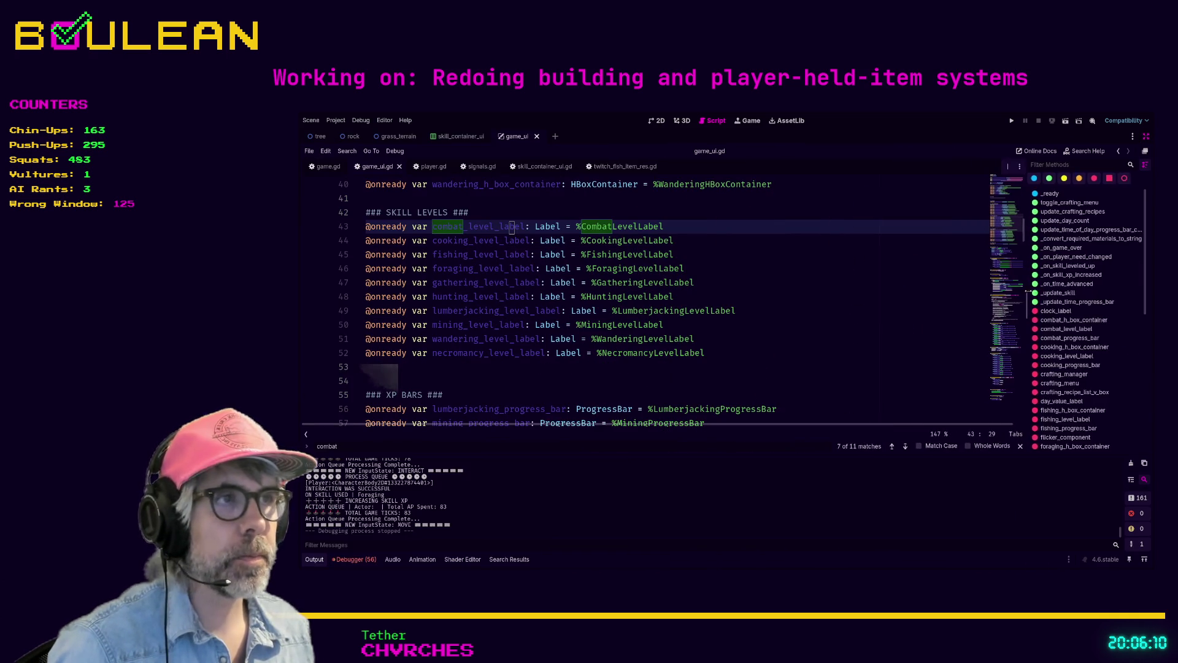
{"action": "left_click", "coordinate": [770, 269]}
Step through the 'combat' matches in game_ui.gd at lines 152, 181 and 182, then restore the side docks
{"action": "key", "text": "ctrl+f"}
{"action": "type", "text": "label"}
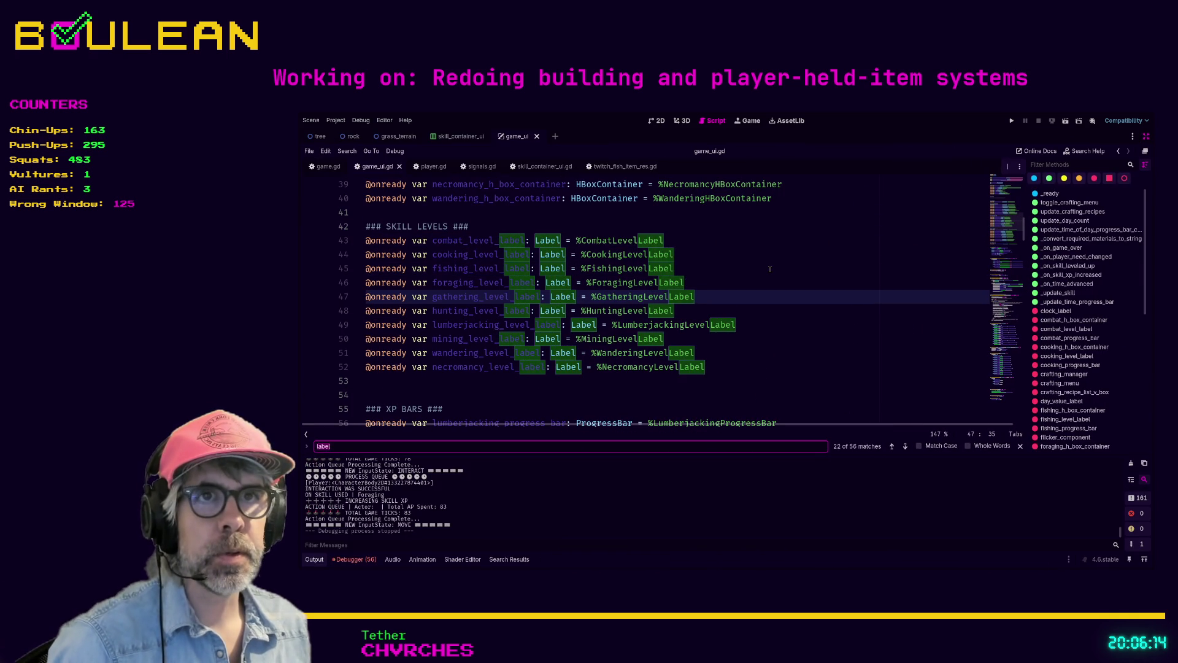
{"action": "type", "text": "combat"}
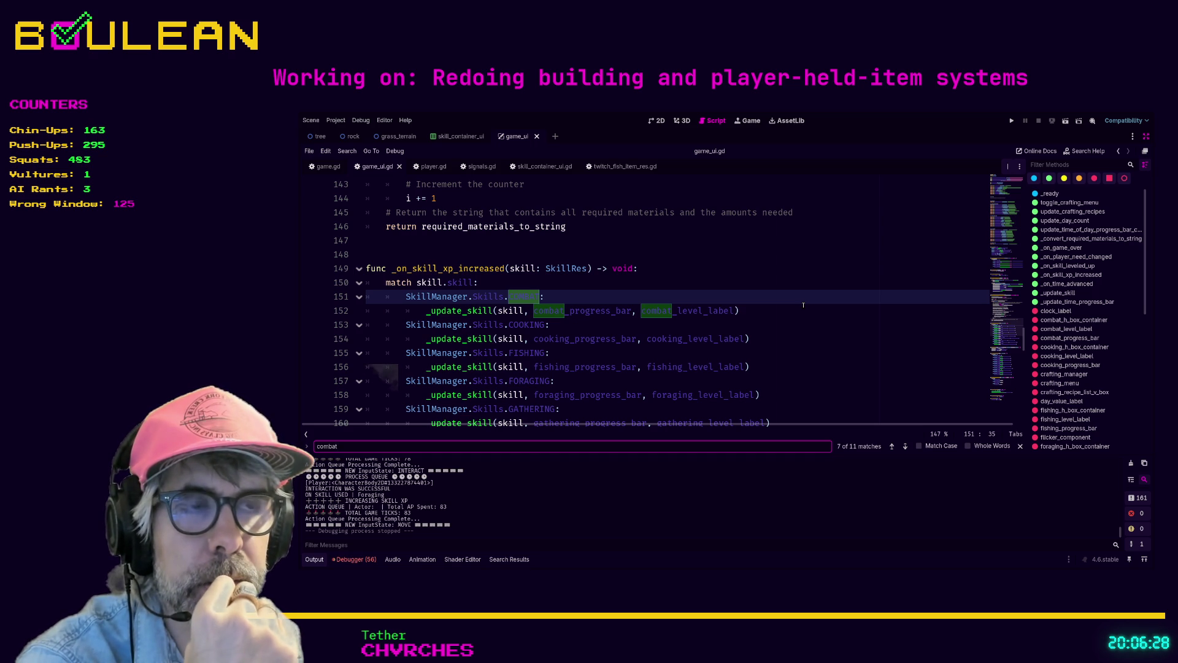
{"action": "key", "text": "Return"}
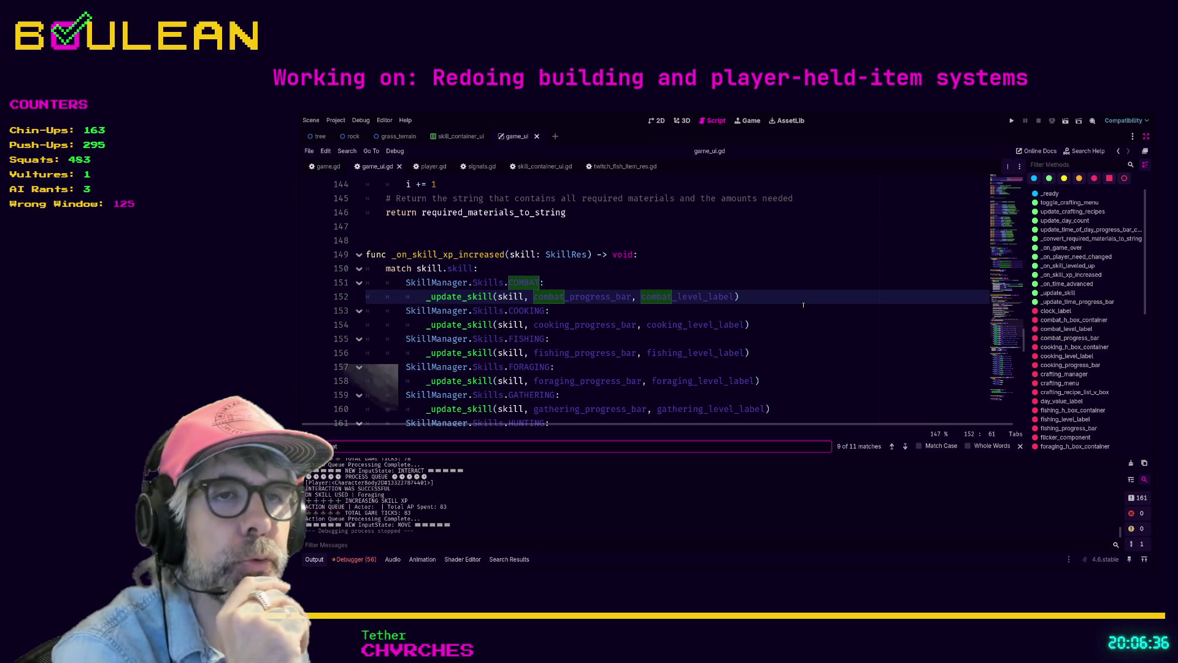
{"action": "key", "text": "Return"}
{"action": "key", "text": "Return"}
{"action": "key", "text": "Return"}
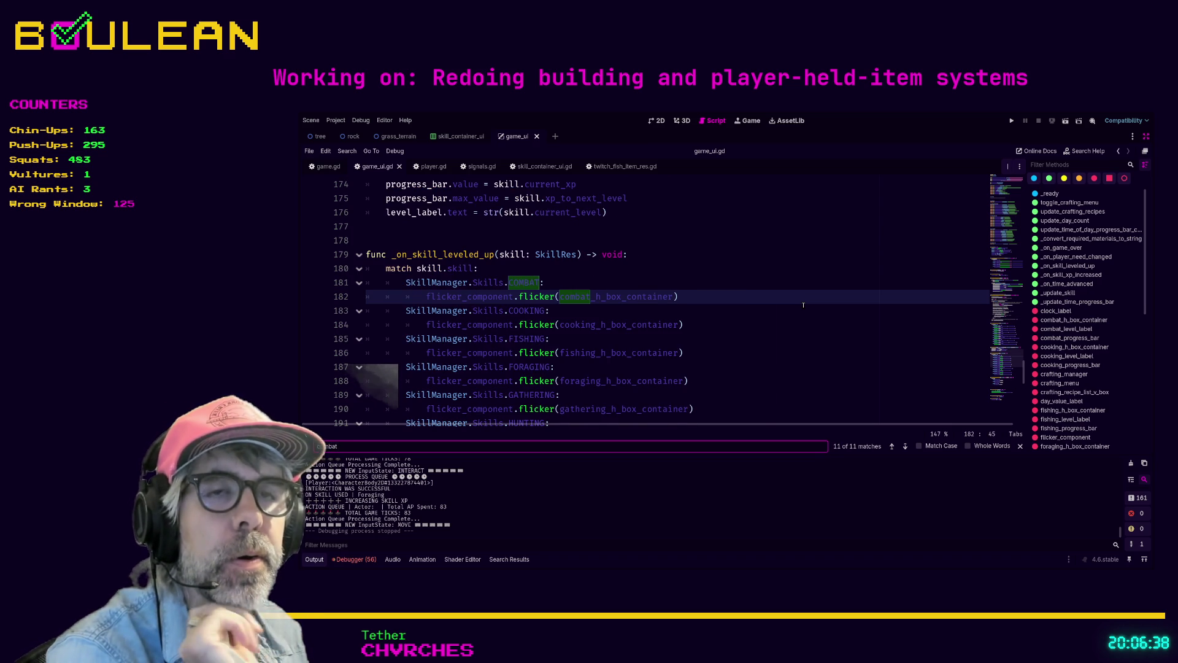
{"action": "key", "text": "Return"}
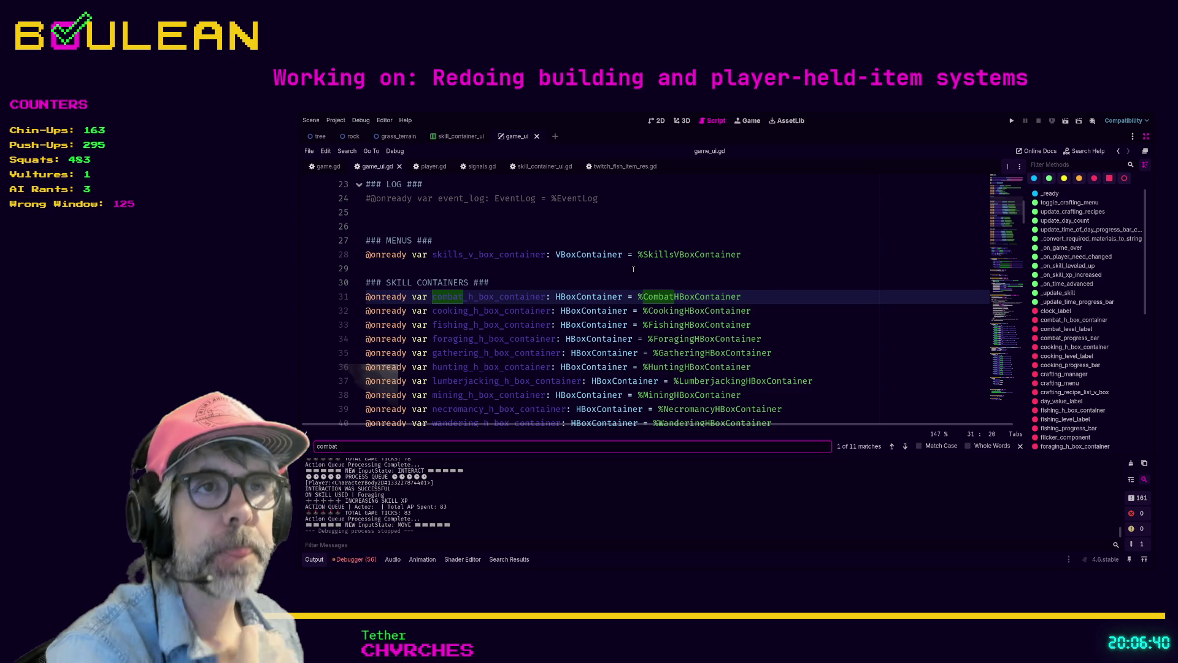
{"action": "left_click", "coordinate": [639, 270]}
{"action": "key", "text": "ctrl+shift+F11"}
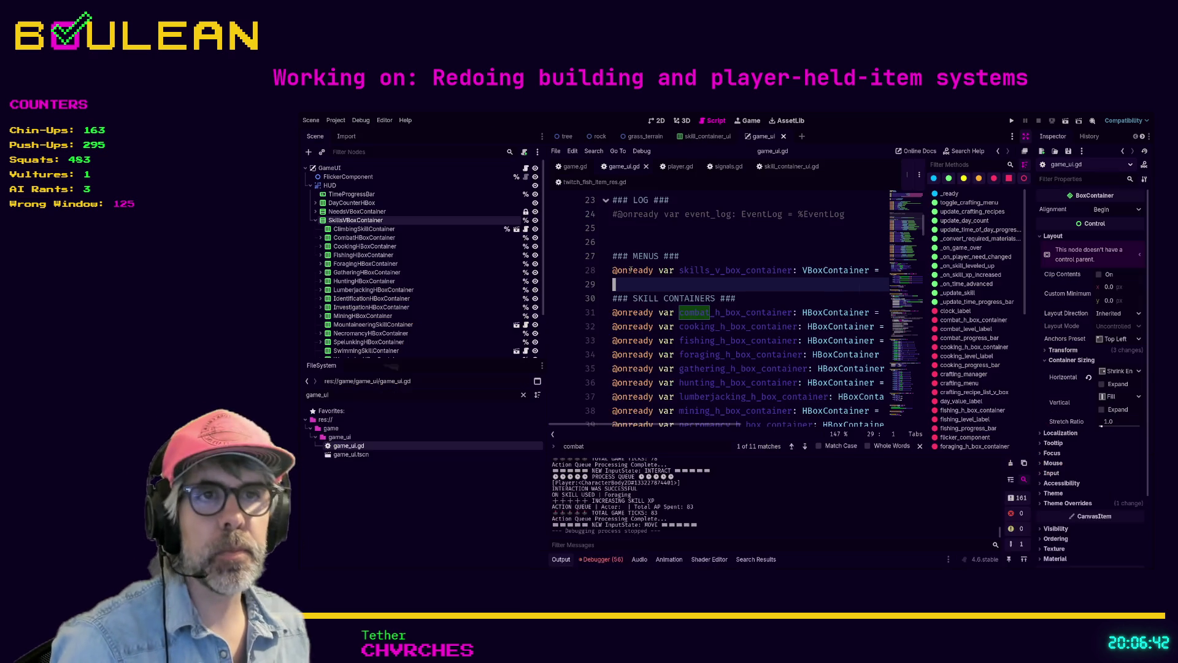
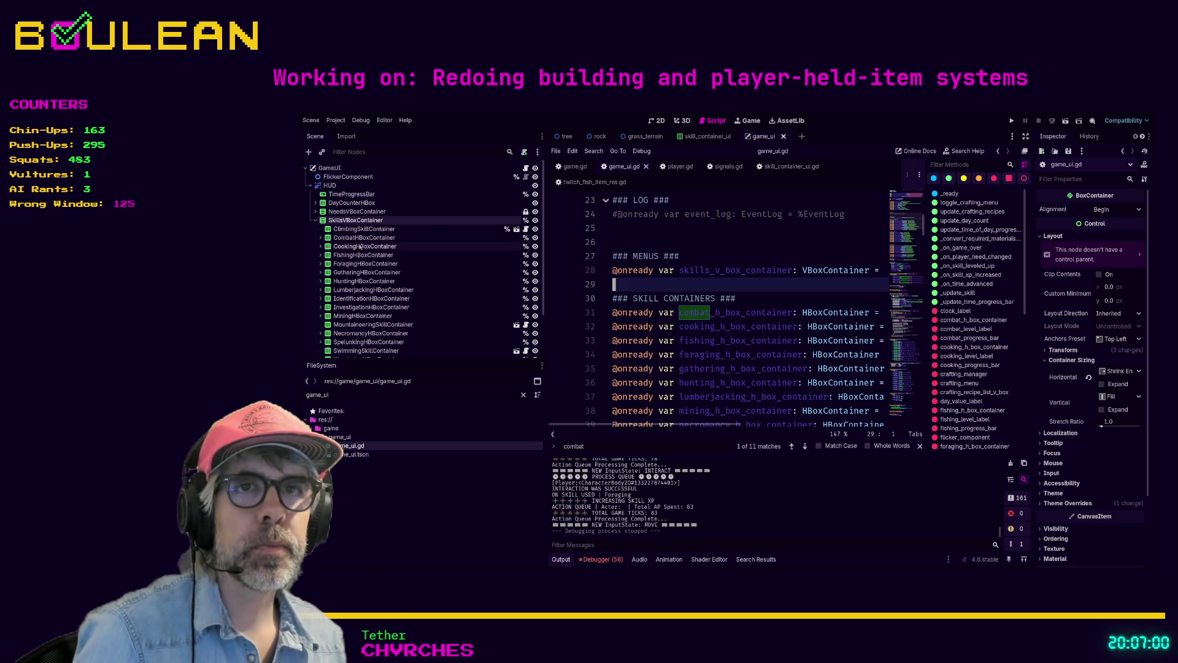
Inspect ClimbingSkillContainer, view its skill_container_ui scene in 2D, then return to game_ui
{"action": "left_click", "coordinate": [510, 233]}
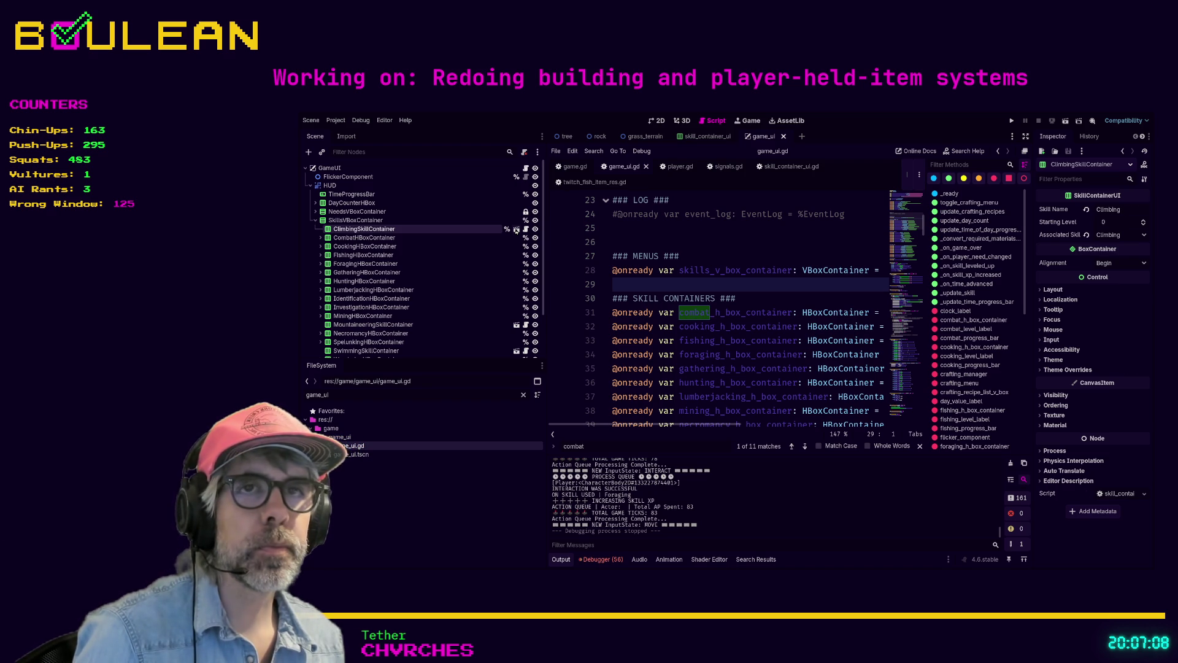
{"action": "left_click", "coordinate": [516, 230]}
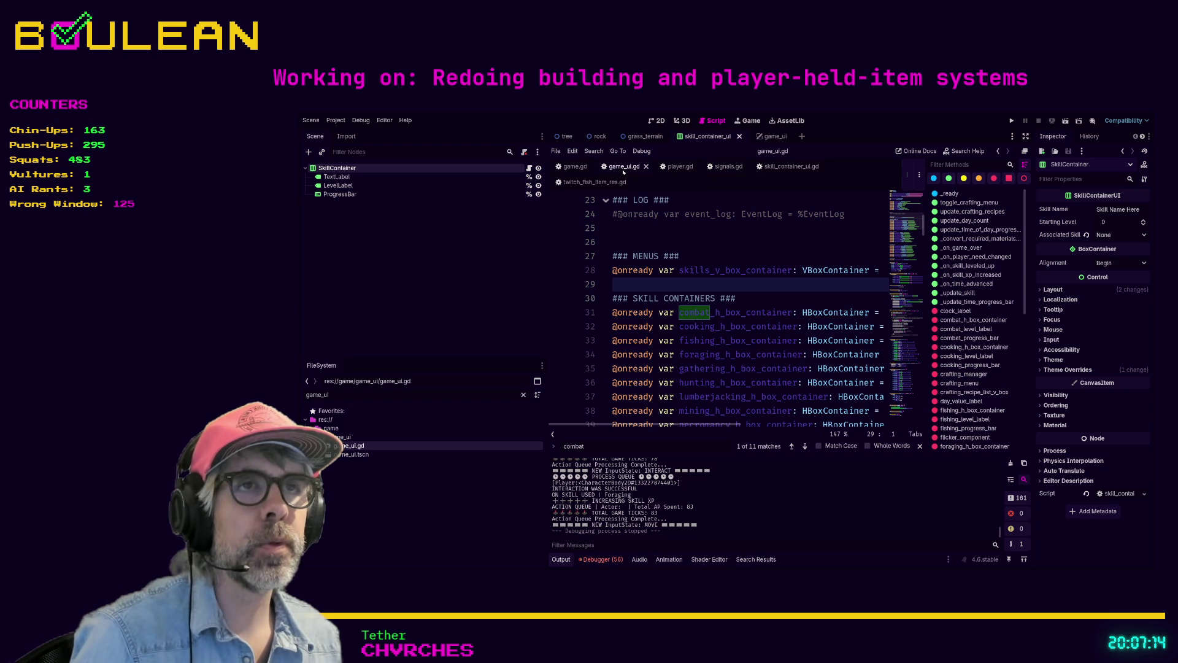
{"action": "left_click", "coordinate": [656, 122]}
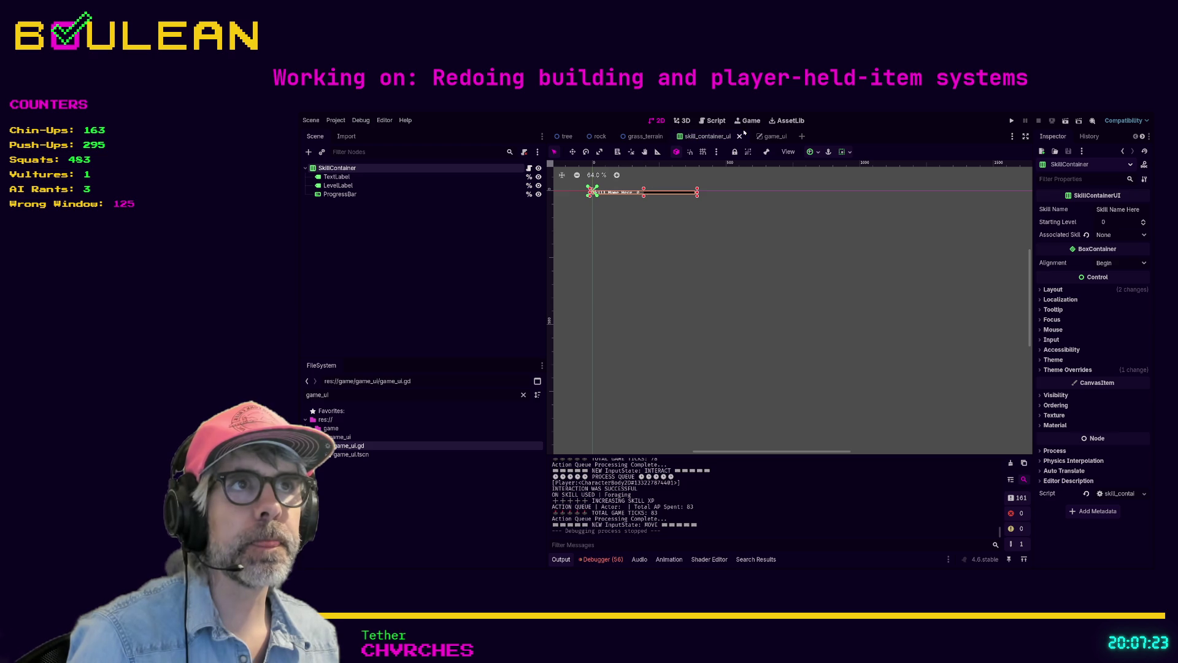
{"action": "left_click", "coordinate": [766, 136]}
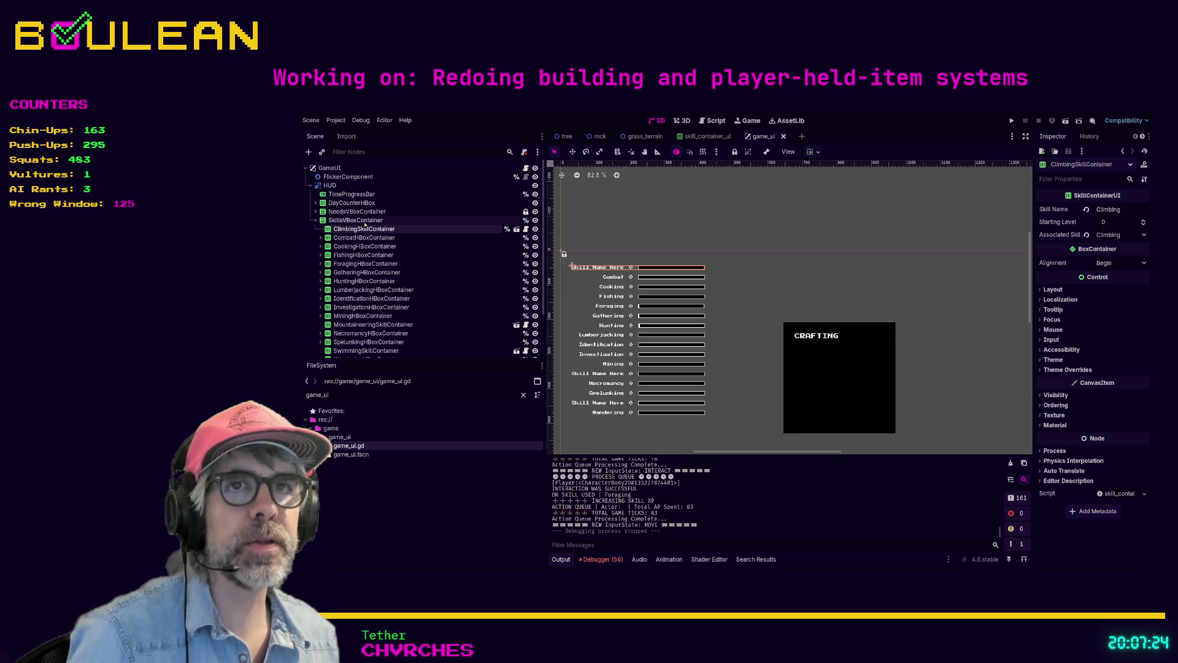
Inspect the SkillsVBoxContainer, ClimbingSkillContainer, WanderingHBoxContainer and CombatHBoxContainer nodes in the Scene tree
{"action": "left_click", "coordinate": [365, 221]}
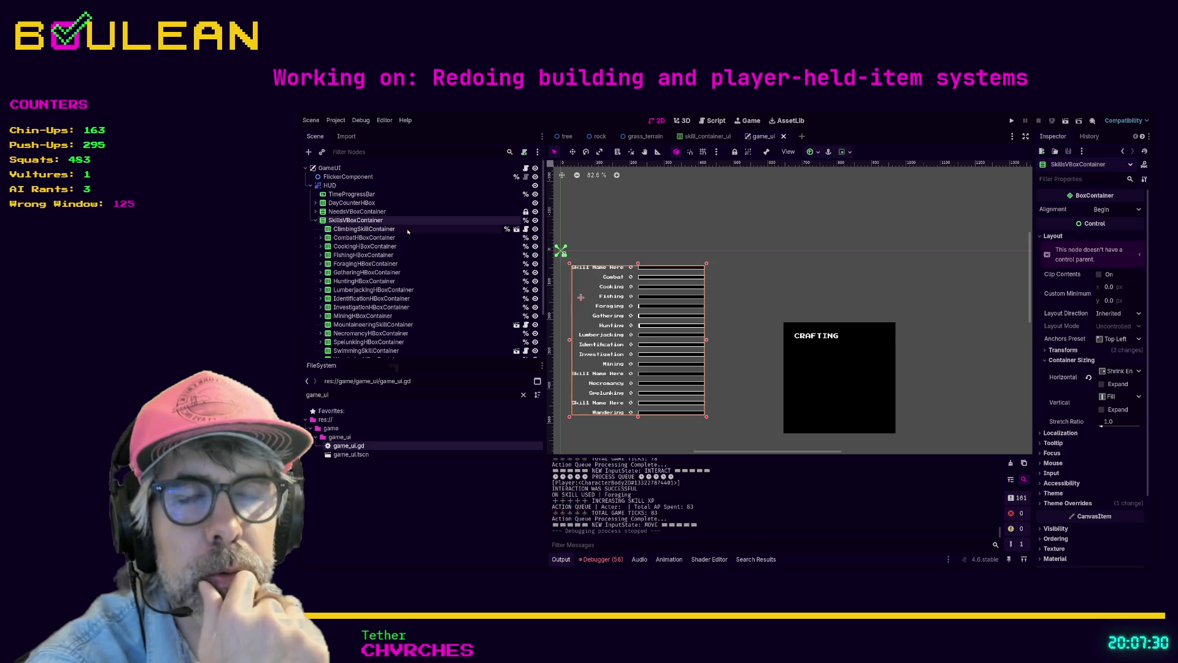
{"action": "left_click", "coordinate": [407, 230]}
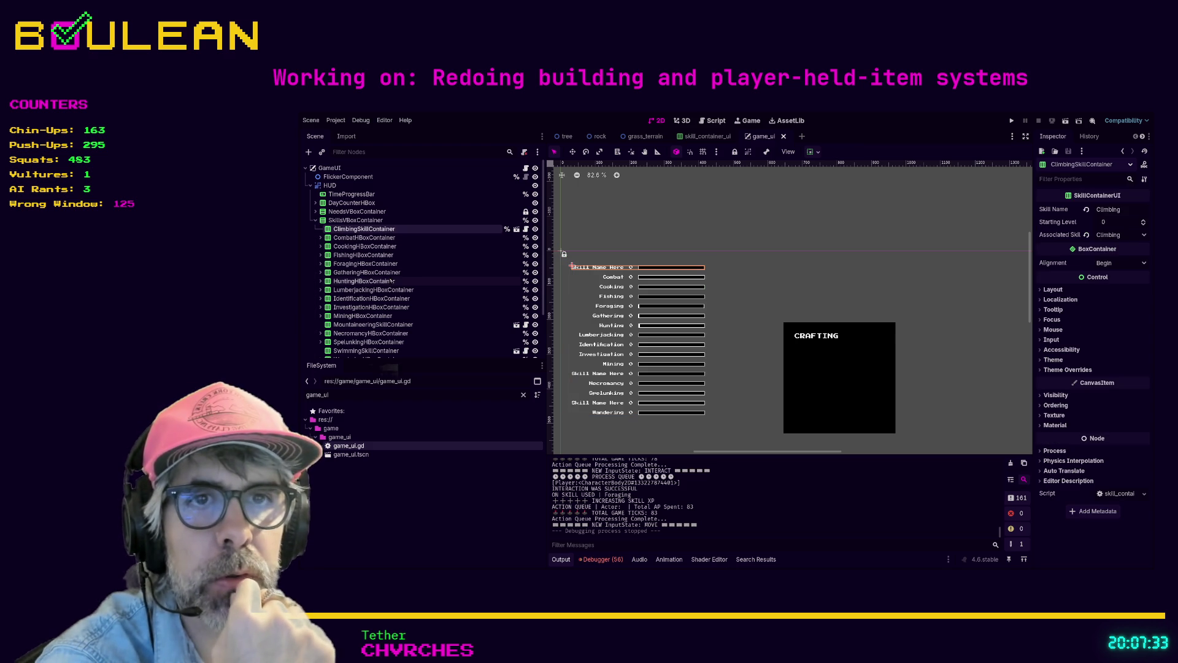
{"action": "scroll", "coordinate": [405, 282], "scroll_direction": "down", "scroll_amount": 1}
{"action": "left_click", "coordinate": [393, 335]}
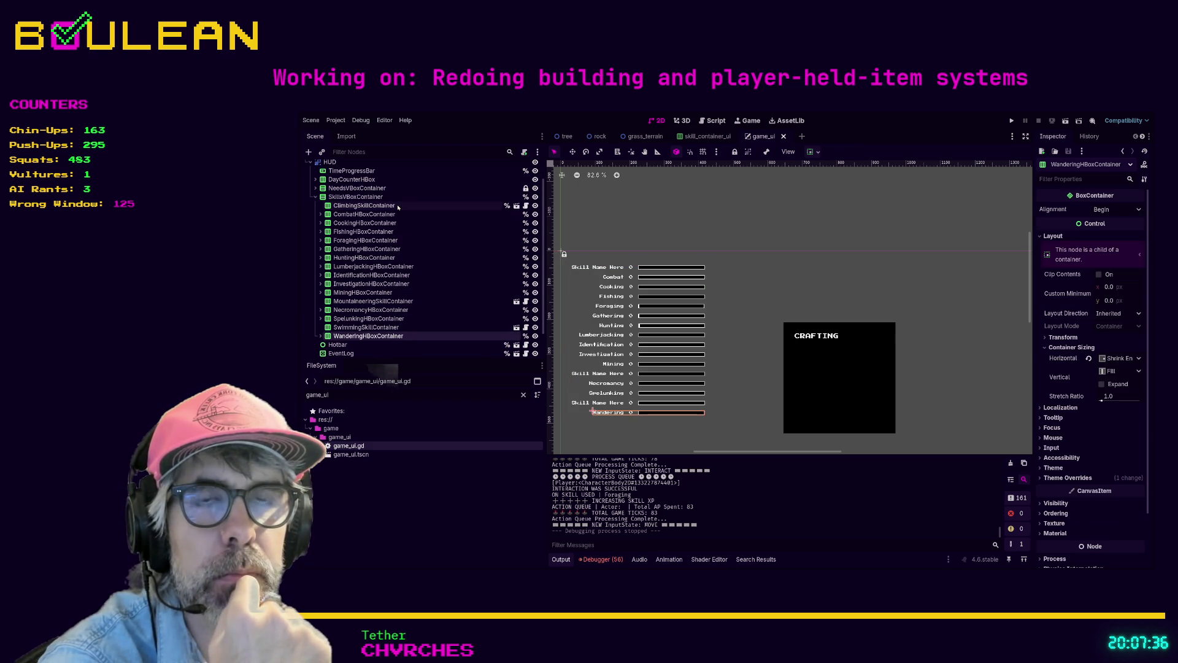
{"action": "left_click", "coordinate": [376, 206]}
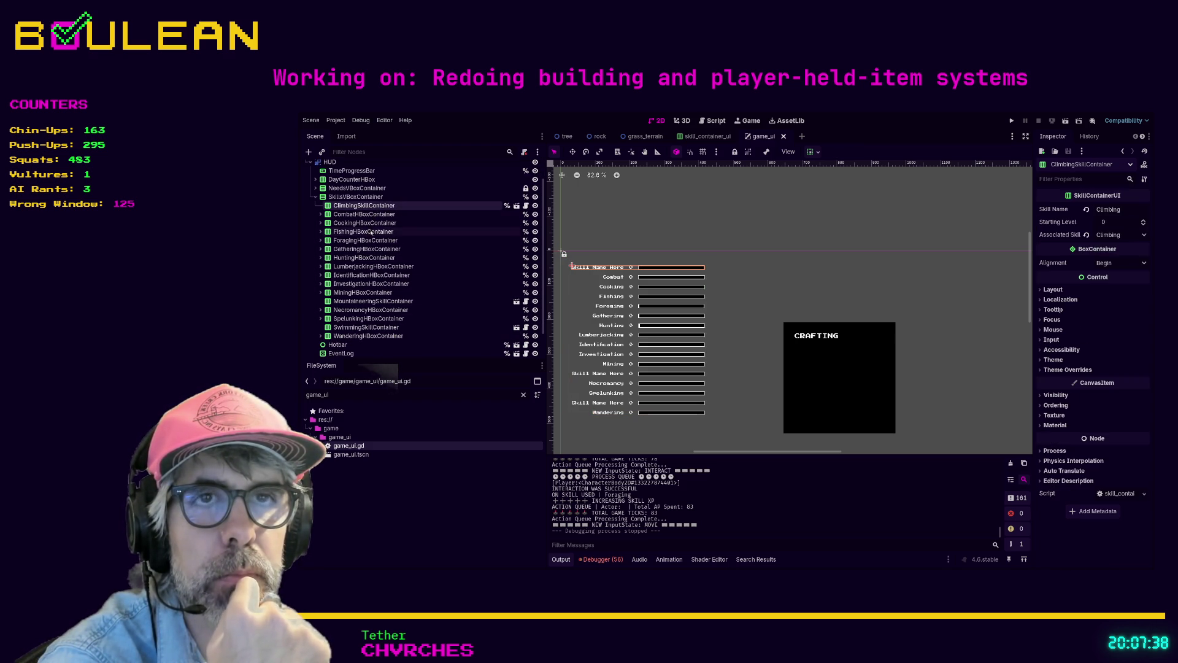
{"action": "left_click", "coordinate": [373, 336]}
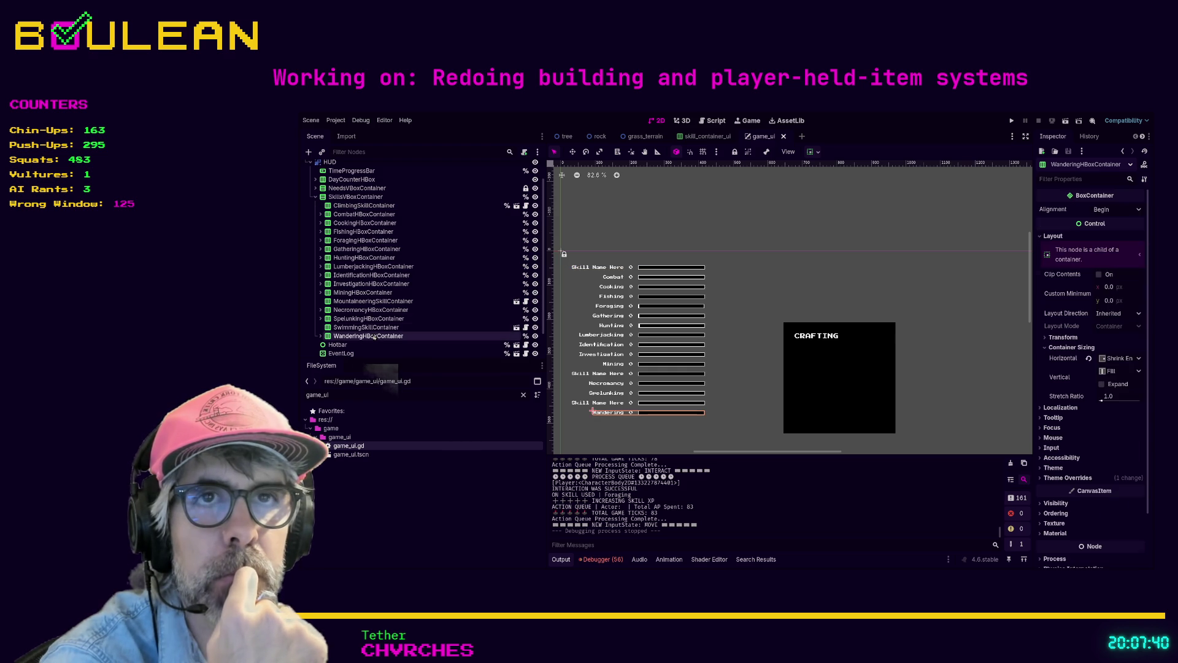
{"action": "left_click", "coordinate": [363, 206]}
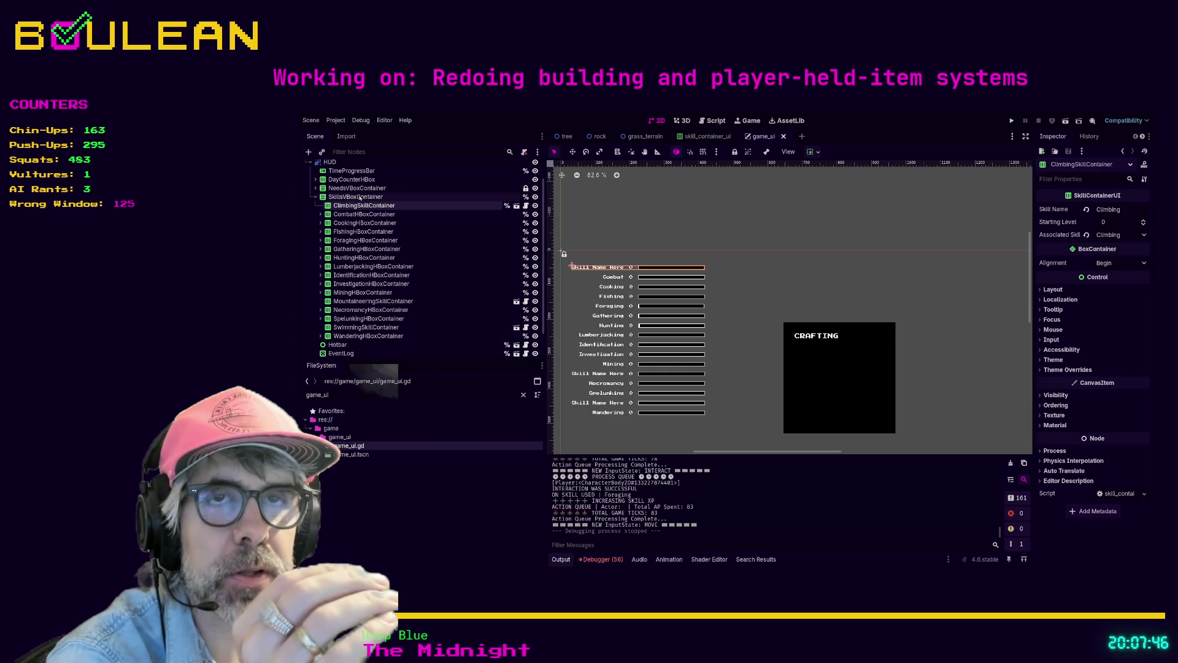
{"action": "left_click", "coordinate": [352, 197]}
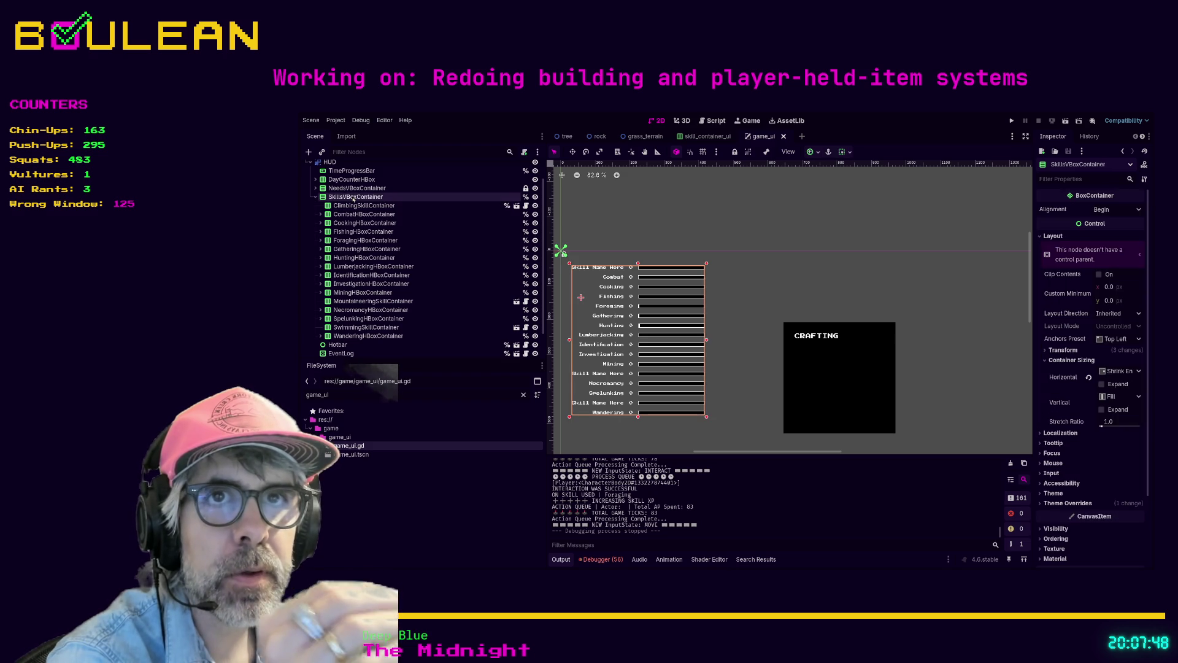
{"action": "left_click", "coordinate": [349, 207]}
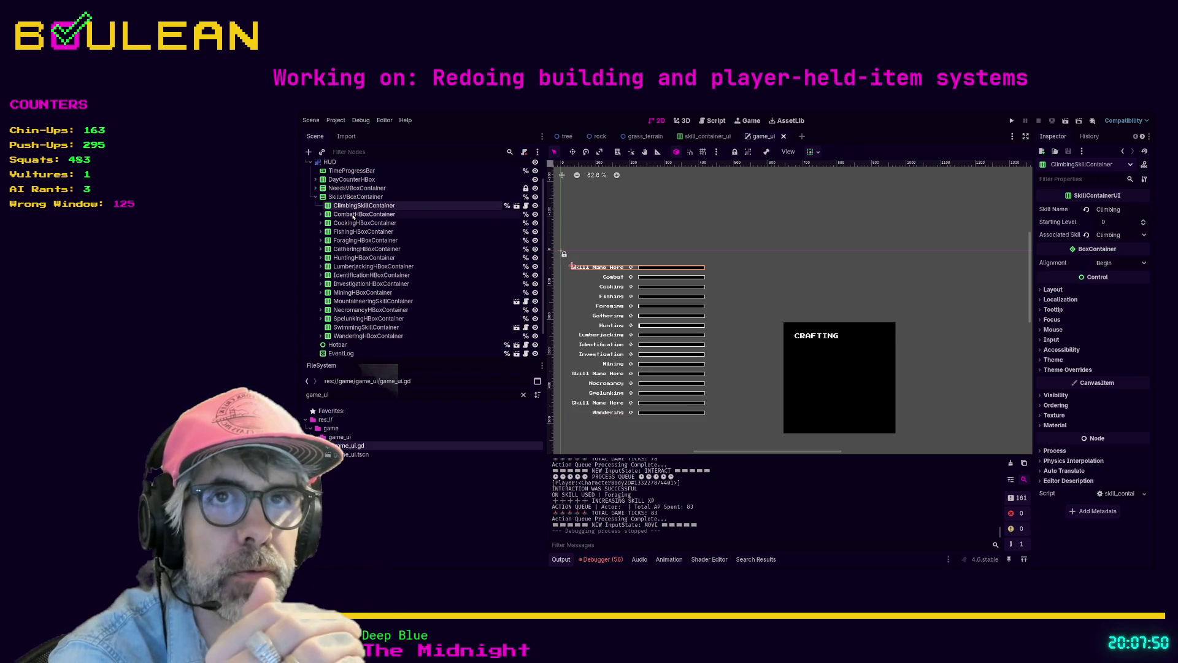
{"action": "left_click", "coordinate": [353, 214]}
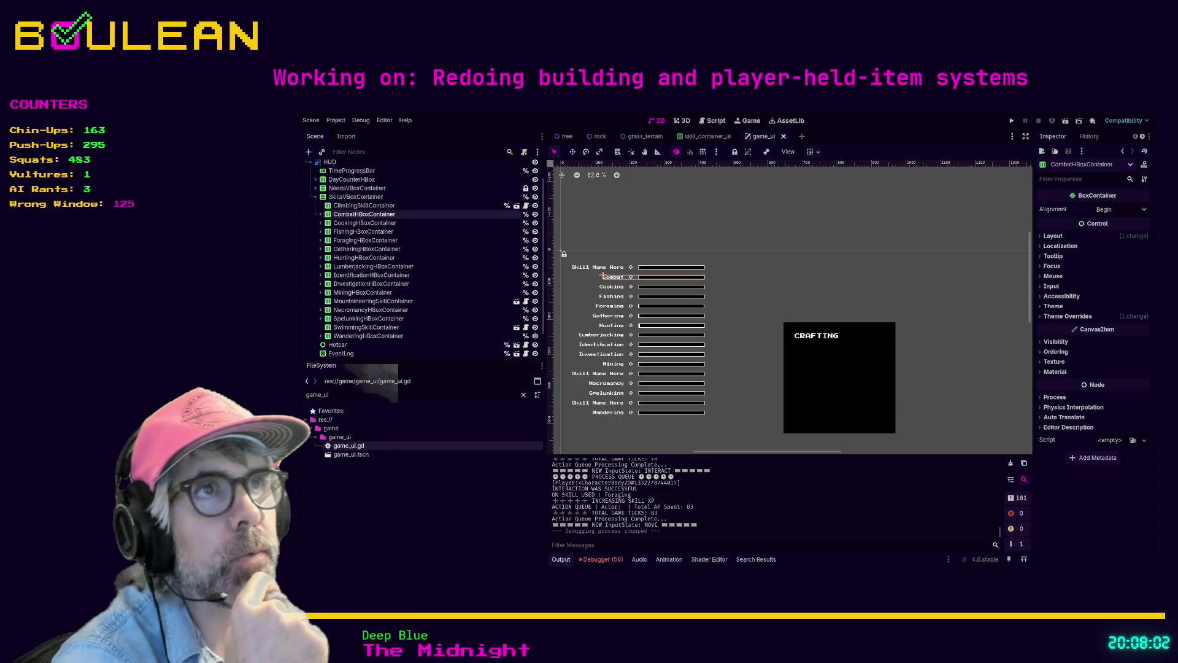
{"action": "left_click", "coordinate": [711, 120]}
Step through the 'combat' search matches to the combat case in _on_skill_xp_increased
{"action": "scroll", "coordinate": [748, 295], "scroll_direction": "down", "scroll_amount": 1}
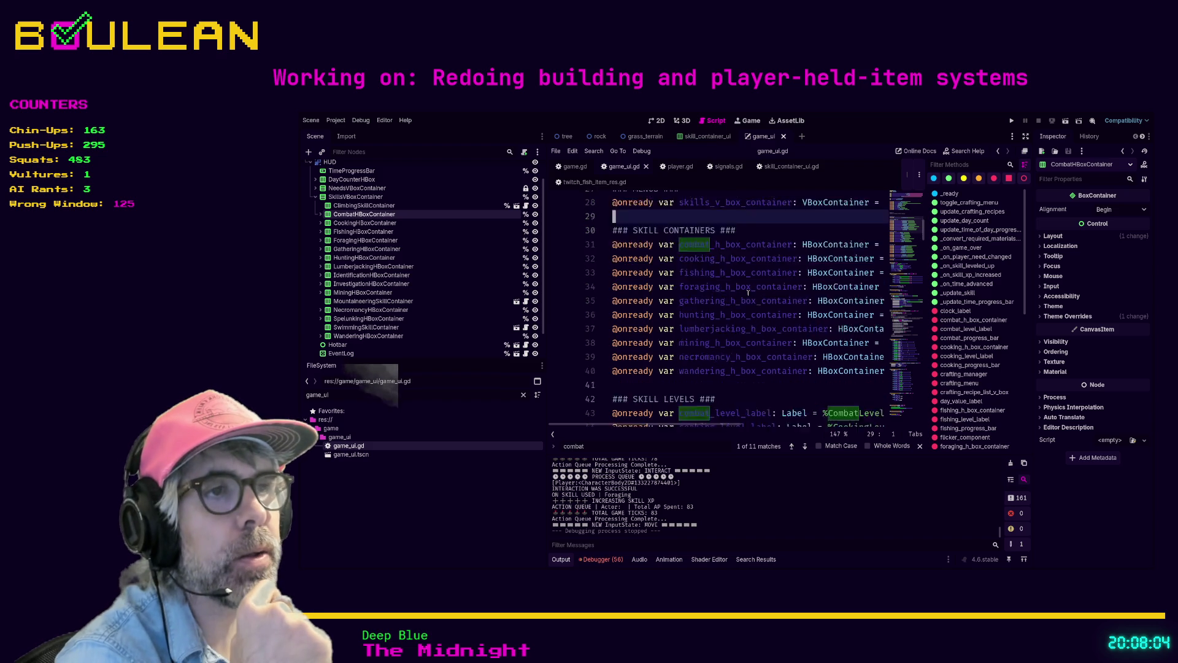
{"action": "scroll", "coordinate": [748, 294], "scroll_direction": "down", "scroll_amount": 11}
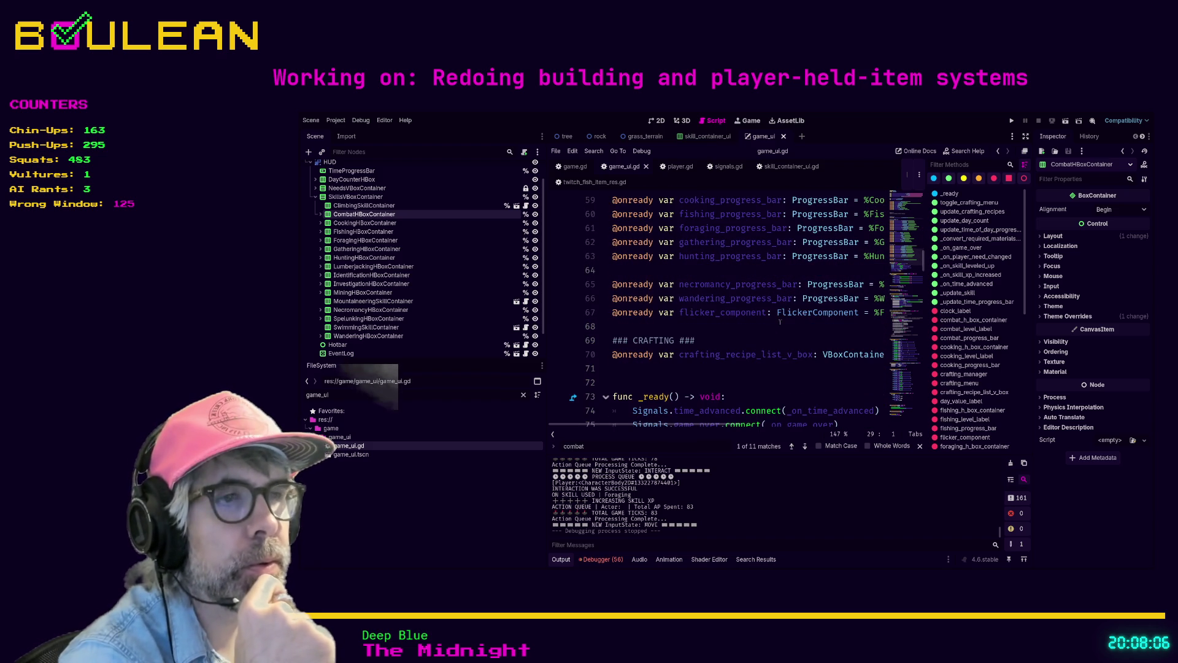
{"action": "left_click", "coordinate": [804, 446]}
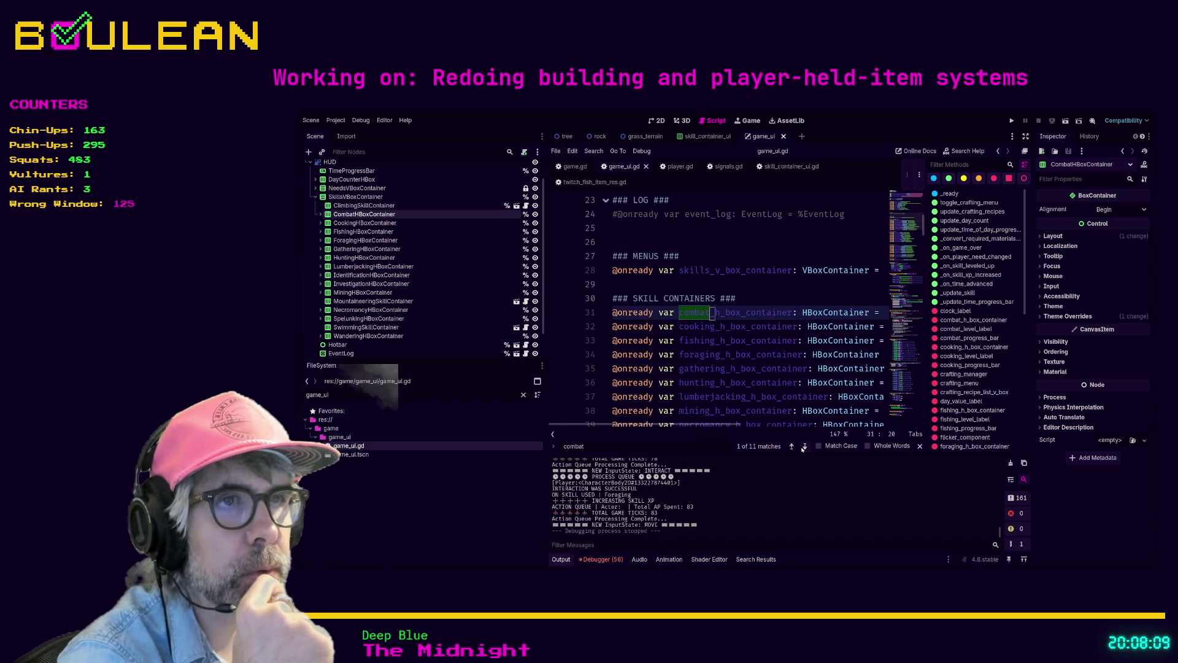
{"action": "left_click", "coordinate": [805, 446]}
{"action": "left_click", "coordinate": [805, 447]}
{"action": "left_click", "coordinate": [804, 446]}
{"action": "left_click", "coordinate": [804, 446]}
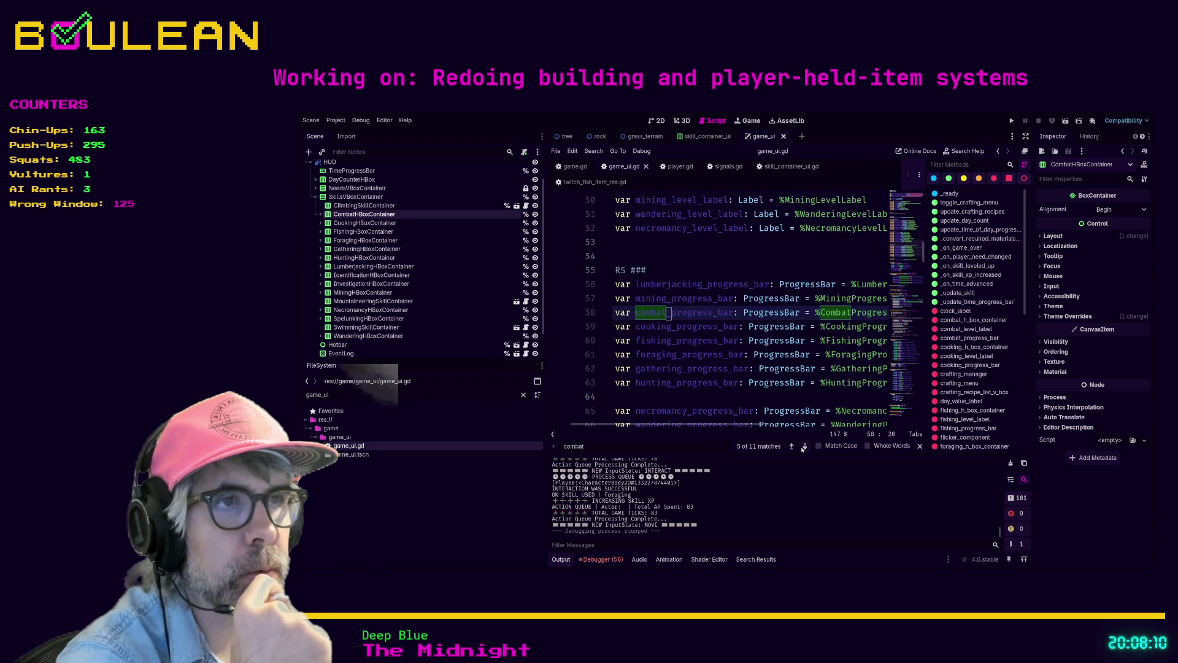
{"action": "left_click", "coordinate": [804, 446]}
{"action": "left_click", "coordinate": [804, 446]}
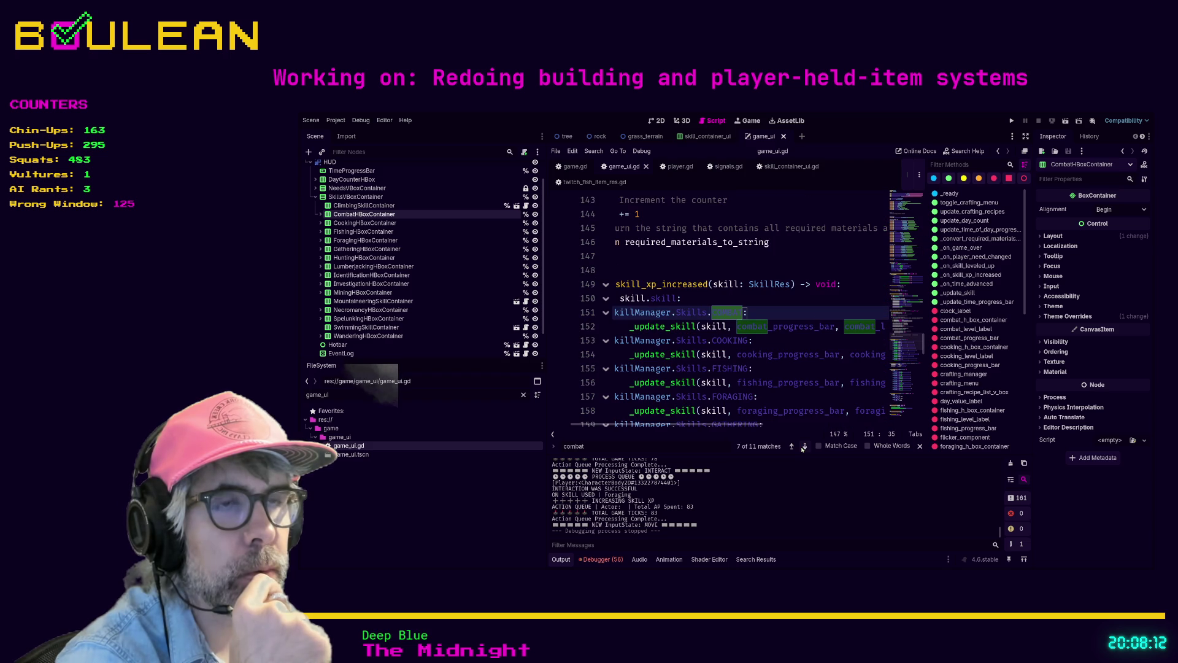
Place the caret near line 153 and toggle distraction-free mode on and back off
{"action": "left_click", "coordinate": [796, 330]}
{"action": "left_click", "coordinate": [796, 335]}
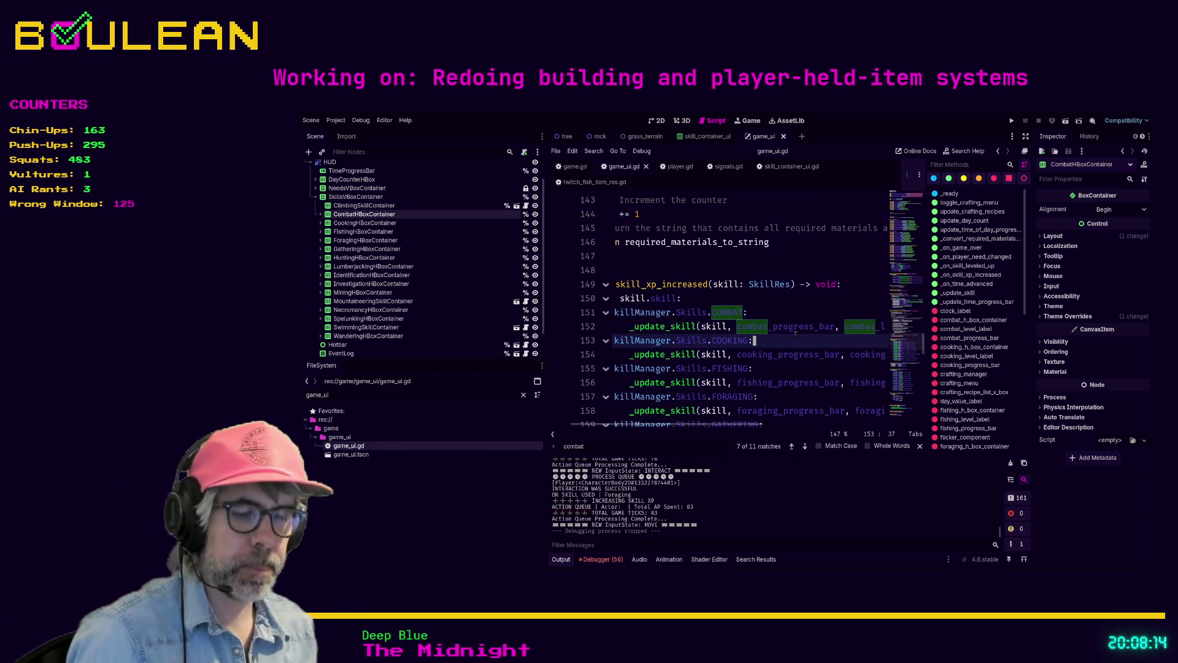
{"action": "key", "text": "ctrl+shift+F11"}
{"action": "key", "text": "ctrl+shift+F11"}
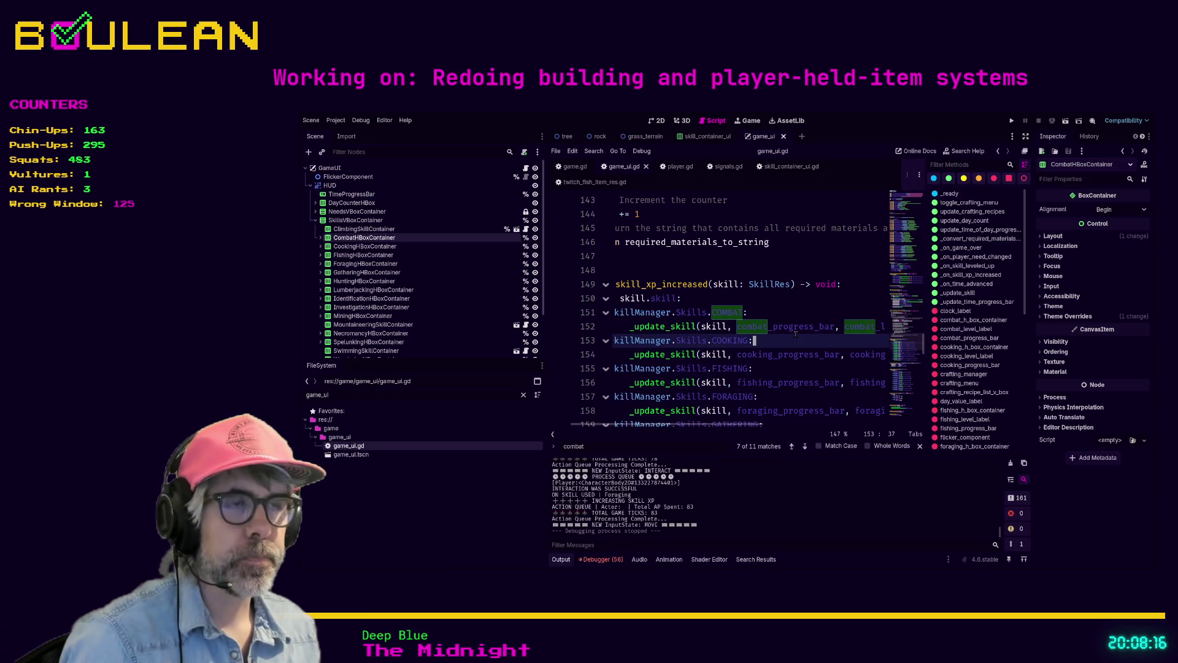
{"action": "key", "text": "ctrl+shift+F11"}
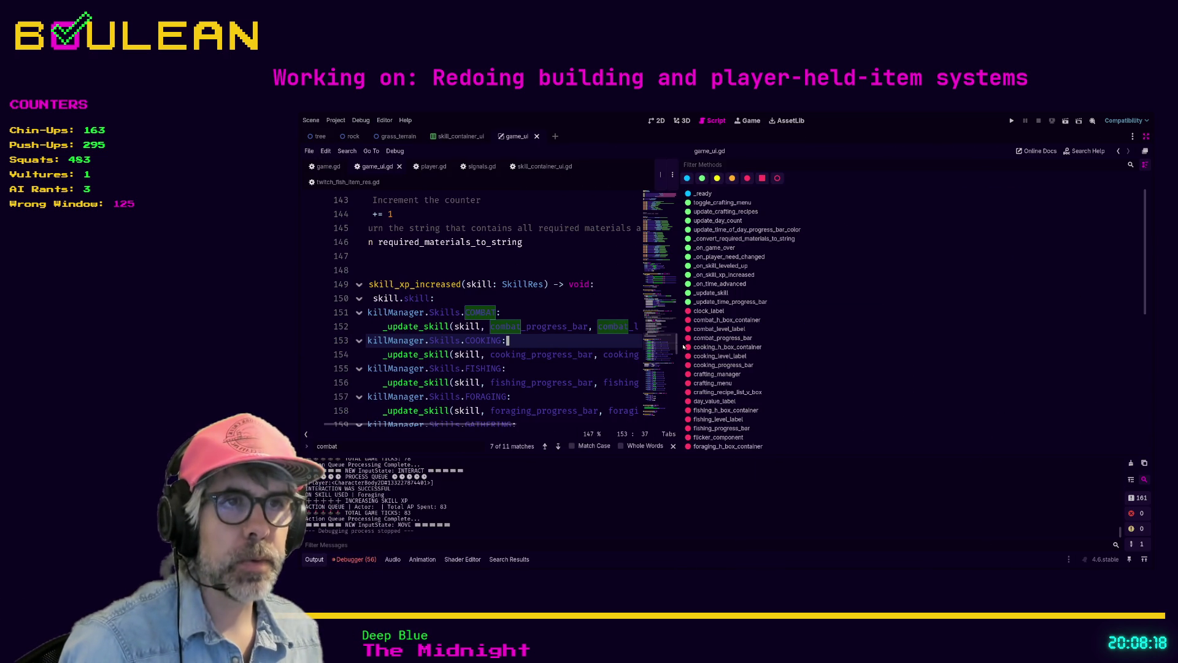
Widen the code area and read down through the match block's LUMBERJACKING and MINING cases
{"action": "left_click_drag", "start_coordinate": [681, 342], "coordinate": [1054, 329]}
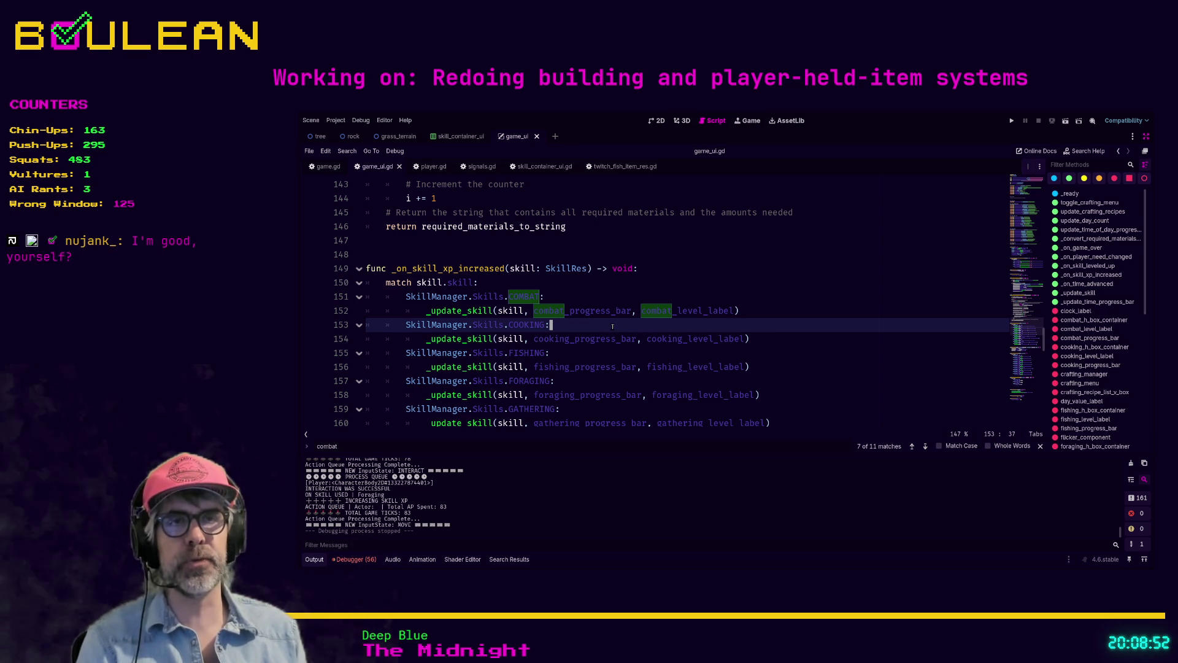
{"action": "scroll", "coordinate": [611, 329], "scroll_direction": "down", "scroll_amount": 1}
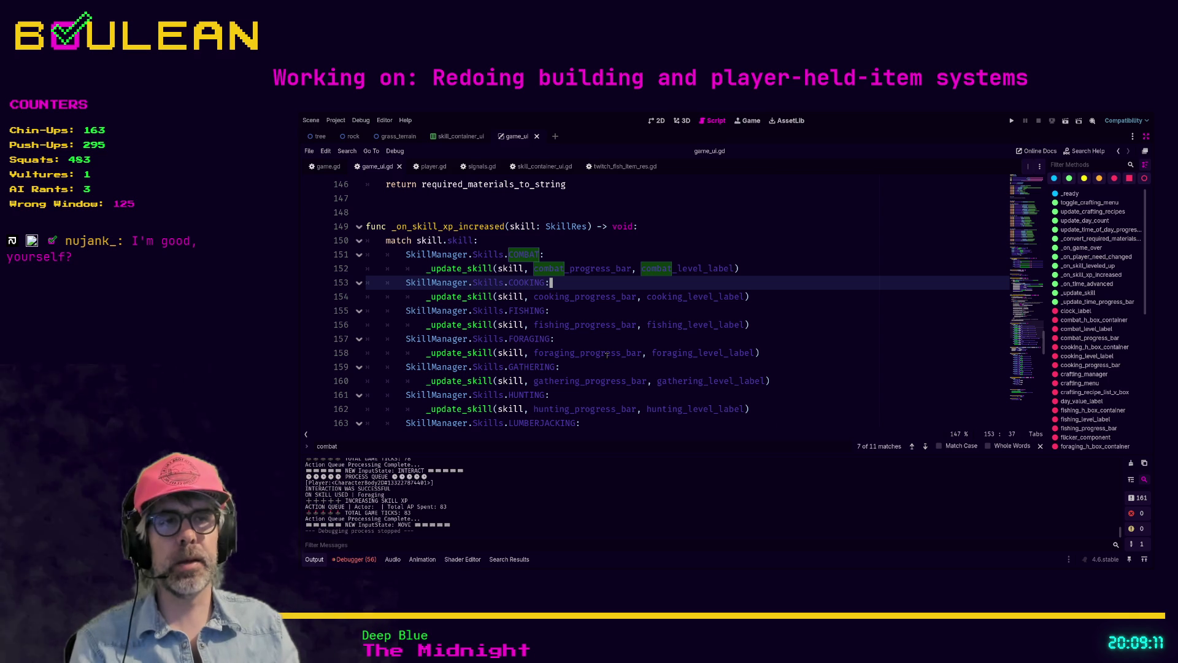
{"action": "scroll", "coordinate": [641, 318], "scroll_direction": "down", "scroll_amount": 1}
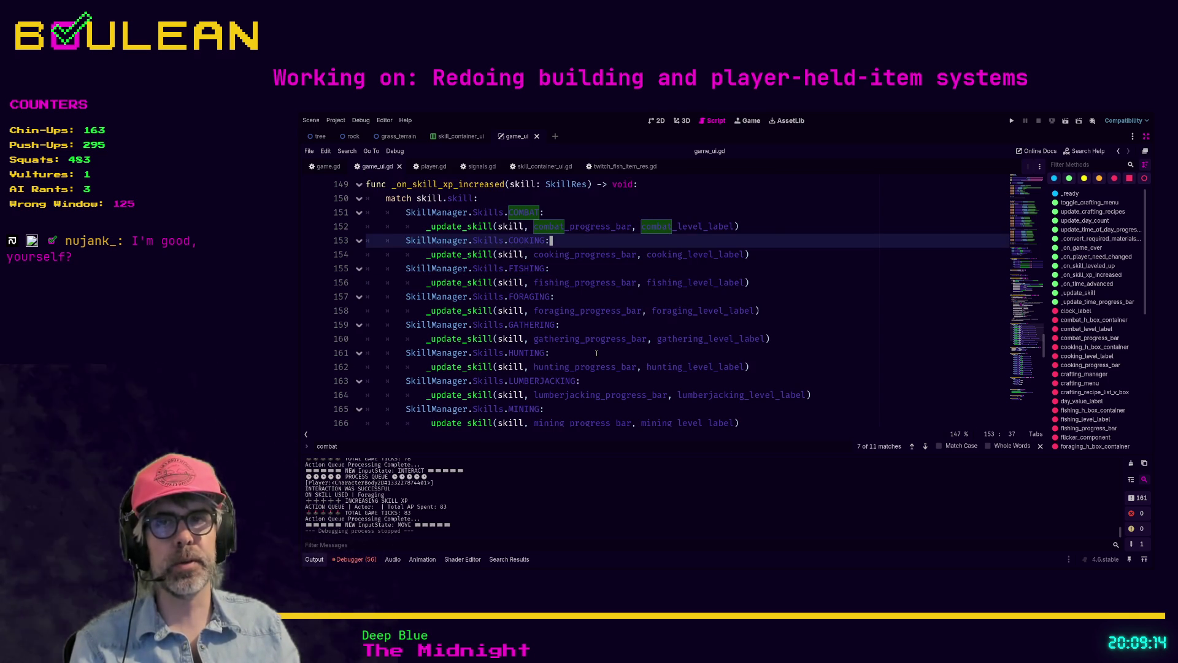
{"action": "scroll", "coordinate": [596, 354], "scroll_direction": "down", "scroll_amount": 1}
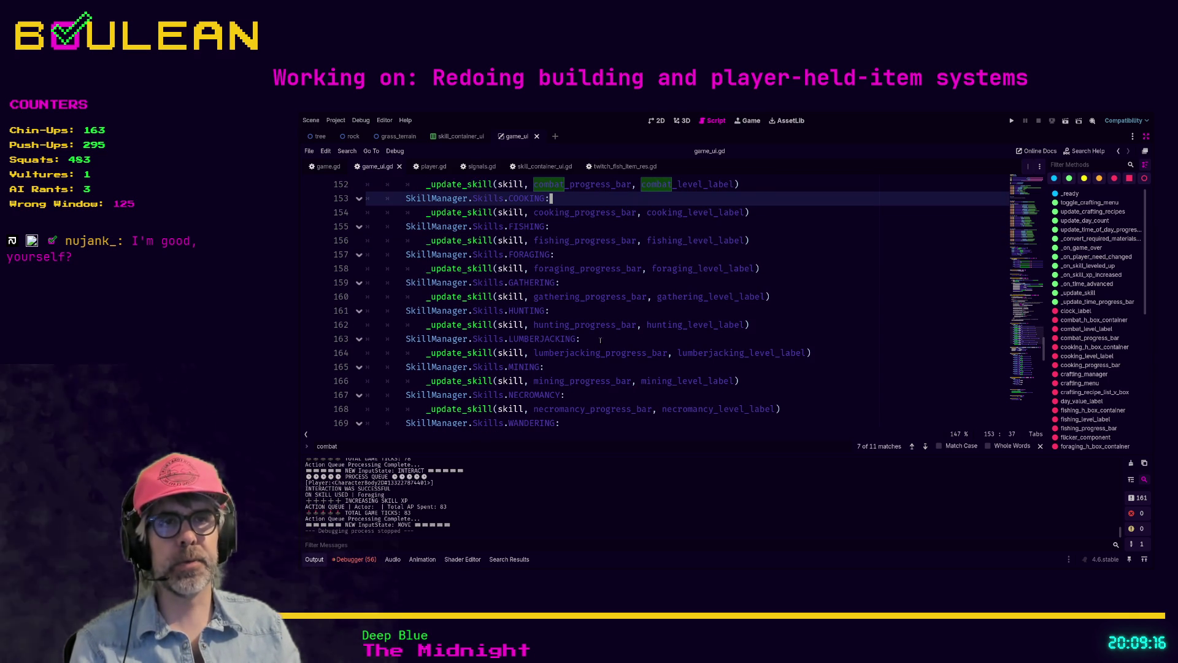
{"action": "left_click", "coordinate": [600, 340]}
{"action": "left_click", "coordinate": [559, 366]}
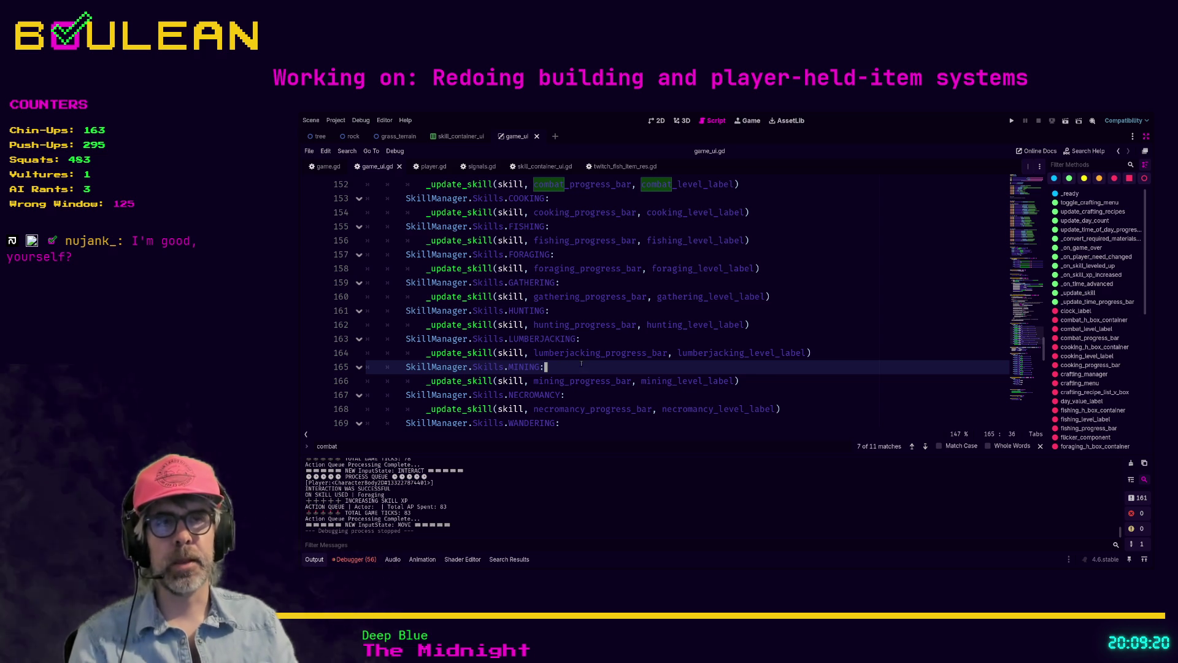
{"action": "scroll", "coordinate": [576, 362], "scroll_direction": "down", "scroll_amount": 1}
{"action": "scroll", "coordinate": [586, 366], "scroll_direction": "down", "scroll_amount": 2}
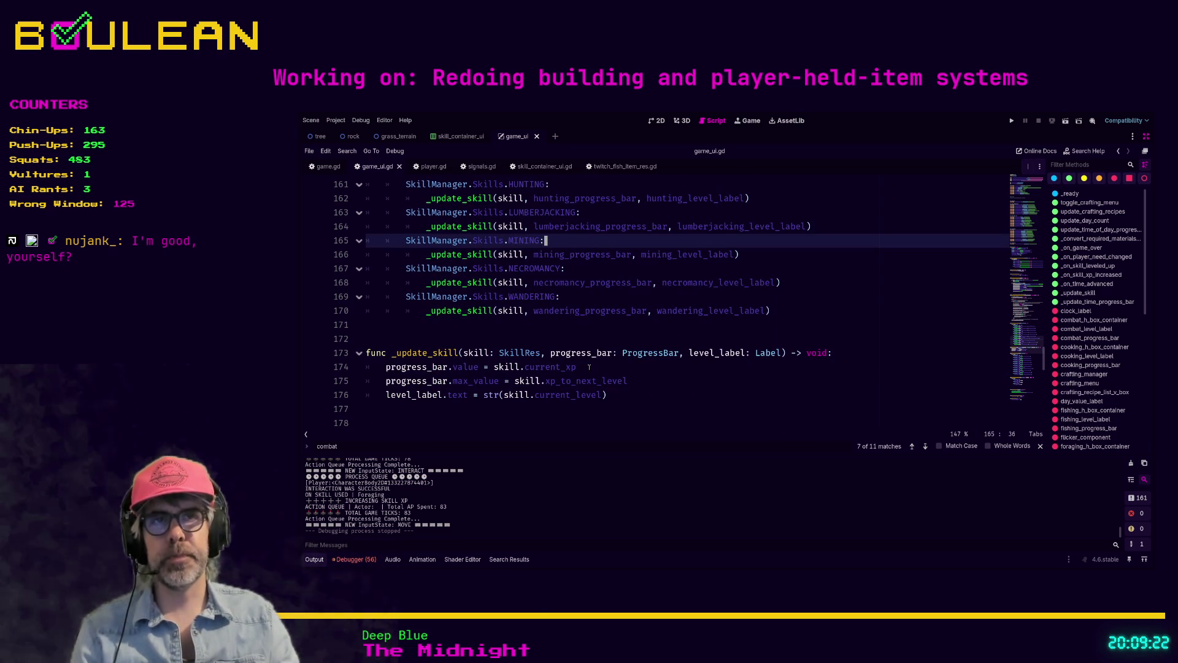
Add a blank line above func _update_skill, then scroll back up toward the XP handler
{"action": "left_click", "coordinate": [459, 336]}
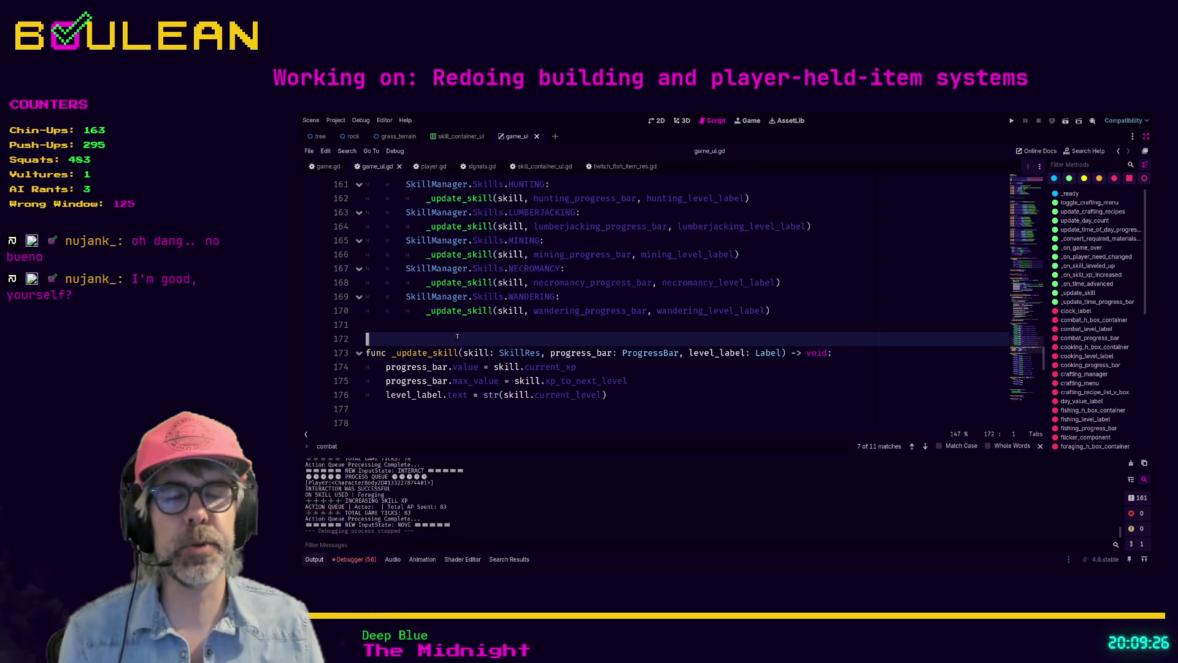
{"action": "left_click", "coordinate": [415, 319]}
{"action": "left_click", "coordinate": [389, 339]}
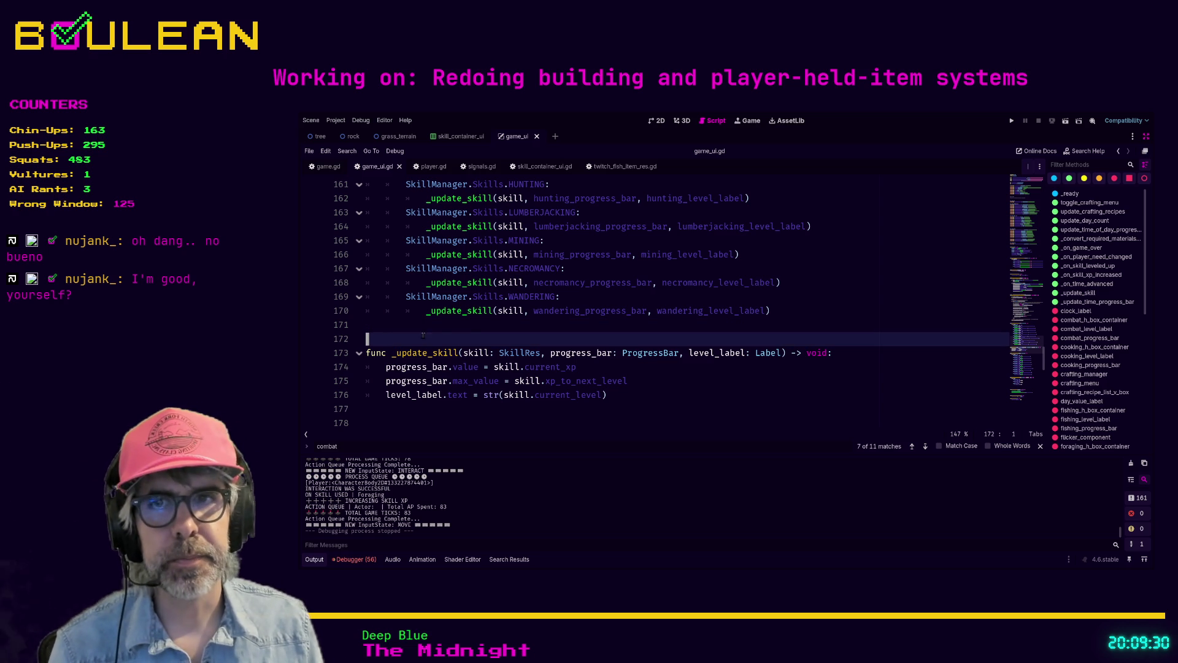
{"action": "left_click", "coordinate": [480, 329]}
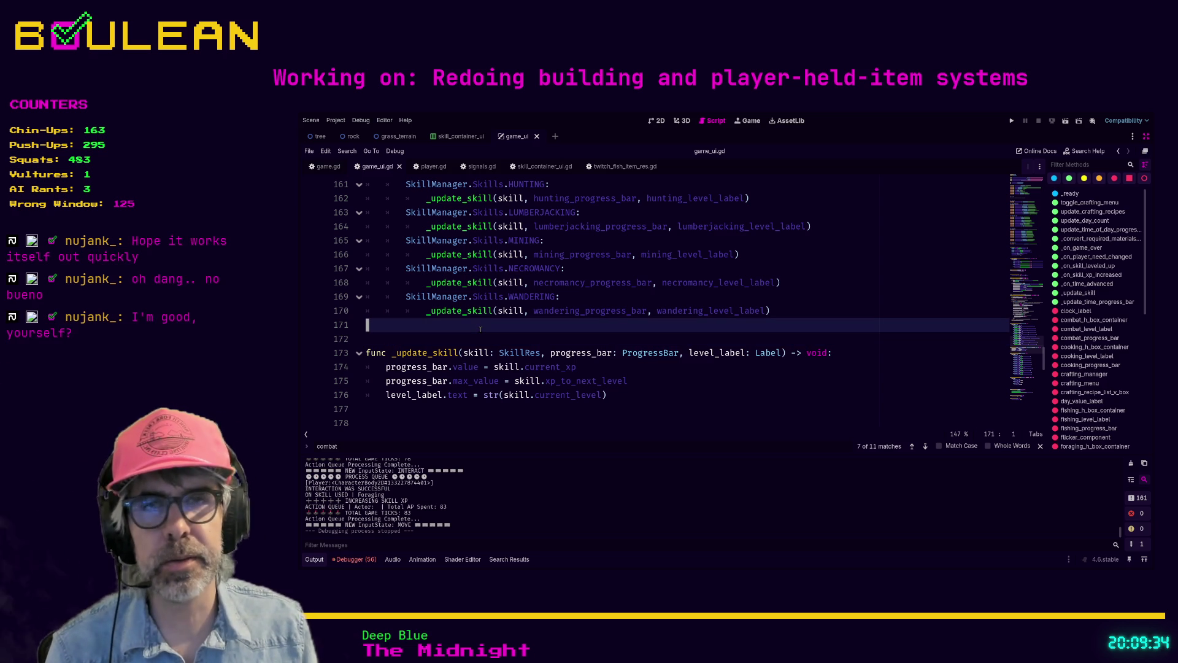
{"action": "key", "text": "Down"}
{"action": "scroll", "coordinate": [447, 325], "scroll_direction": "down", "scroll_amount": 1}
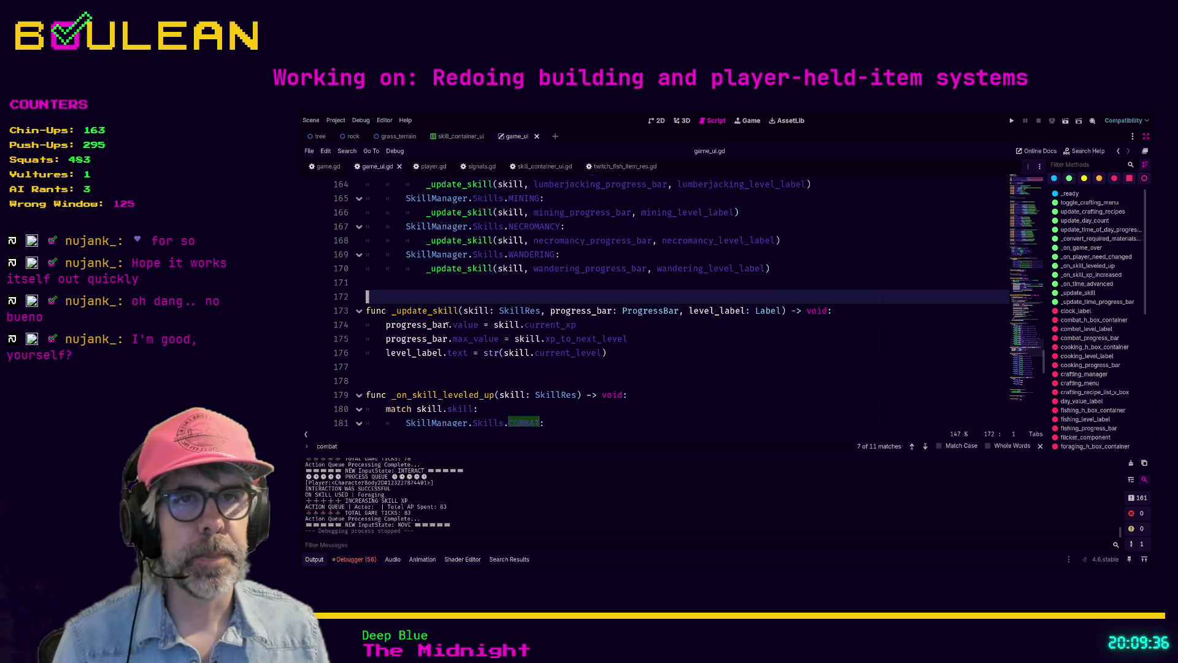
{"action": "left_click", "coordinate": [420, 367]}
{"action": "scroll", "coordinate": [472, 365], "scroll_direction": "down", "scroll_amount": 1}
{"action": "key", "text": "Down"}
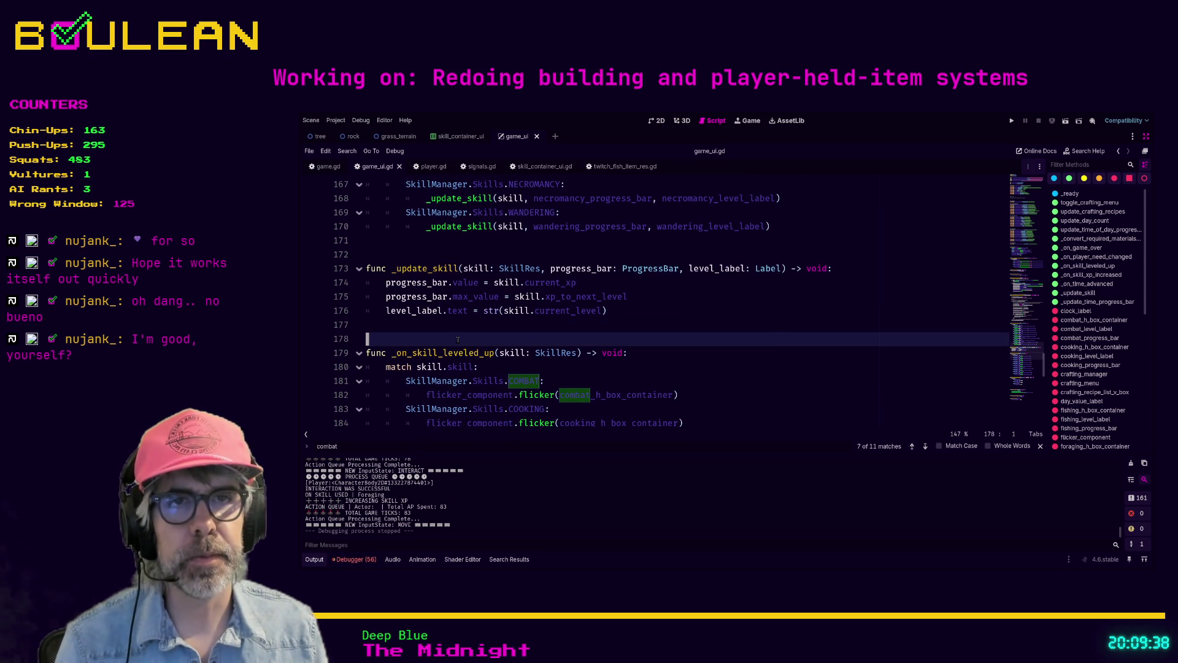
{"action": "scroll", "coordinate": [521, 323], "scroll_direction": "up", "scroll_amount": 7}
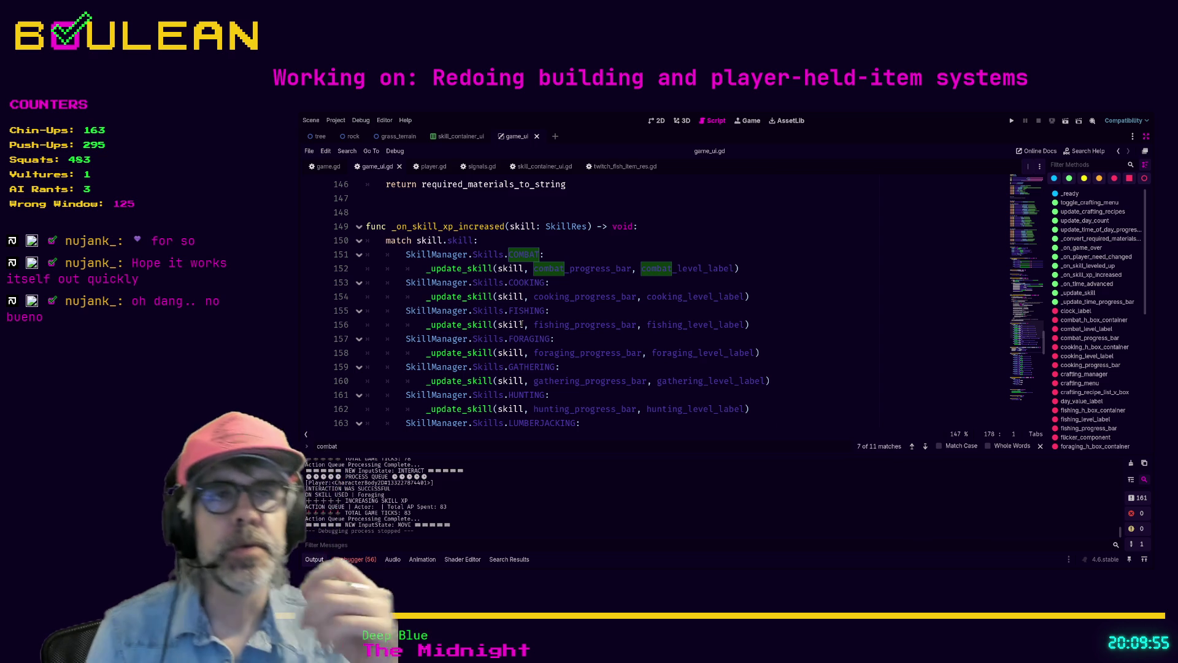
Review _on_skill_xp_increased and its skill: SkillRes parameter and void return type
{"action": "scroll", "coordinate": [600, 227], "scroll_direction": "up", "scroll_amount": 2}
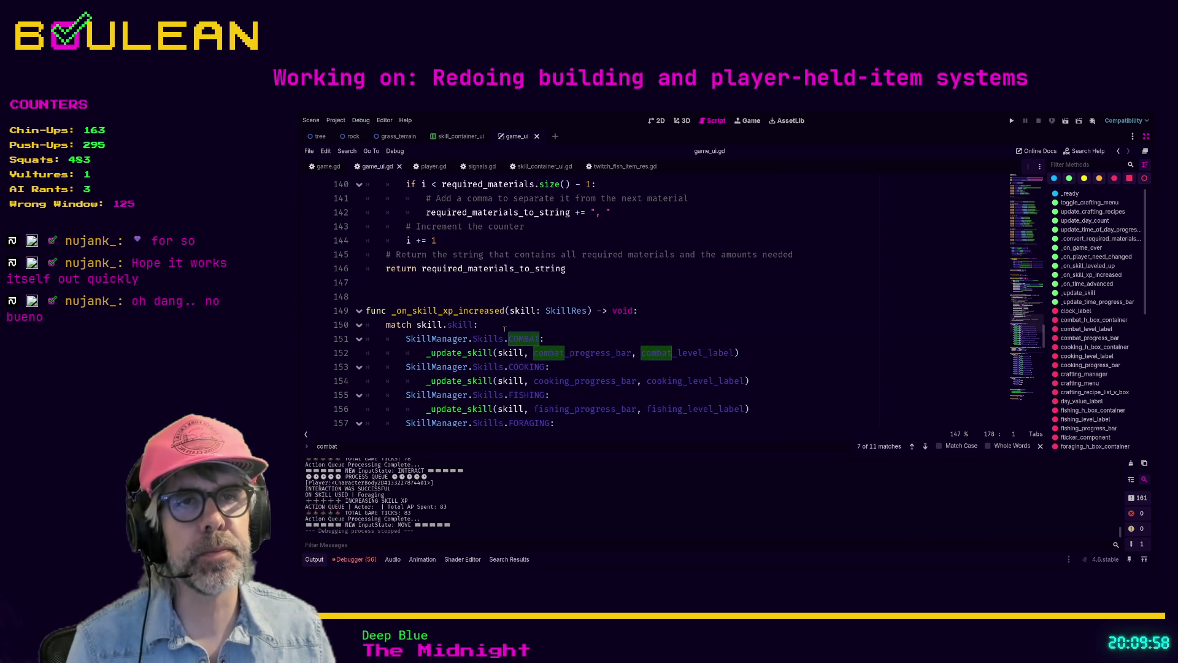
{"action": "left_click", "coordinate": [540, 328]}
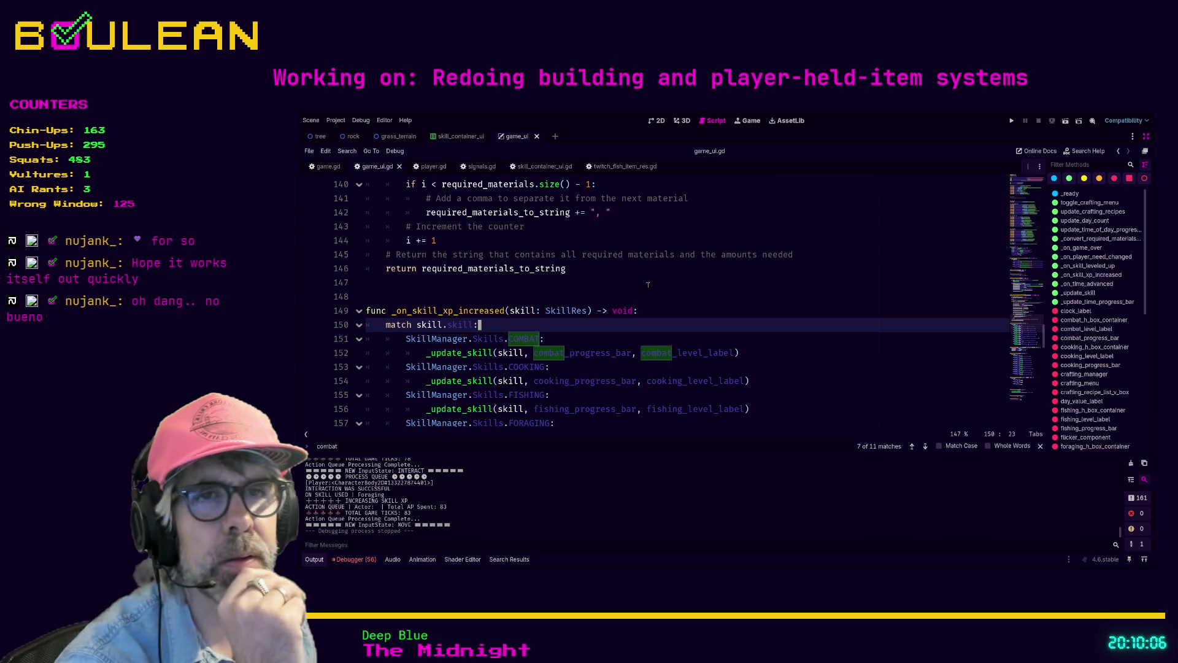
{"action": "scroll", "coordinate": [538, 290], "scroll_direction": "down", "scroll_amount": 1}
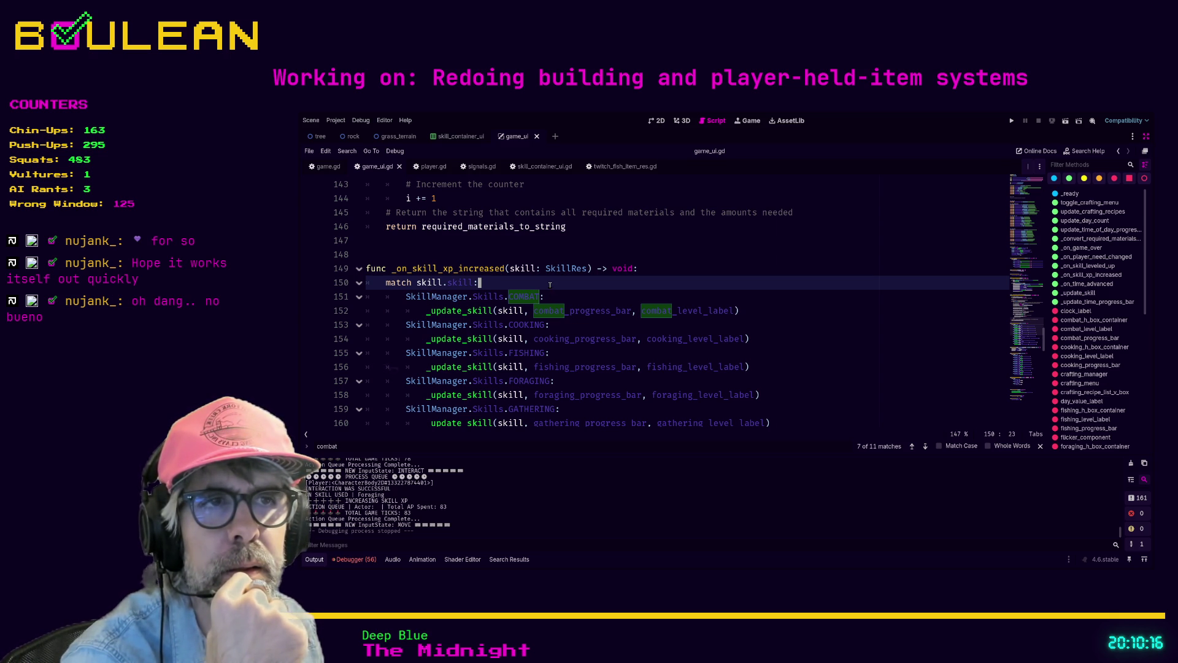
{"action": "scroll", "coordinate": [549, 284], "scroll_direction": "down", "scroll_amount": 6}
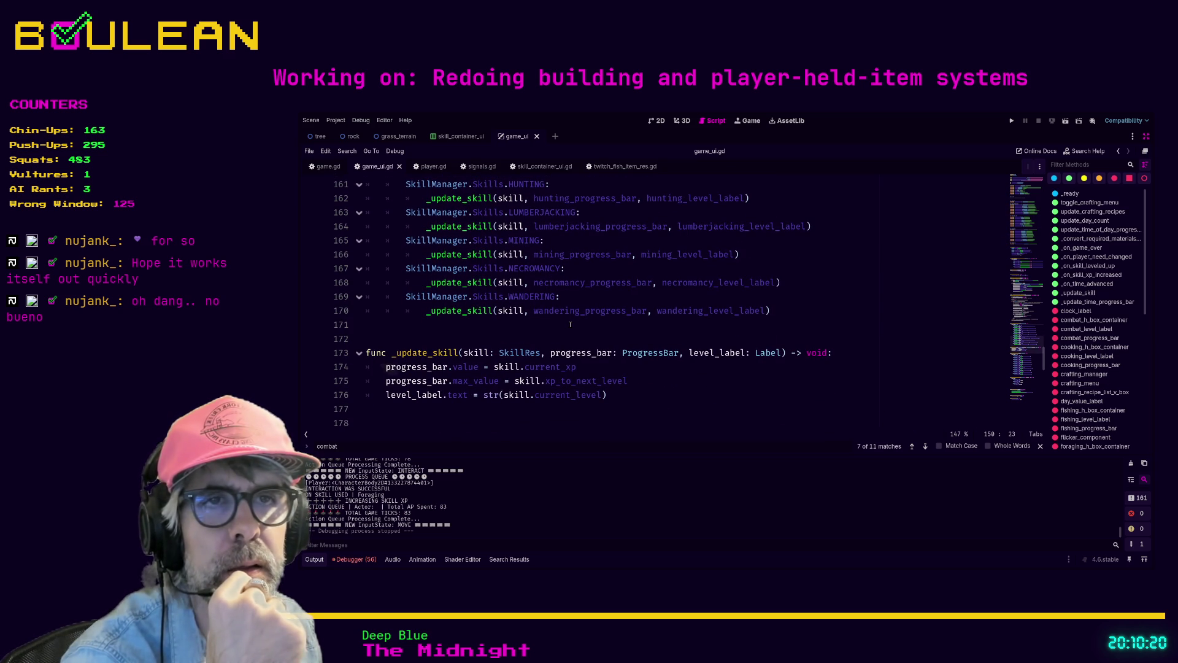
{"action": "scroll", "coordinate": [570, 325], "scroll_direction": "up", "scroll_amount": 4}
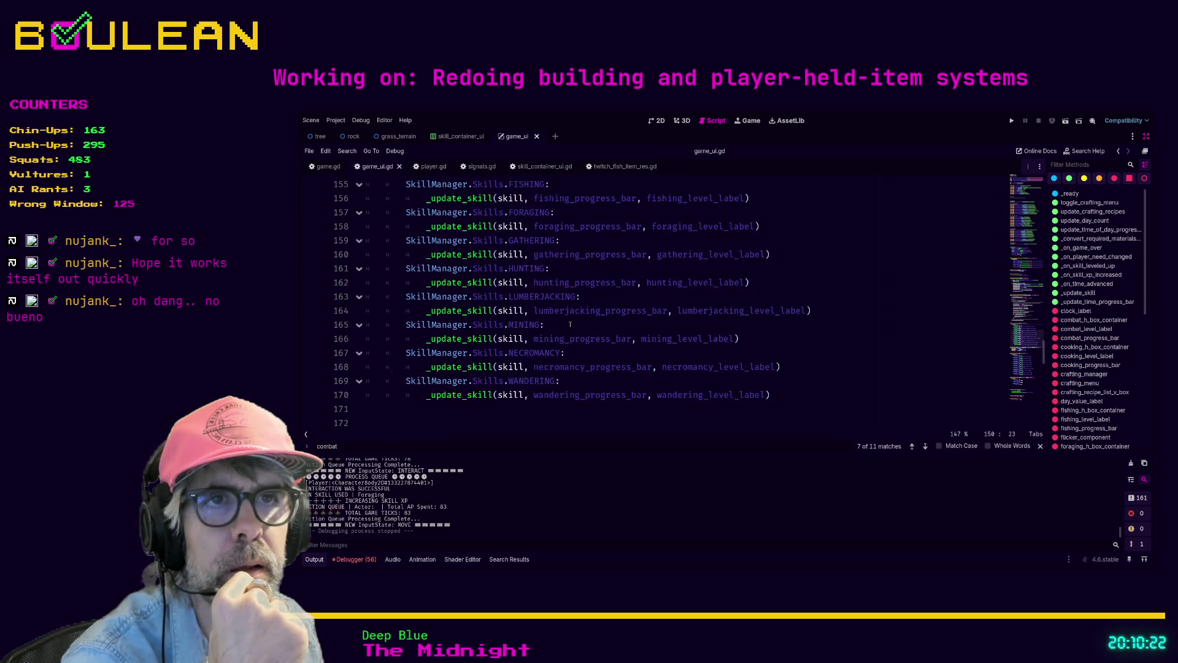
{"action": "scroll", "coordinate": [570, 325], "scroll_direction": "up", "scroll_amount": 1}
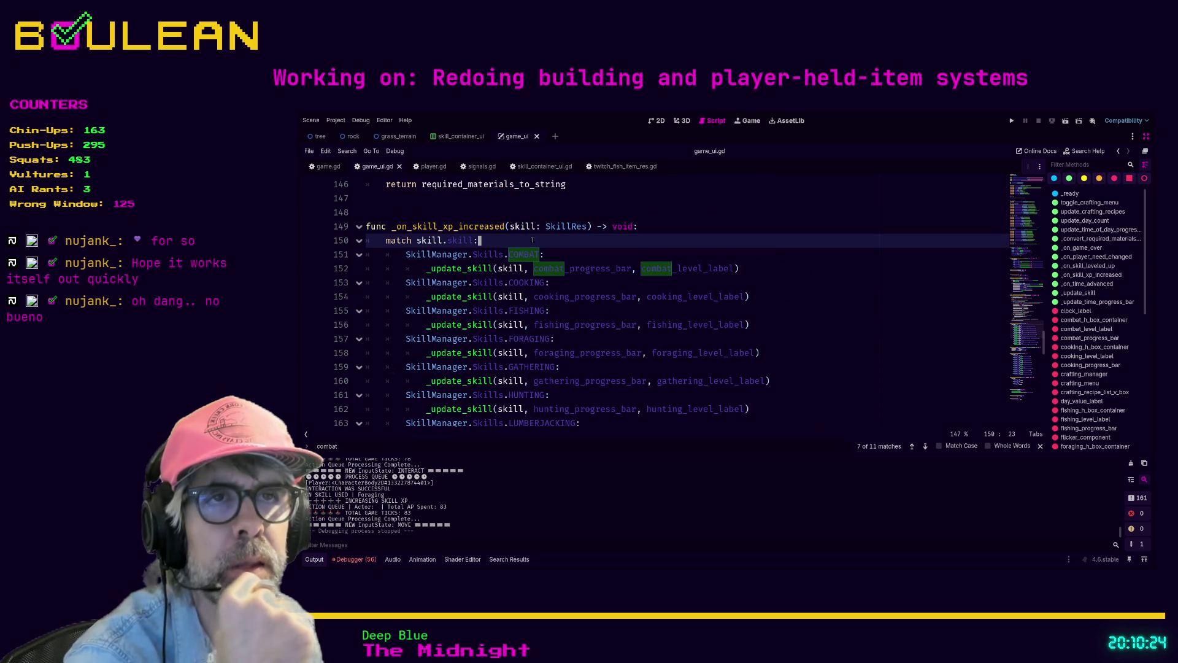
{"action": "left_click_drag", "start_coordinate": [509, 226], "coordinate": [583, 227]}
{"action": "left_click", "coordinate": [600, 227]}
{"action": "left_click", "coordinate": [635, 227]}
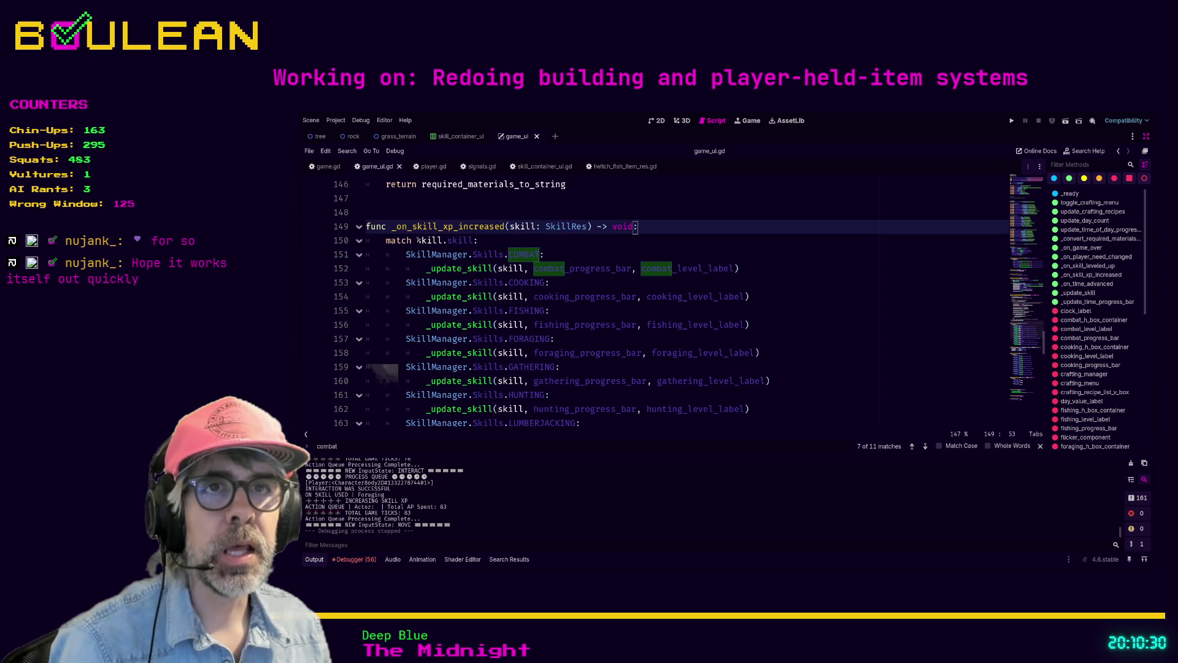
Inspect the match skill.skill line and the COMBAT and COOKING update calls
{"action": "left_click_drag", "start_coordinate": [417, 239], "coordinate": [442, 240]}
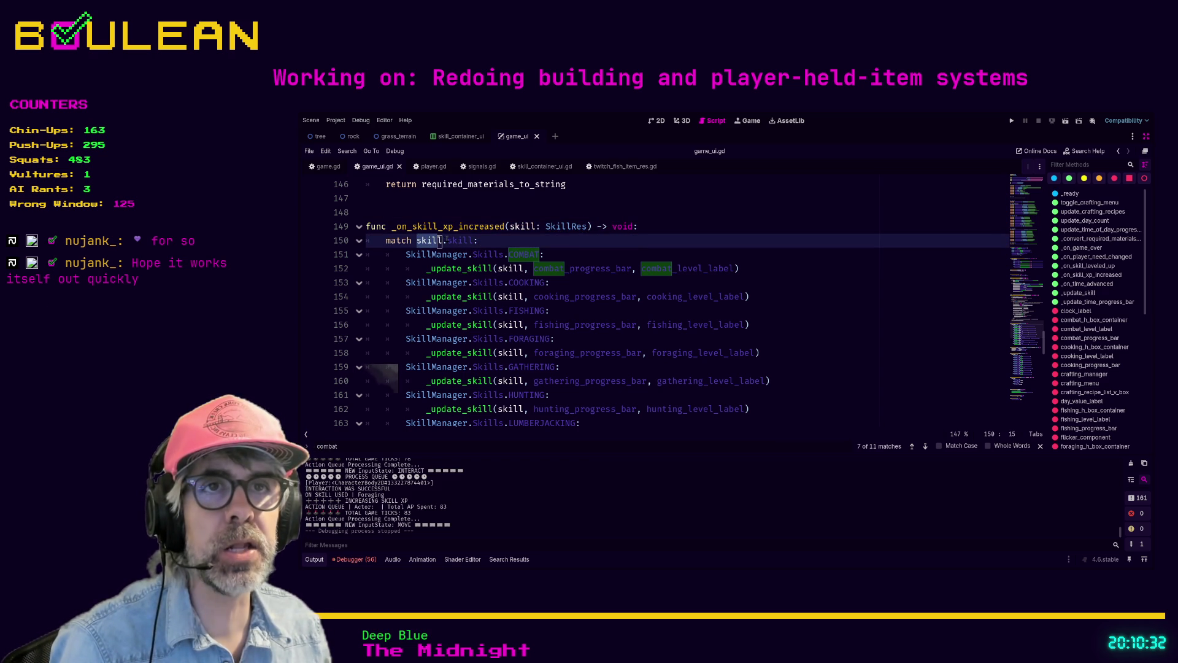
{"action": "left_click", "coordinate": [449, 240]}
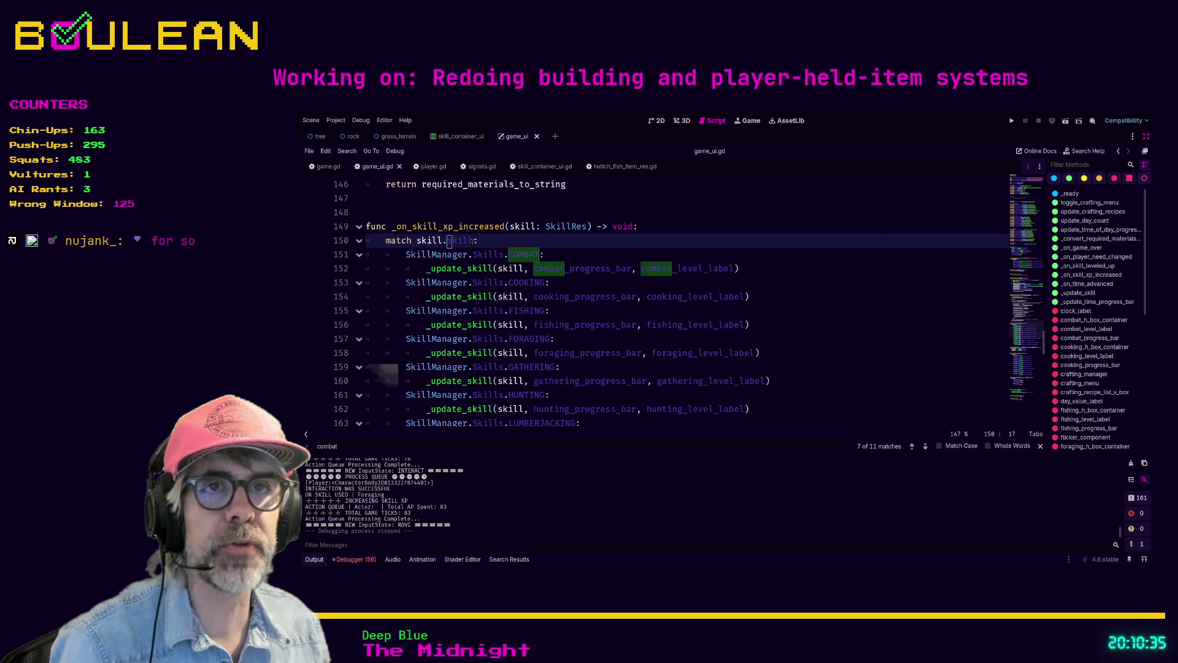
{"action": "left_click", "coordinate": [477, 240]}
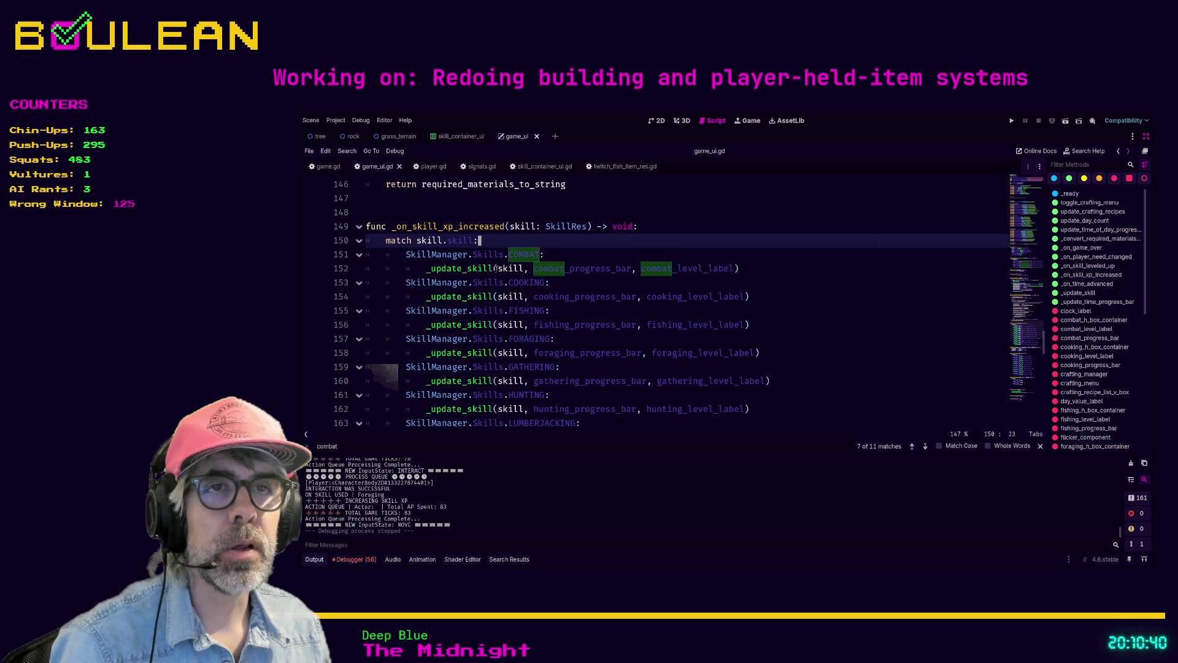
{"action": "left_click_drag", "start_coordinate": [496, 268], "coordinate": [520, 270]}
{"action": "left_click", "coordinate": [579, 282]}
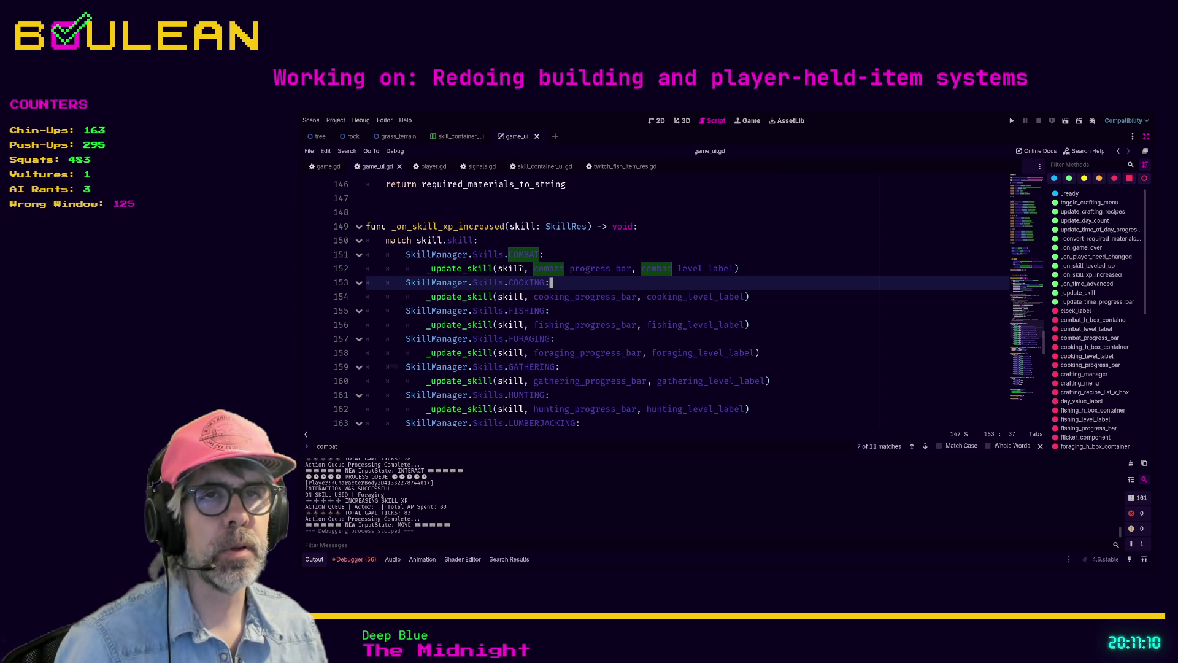
Jump to the _update_skill definition and append an underscore suffix to its name
{"action": "left_click", "coordinate": [459, 269], "text": "ctrl"}
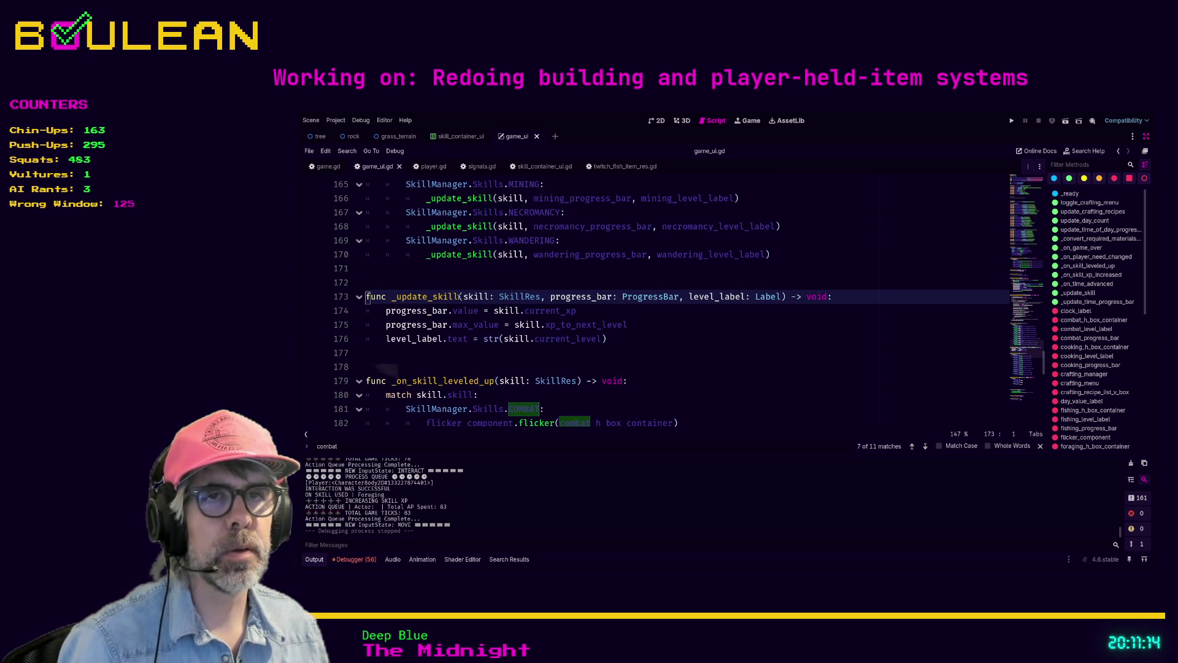
{"action": "left_click", "coordinate": [460, 296]}
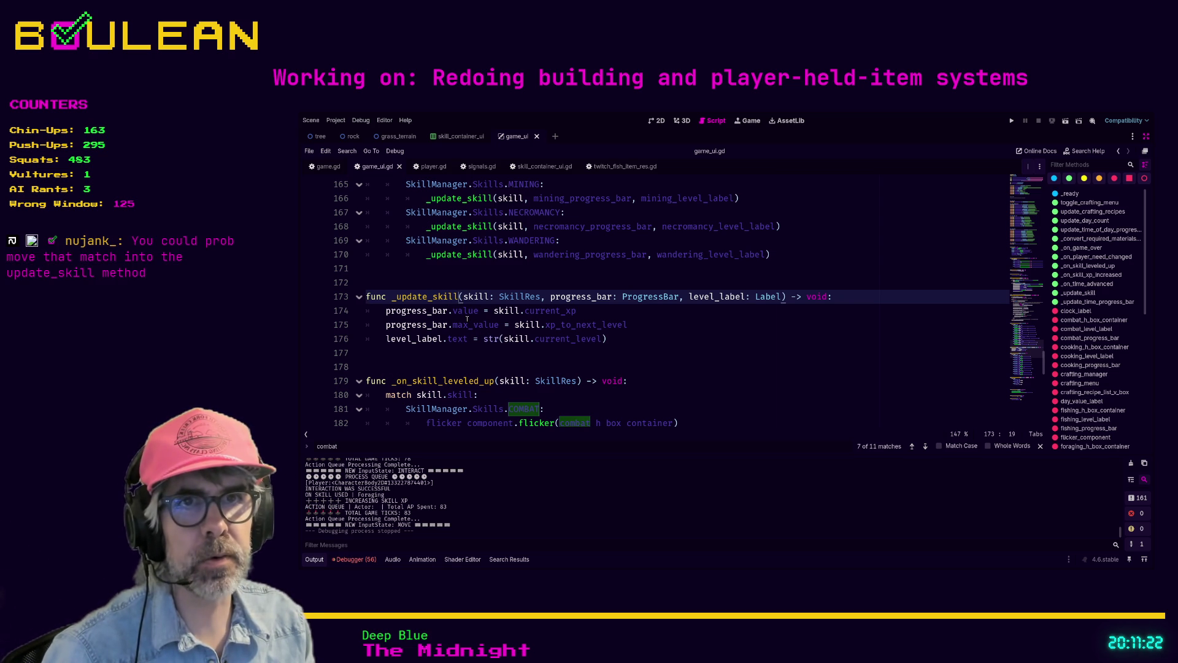
{"action": "type", "text": "_"}
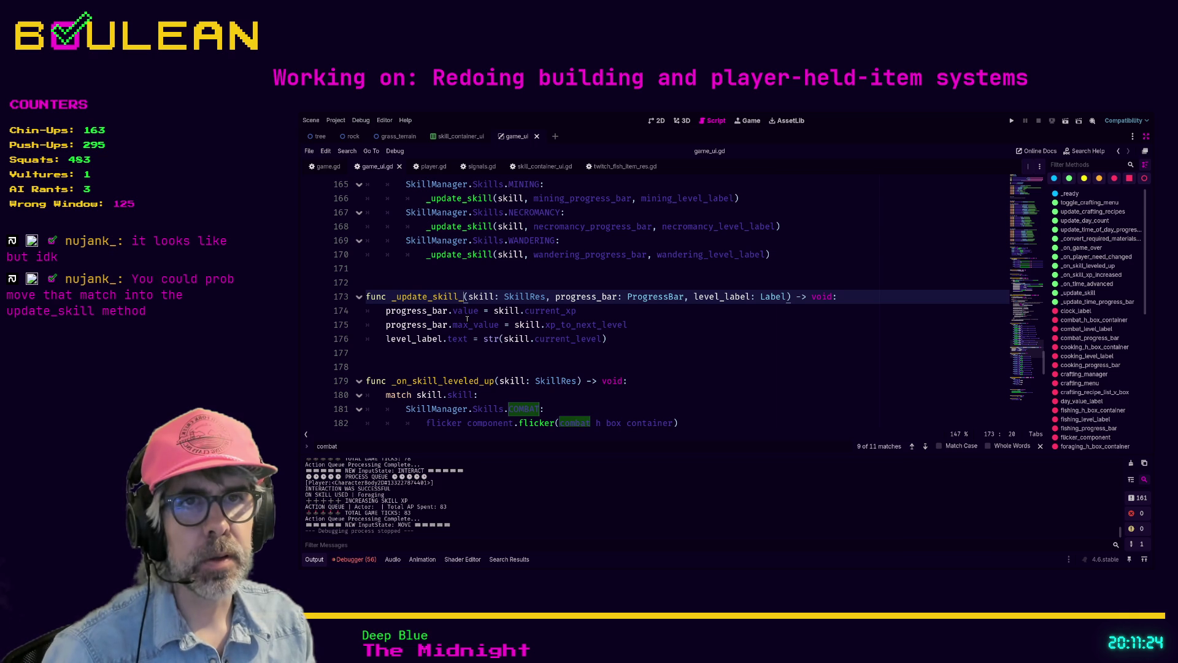
{"action": "type", "text": "xp_"}
{"action": "key", "text": "BackSpace"}
{"action": "key", "text": "BackSpace"}
{"action": "key", "text": "BackSpace"}
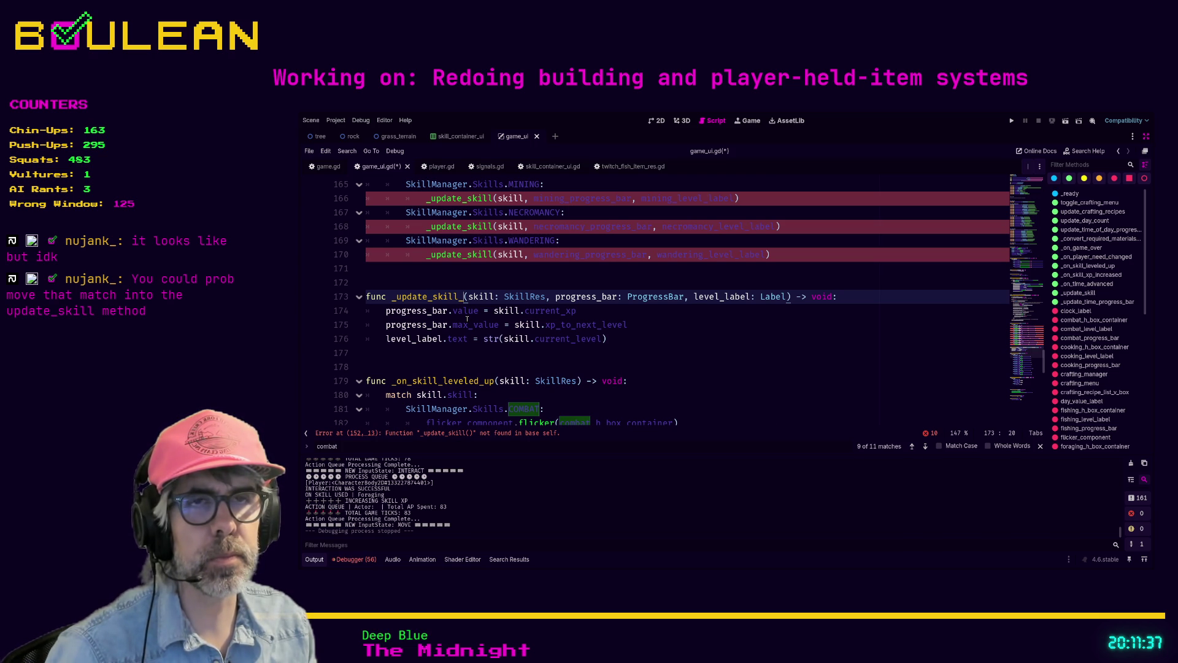
Rename the function to _update_skill_display and update the WANDERING, NECROMANCY and MINING calls
{"action": "type", "text": "display"}
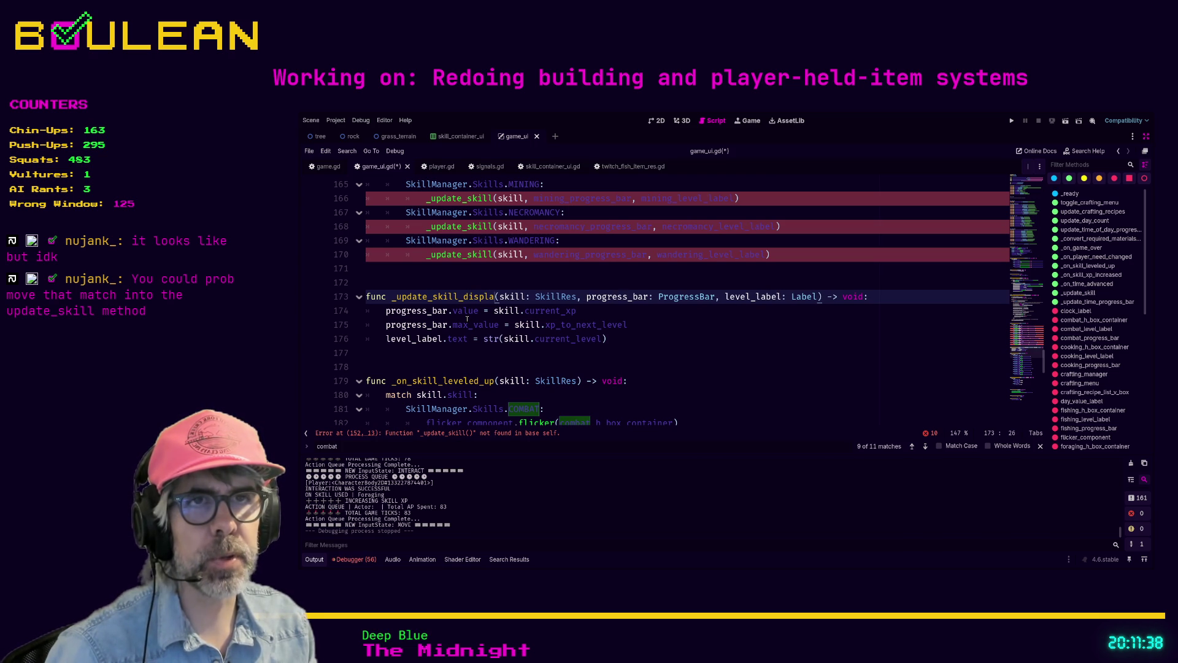
{"action": "double_click", "coordinate": [467, 297]}
{"action": "key", "text": "ctrl+c"}
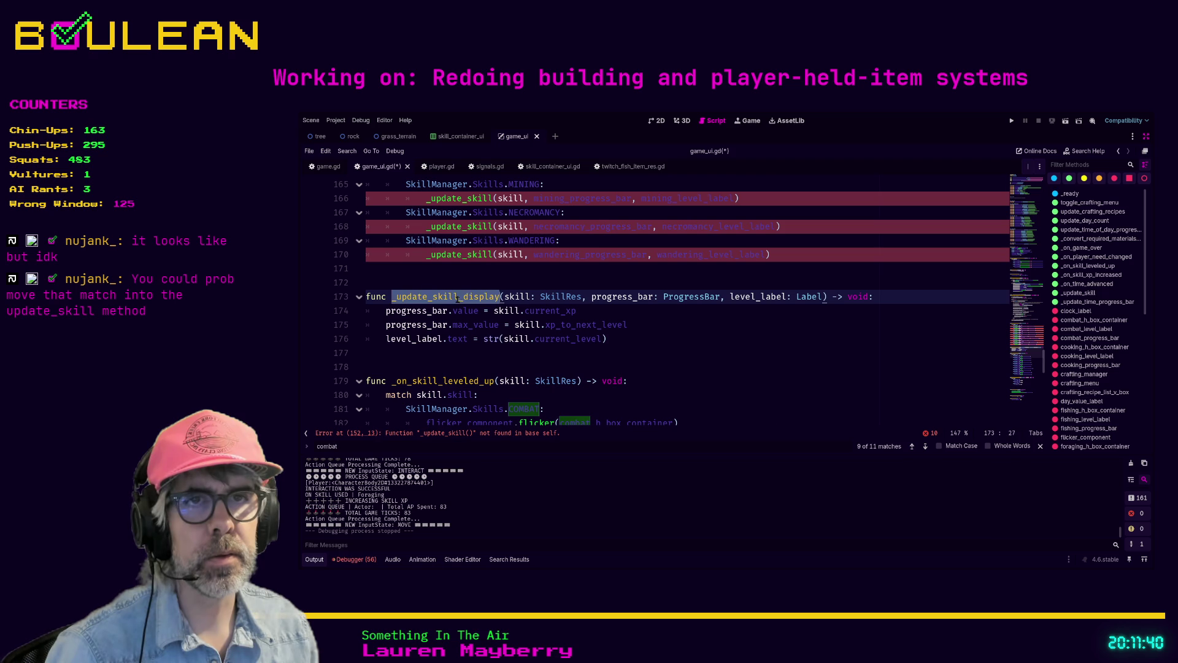
{"action": "double_click", "coordinate": [470, 254]}
{"action": "key", "text": "ctrl+v"}
{"action": "double_click", "coordinate": [470, 227]}
{"action": "key", "text": "ctrl+v"}
{"action": "double_click", "coordinate": [470, 198]}
{"action": "key", "text": "ctrl+v"}
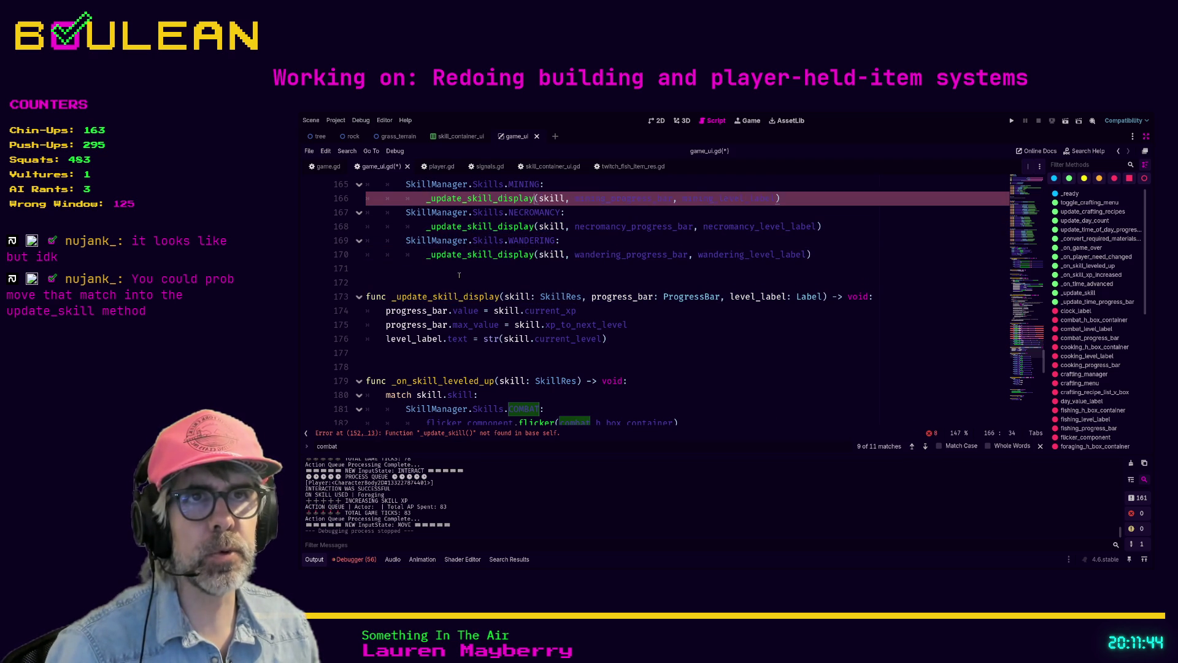
Switch the LUMBERJACKING, HUNTING, GATHERING and FORAGING calls to _update_skill_display
{"action": "scroll", "coordinate": [470, 201], "scroll_direction": "up", "scroll_amount": 2}
{"action": "double_click", "coordinate": [470, 254]}
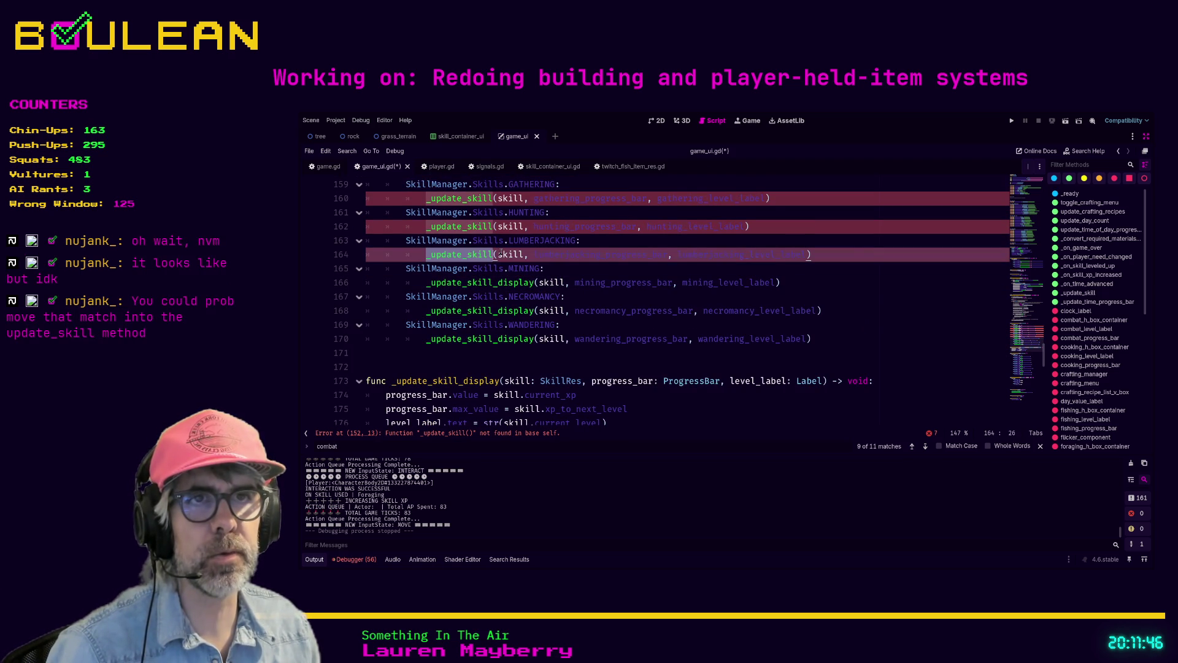
{"action": "key", "text": "ctrl+v"}
{"action": "double_click", "coordinate": [470, 226]}
{"action": "key", "text": "ctrl+v"}
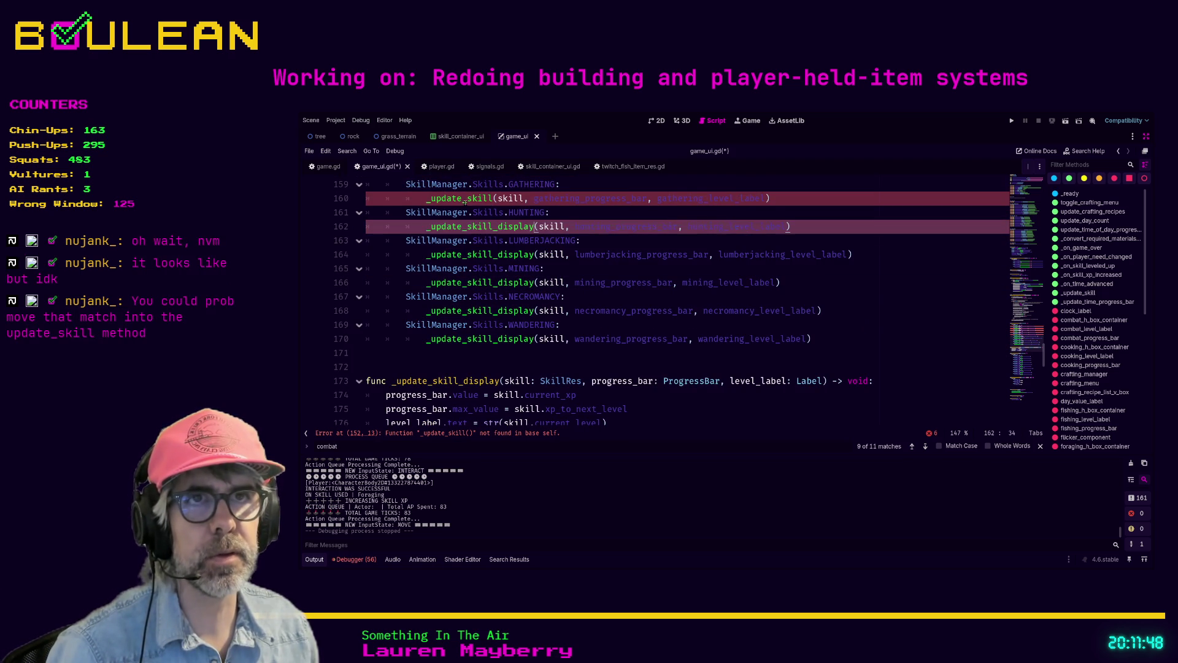
{"action": "double_click", "coordinate": [465, 198]}
{"action": "key", "text": "ctrl+v"}
{"action": "scroll", "coordinate": [459, 254], "scroll_direction": "up", "scroll_amount": 2}
{"action": "double_click", "coordinate": [459, 254]}
{"action": "key", "text": "ctrl+v"}
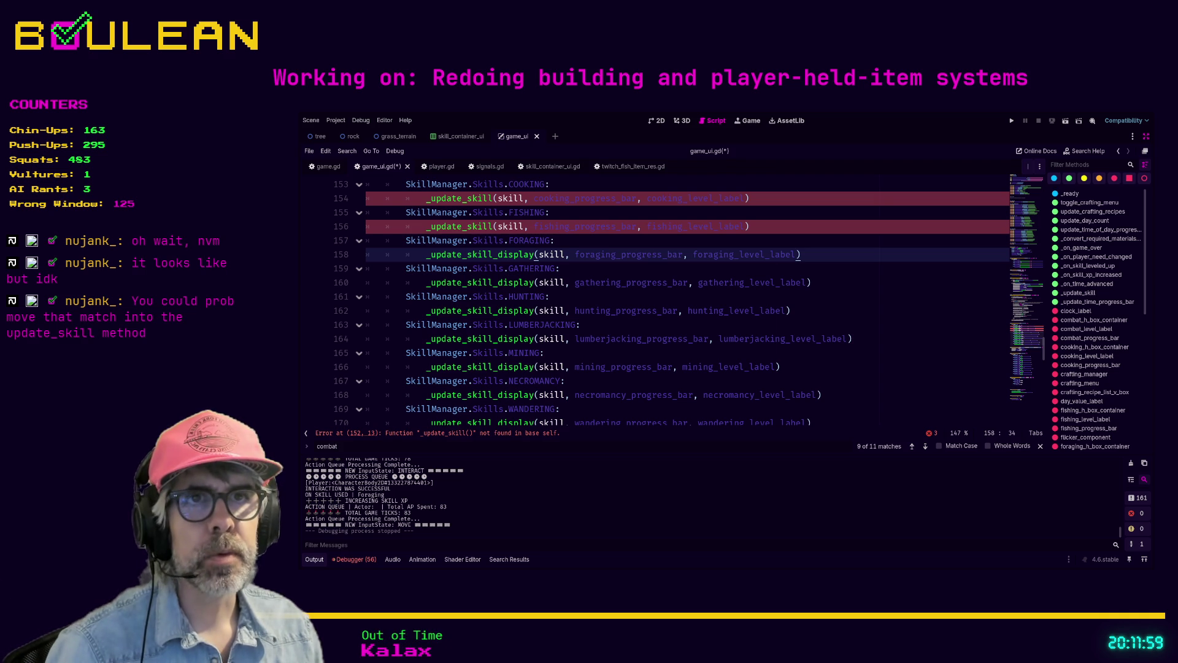
{"action": "left_click", "coordinate": [618, 240]}
{"action": "scroll", "coordinate": [618, 297], "scroll_direction": "up", "scroll_amount": 1}
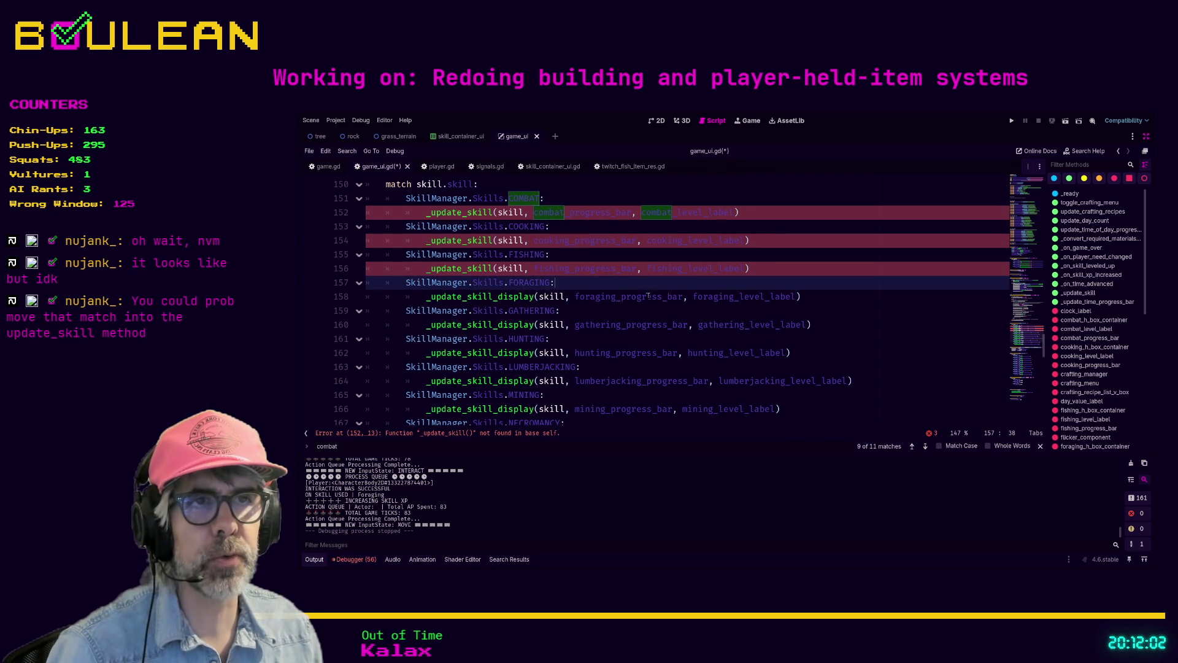
{"action": "key", "text": "ctrl+z"}
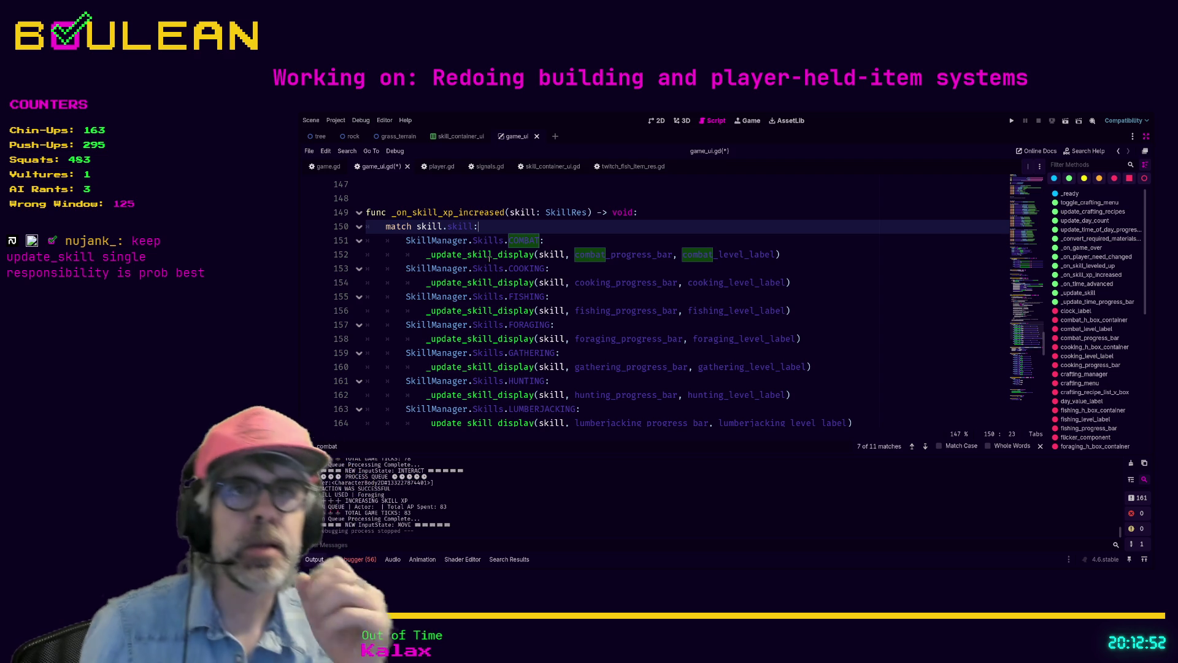
Open the handler with 'for skill_container in skills_v_box_container.get_children():' and a pass body
{"action": "left_click", "coordinate": [657, 218]}
{"action": "key", "text": "Return"}
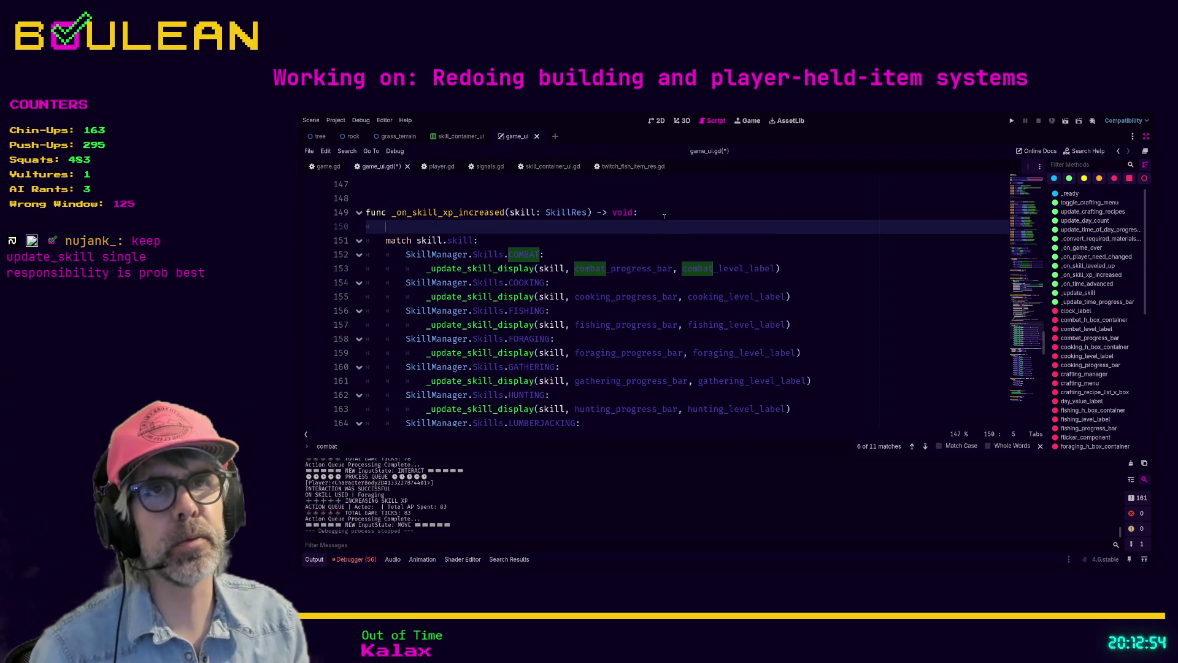
{"action": "type", "text": "fir sj"}
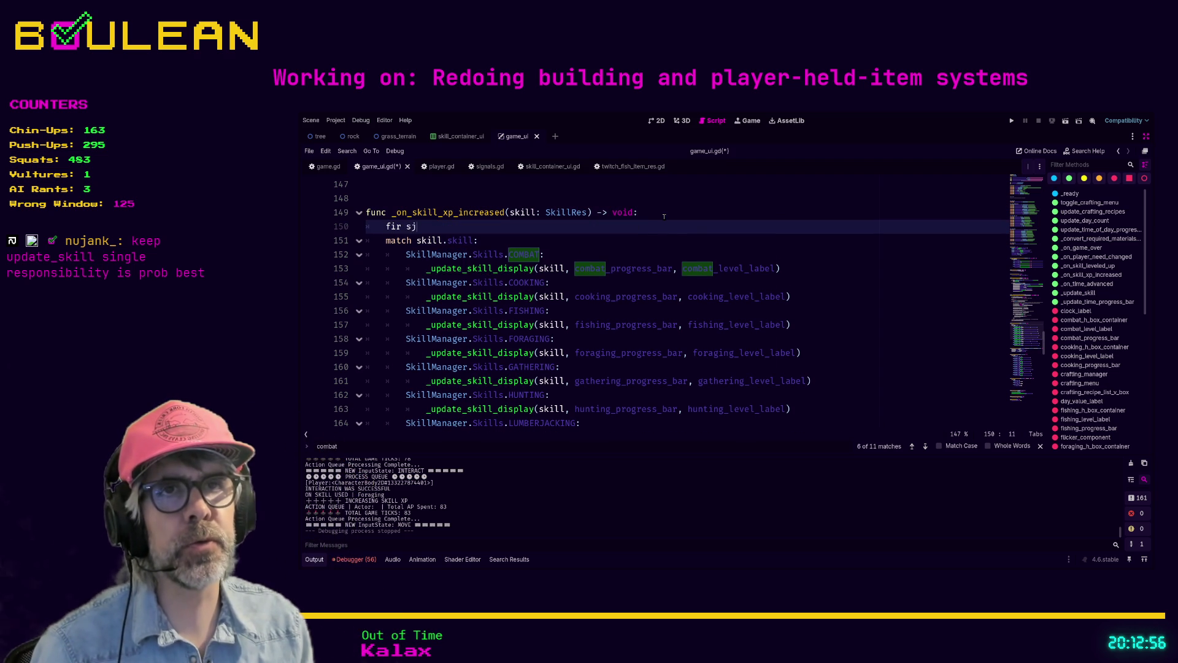
{"action": "key", "text": "BackSpace"}
{"action": "key", "text": "BackSpace"}
{"action": "key", "text": "BackSpace"}
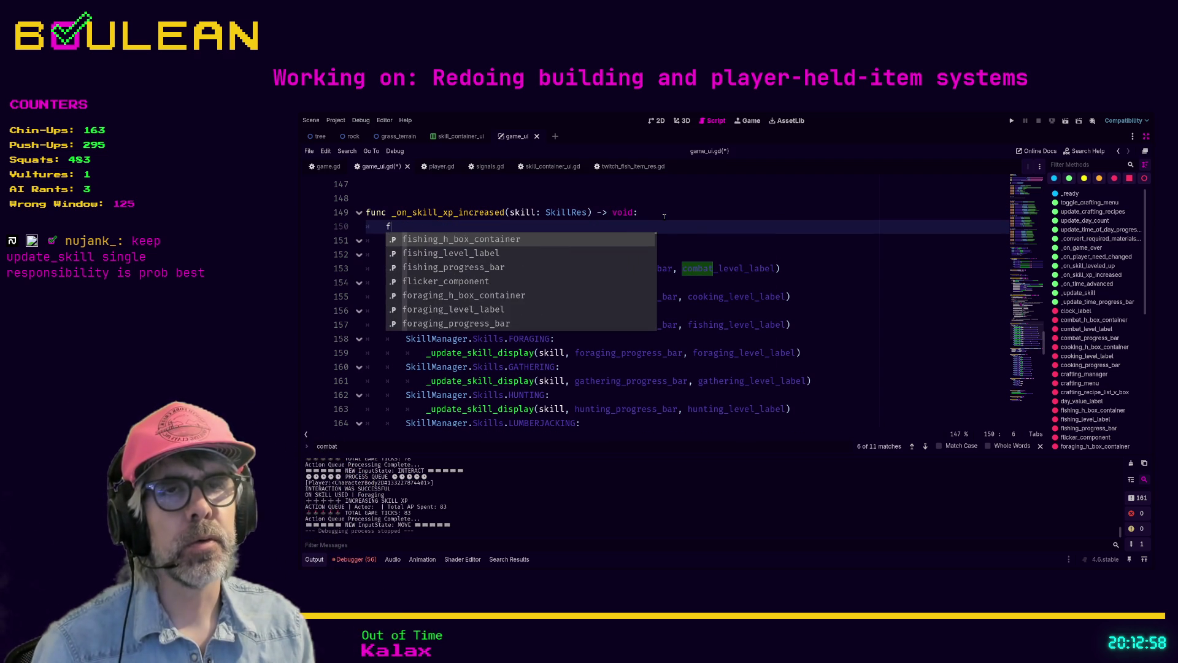
{"action": "type", "text": "or skill"}
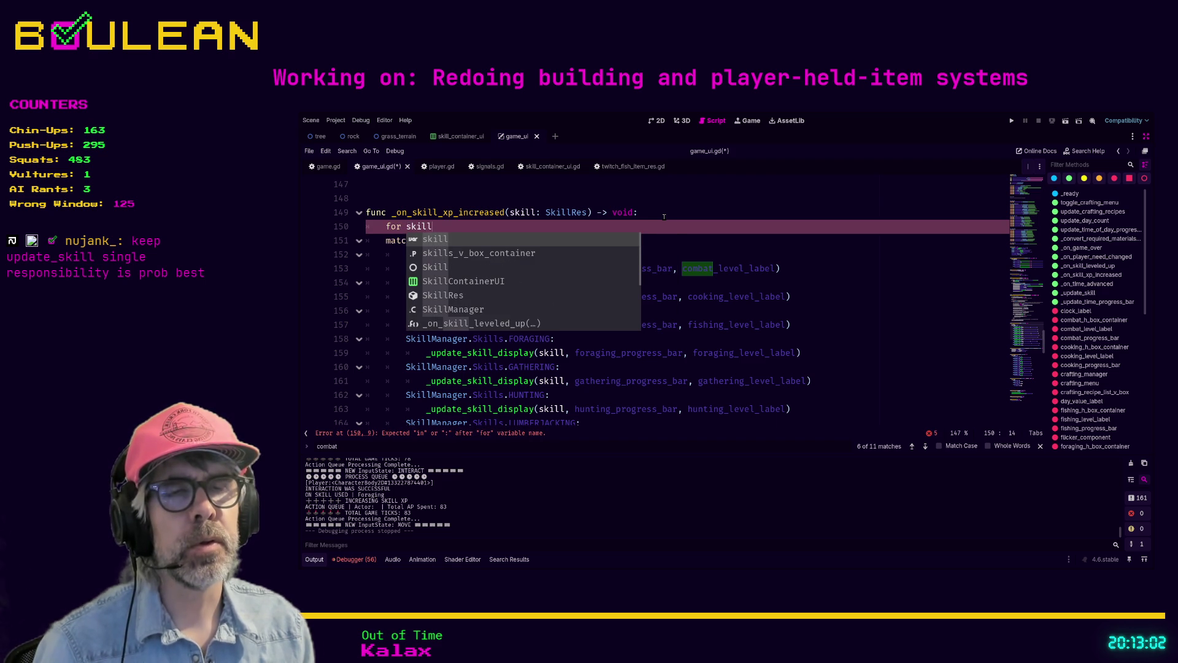
{"action": "type", "text": "_container "}
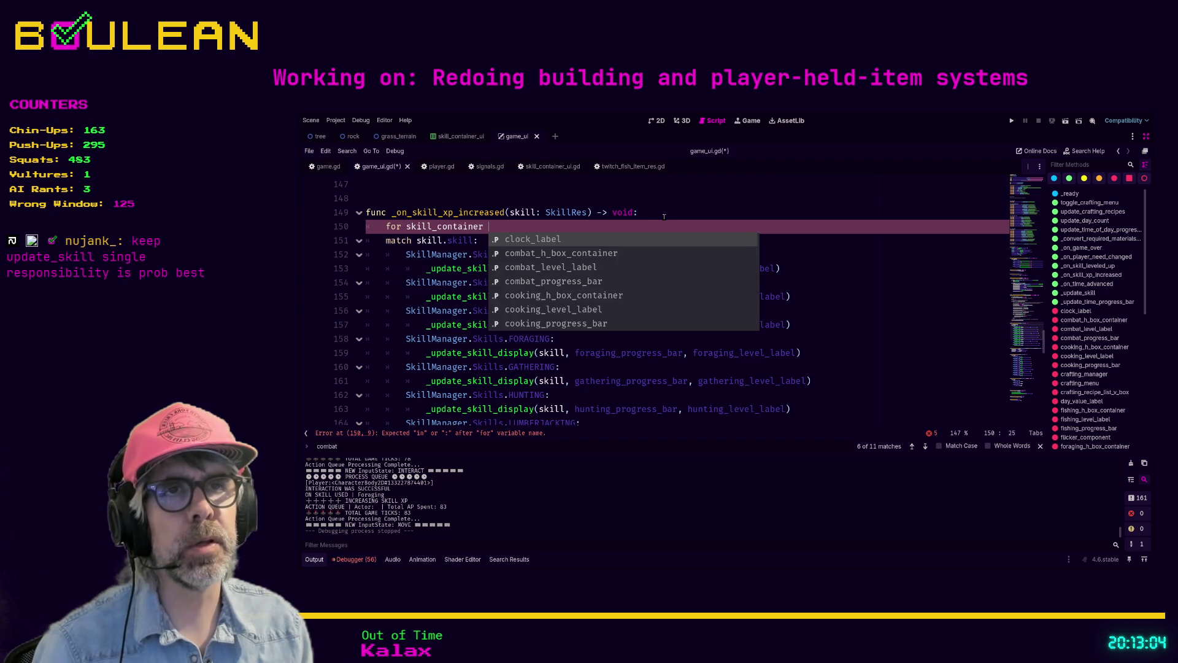
{"action": "type", "text": "in skill_"}
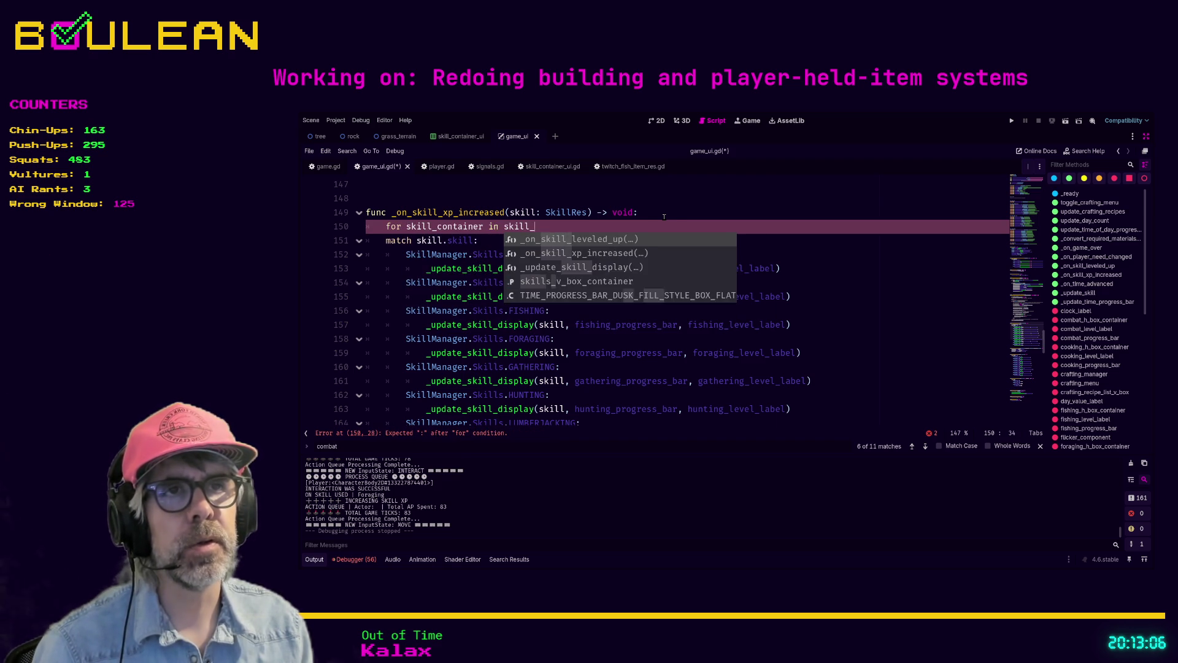
{"action": "type", "text": "con"}
{"action": "key", "text": "Return"}
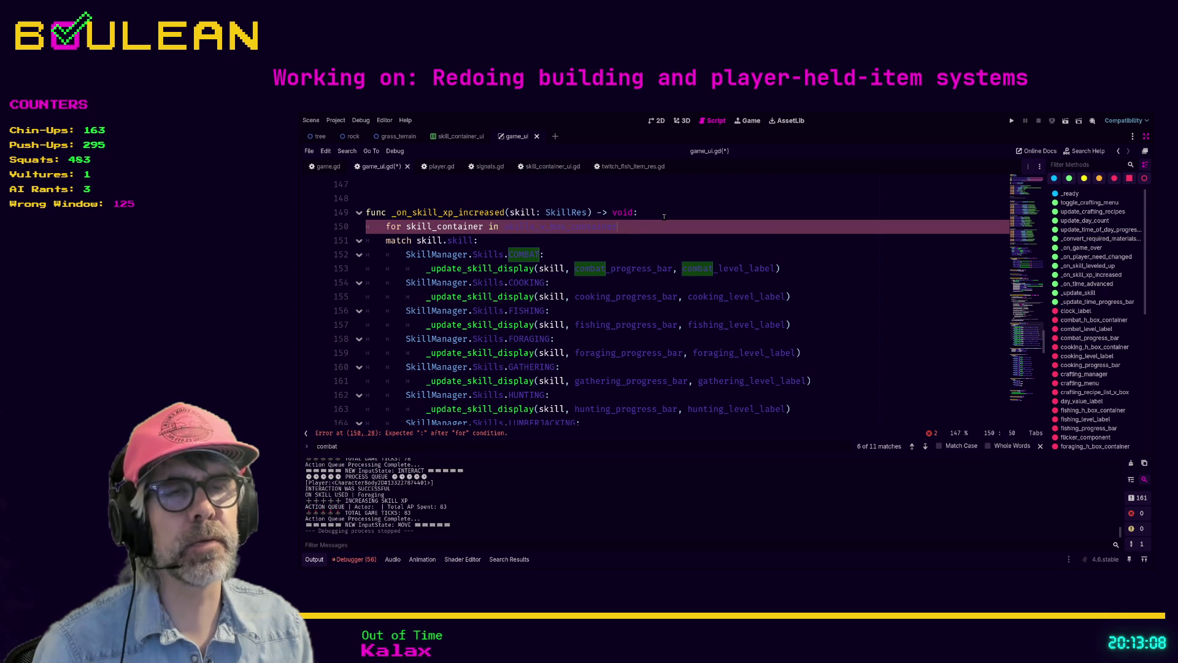
{"action": "type", "text": ".get"}
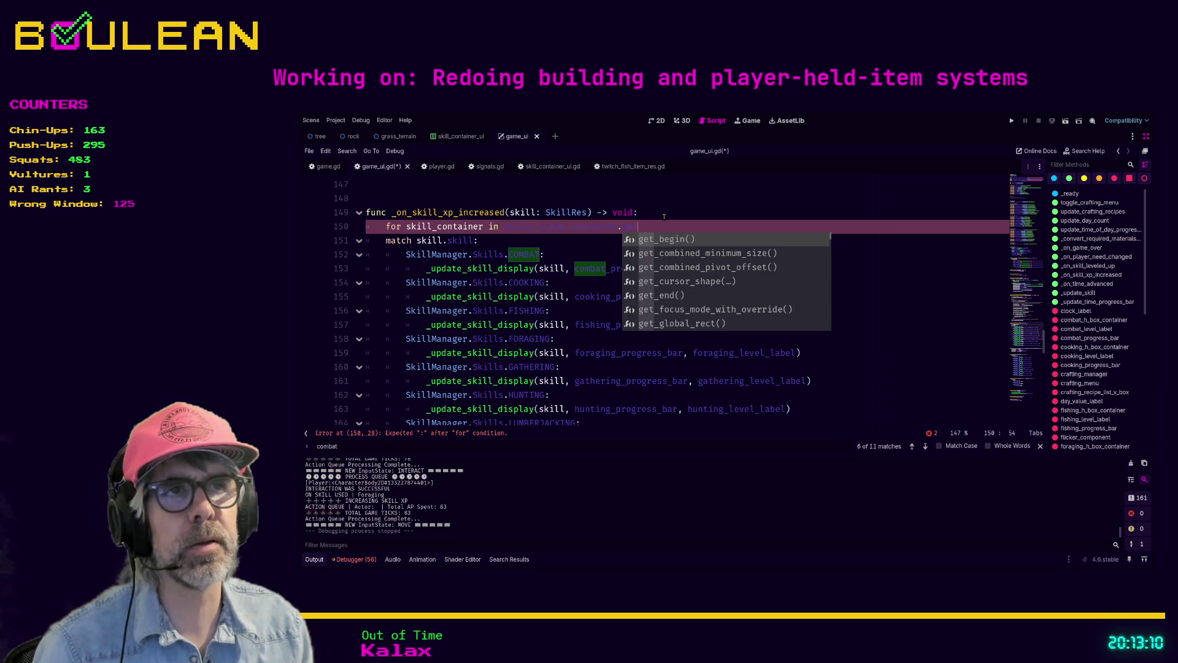
{"action": "type", "text": "_chil"}
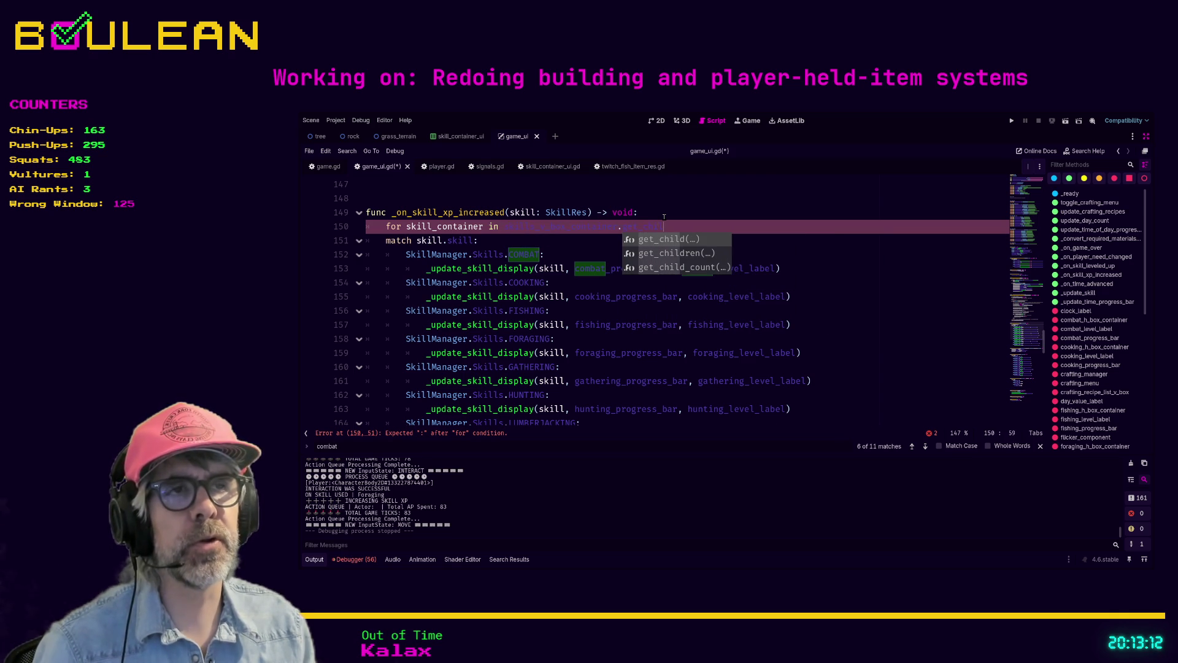
{"action": "key", "text": "Down"}
{"action": "key", "text": "Return"}
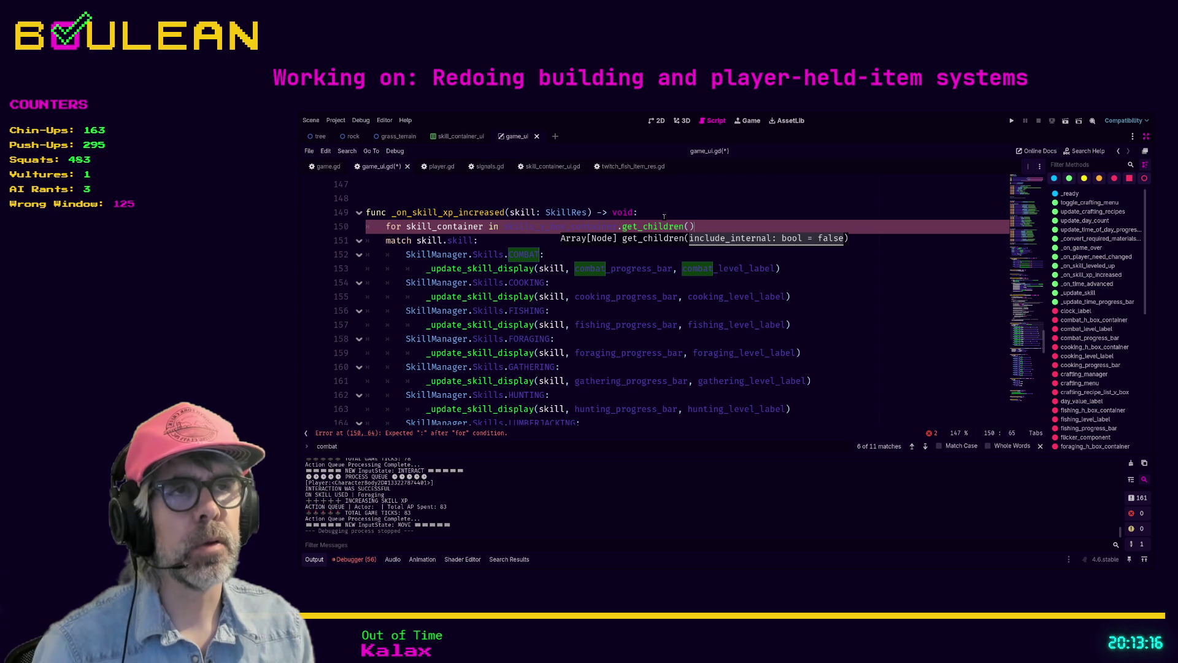
{"action": "type", "text": ":"}
{"action": "key", "text": "Return"}
{"action": "type", "text": "pass"}
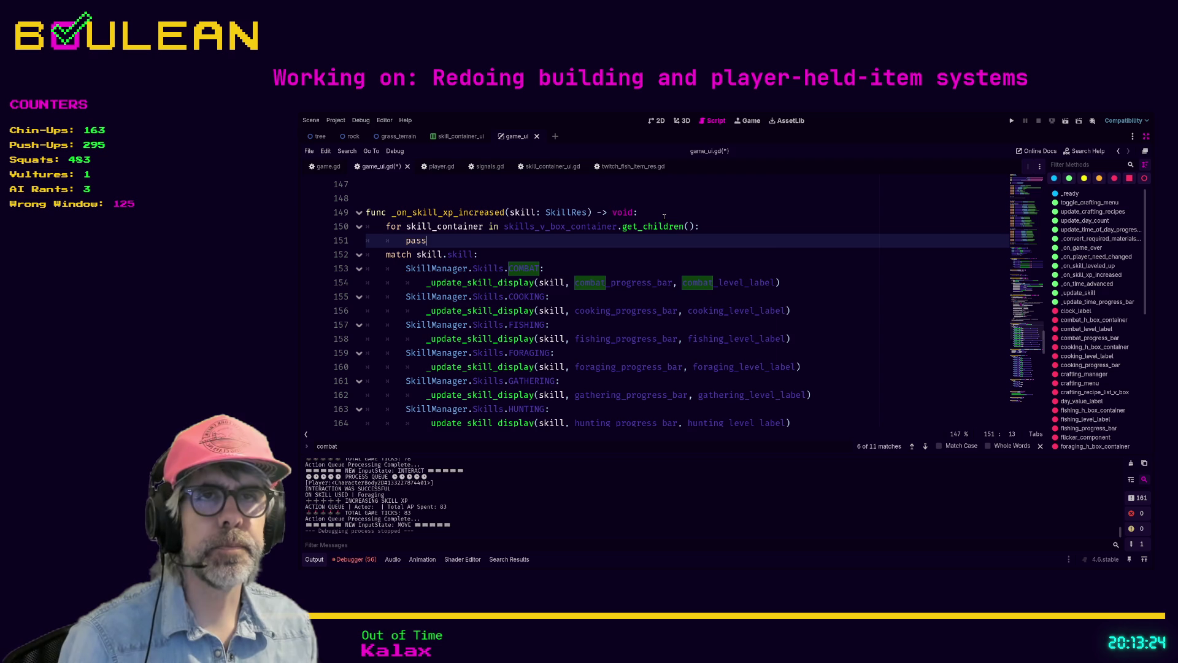
Draft a match on skill_container in the loop body, then rewrite it as 'if skill_container'
{"action": "key", "text": "BackSpace"}
{"action": "key", "text": "BackSpace"}
{"action": "key", "text": "BackSpace"}
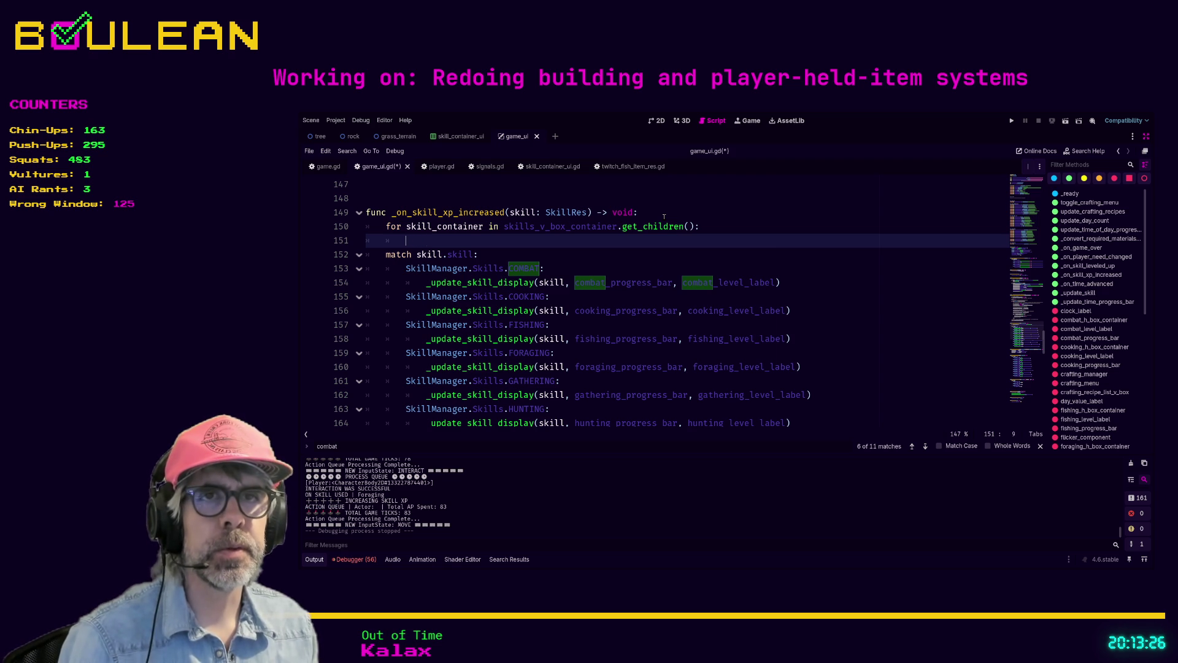
{"action": "type", "text": "match"}
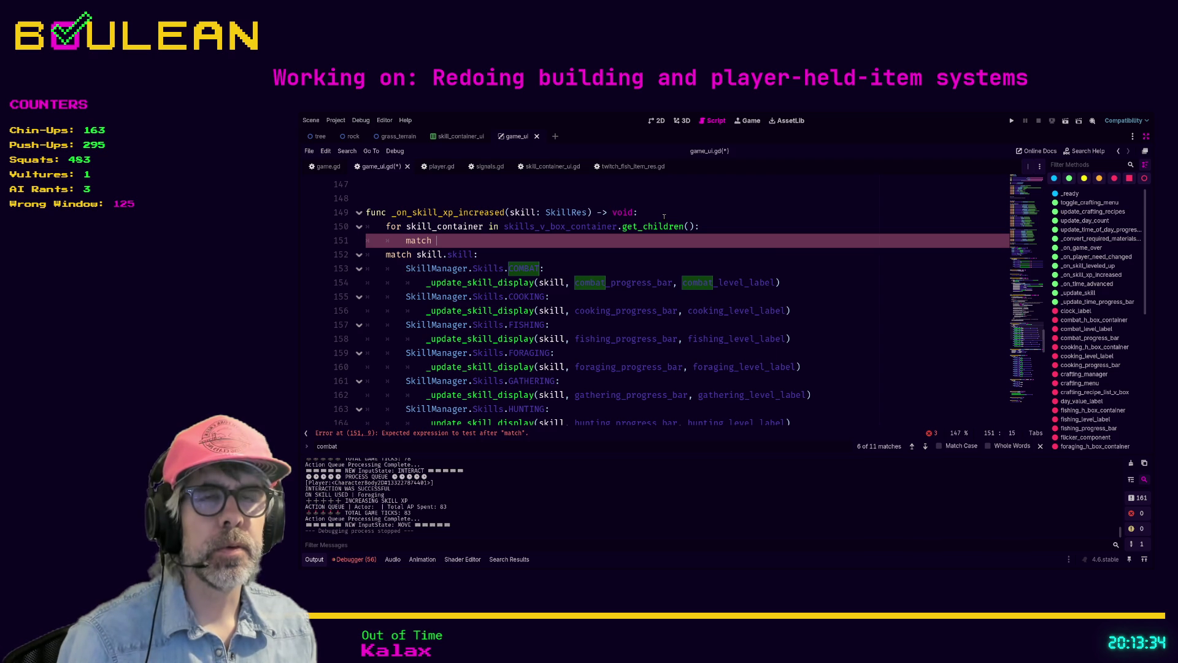
{"action": "type", "text": "skill"}
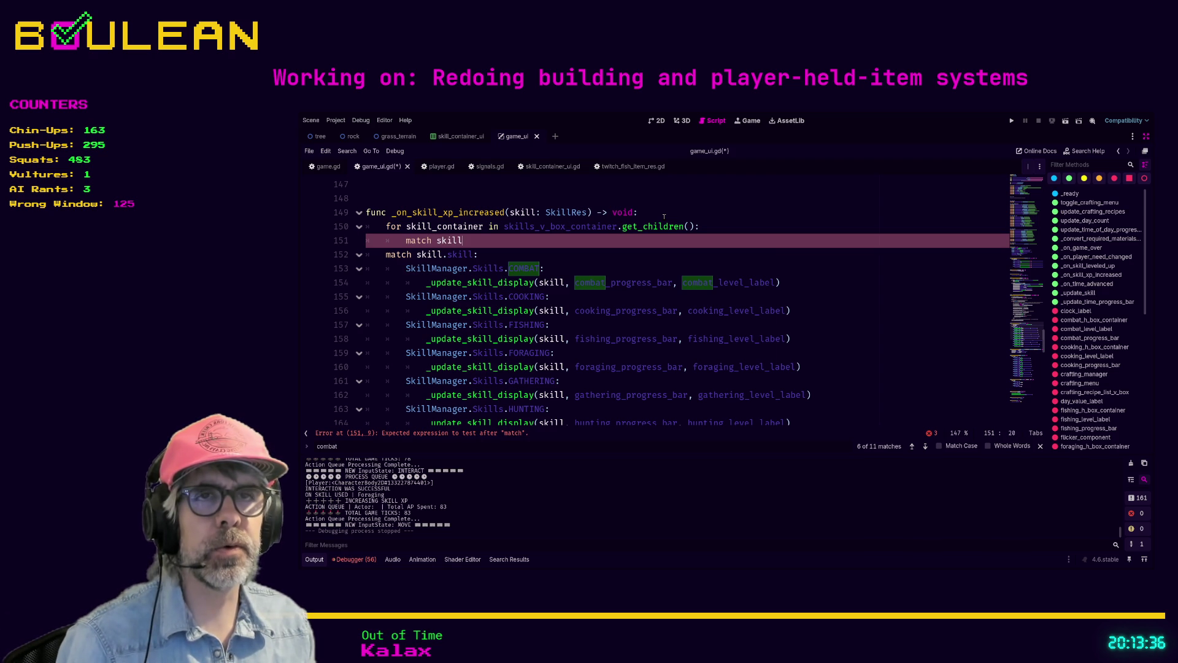
{"action": "key", "text": "Down"}
{"action": "key", "text": "Return"}
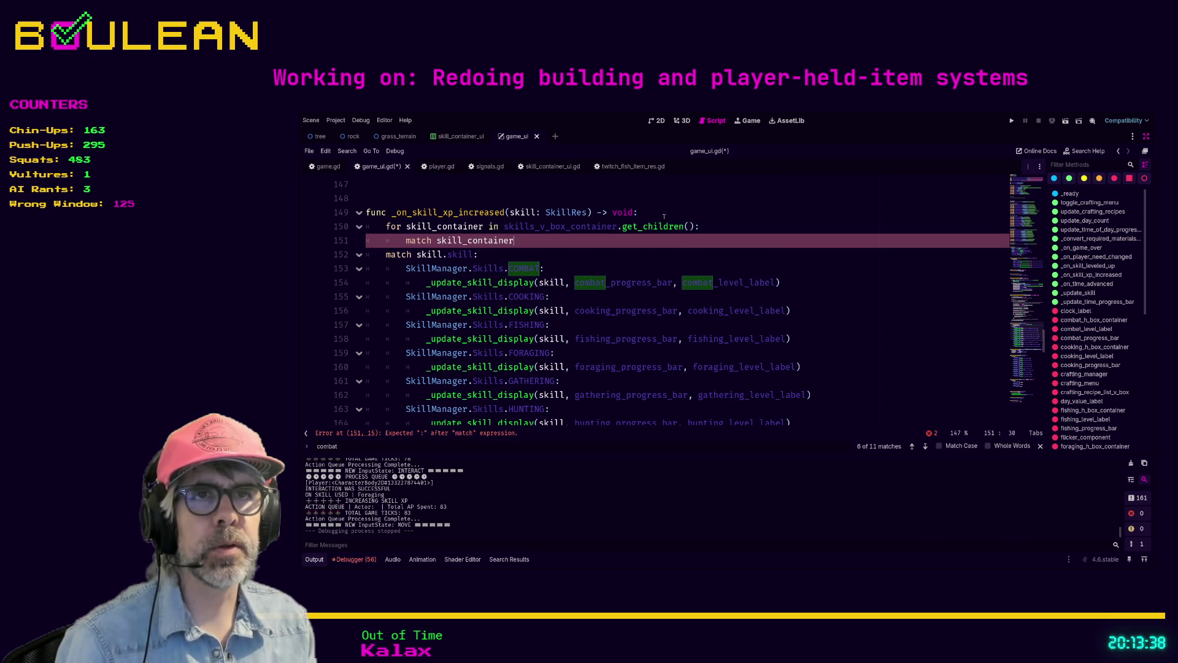
{"action": "type", "text": ".skil"}
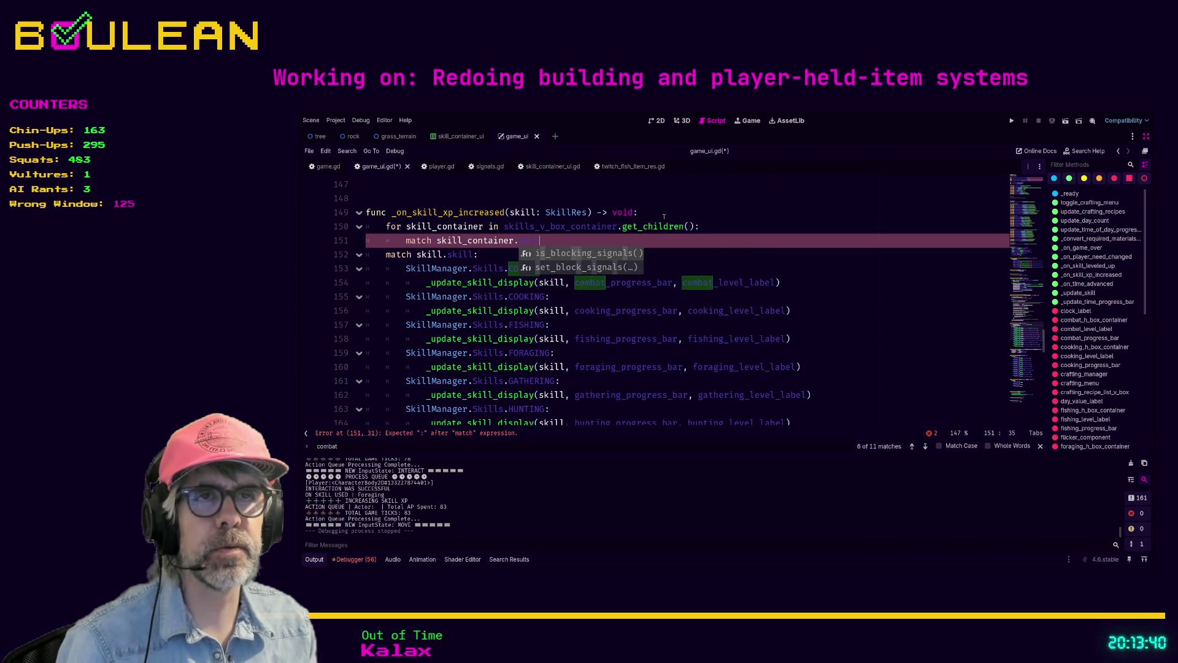
{"action": "type", "text": "ls:"}
{"action": "key", "text": "Return"}
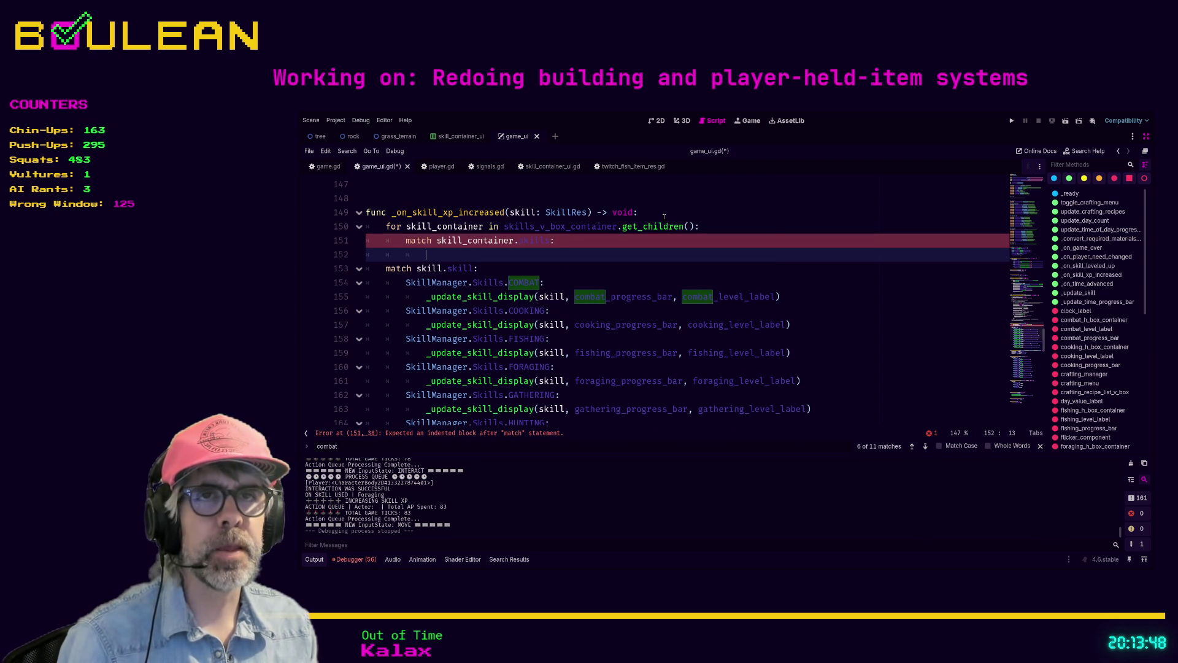
{"action": "key", "text": "Up"}
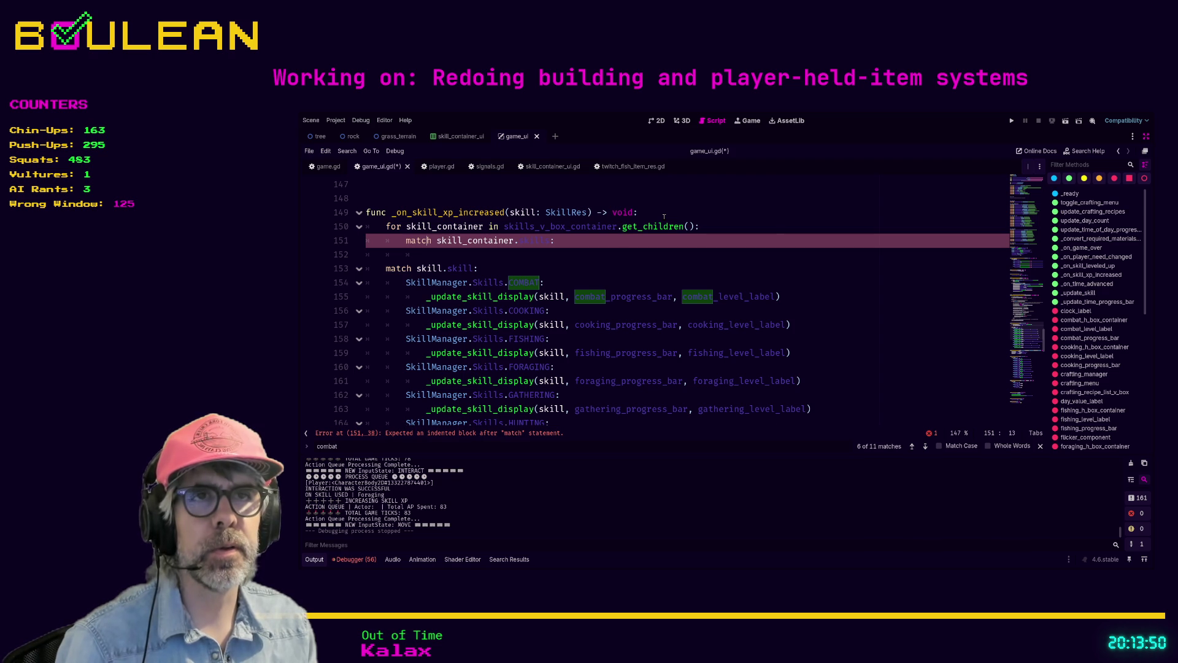
{"action": "key", "text": "Home"}
{"action": "key", "text": "shift+End"}
{"action": "type", "text": "if skill_"}
{"action": "key", "text": "Return"}
{"action": "key", "text": "Up"}
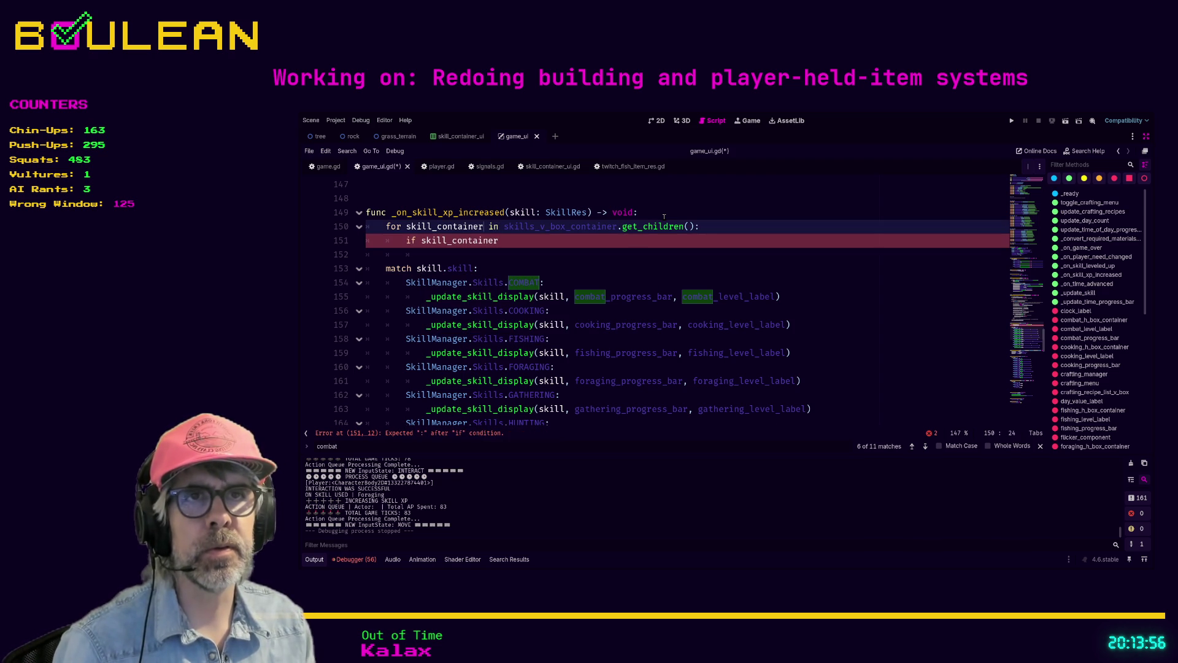
Type the loop variable as SkillContainerUI and complete 'if skill_container.associated_skill == skill.skill:' with pass
{"action": "type", "text": ": Skill"}
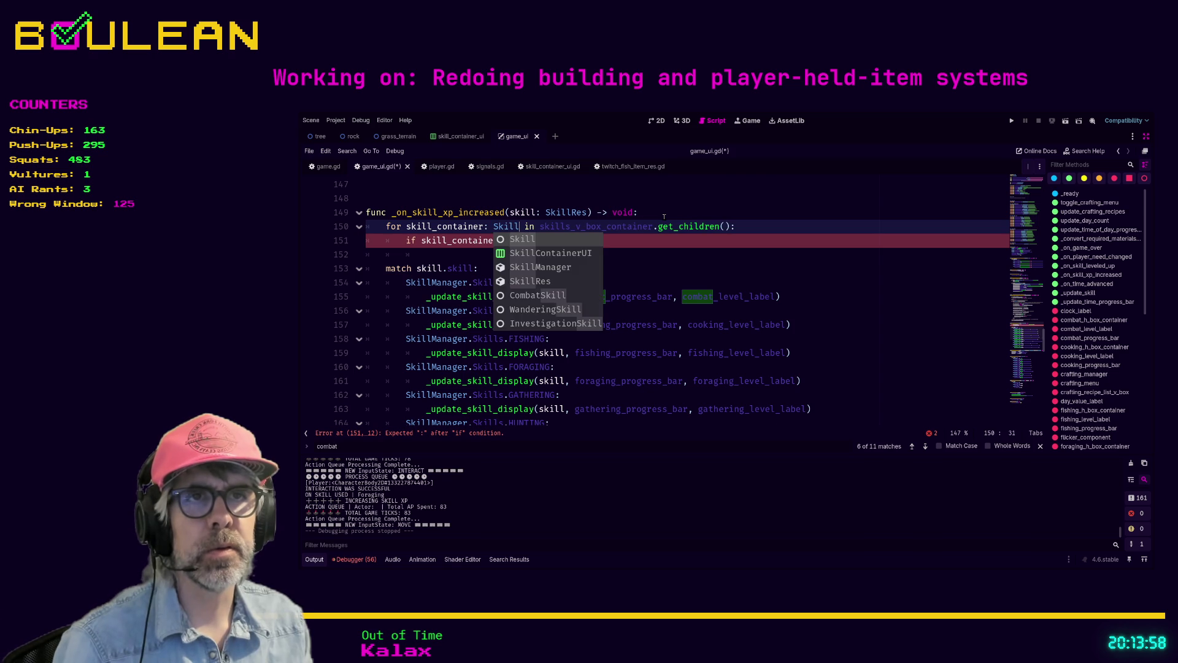
{"action": "key", "text": "Down"}
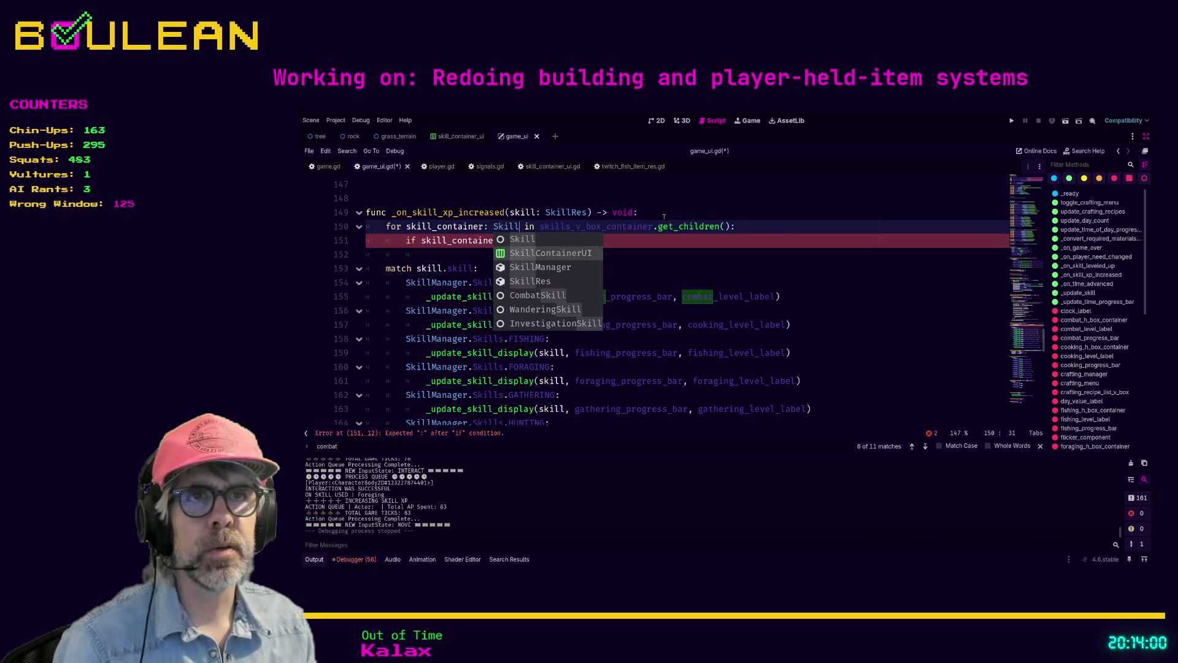
{"action": "key", "text": "Return"}
{"action": "key", "text": "Down"}
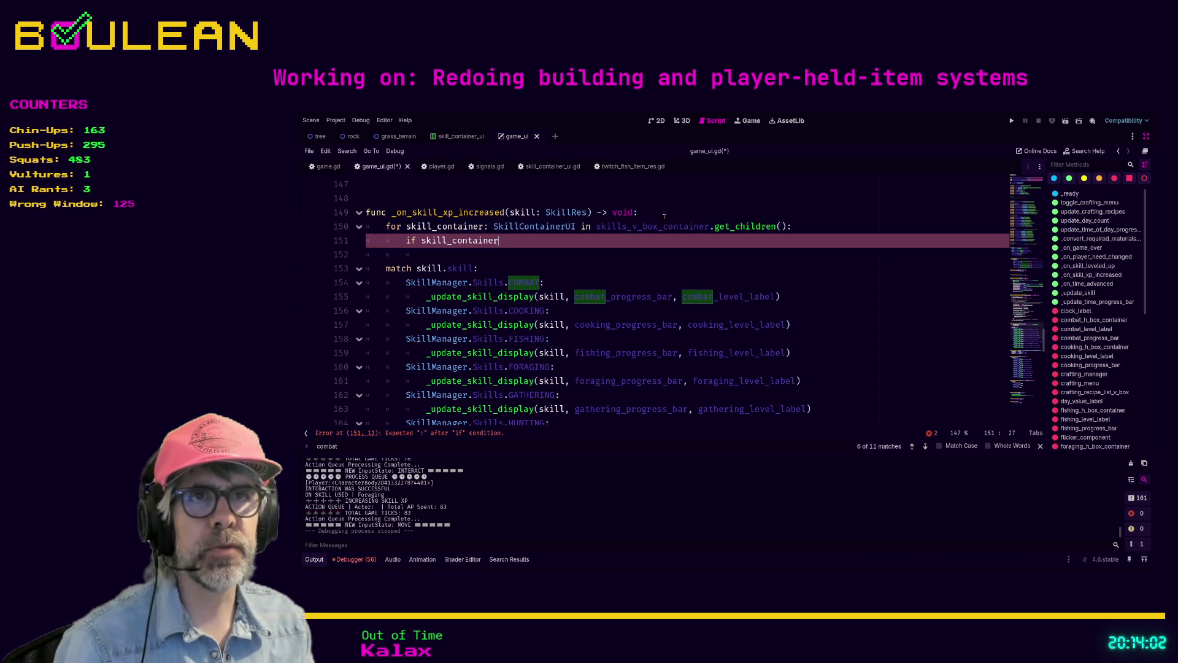
{"action": "type", "text": "."}
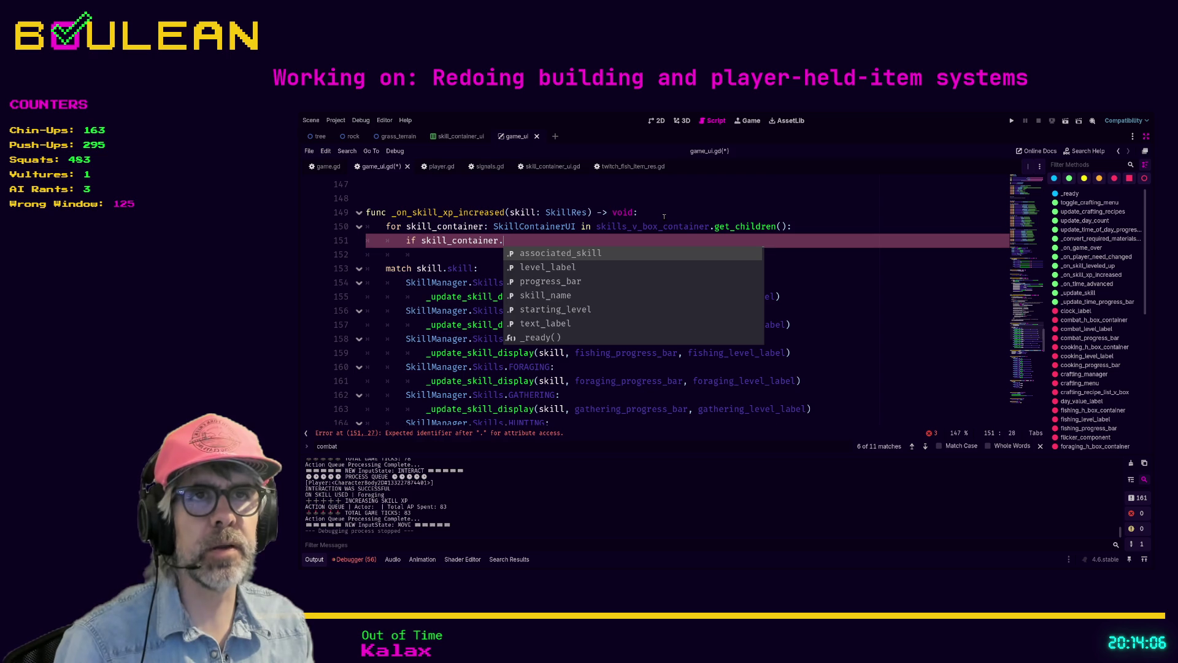
{"action": "key", "text": "Return"}
{"action": "type", "text": "== skill."}
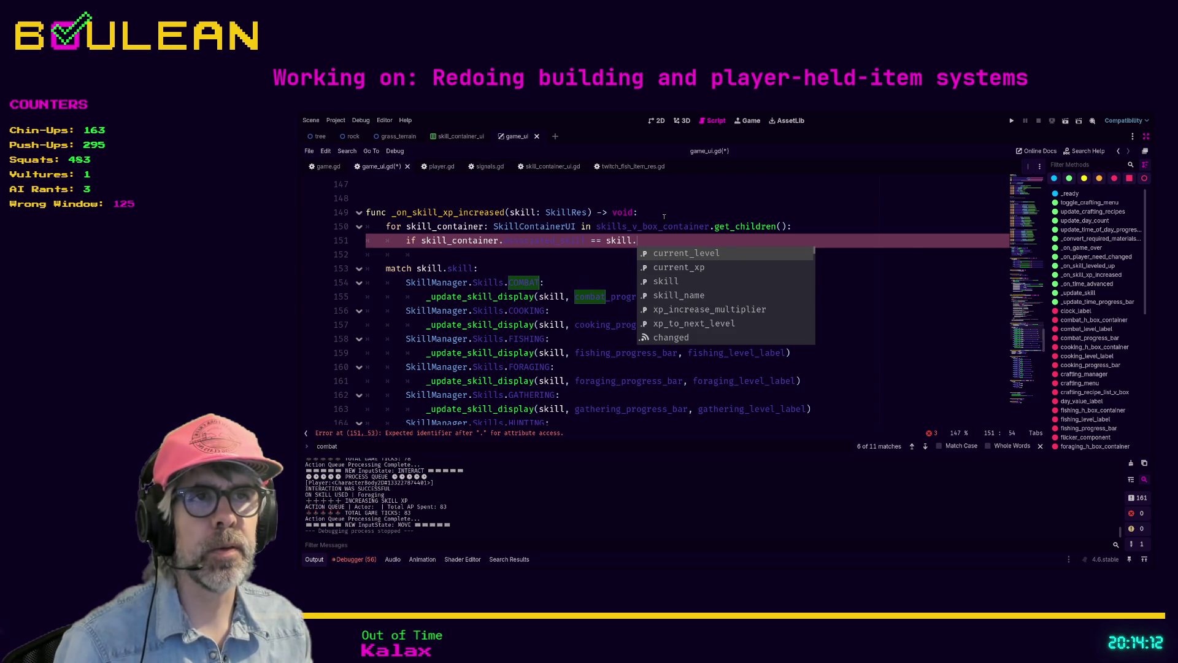
{"action": "key", "text": "Down"}
{"action": "key", "text": "Down"}
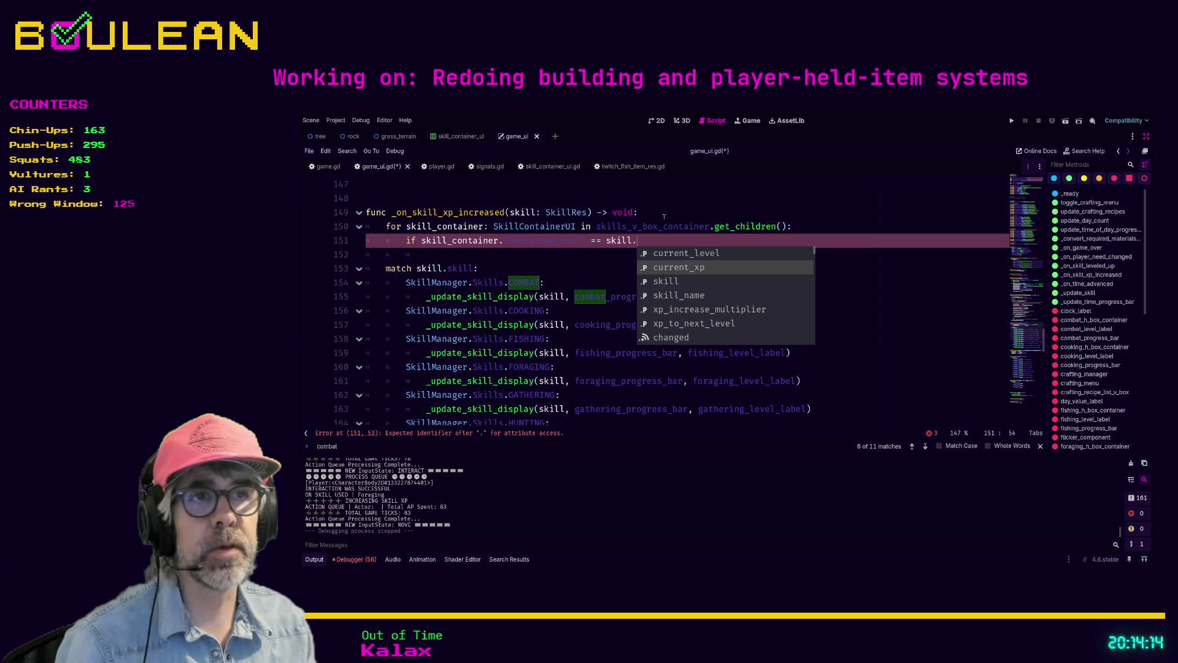
{"action": "key", "text": "Return"}
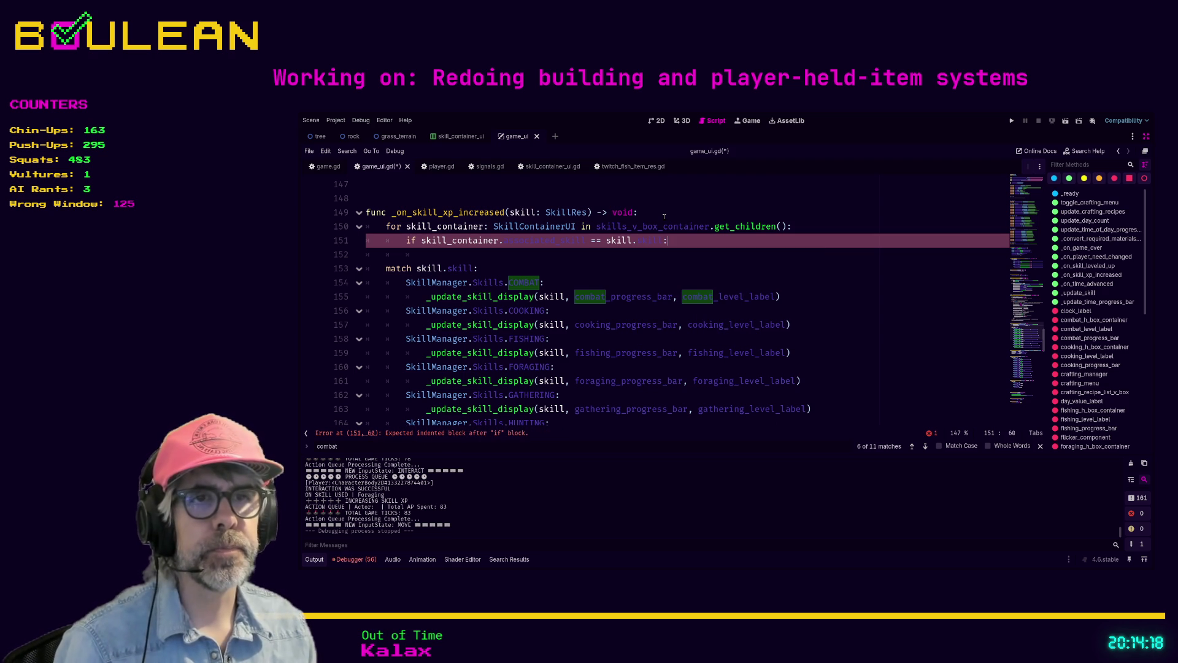
{"action": "key", "text": "Return"}
{"action": "type", "text": "pass"}
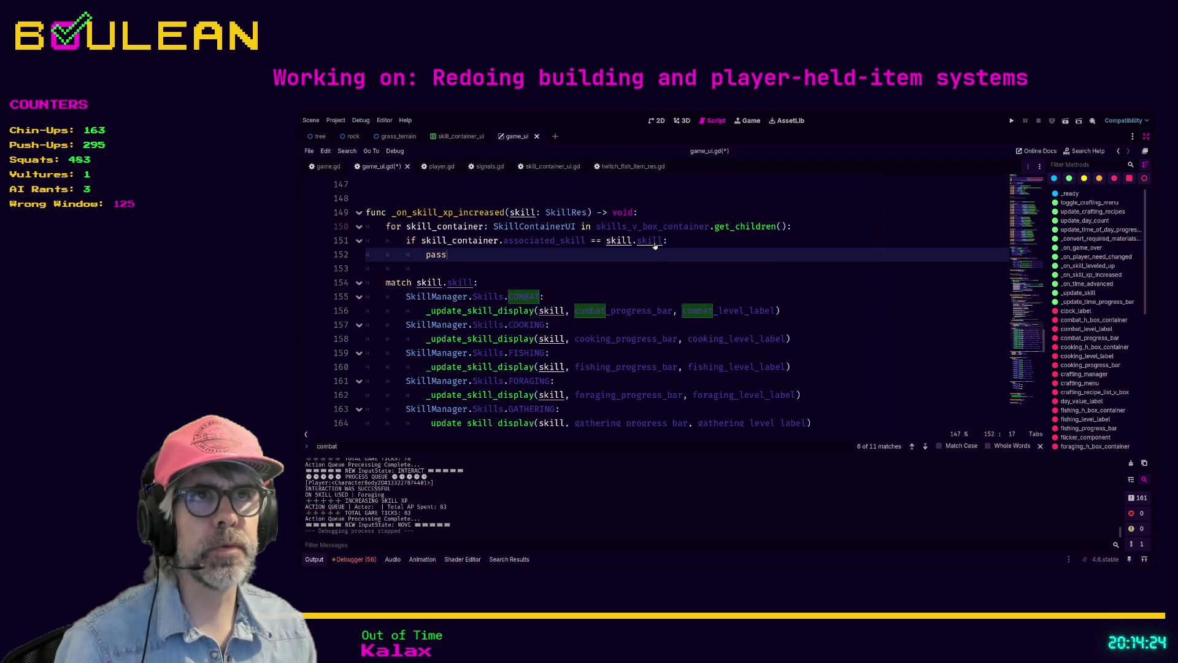
Look up the skill property and Skills enum definitions, then return to game_ui.gd
{"action": "left_click", "coordinate": [654, 243], "text": "ctrl"}
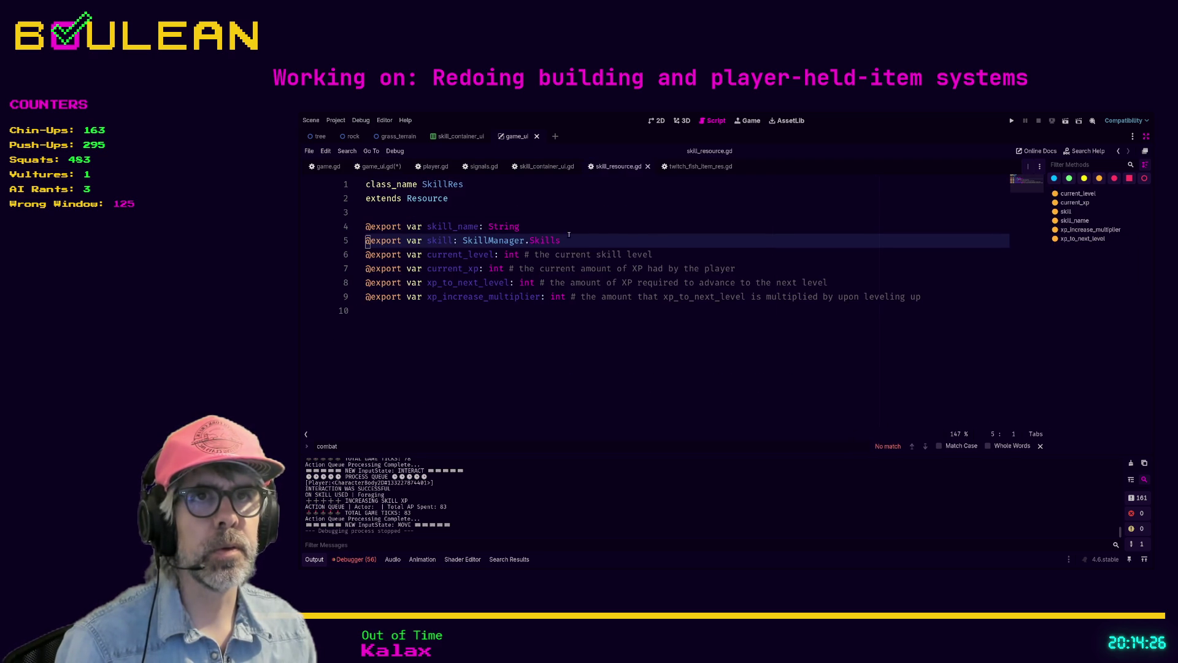
{"action": "left_click", "coordinate": [543, 241], "text": "ctrl"}
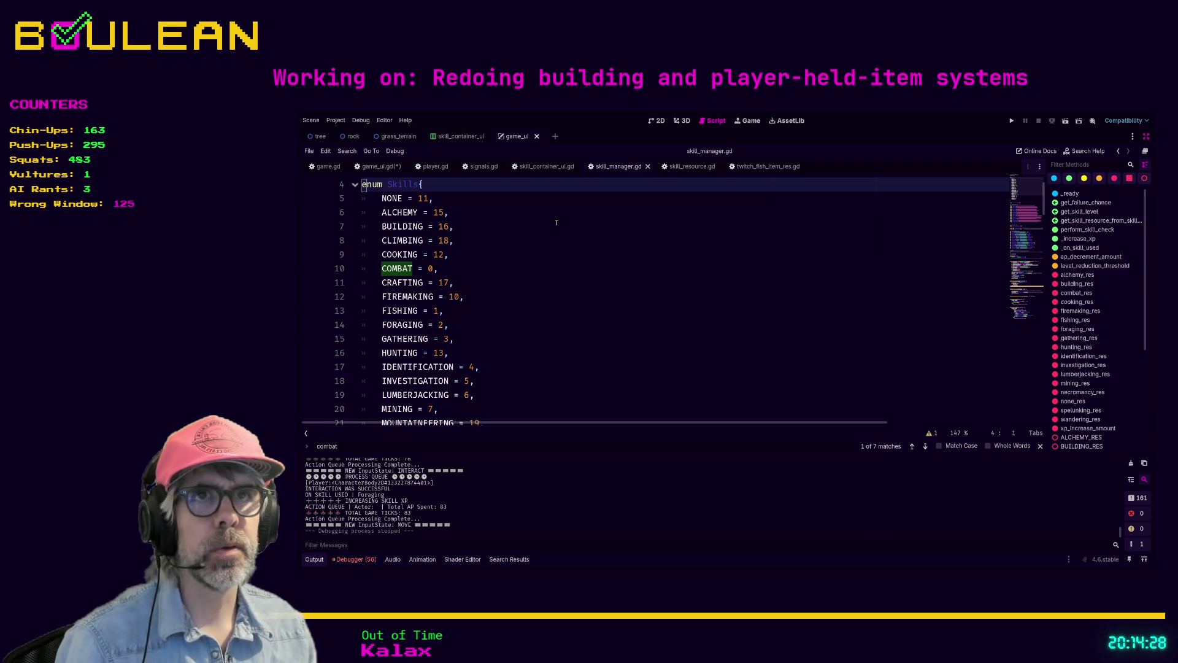
{"action": "left_click", "coordinate": [380, 166]}
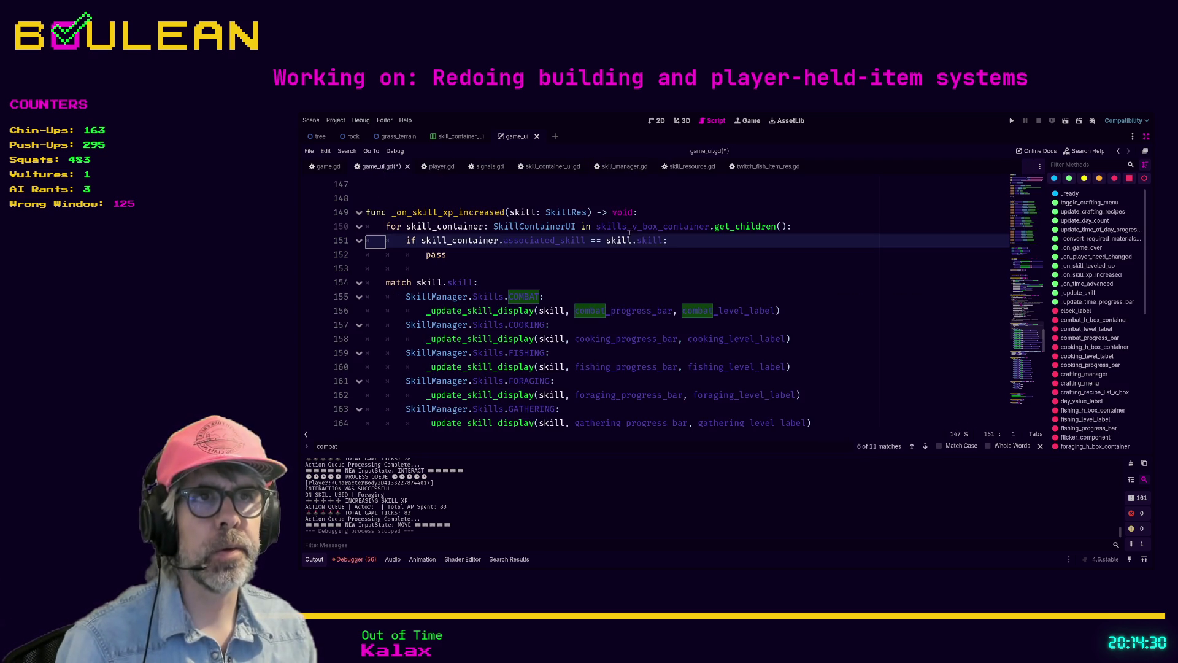
Replace pass with _update_skill_display(skill, skill_container.progress_bar, skill_container.level_label)
{"action": "left_click", "coordinate": [561, 254]}
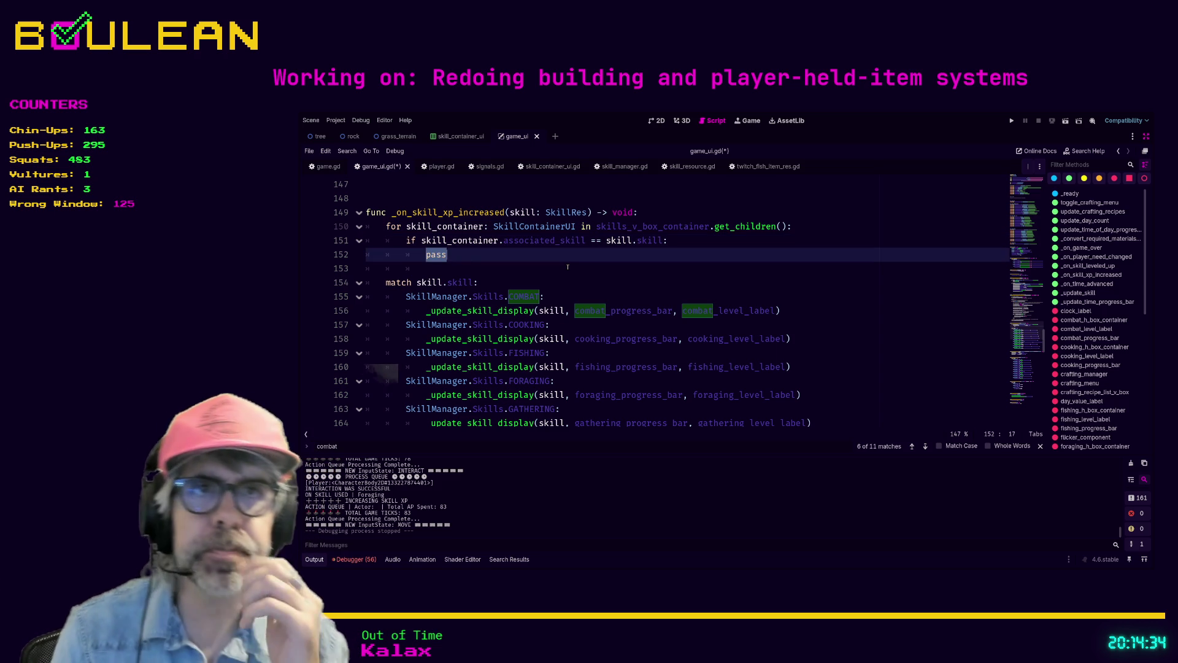
{"action": "type", "text": "_upda"}
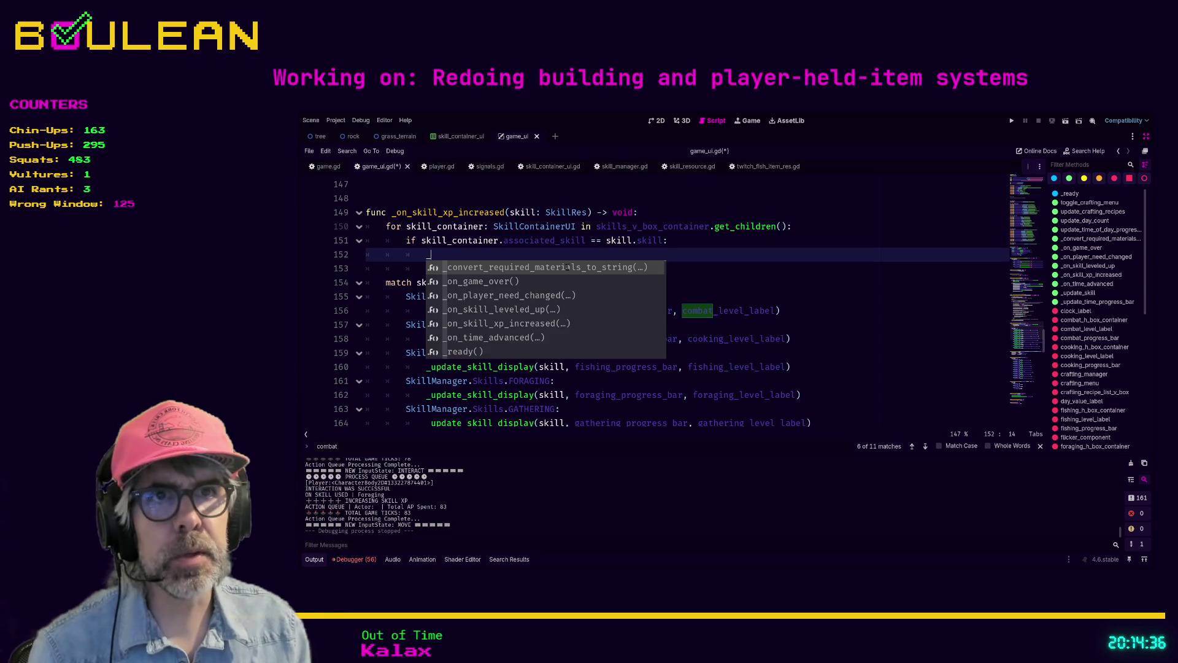
{"action": "key", "text": "Return"}
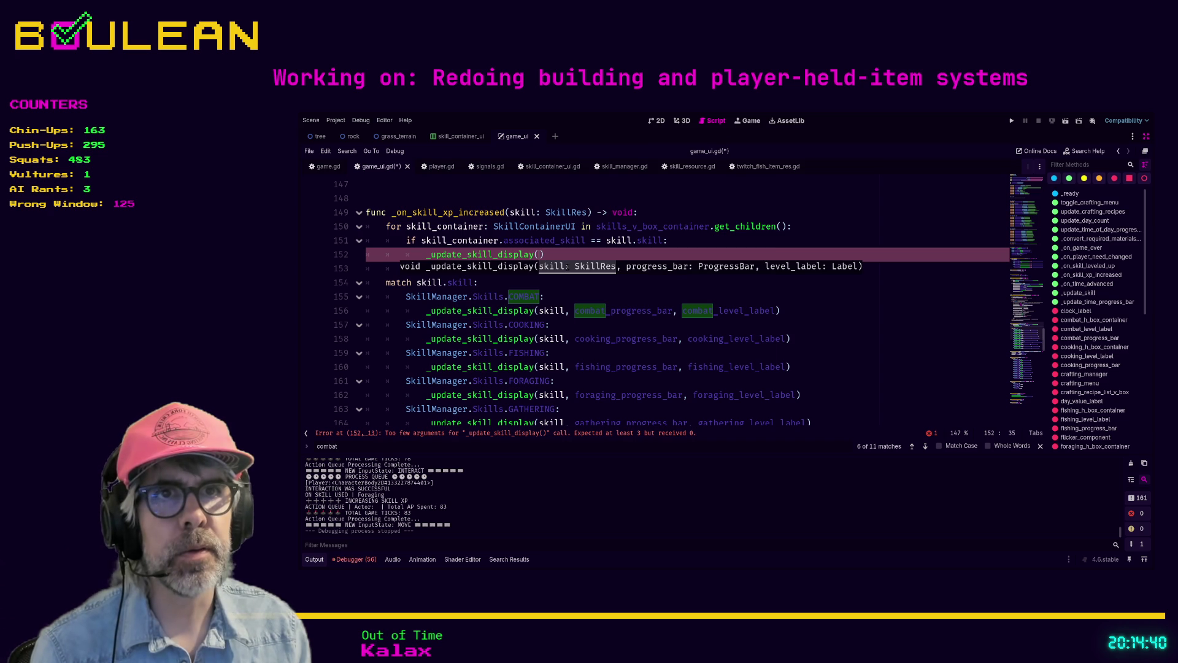
{"action": "type", "text": "skill,"}
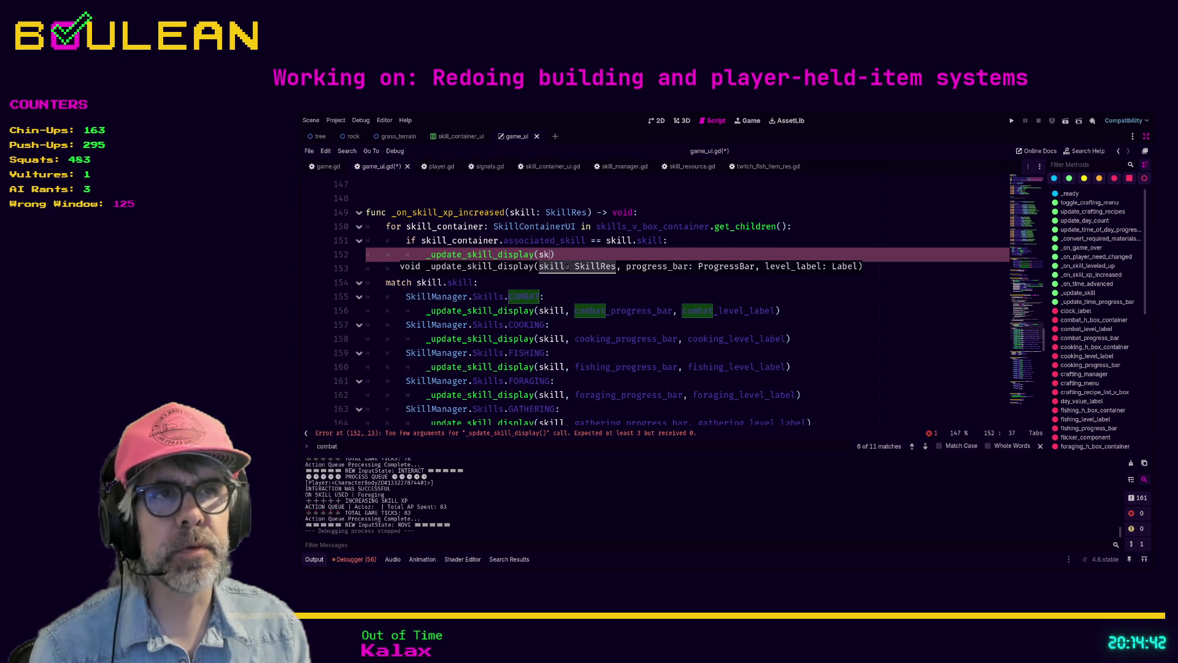
{"action": "type", "text": " skill_co"}
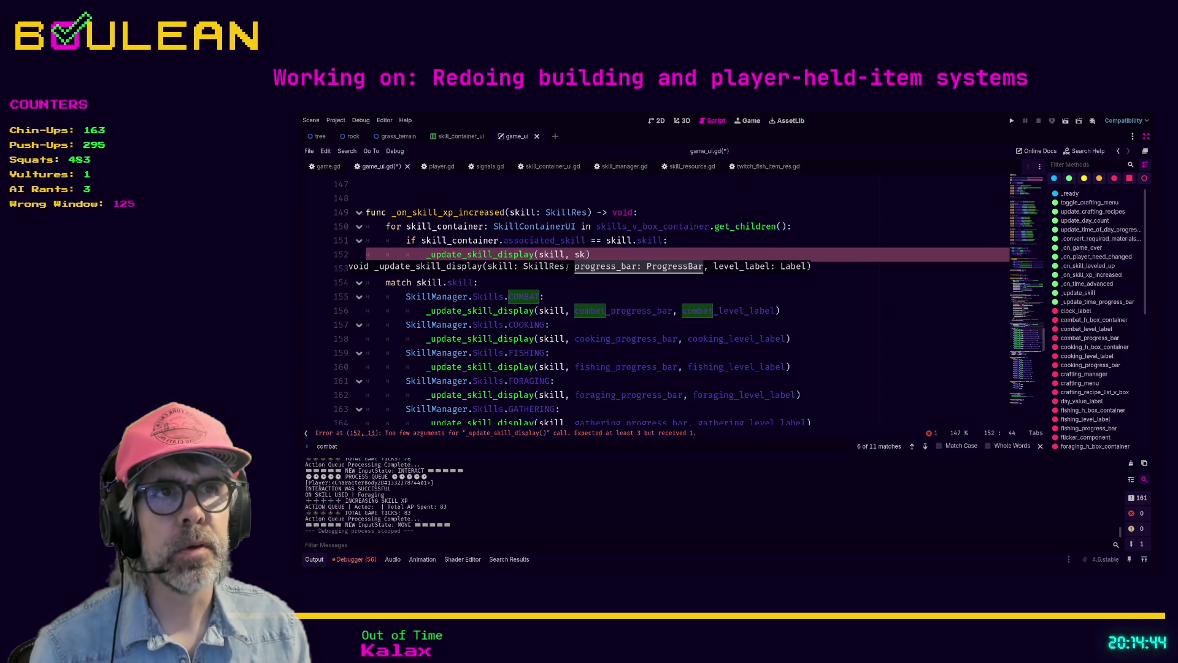
{"action": "type", "text": "ntainer.proc"}
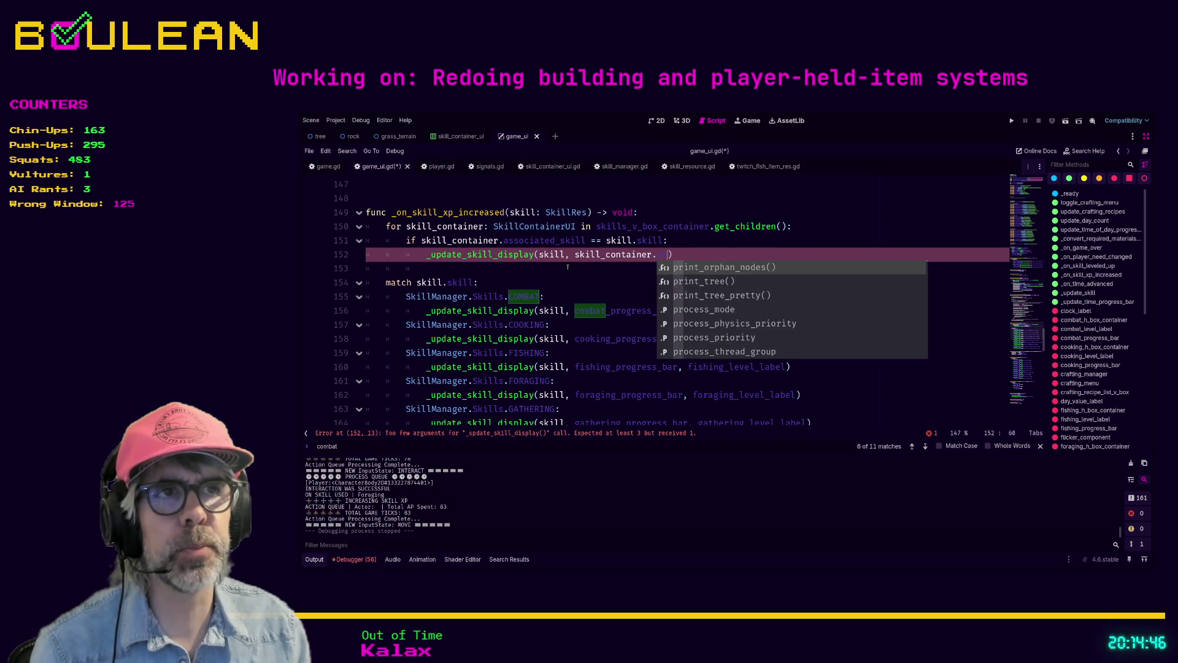
{"action": "key", "text": "Return"}
{"action": "type", "text": ", s"}
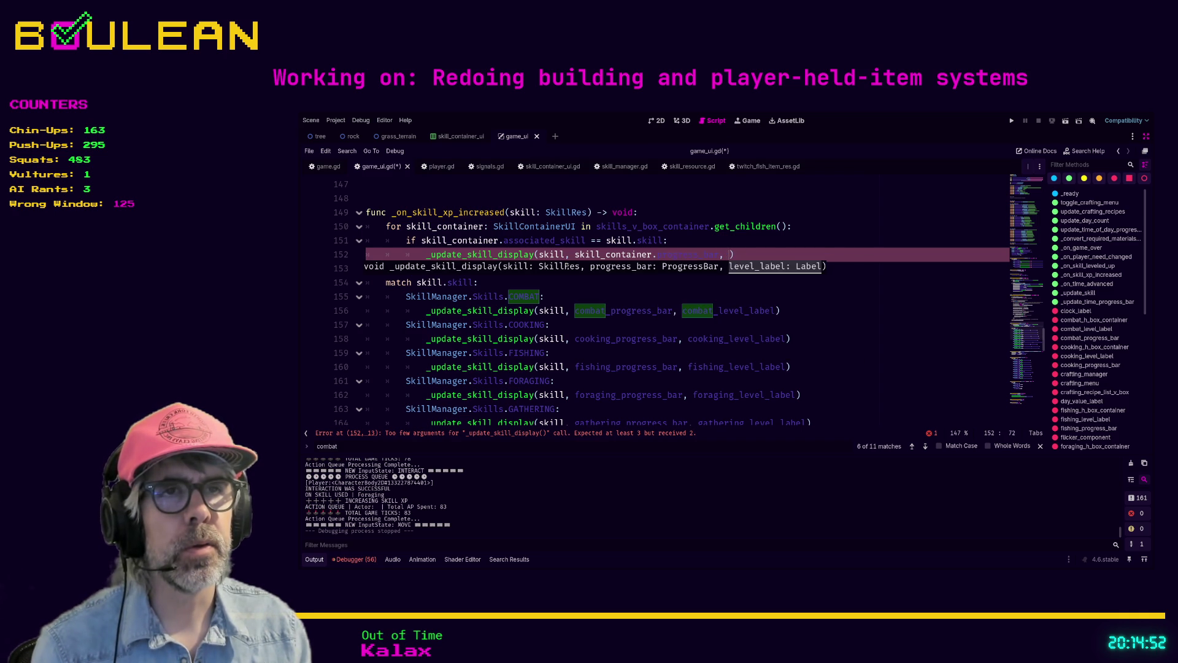
{"action": "type", "text": "kill_contain"}
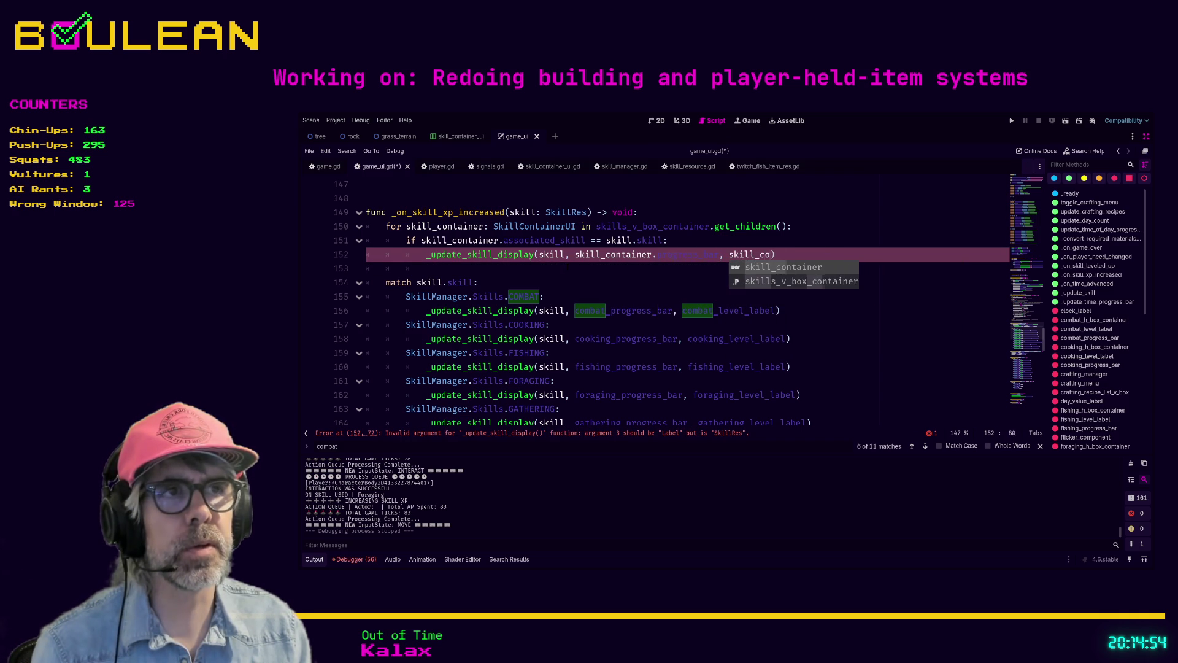
{"action": "type", "text": "er."}
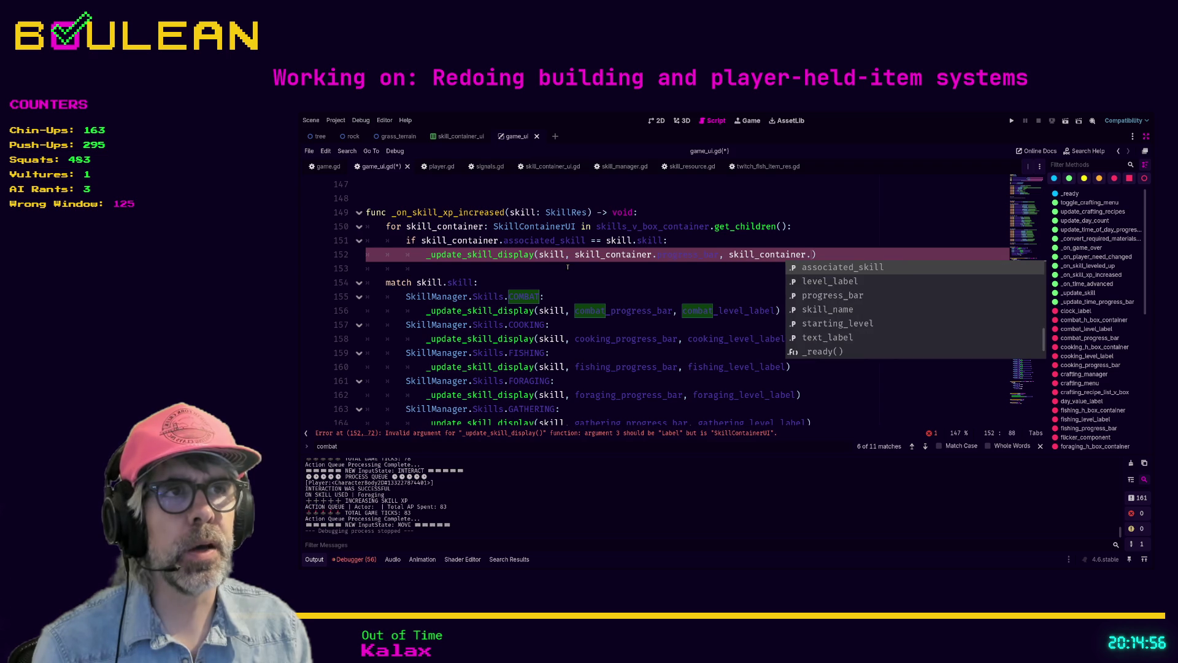
{"action": "type", "text": "le"}
{"action": "key", "text": "Return"}
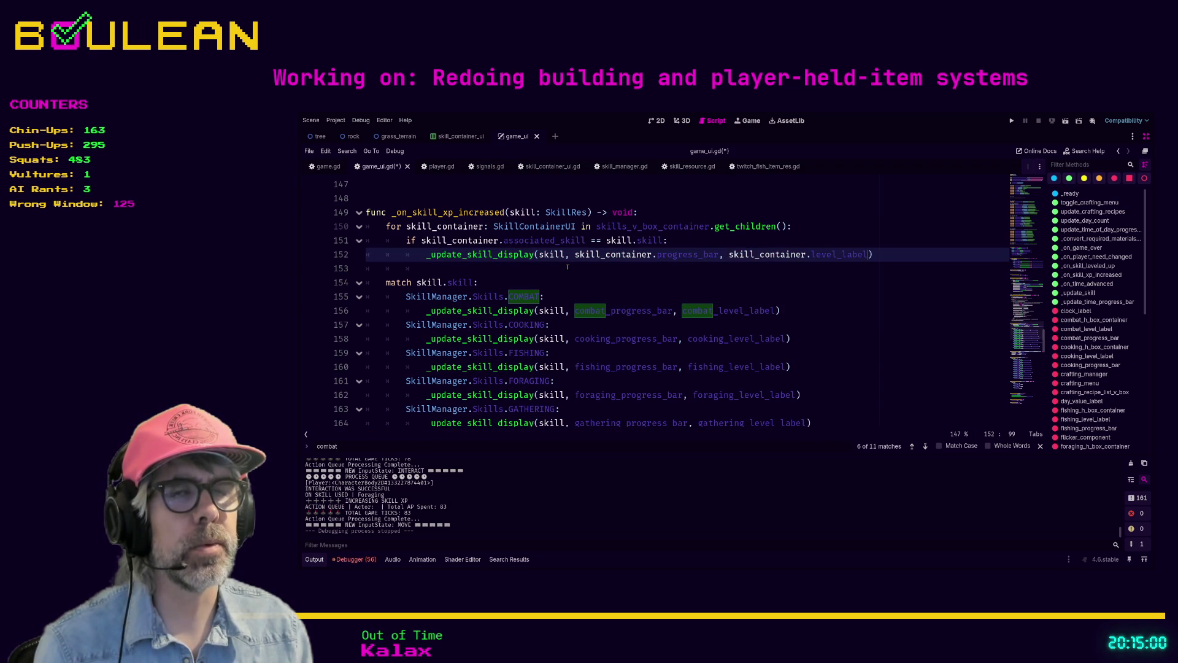
{"action": "left_click", "coordinate": [567, 267]}
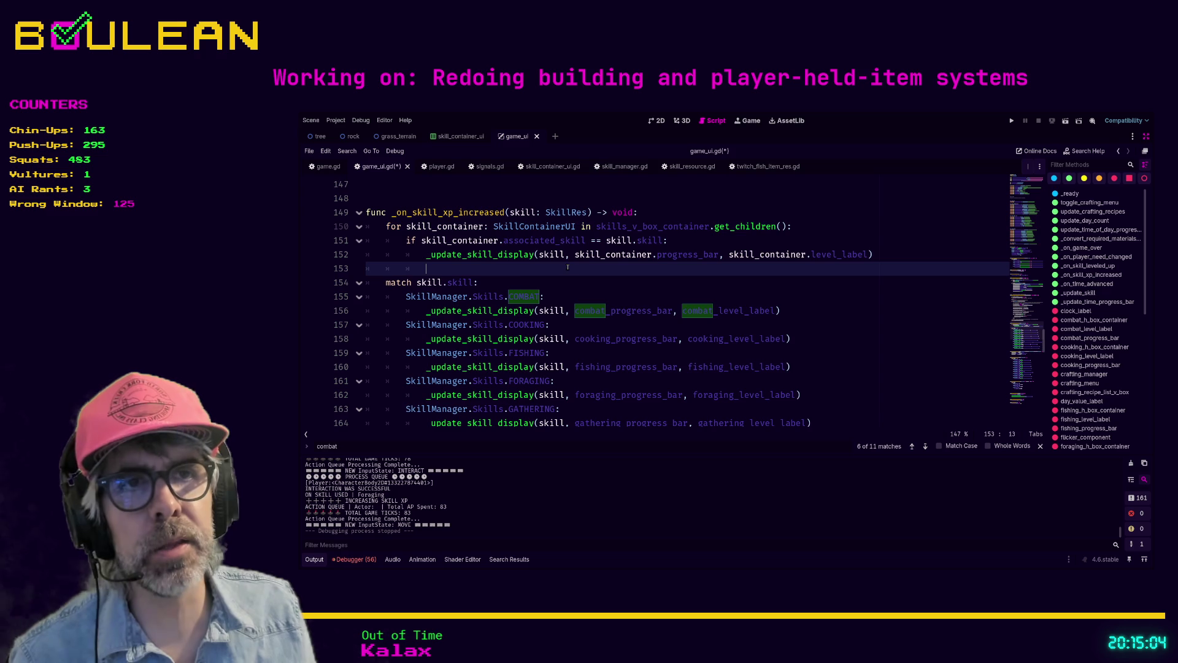
{"action": "scroll", "coordinate": [515, 270], "scroll_direction": "down", "scroll_amount": 2}
{"action": "scroll", "coordinate": [516, 270], "scroll_direction": "down", "scroll_amount": 5}
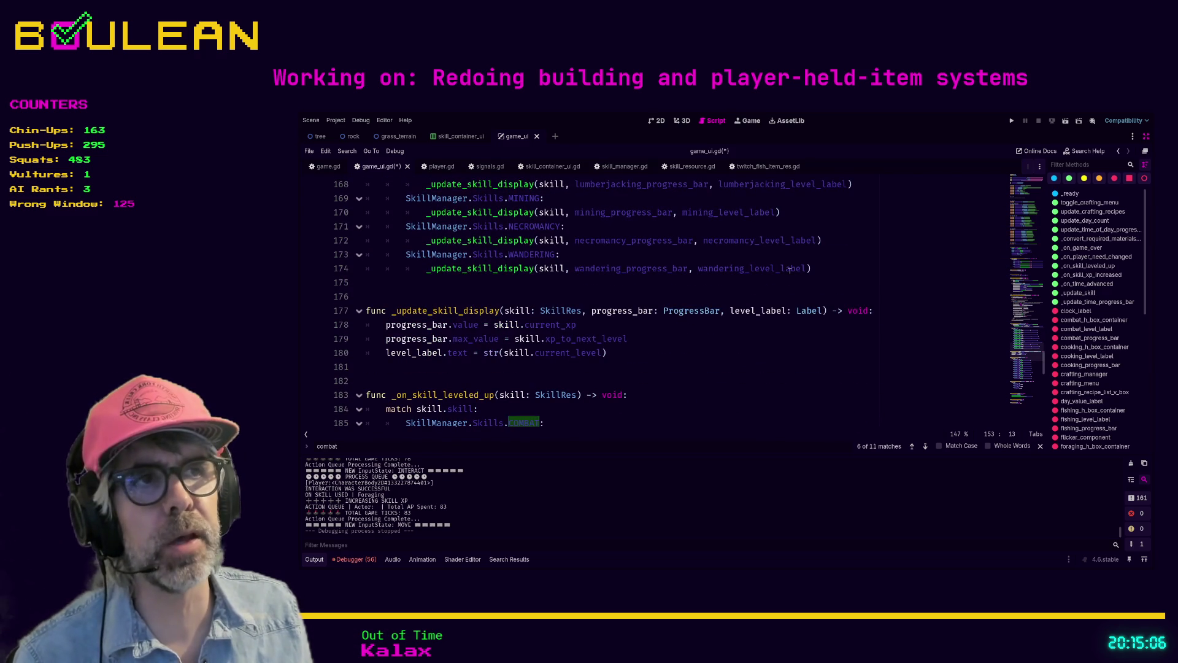
{"action": "left_click", "coordinate": [811, 268], "text": "shift"}
{"action": "scroll", "coordinate": [577, 258], "scroll_direction": "up", "scroll_amount": 8}
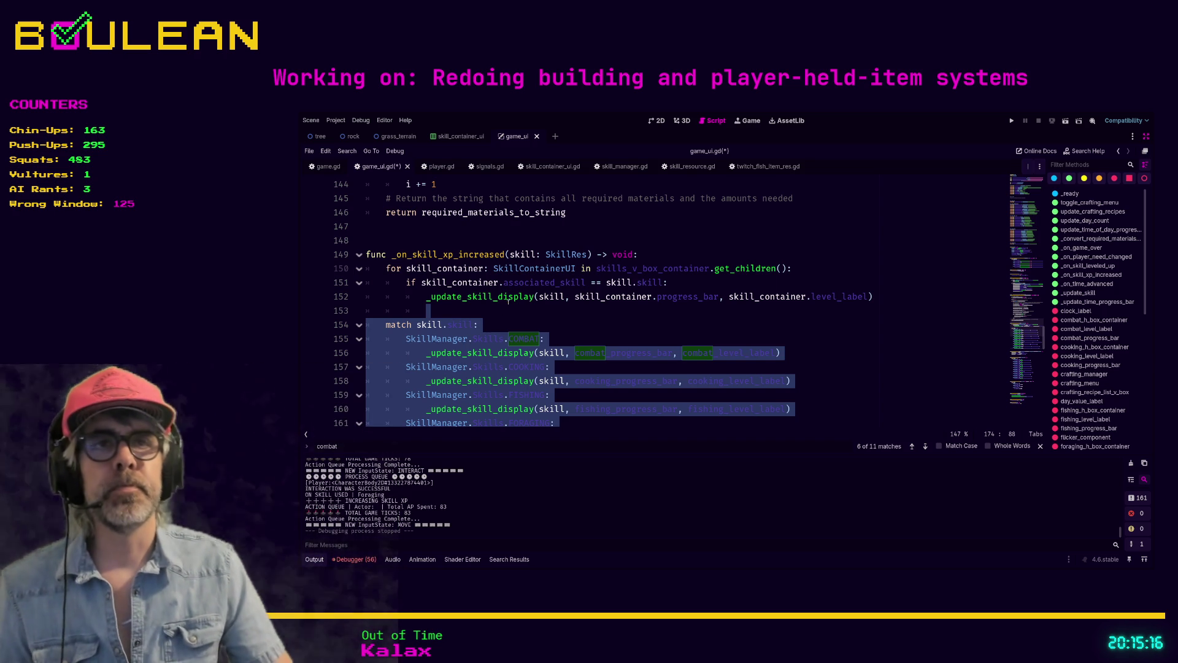
{"action": "left_click", "coordinate": [472, 307]}
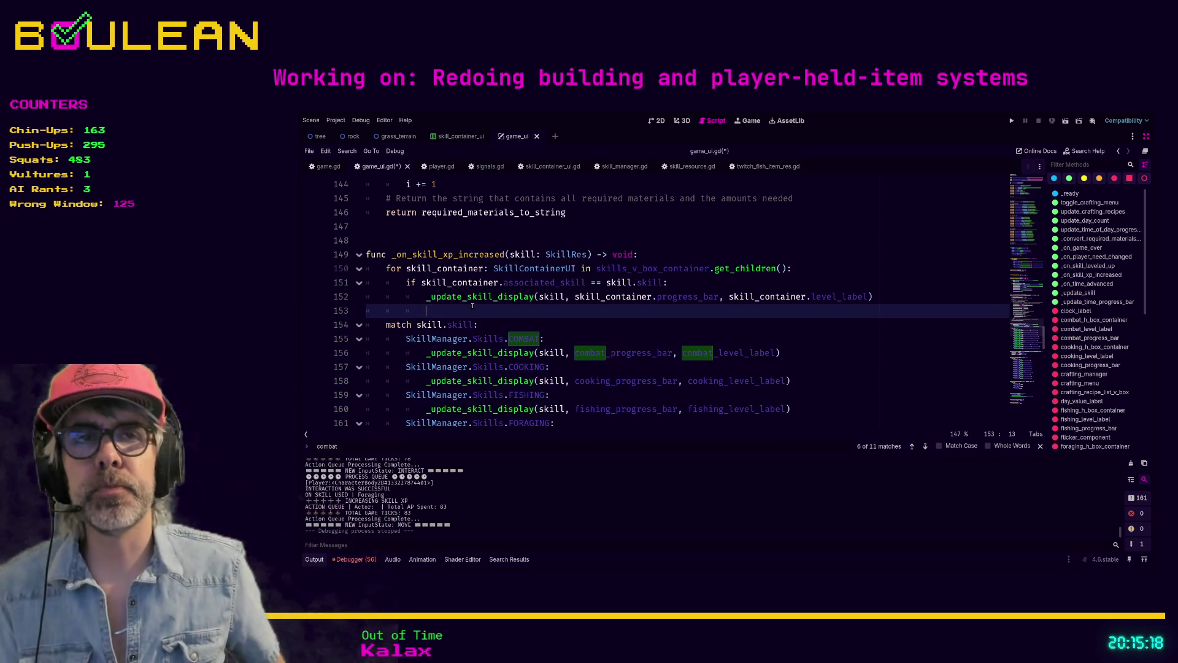
{"action": "key", "text": "Up"}
{"action": "key", "text": "Up"}
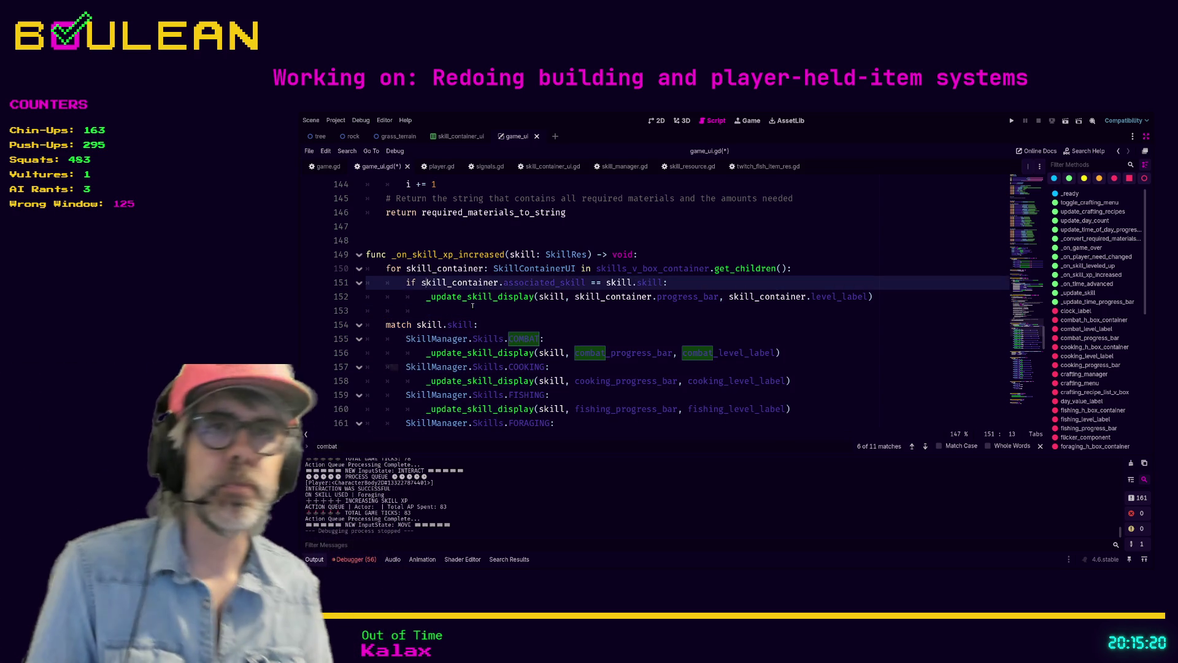
Add a '## TODO 2026-02-23' comment above the for loop: activate it once all UI Skill Containers use SkillContainerUI
{"action": "key", "text": "Up"}
{"action": "key", "text": "Home"}
{"action": "key", "text": "Return"}
{"action": "key", "text": "Up"}
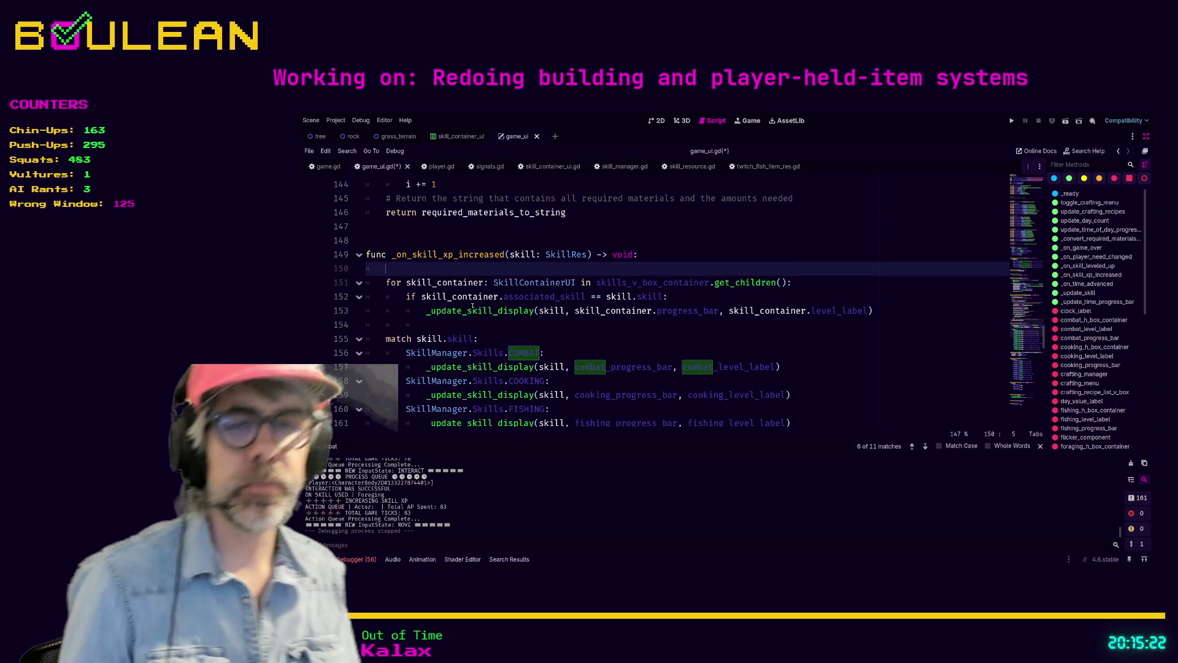
{"action": "type", "text": "## TODO "}
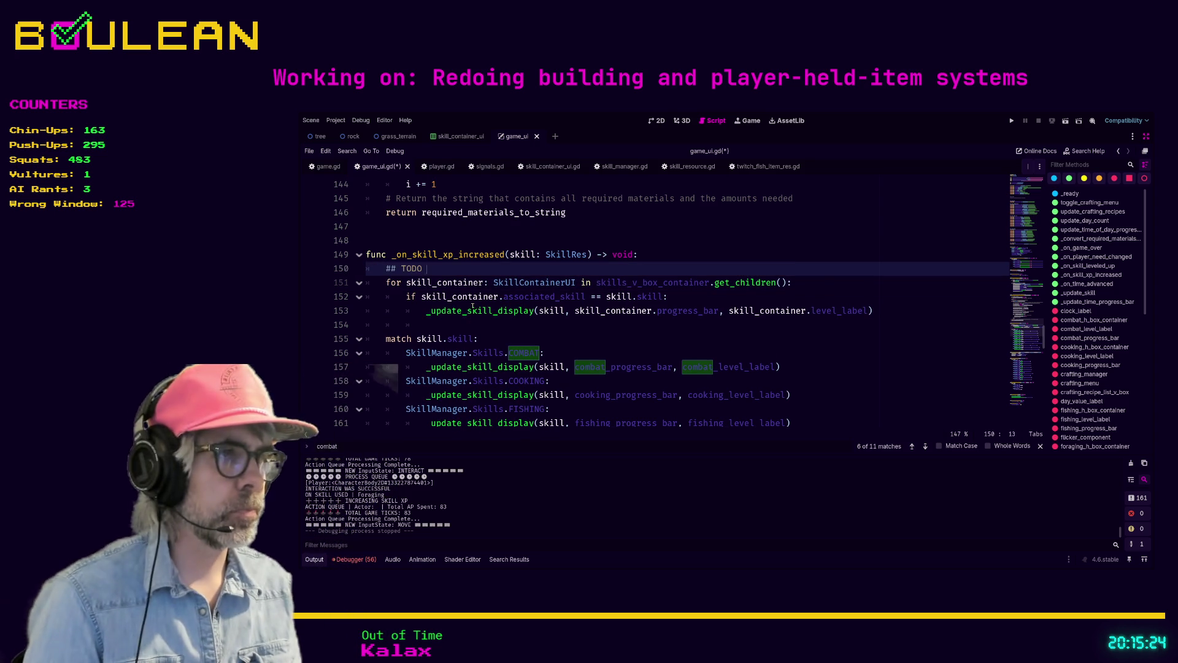
{"action": "type", "text": "2026-02-23: This"}
{"action": "key", "text": "BackSpace"}
{"action": "type", "text": "e below"}
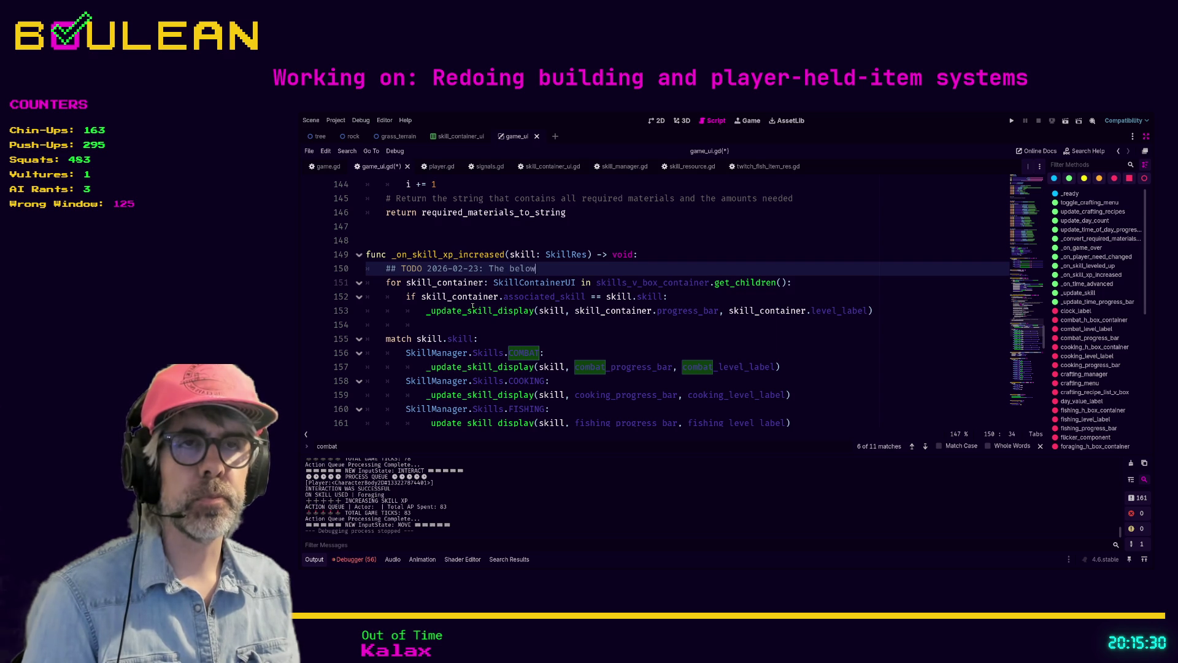
{"action": "type", "text": " for loop should "}
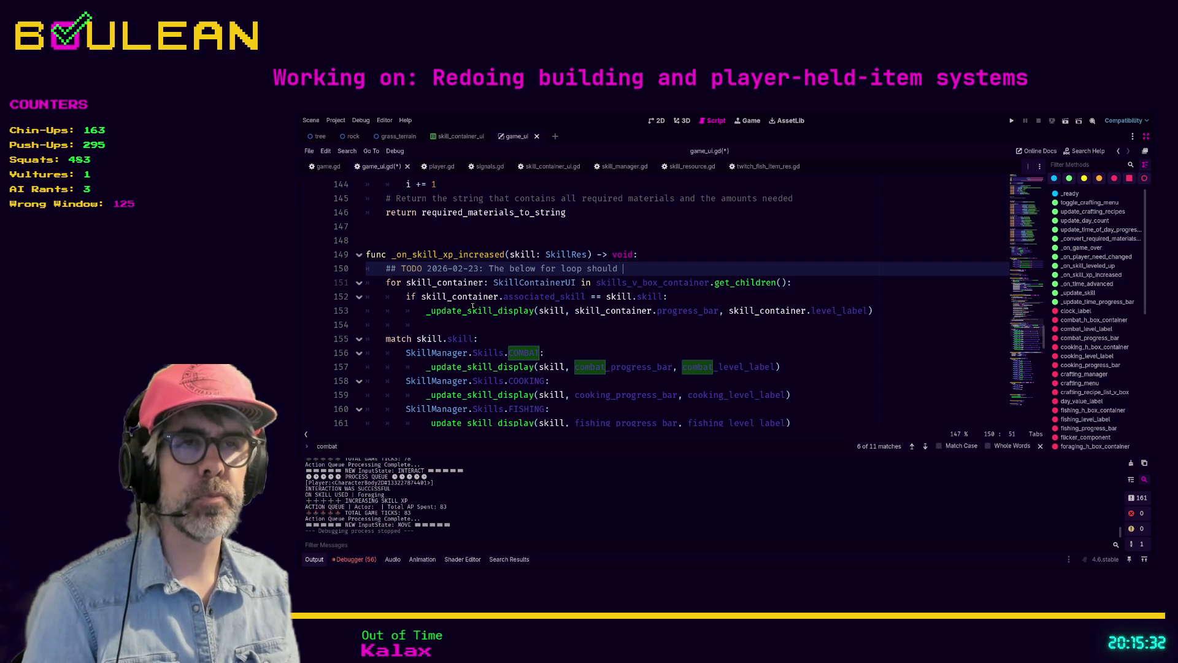
{"action": "type", "text": "be activated once all skill"}
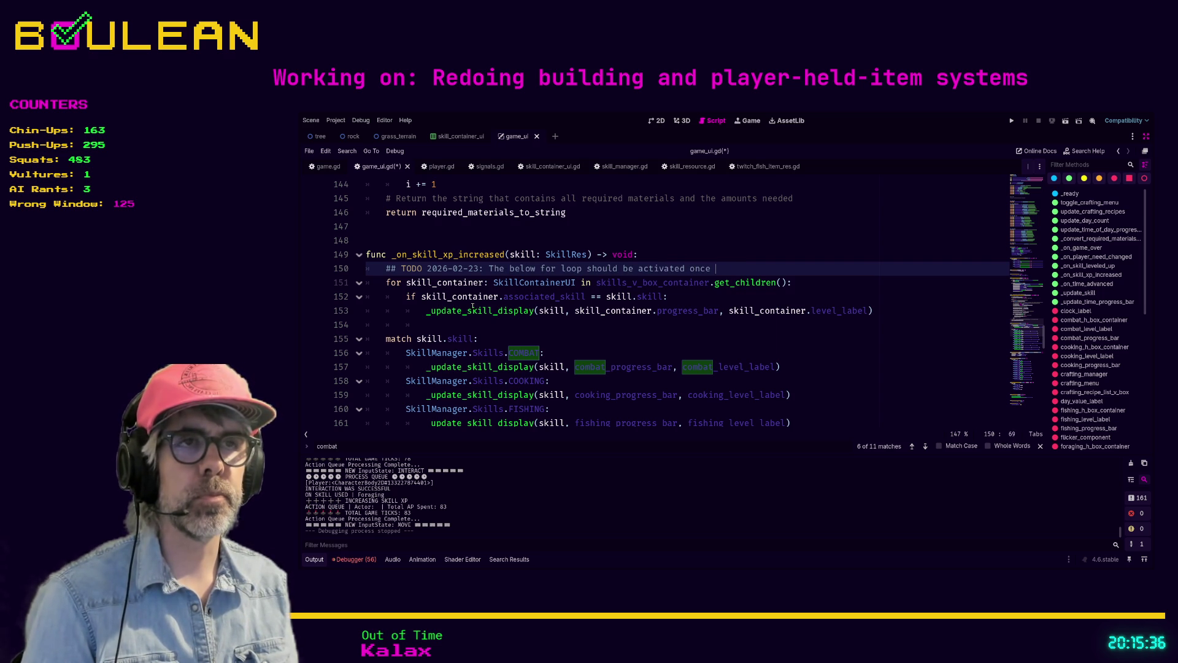
{"action": "type", "text": "s have bee"}
{"action": "key", "text": "BackSpace"}
{"action": "key", "text": "BackSpace"}
{"action": "key", "text": "BackSpace"}
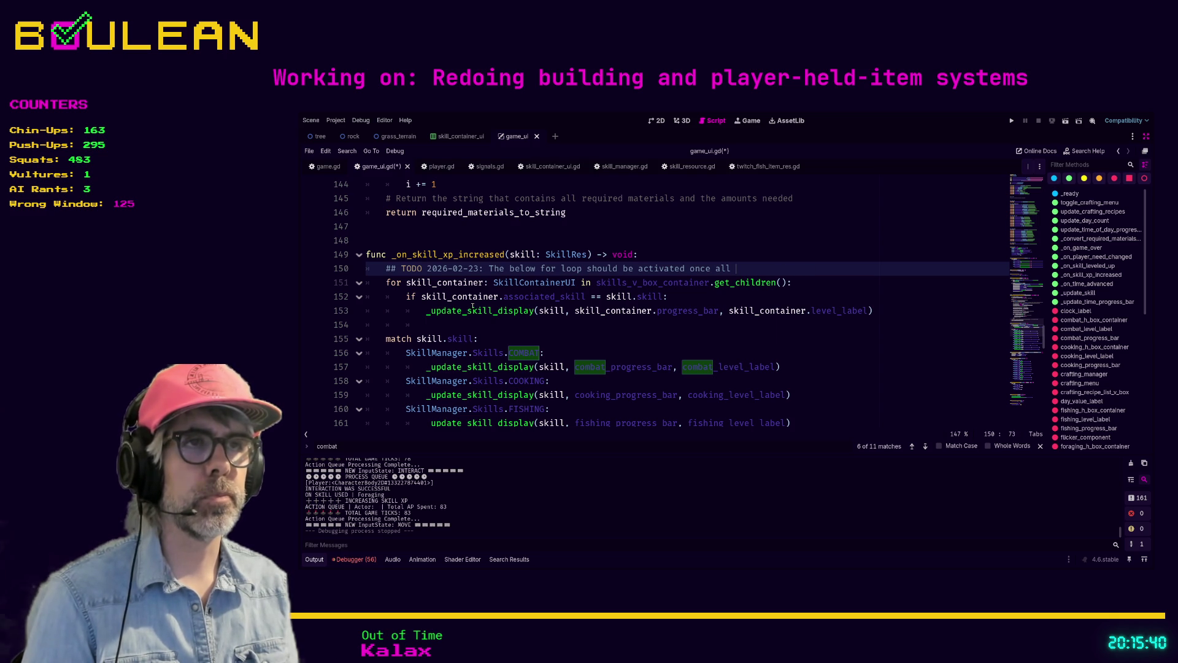
{"action": "type", "text": "UI "}
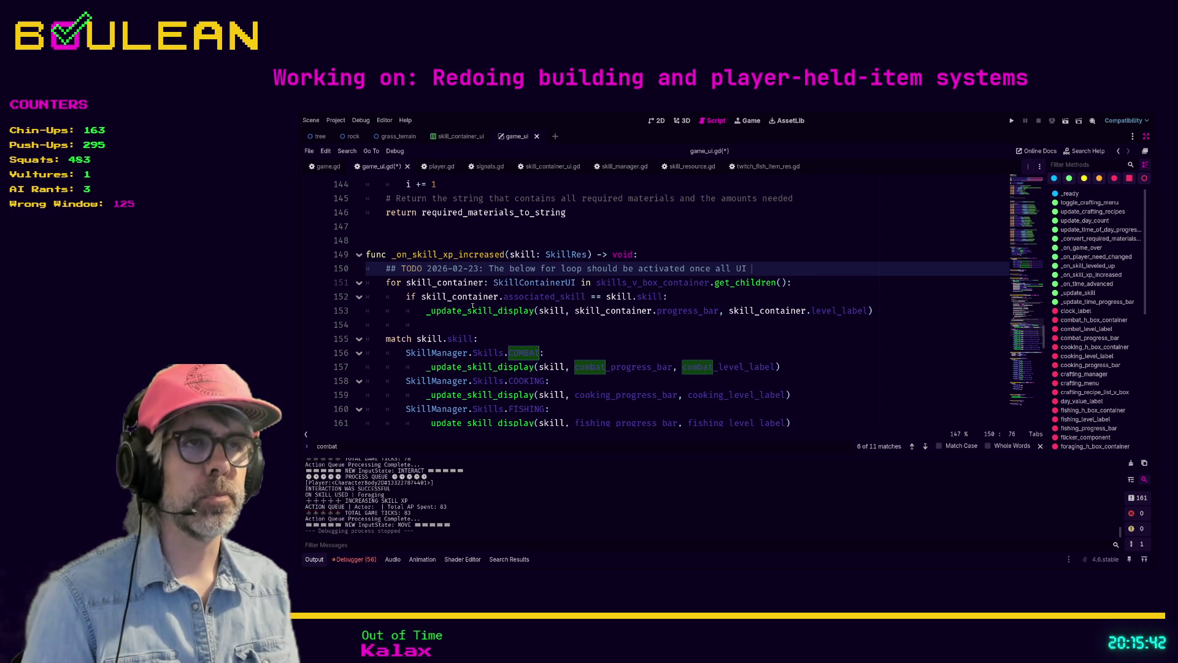
{"action": "type", "text": "Skill Displ"}
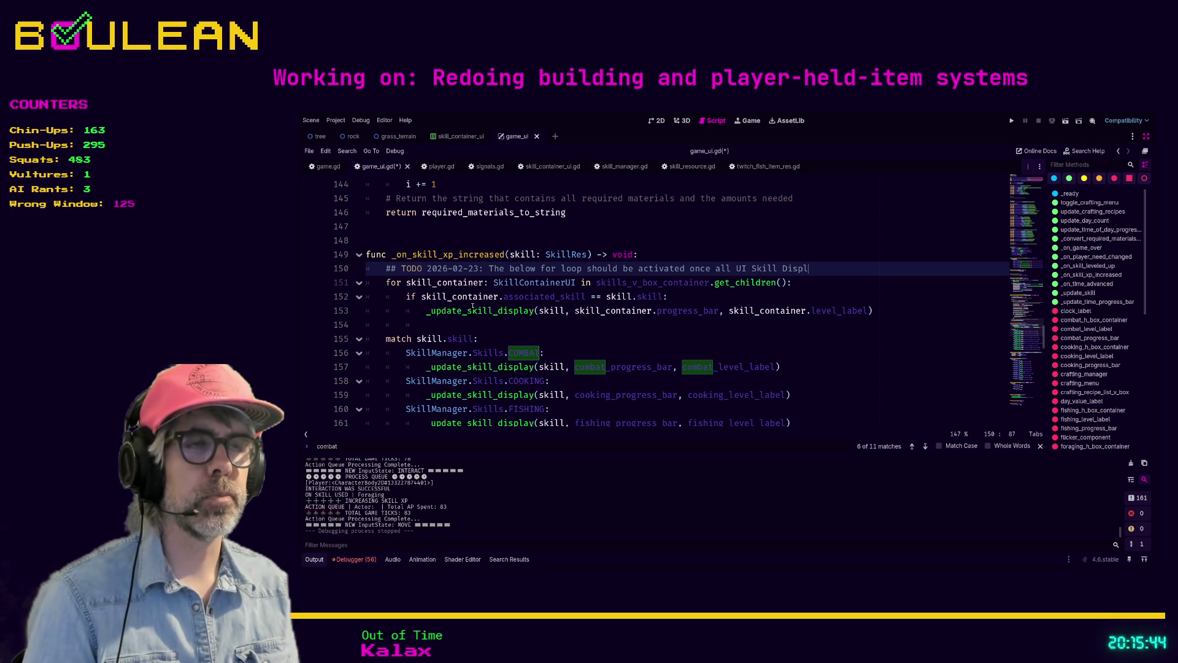
{"action": "key", "text": "BackSpace"}
{"action": "key", "text": "BackSpace"}
{"action": "key", "text": "BackSpace"}
{"action": "key", "text": "BackSpace"}
{"action": "key", "text": "BackSpace"}
{"action": "type", "text": "Containers"}
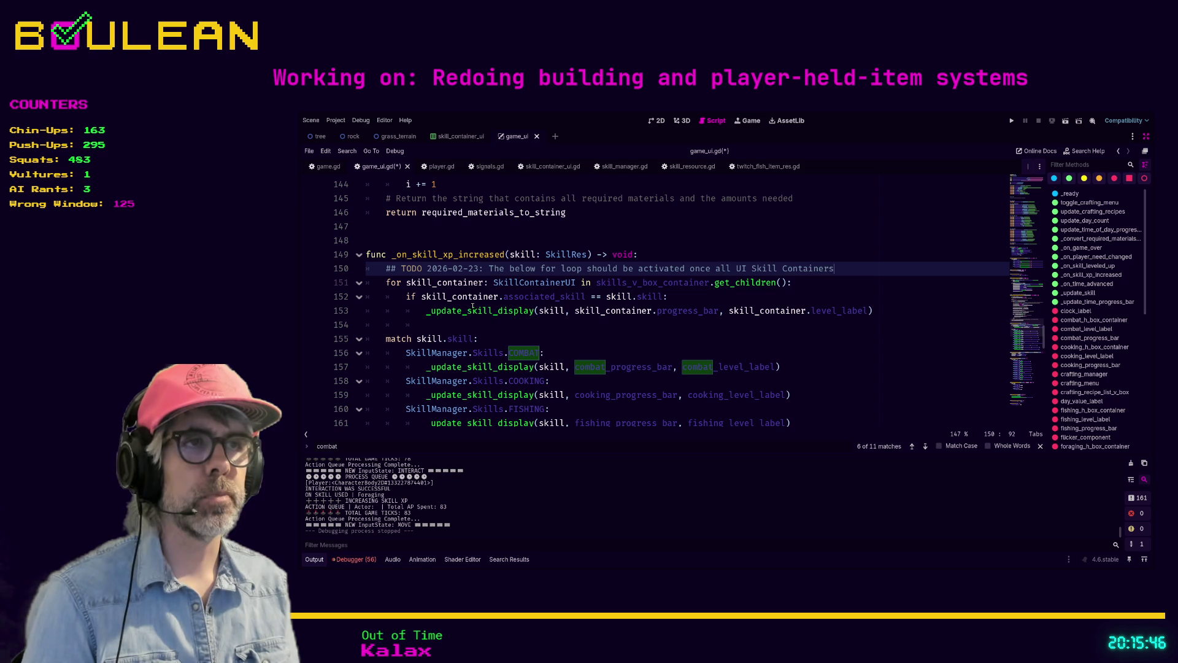
{"action": "type", "text": " have been updated to"}
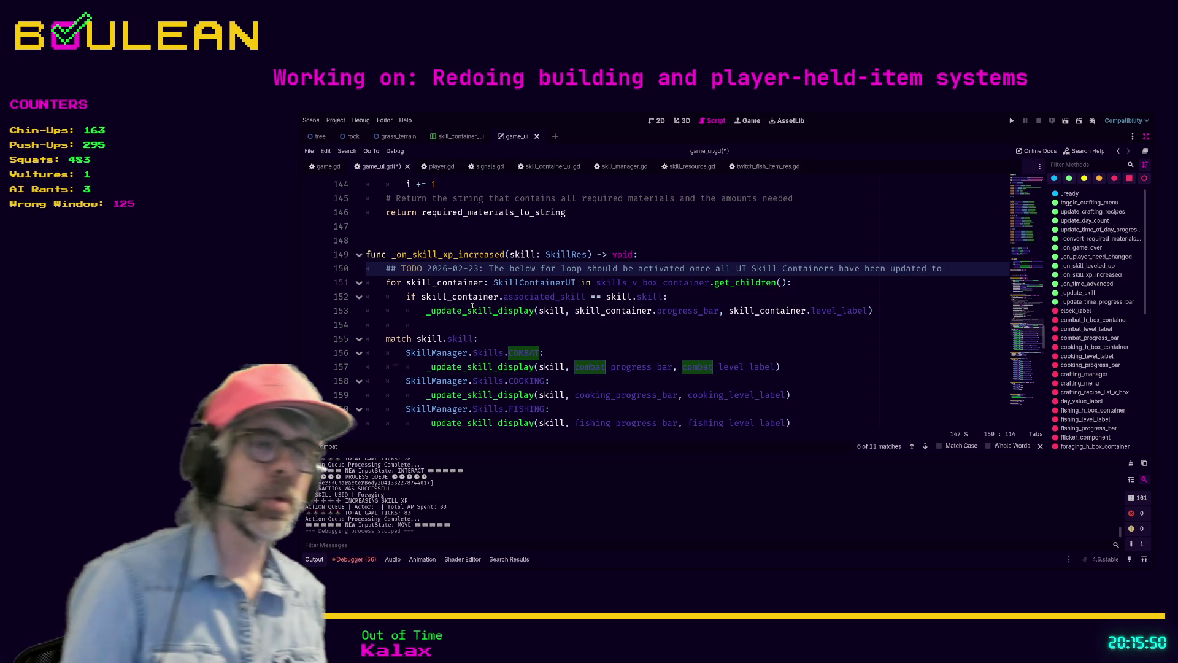
{"action": "type", "text": "SkillCont"}
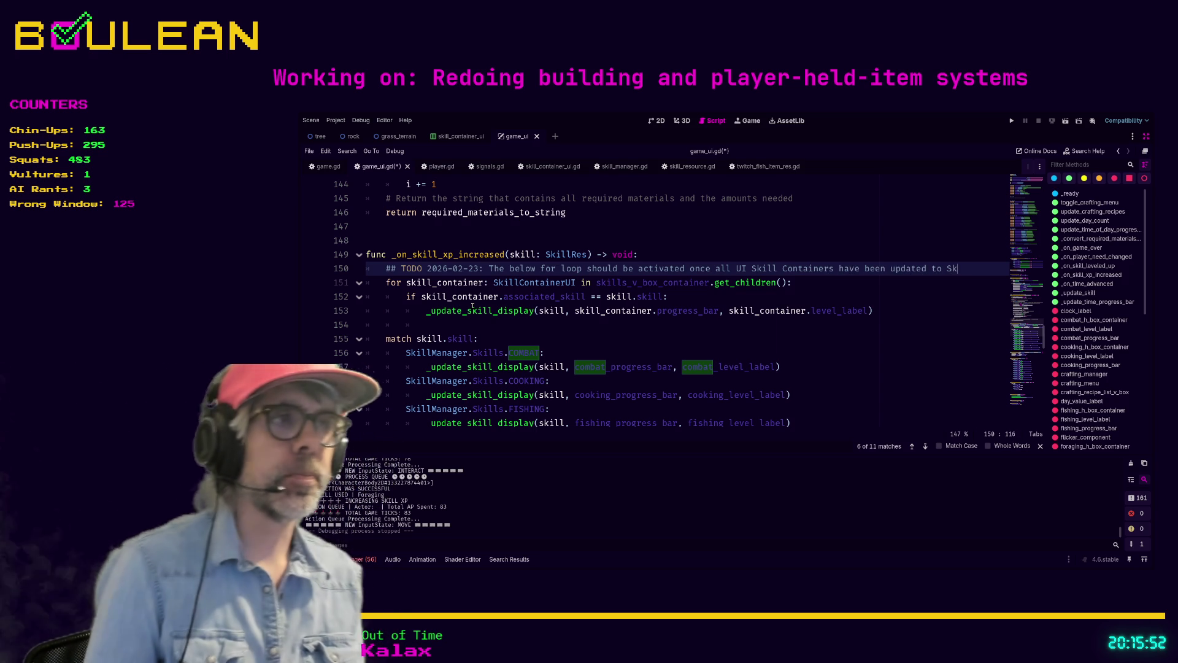
{"action": "type", "text": "ainerUI class"}
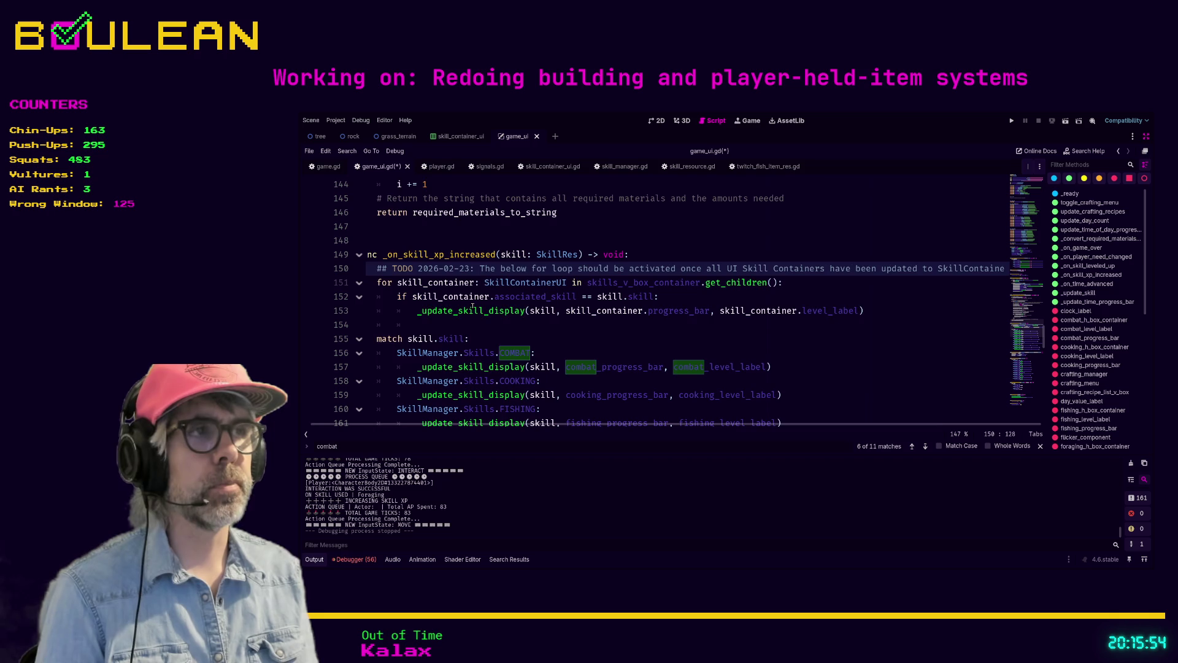
Return the caret to the for loop and place it after the update call
{"action": "key", "text": "Down"}
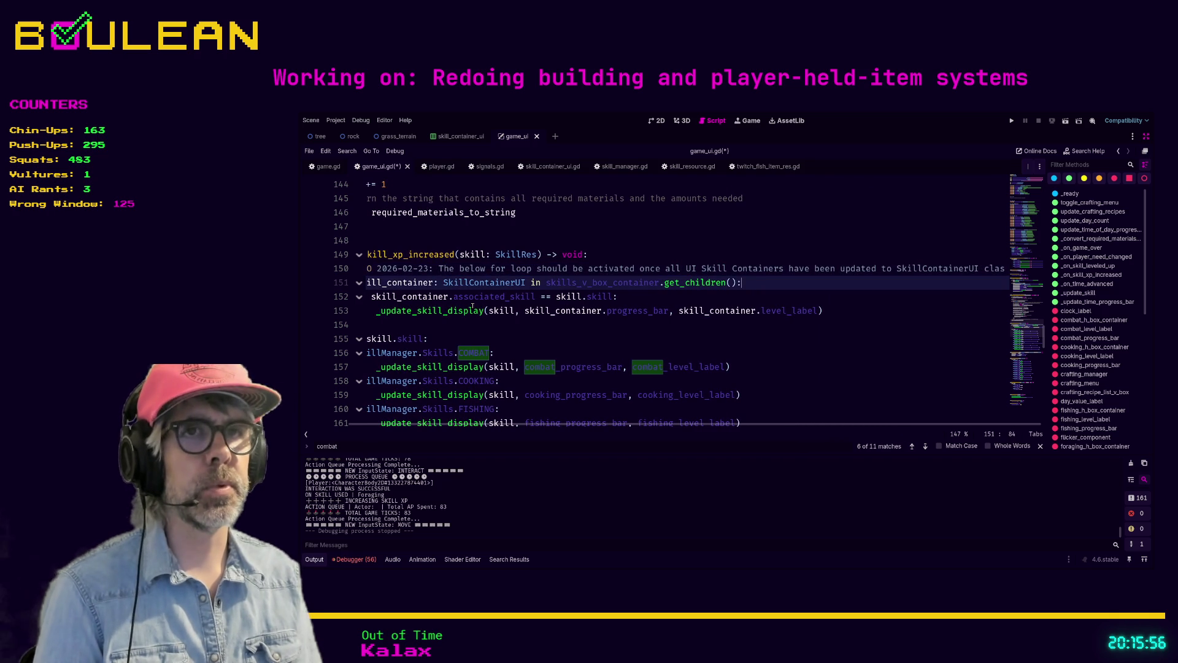
{"action": "key", "text": "Home"}
{"action": "key", "text": "Home"}
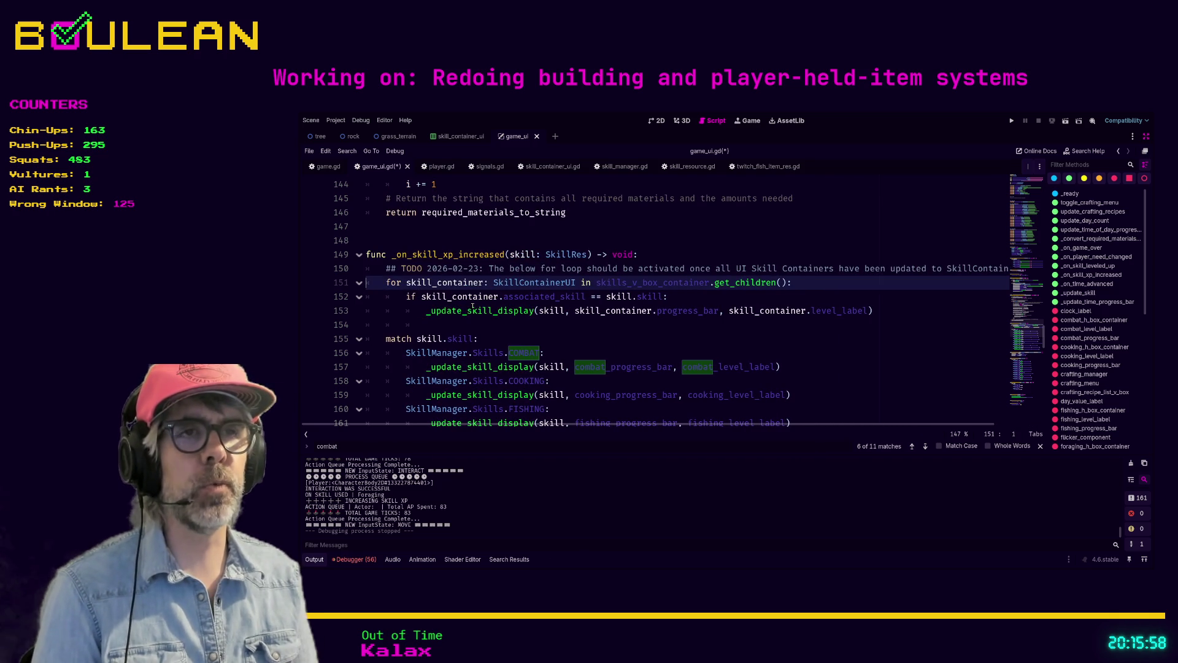
{"action": "left_click", "coordinate": [884, 310]}
Add a ###### separator line after the loop body and inspect the _update_skill_display definition
{"action": "key", "text": "Return"}
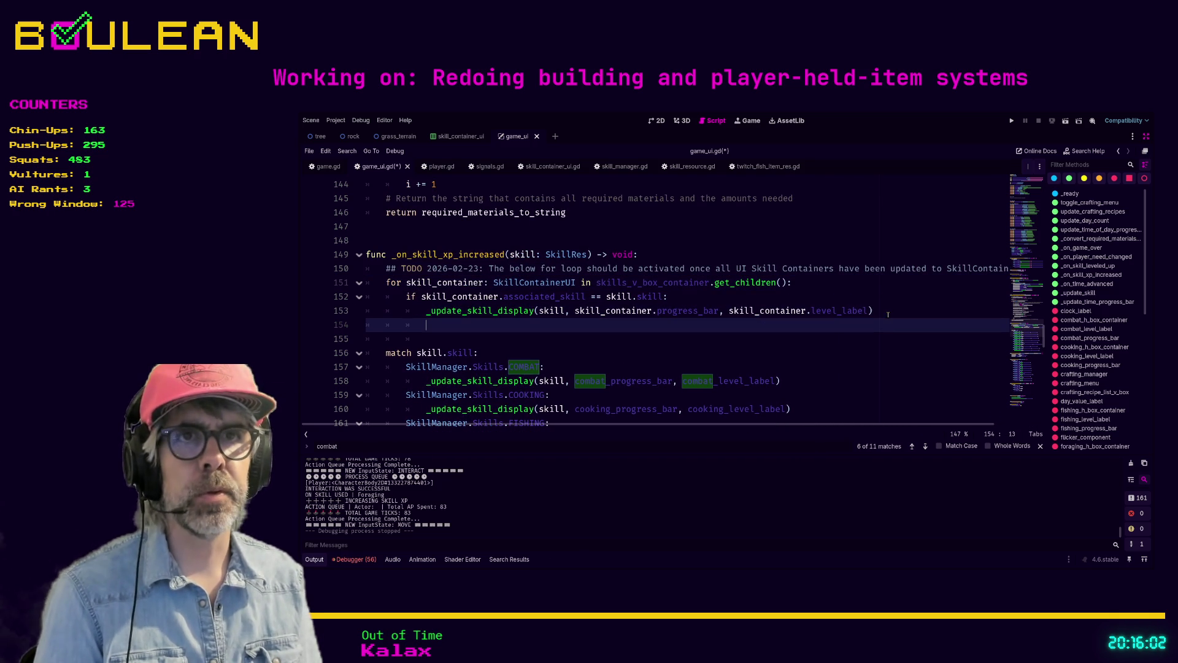
{"action": "type", "text": "########"}
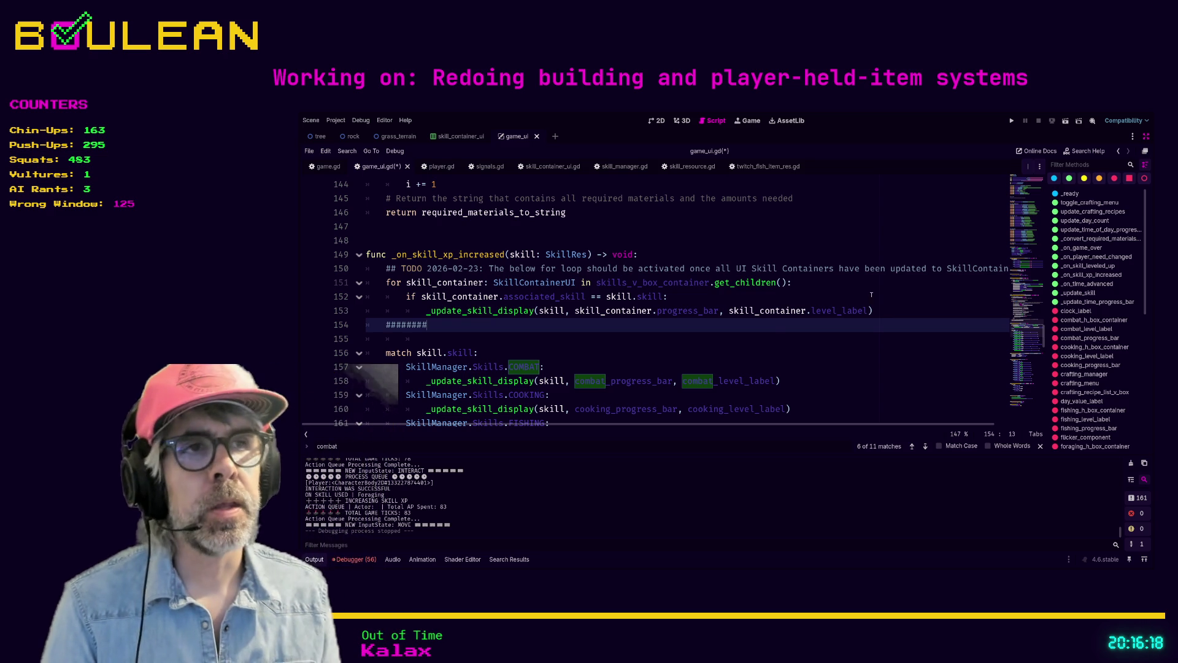
{"action": "left_click", "coordinate": [465, 310]}
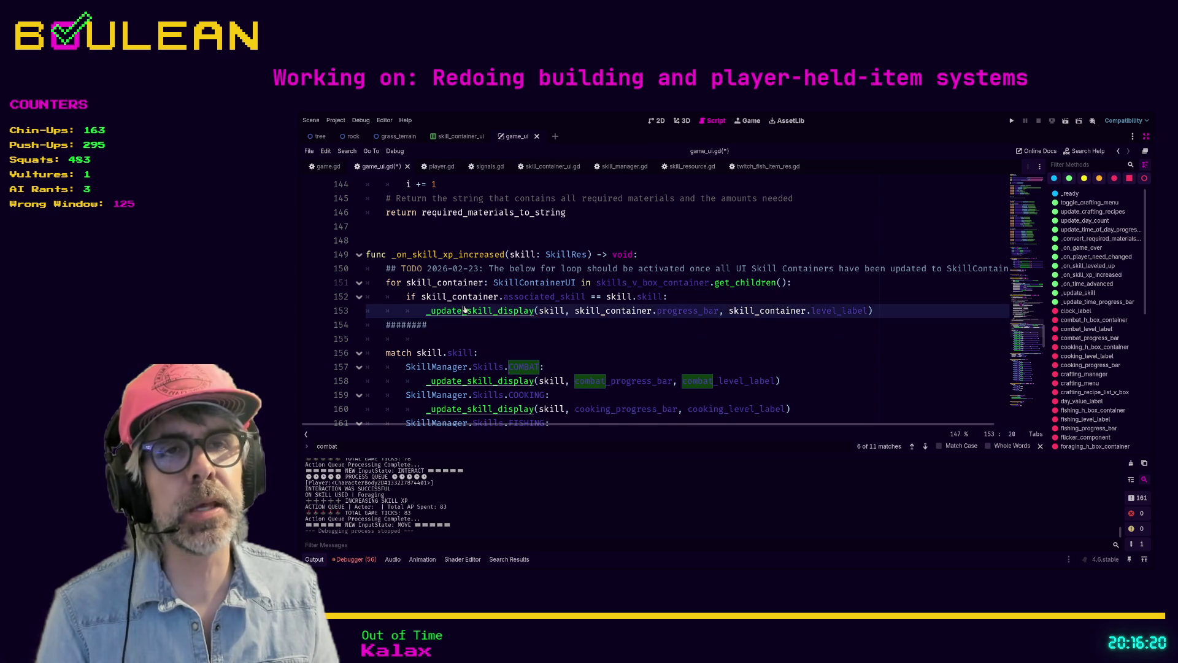
{"action": "left_click", "coordinate": [464, 309], "text": "ctrl"}
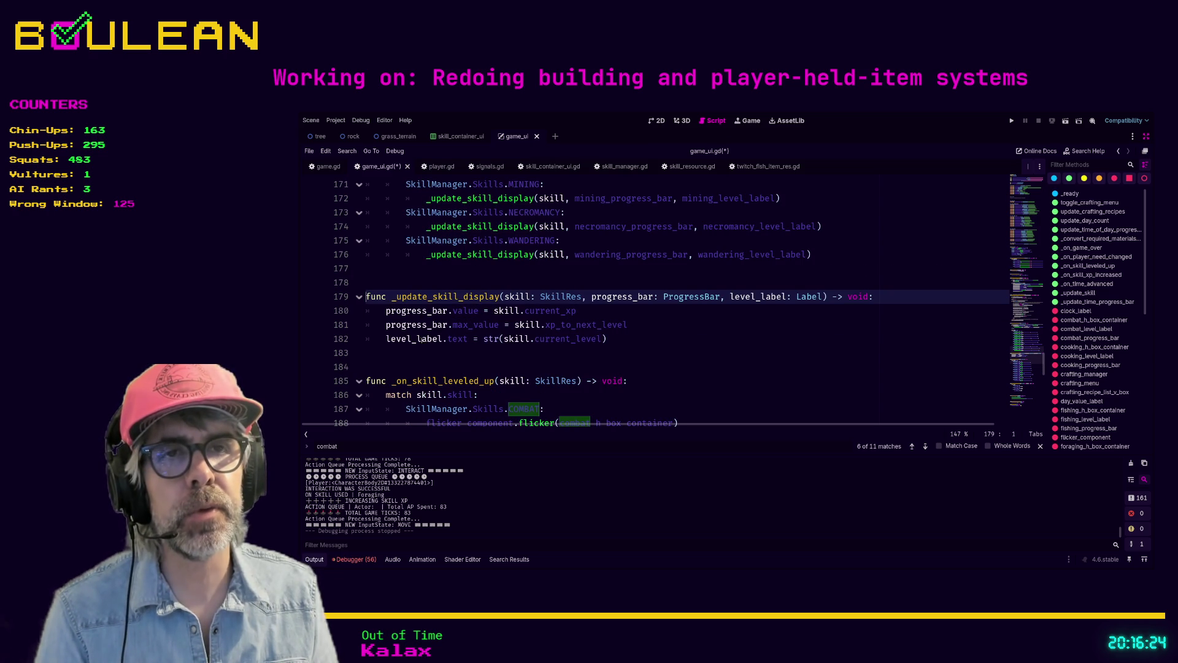
{"action": "mouse_move", "coordinate": [622, 339]}
{"action": "left_mouse_down"}
{"action": "mouse_move", "coordinate": [386, 338]}
{"action": "mouse_move", "coordinate": [366, 315]}
{"action": "left_mouse_up"}
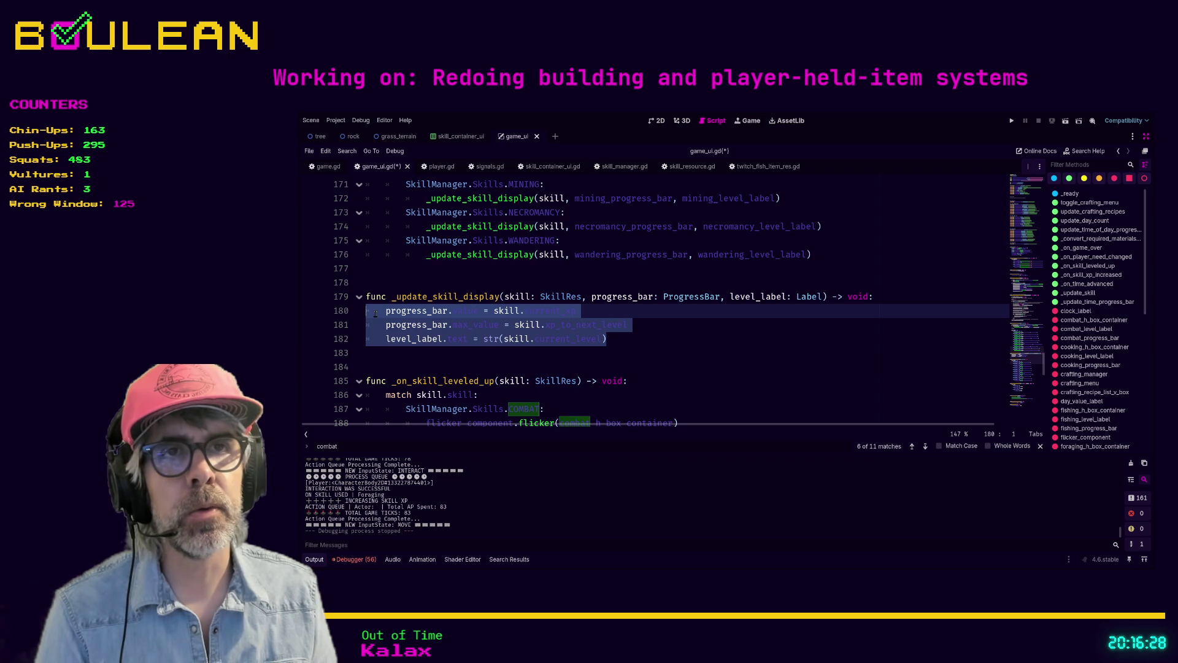
Lengthen the separator on line 154 with ##### and select the three for-loop lines 151–153
{"action": "scroll", "coordinate": [393, 325], "scroll_direction": "up", "scroll_amount": 4}
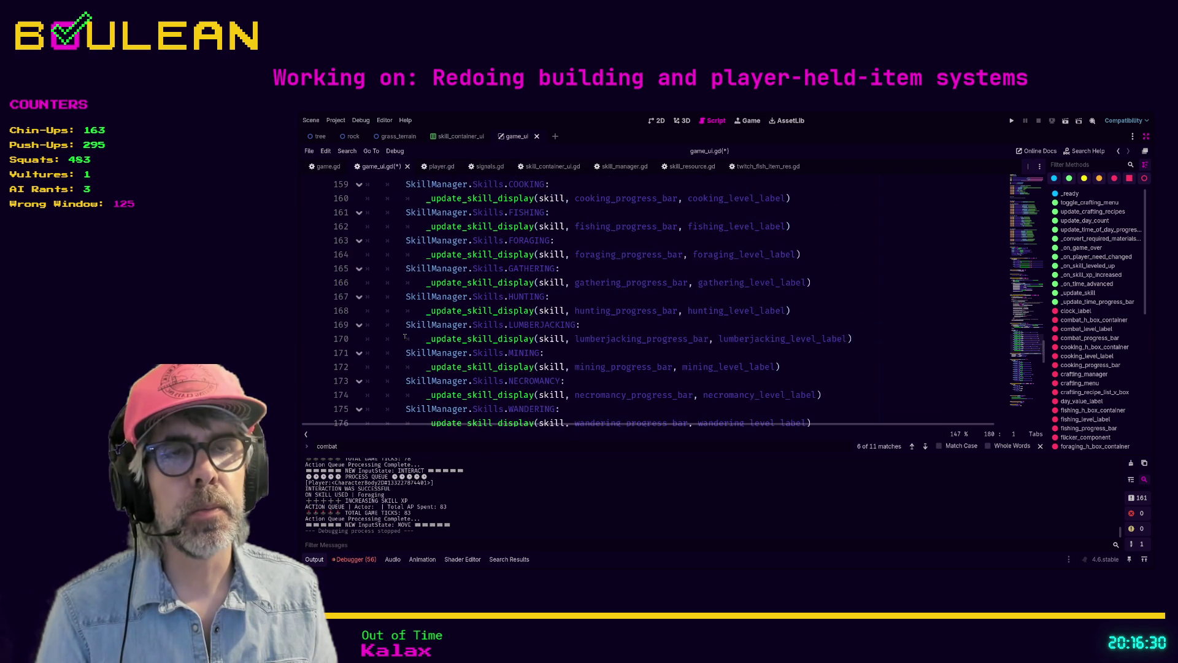
{"action": "scroll", "coordinate": [404, 336], "scroll_direction": "up", "scroll_amount": 2}
{"action": "scroll", "coordinate": [404, 335], "scroll_direction": "up", "scroll_amount": 2}
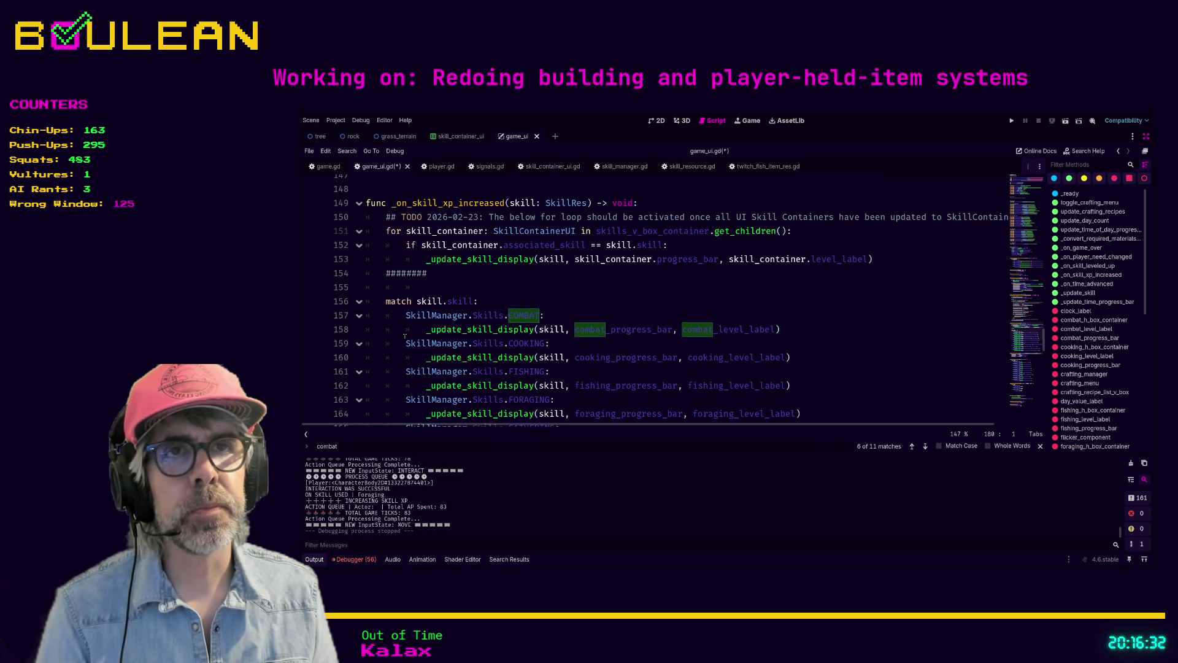
{"action": "left_click_drag", "start_coordinate": [427, 282], "coordinate": [445, 271]}
{"action": "left_click", "coordinate": [445, 285]}
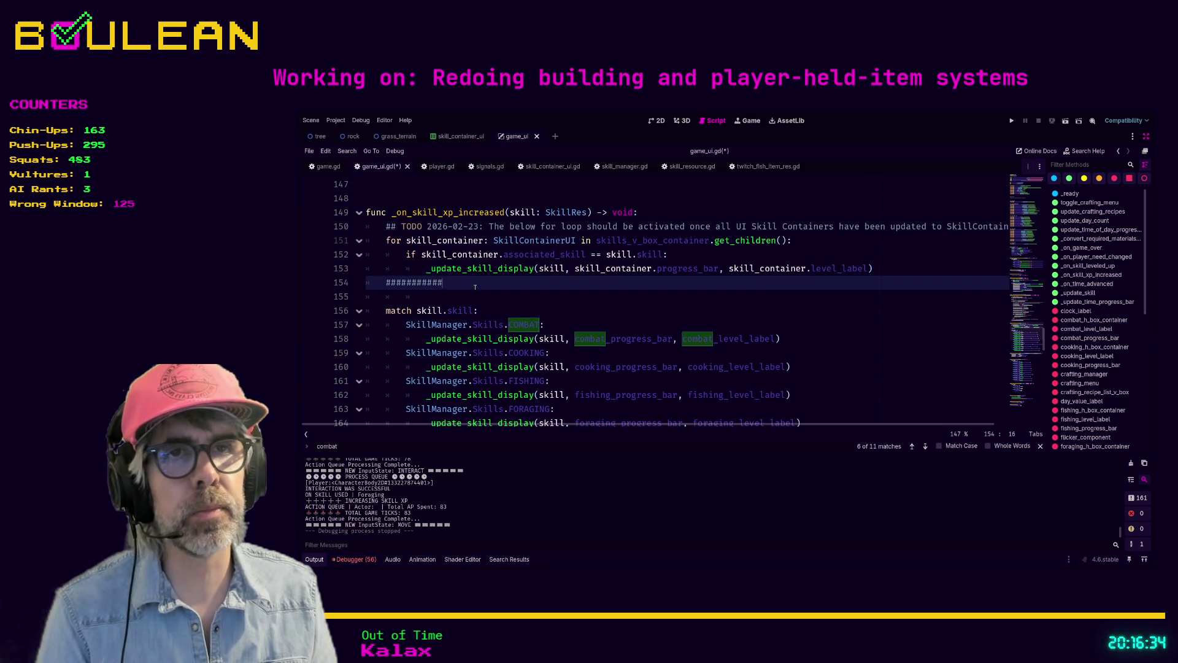
{"action": "type", "text": "###"}
{"action": "mouse_move", "coordinate": [885, 268]}
{"action": "left_mouse_down"}
{"action": "mouse_move", "coordinate": [380, 269]}
{"action": "mouse_move", "coordinate": [361, 245]}
{"action": "left_mouse_up"}
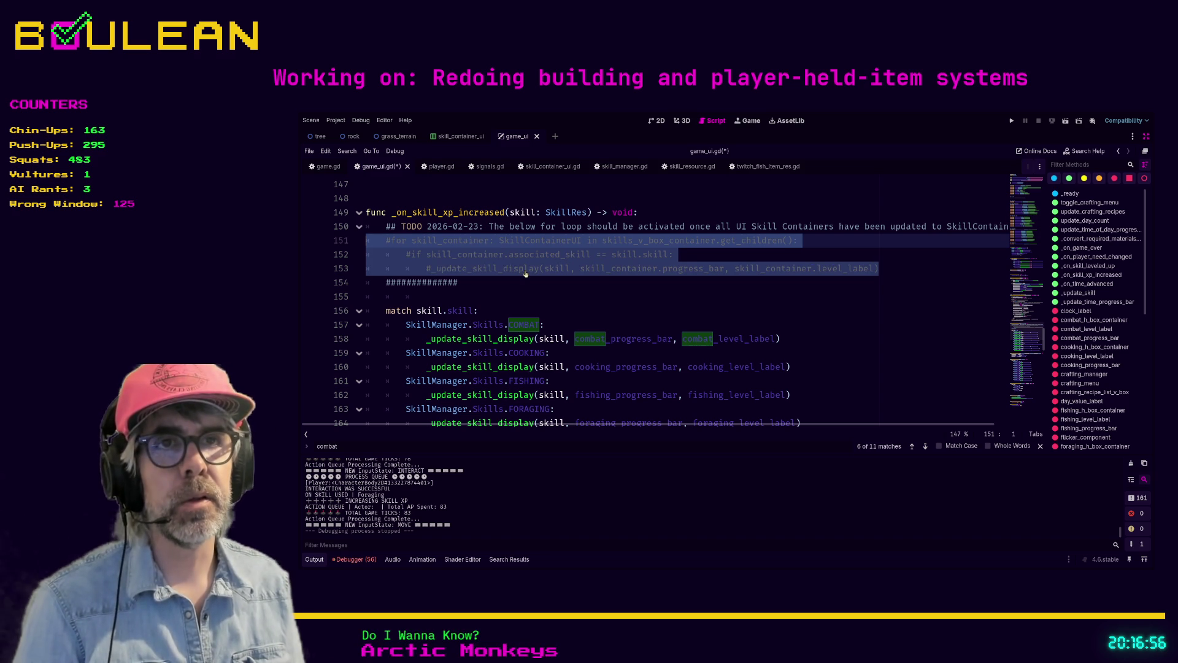
Comment out the for-loop lines with Ctrl+K and review the match-based skill update cases
{"action": "key", "text": "ctrl+k"}
{"action": "left_click", "coordinate": [509, 298]}
{"action": "mouse_move", "coordinate": [377, 312]}
{"action": "left_mouse_down"}
{"action": "mouse_move", "coordinate": [540, 368]}
{"action": "mouse_move", "coordinate": [571, 361]}
{"action": "mouse_move", "coordinate": [583, 392]}
{"action": "mouse_move", "coordinate": [570, 340]}
{"action": "mouse_move", "coordinate": [843, 338]}
{"action": "left_mouse_up"}
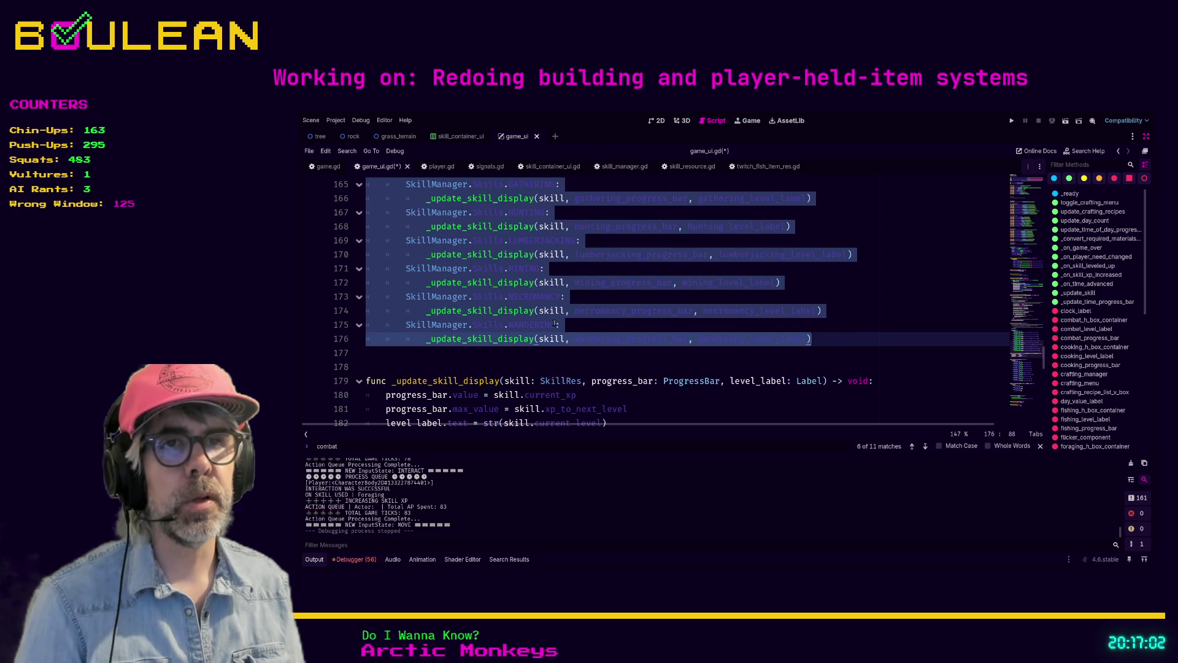
{"action": "left_click_drag", "start_coordinate": [441, 350], "coordinate": [367, 322]}
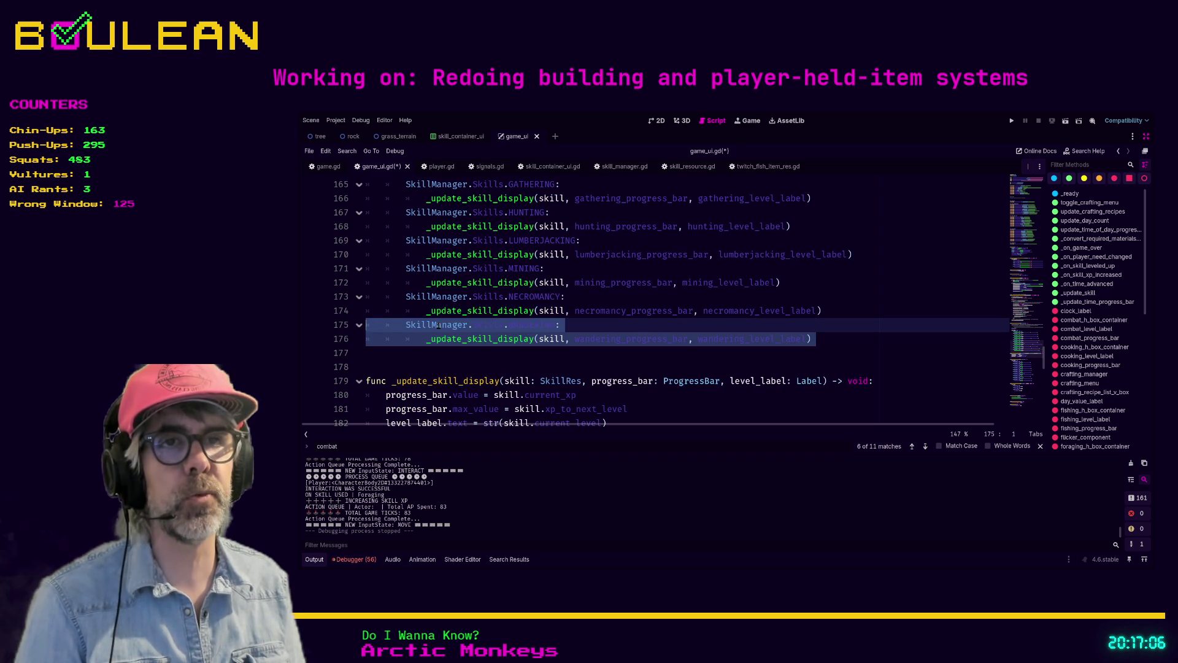
{"action": "mouse_move", "coordinate": [816, 339]}
{"action": "left_mouse_down"}
{"action": "mouse_move", "coordinate": [460, 337]}
{"action": "mouse_move", "coordinate": [589, 283]}
{"action": "mouse_move", "coordinate": [553, 284]}
{"action": "left_mouse_up"}
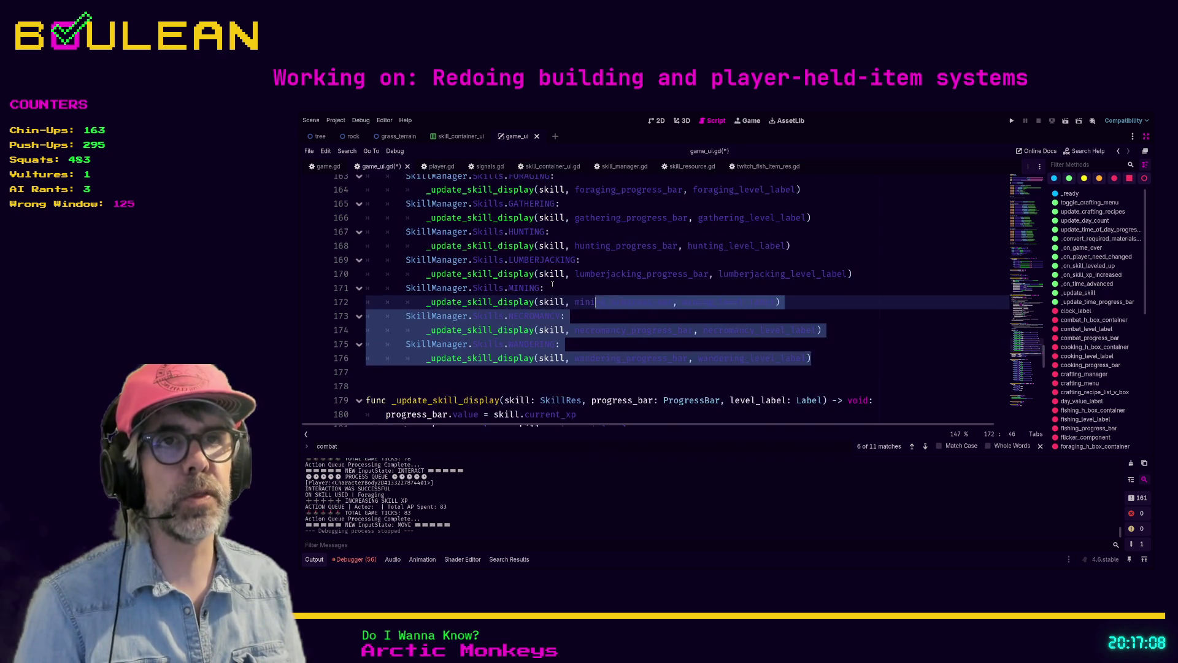
Return to the separator on line 154 and switch to the game UI's 2D view
{"action": "scroll", "coordinate": [491, 270], "scroll_direction": "up", "scroll_amount": 5}
{"action": "scroll", "coordinate": [454, 260], "scroll_direction": "down", "scroll_amount": 2}
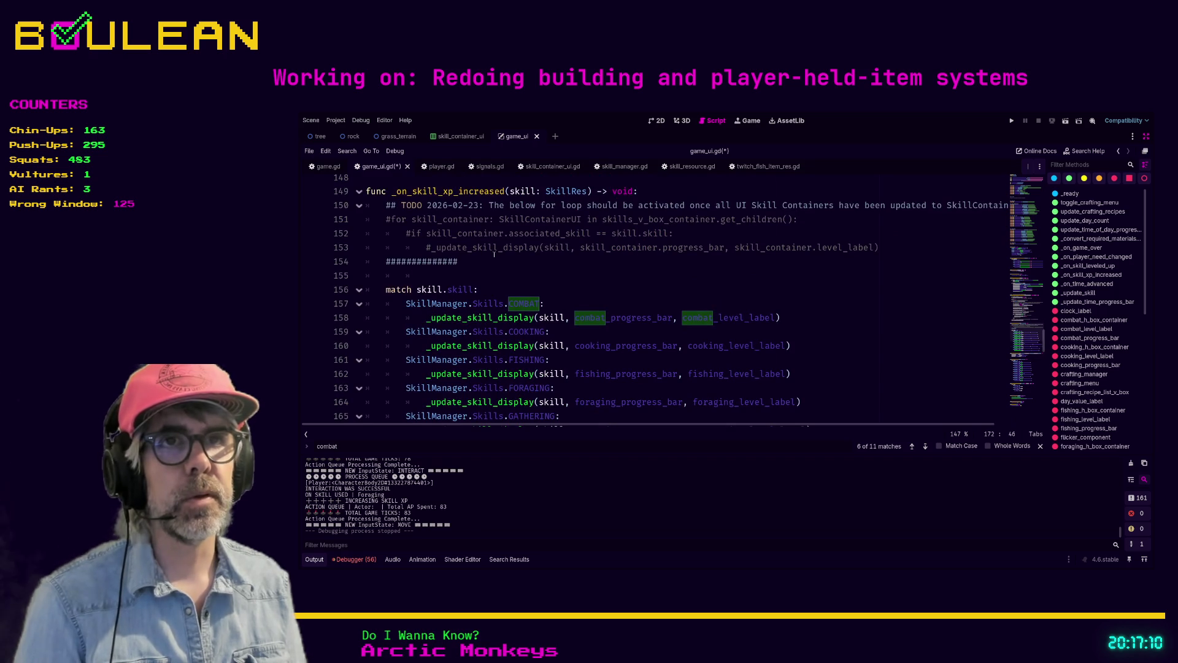
{"action": "left_click", "coordinate": [472, 268]}
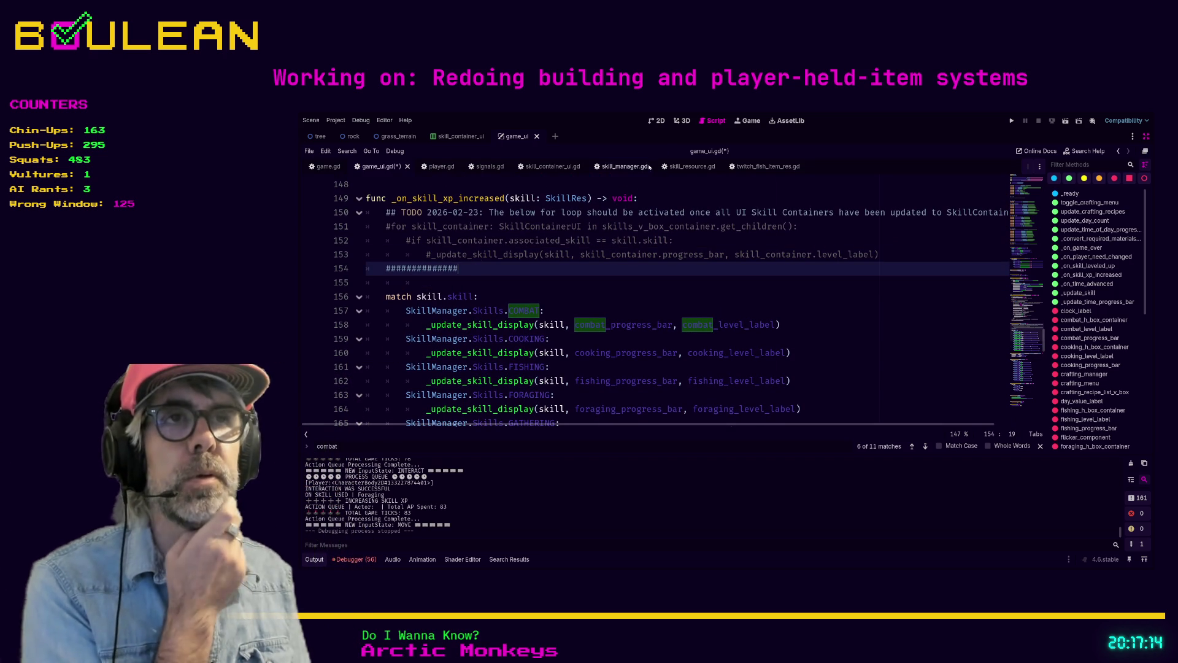
{"action": "left_click", "coordinate": [657, 121]}
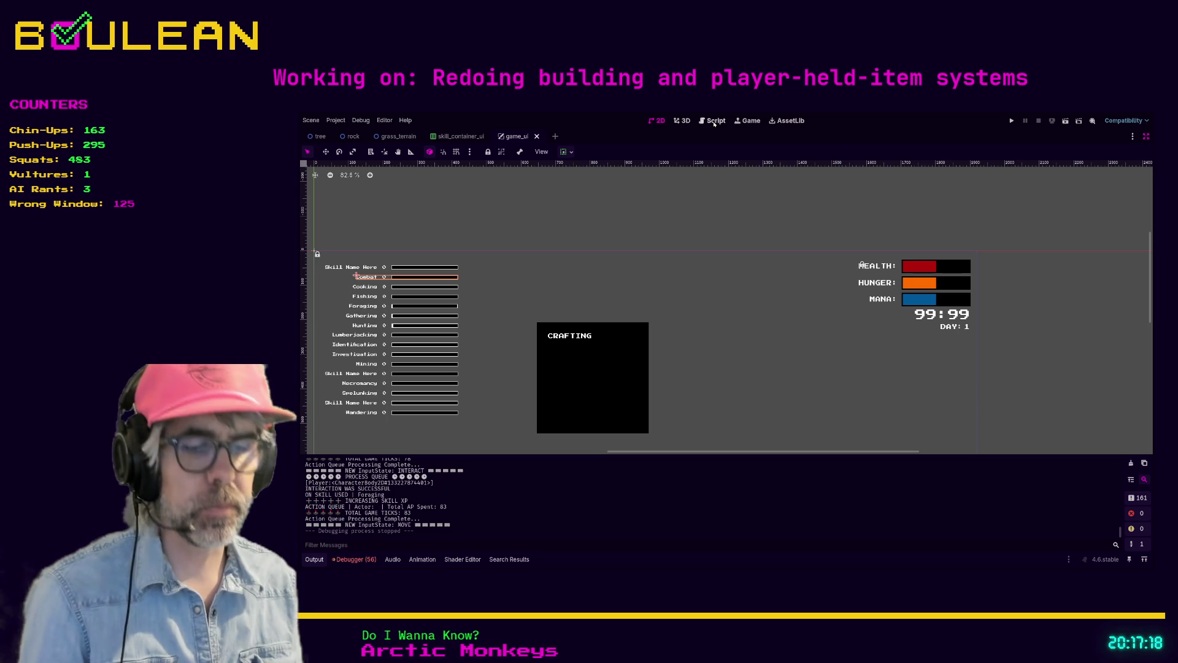
Restore the docks and inspect ClimbingSkillContainer, CombatHBoxContainer and CookingHBoxContainer before returning to game_ui.gd
{"action": "key", "text": "ctrl+shift+F11"}
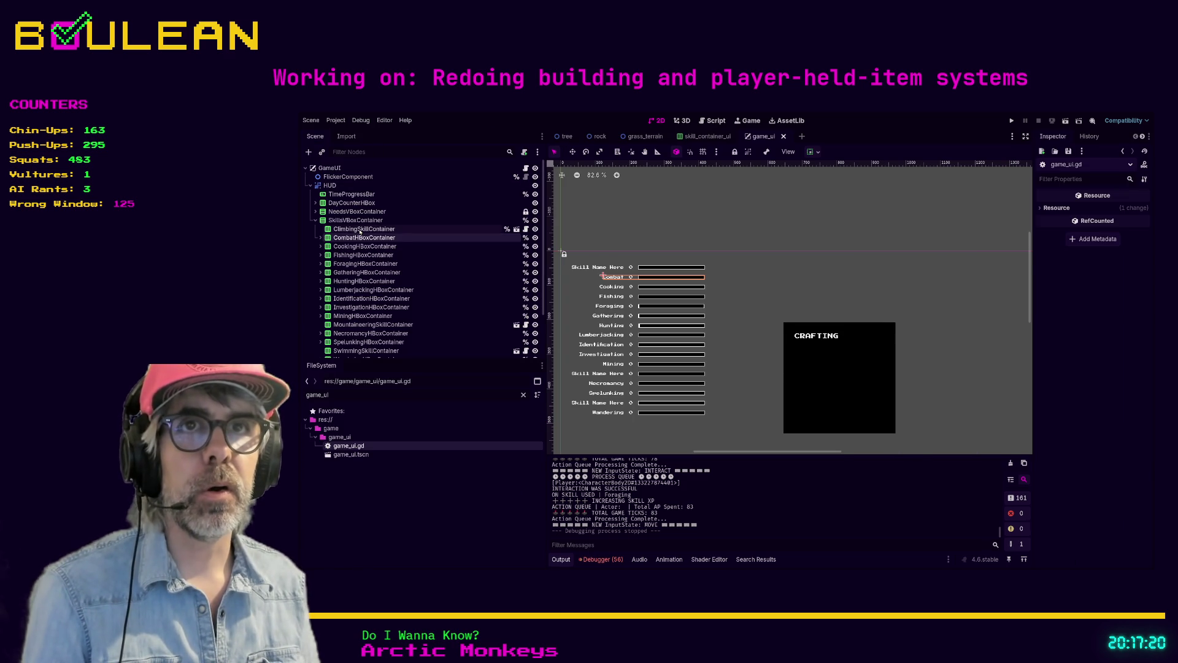
{"action": "left_click", "coordinate": [362, 229]}
{"action": "left_click", "coordinate": [362, 238]}
{"action": "left_click", "coordinate": [363, 246]}
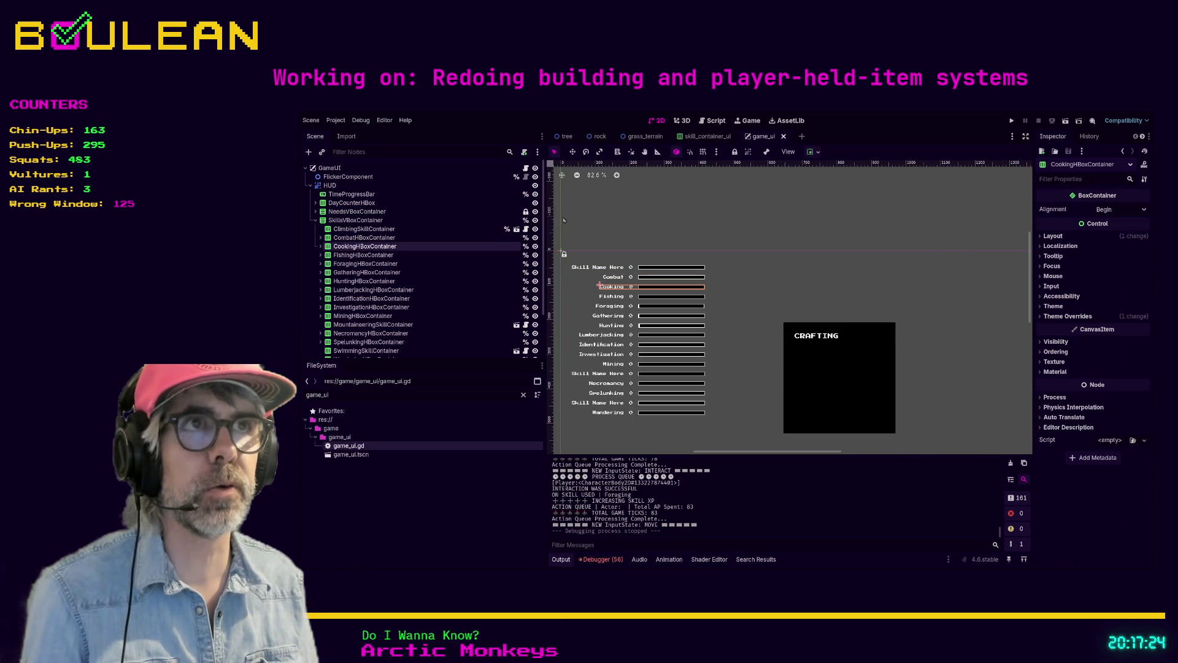
{"action": "left_click", "coordinate": [713, 121]}
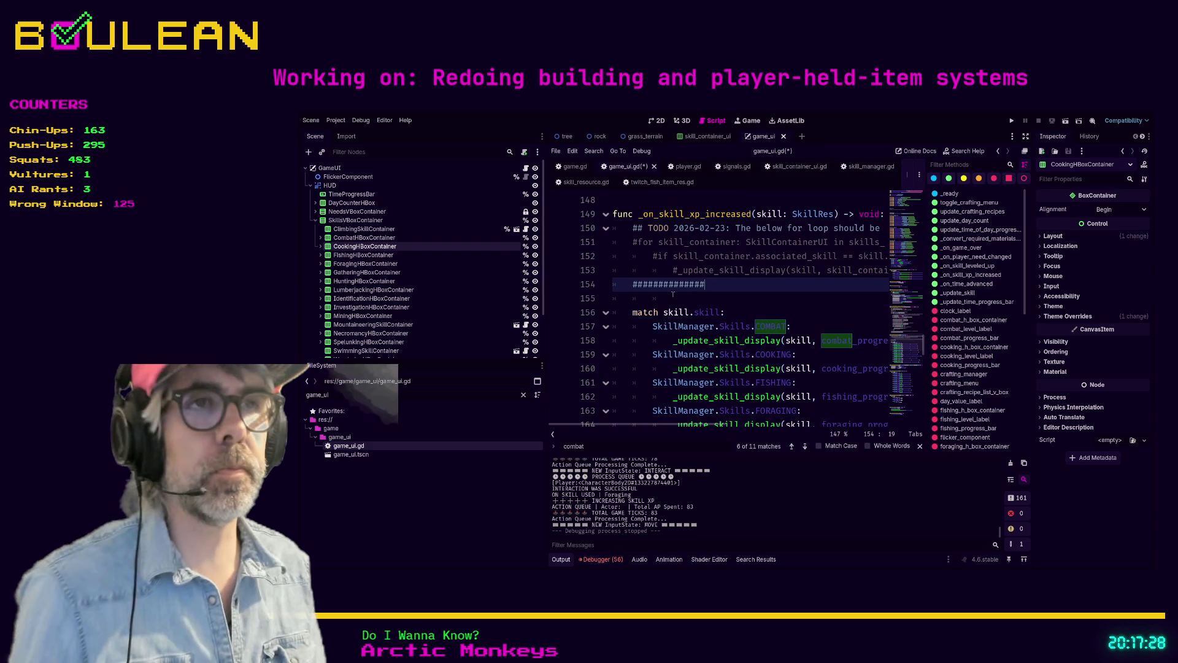
Hide the side docks, place the caret on line 155, and save and run the game with F5
{"action": "key", "text": "Down"}
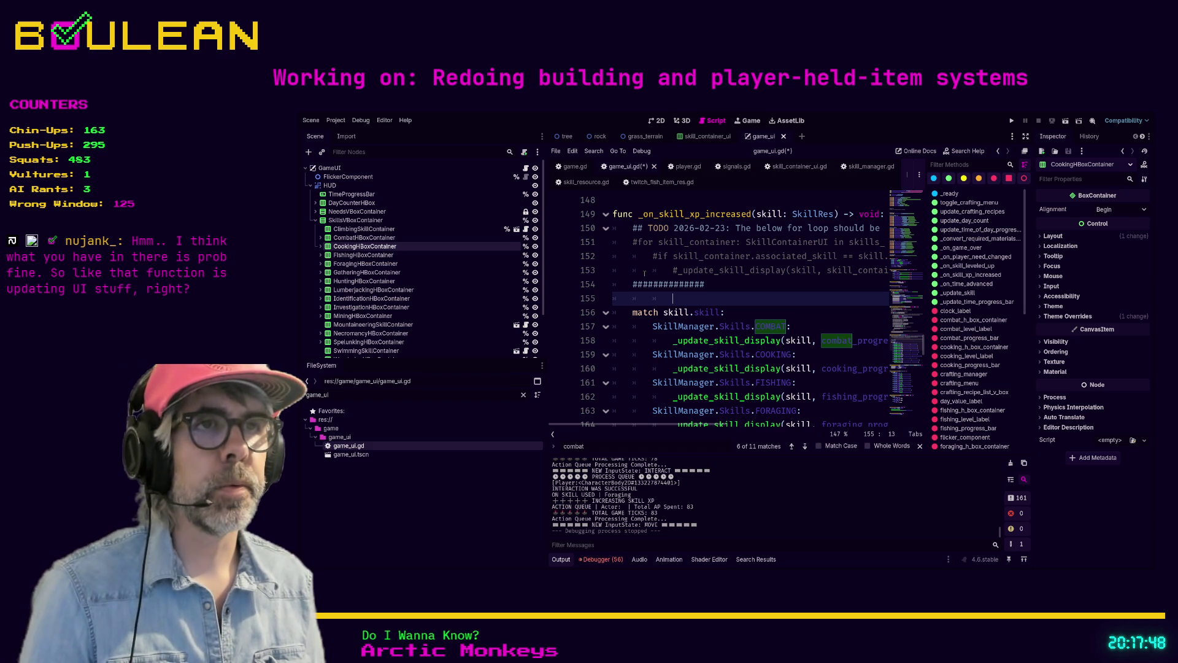
{"action": "key", "text": "Up"}
{"action": "key", "text": "End"}
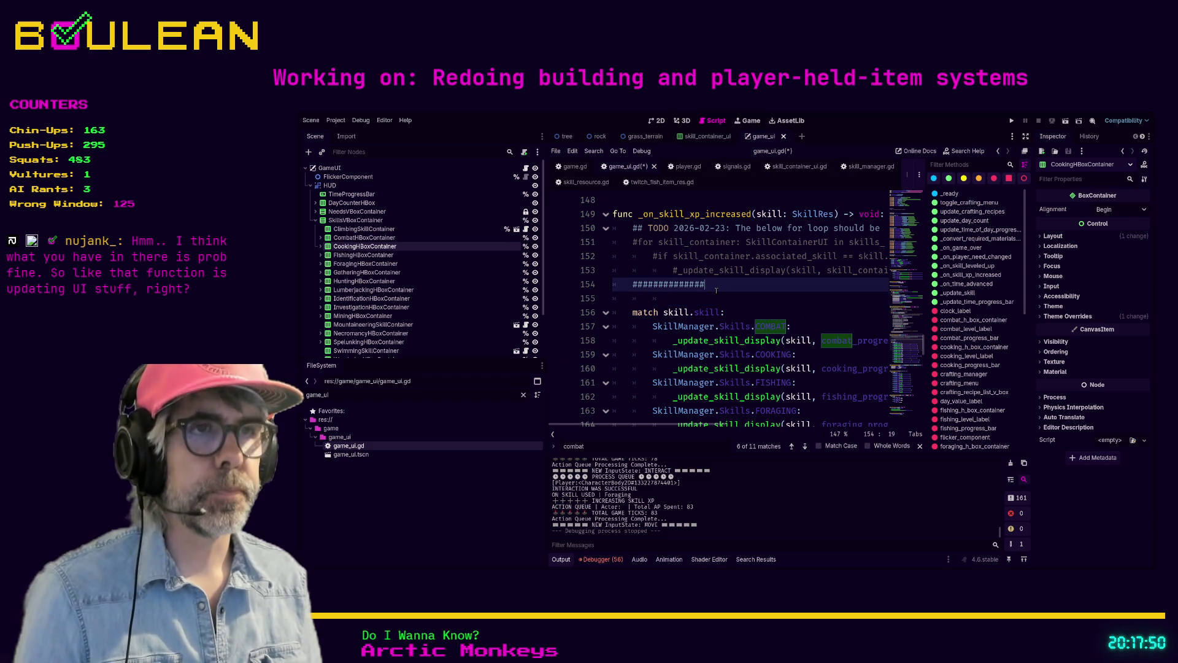
{"action": "key", "text": "ctrl+shift+F11"}
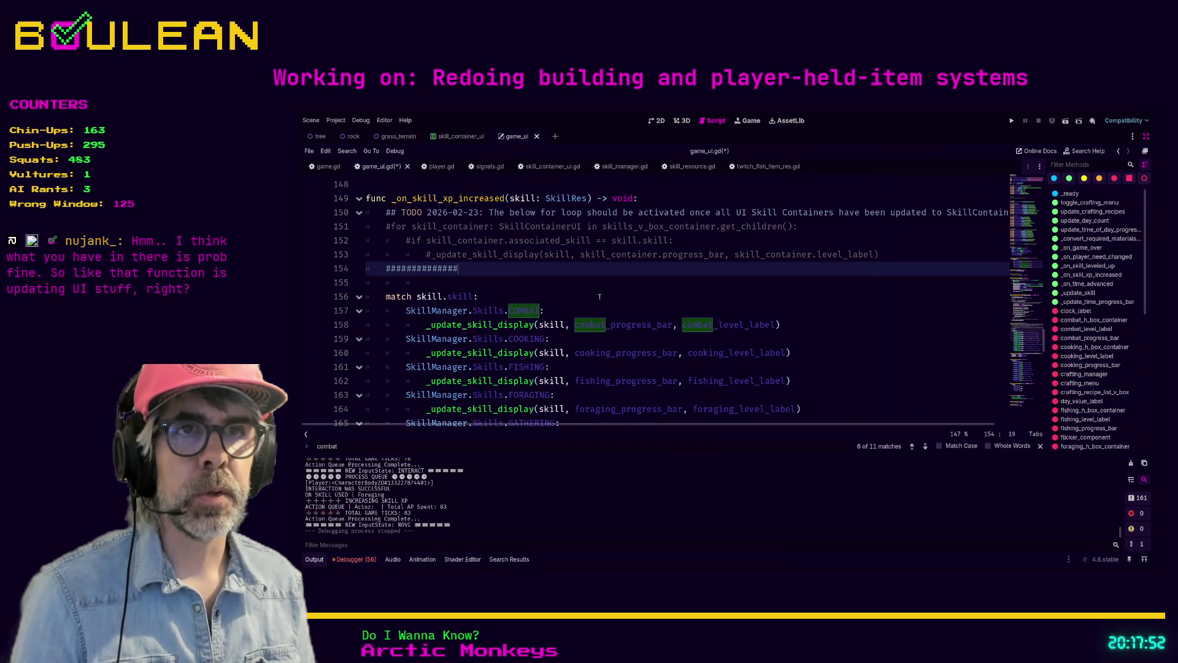
{"action": "left_click", "coordinate": [559, 286]}
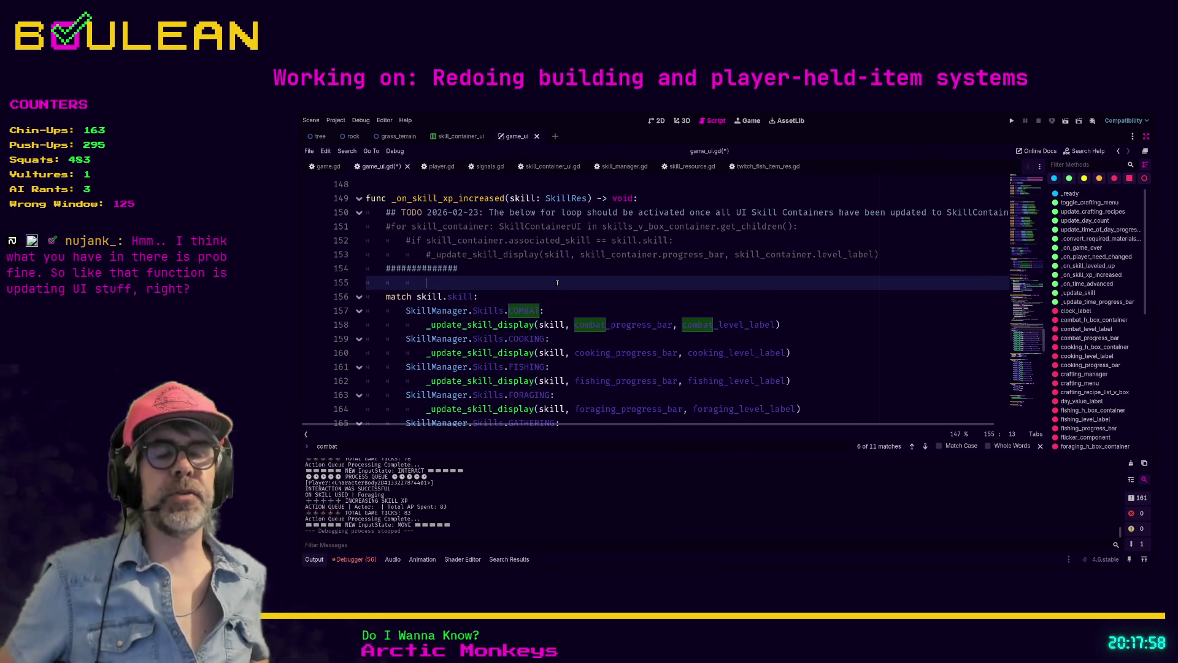
{"action": "key", "text": "F5"}
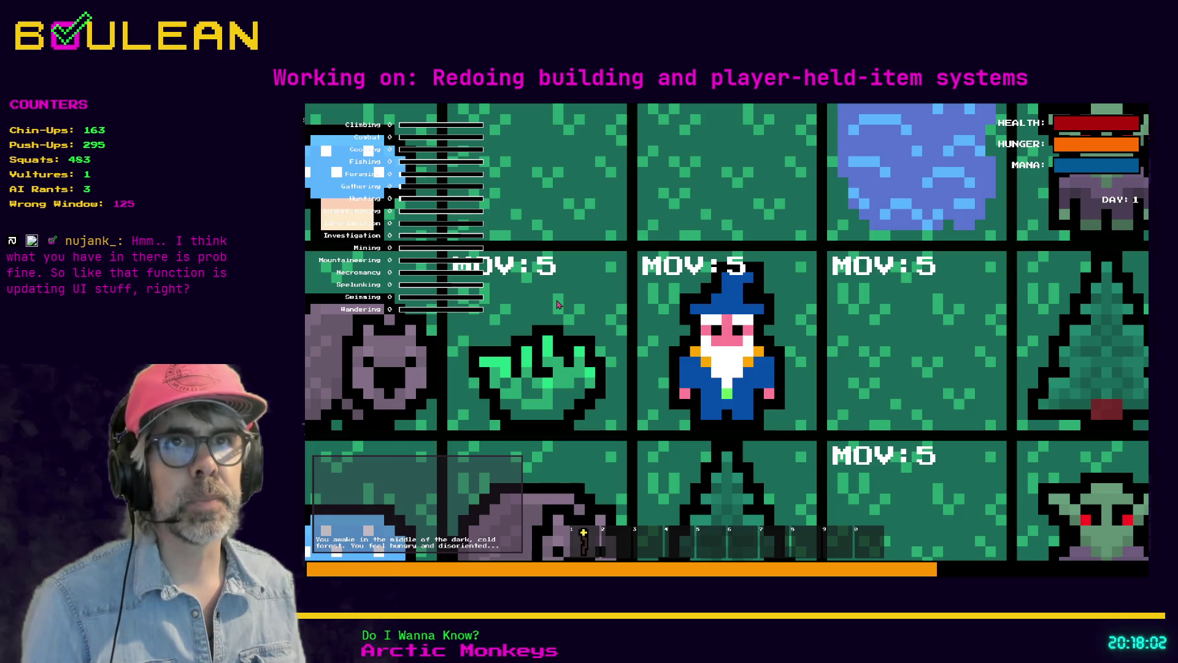
Walk the wizard around with WASD until Wandering reaches 2, then stop the game with F8
{"action": "scroll", "coordinate": [400, 247], "scroll_direction": "down", "scroll_amount": 2}
{"action": "scroll", "coordinate": [405, 258], "scroll_direction": "down", "scroll_amount": 3}
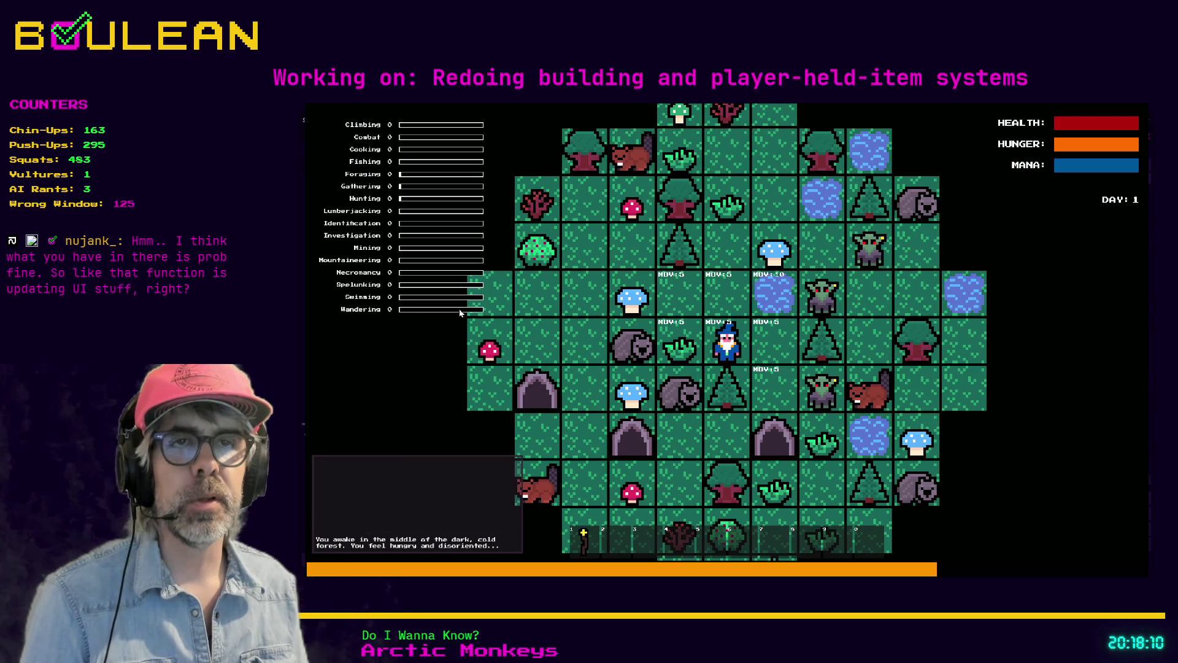
{"action": "key", "text": "w"}
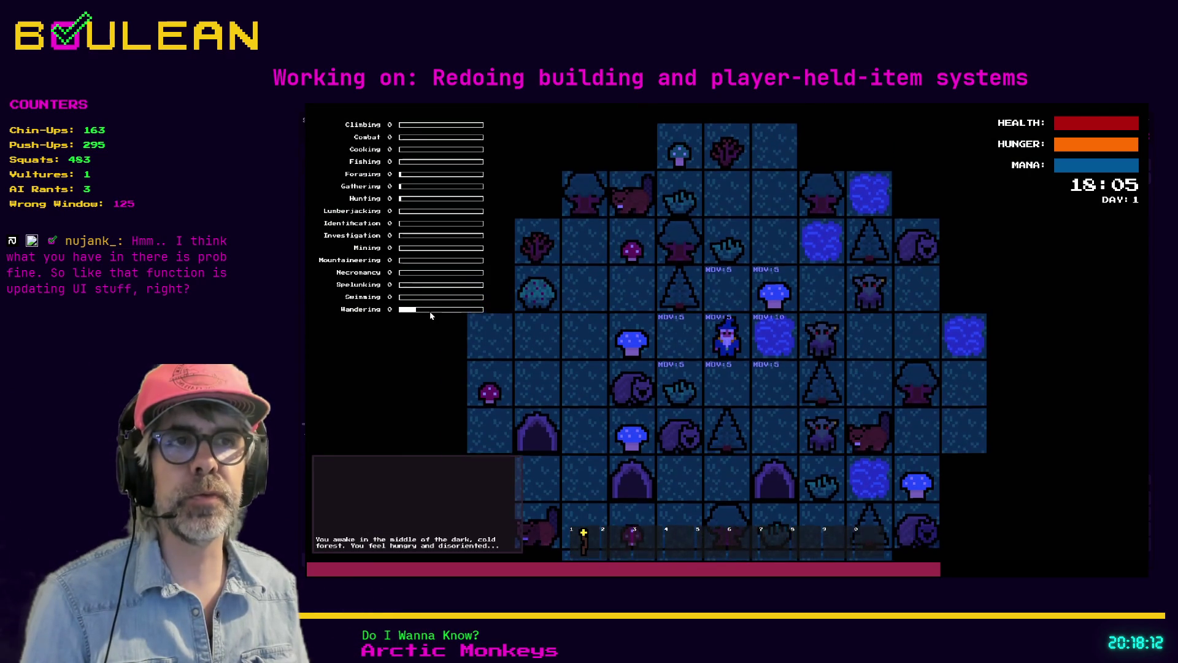
{"action": "key", "text": "a"}
{"action": "key", "text": "a"}
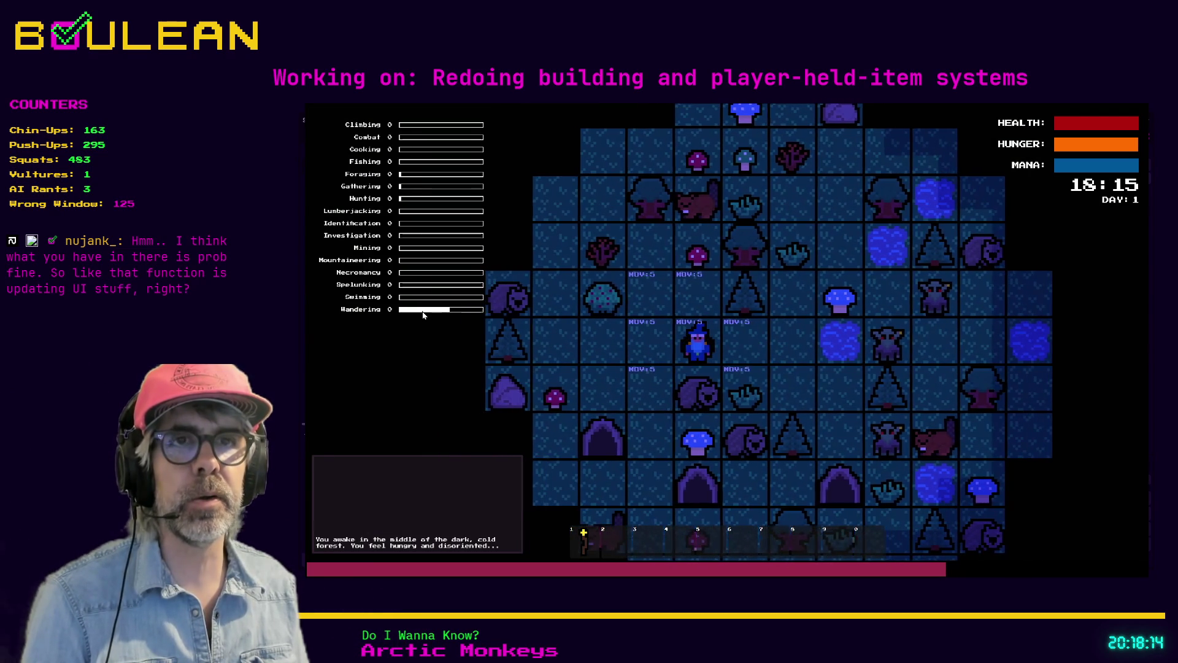
{"action": "key", "text": "a"}
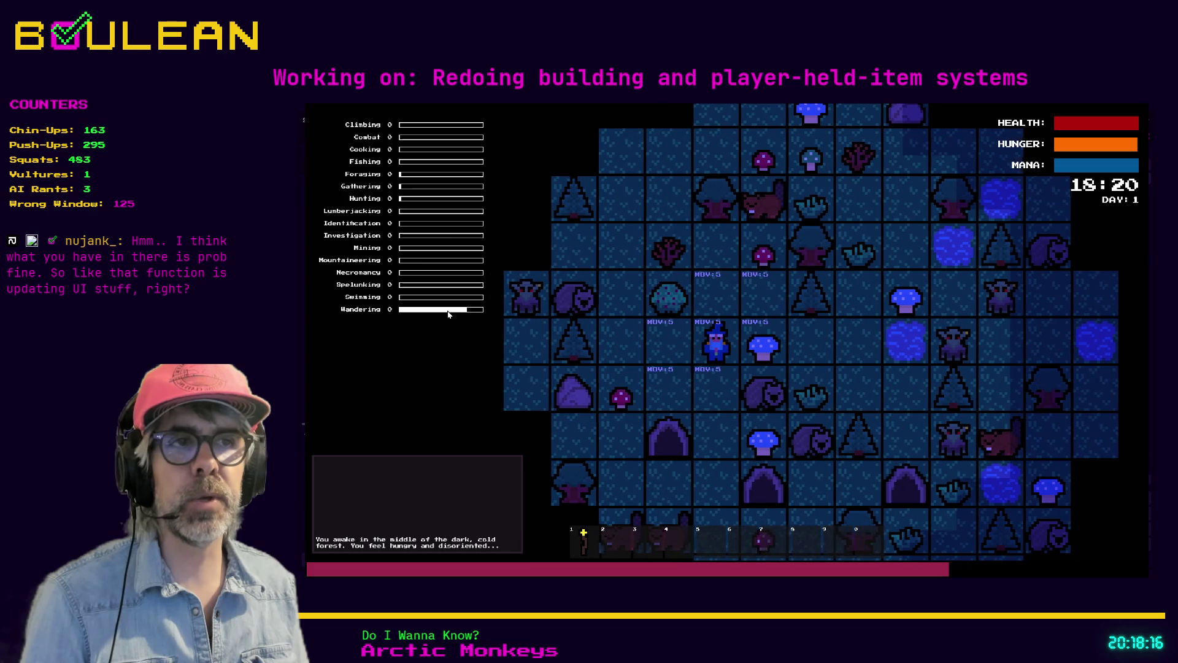
{"action": "key", "text": "a"}
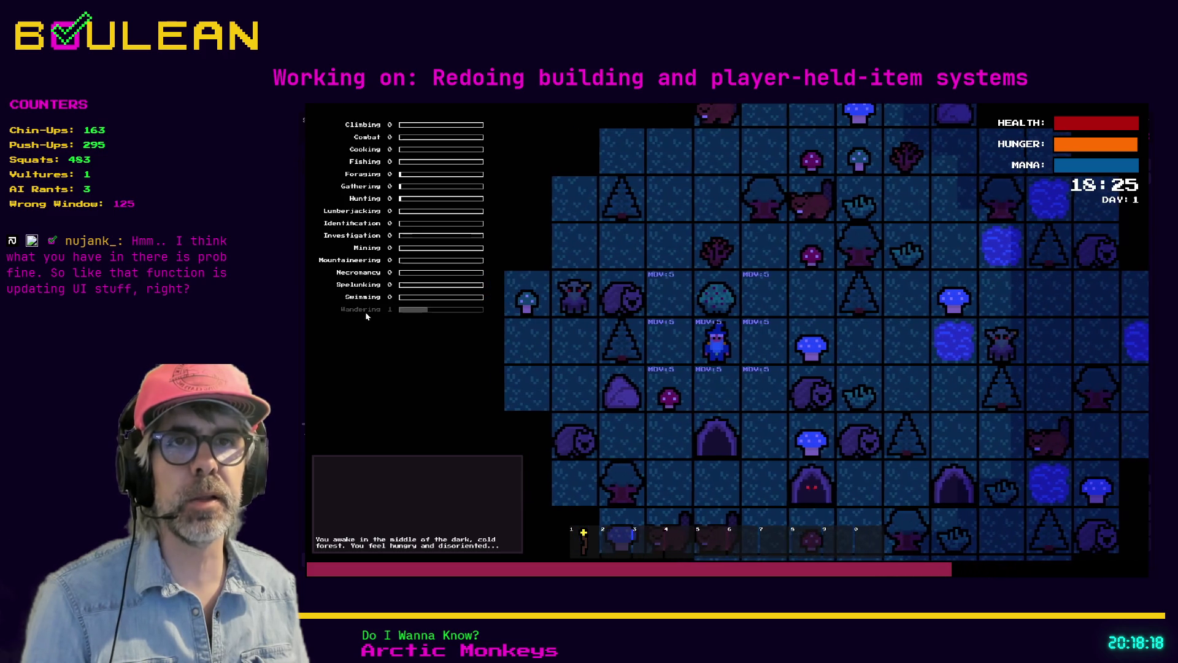
{"action": "key", "text": "s"}
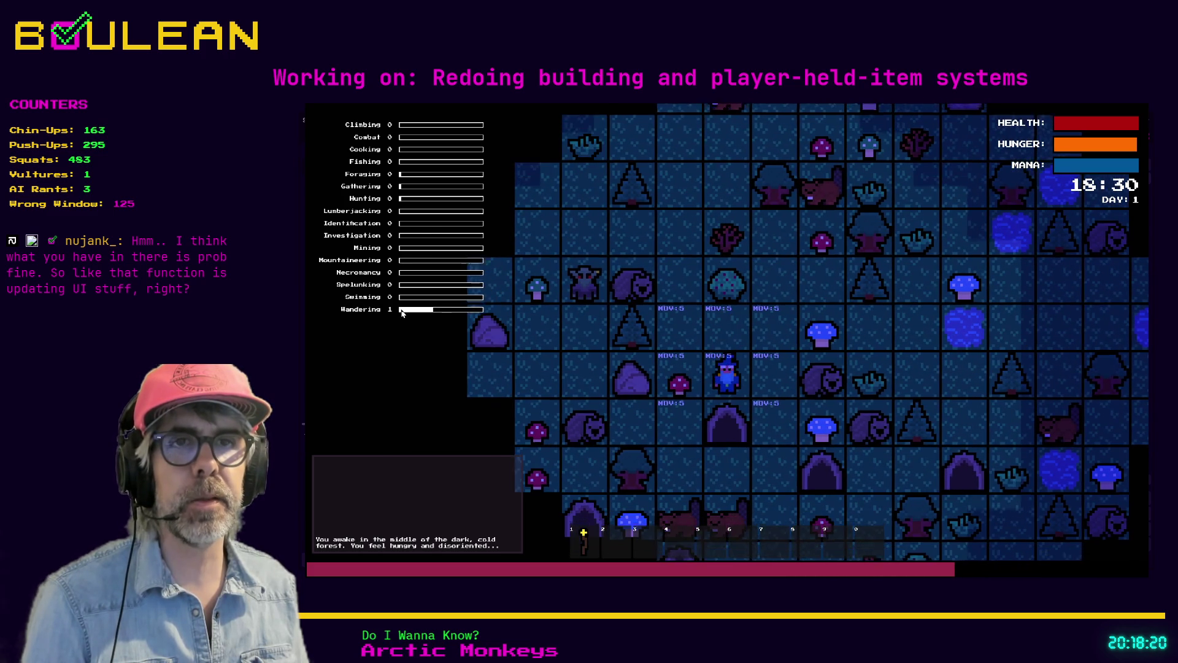
{"action": "key", "text": "d"}
{"action": "key", "text": "s"}
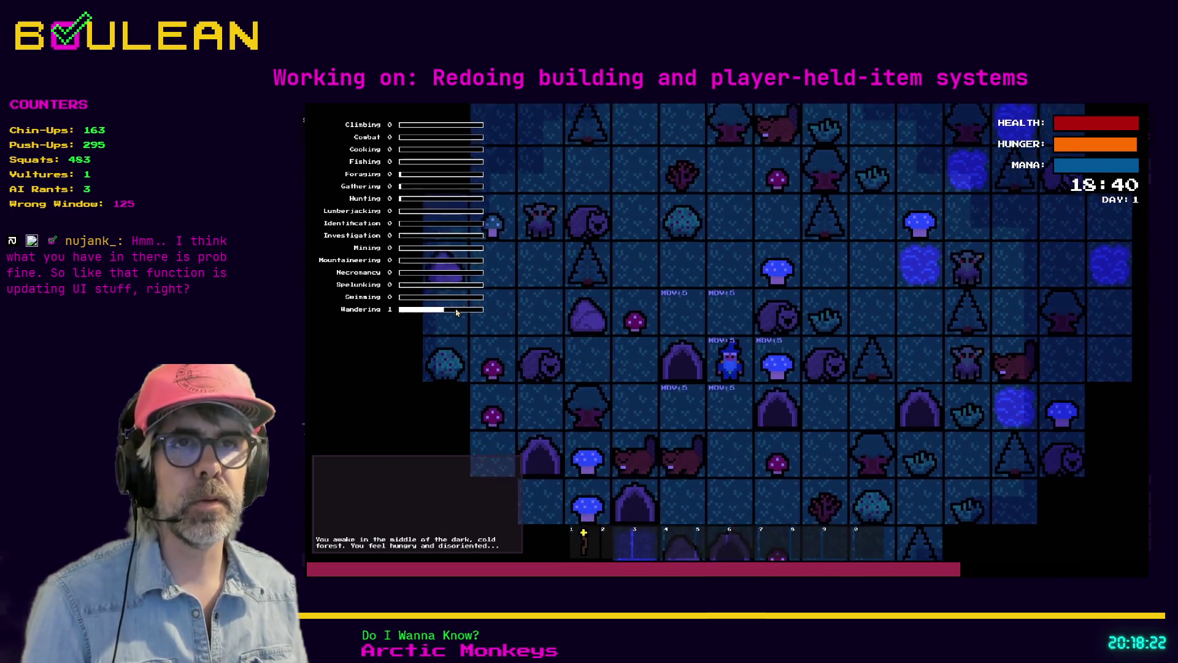
{"action": "key", "text": "s"}
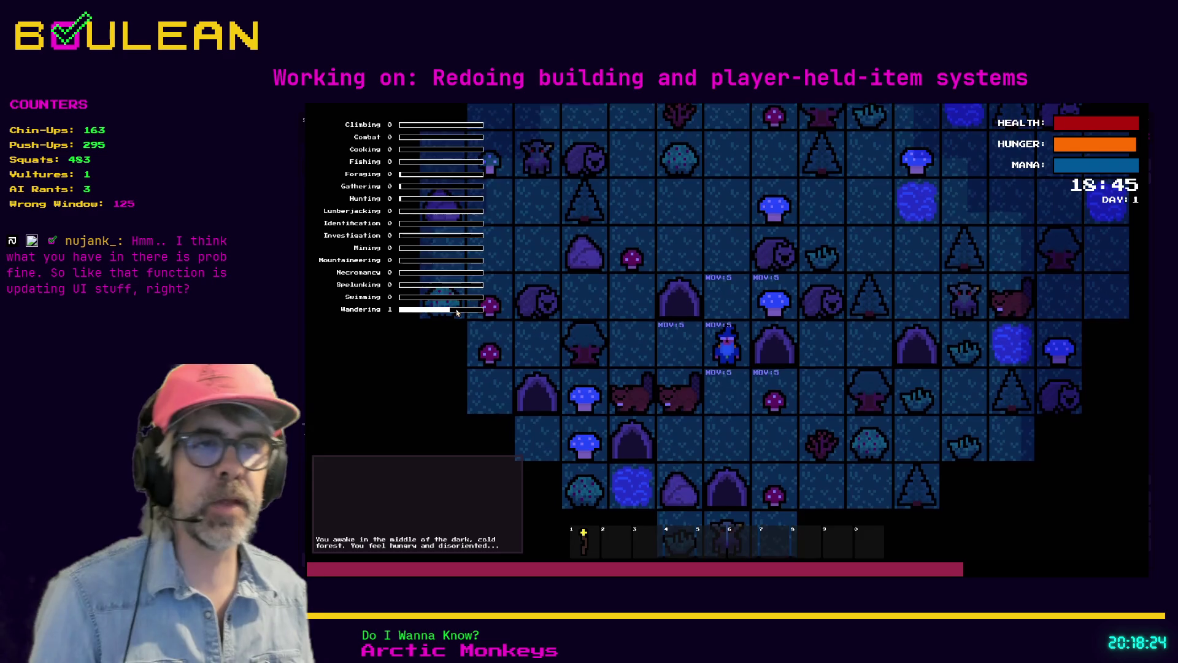
{"action": "key", "text": "s"}
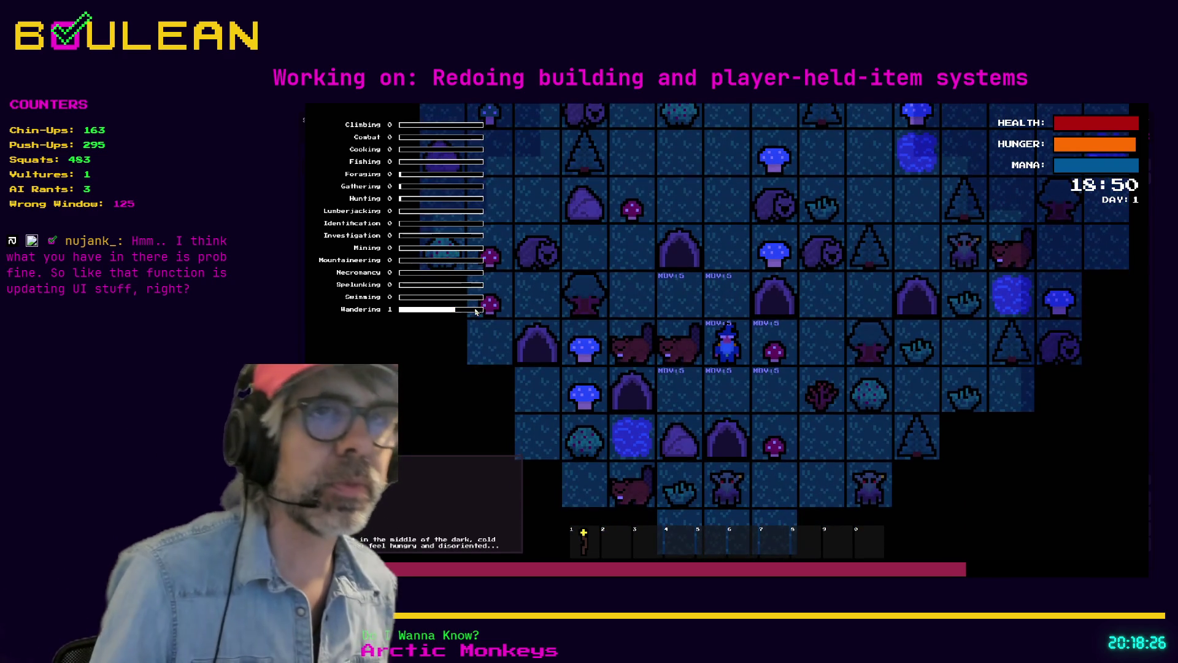
{"action": "key", "text": "s"}
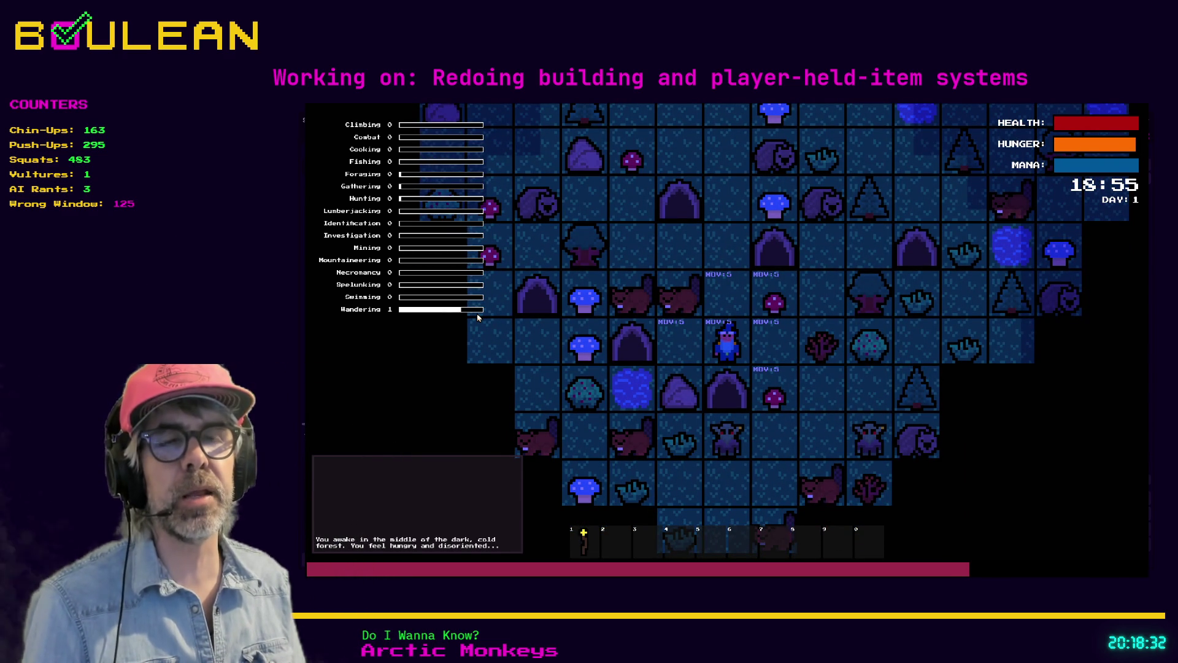
{"action": "key", "text": "a"}
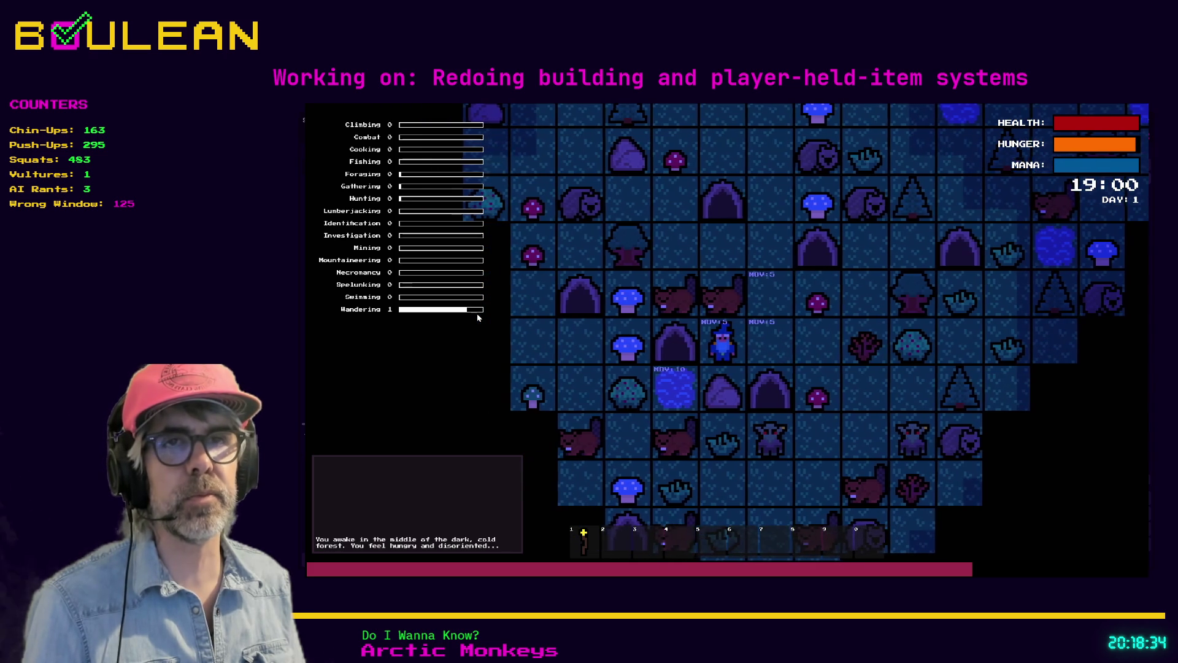
{"action": "key", "text": "d"}
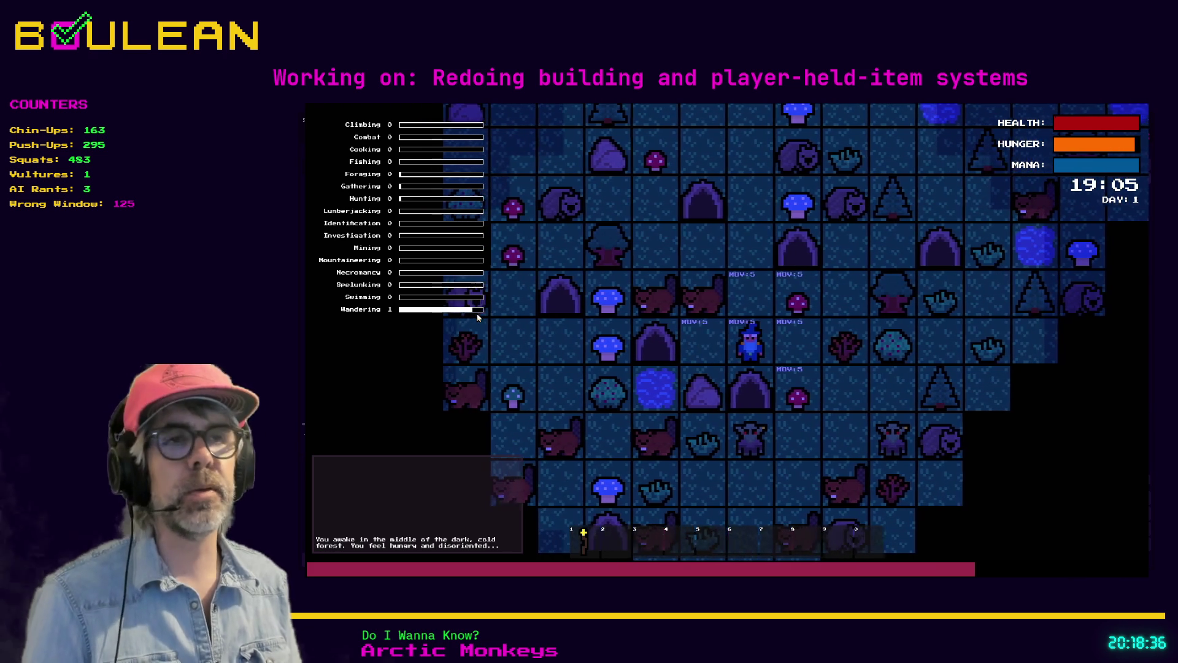
{"action": "key", "text": "d"}
{"action": "key", "text": "w"}
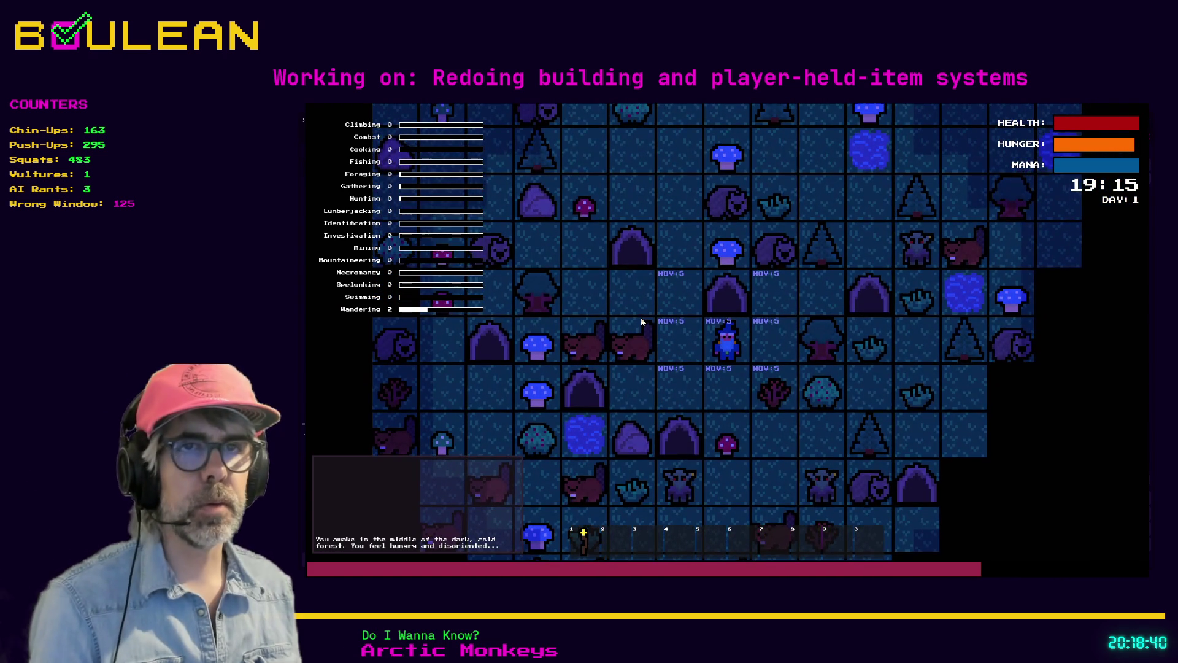
{"action": "key", "text": "F8"}
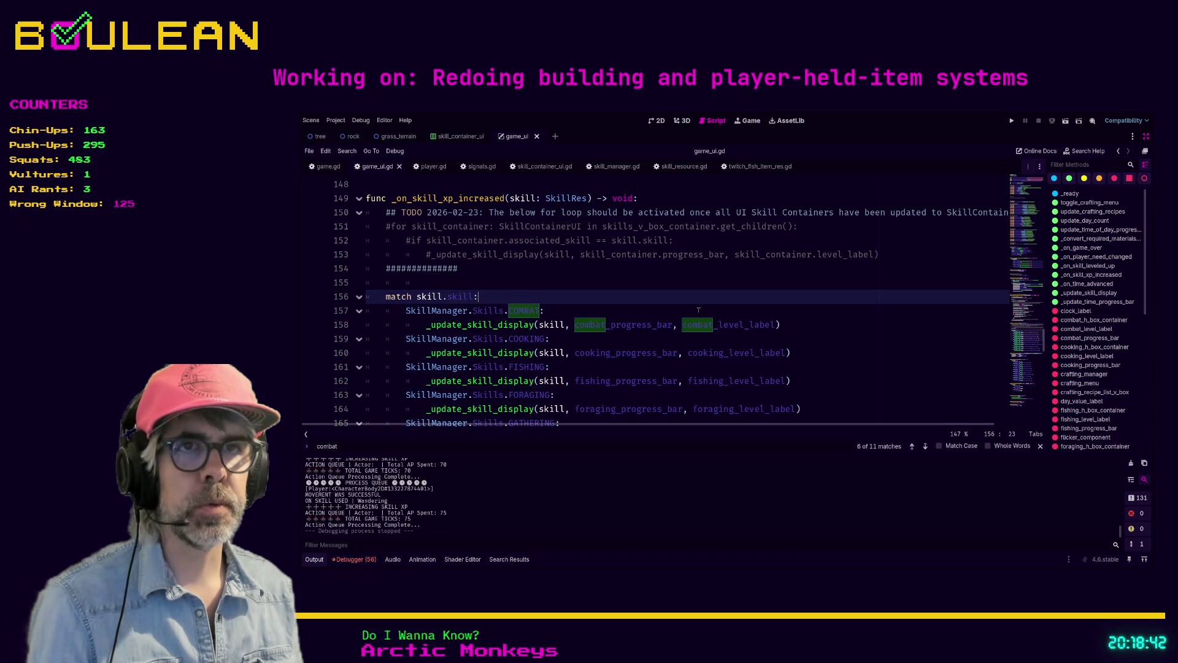
Search for combat_progress_bar and step between its declaration on line 58 and its use on line 158
{"action": "left_click", "coordinate": [489, 281]}
{"action": "key", "text": "ctrl+f"}
{"action": "type", "text": "_pro"}
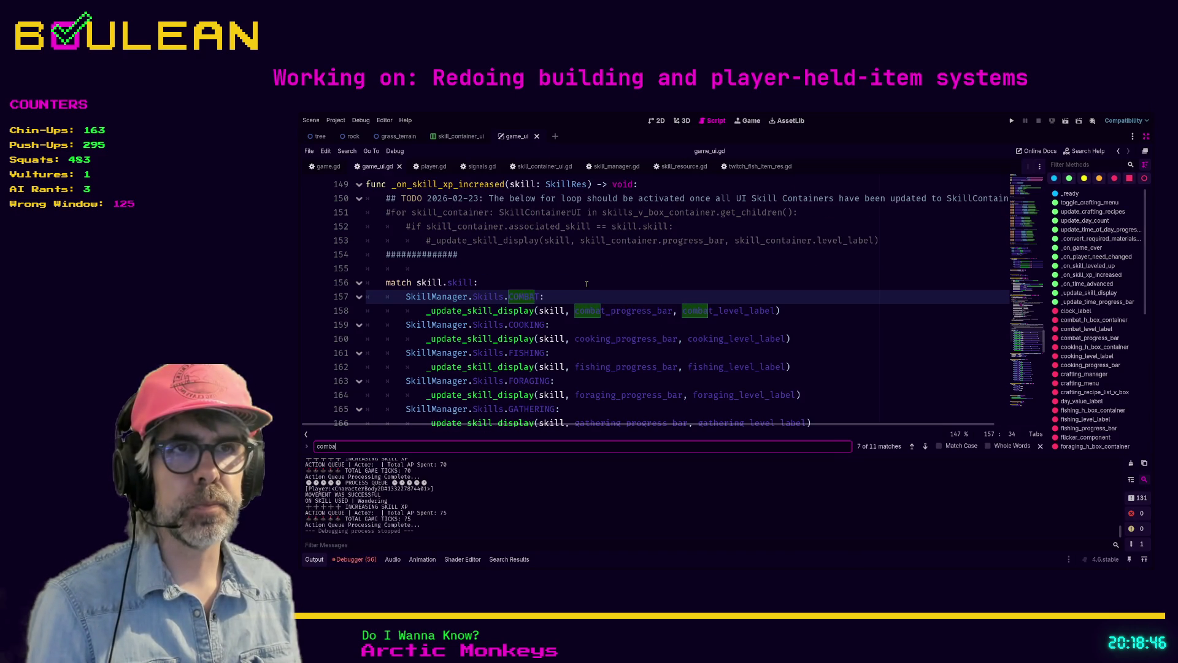
{"action": "type", "text": "gress"}
{"action": "key", "text": "Return"}
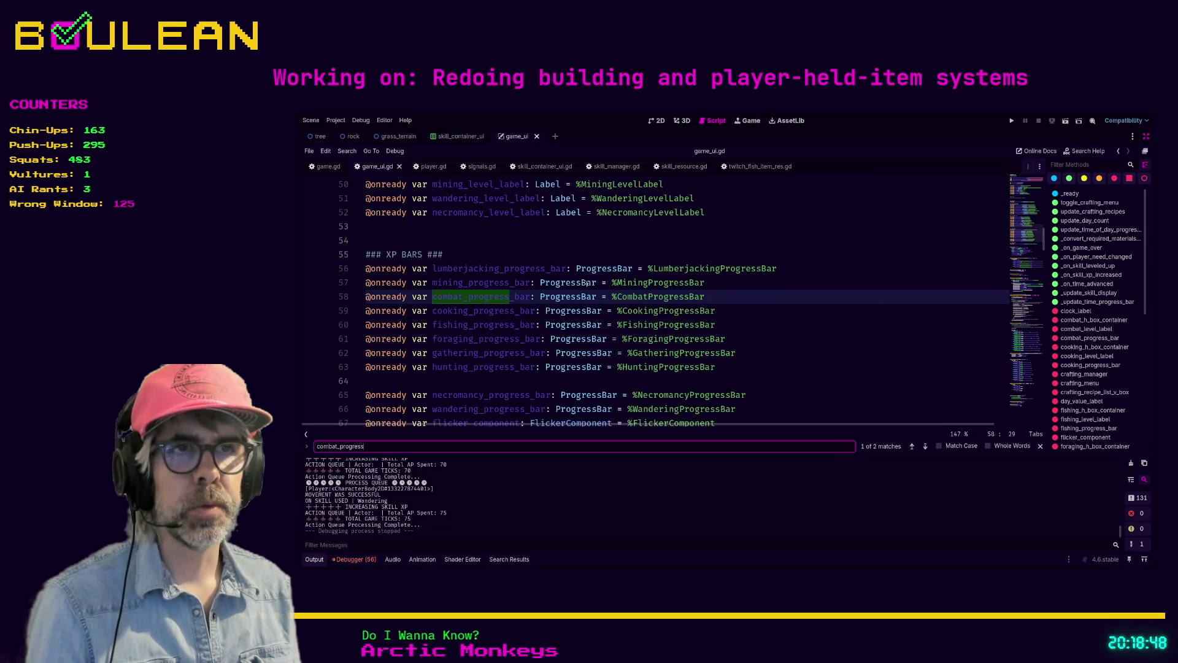
{"action": "key", "text": "Return"}
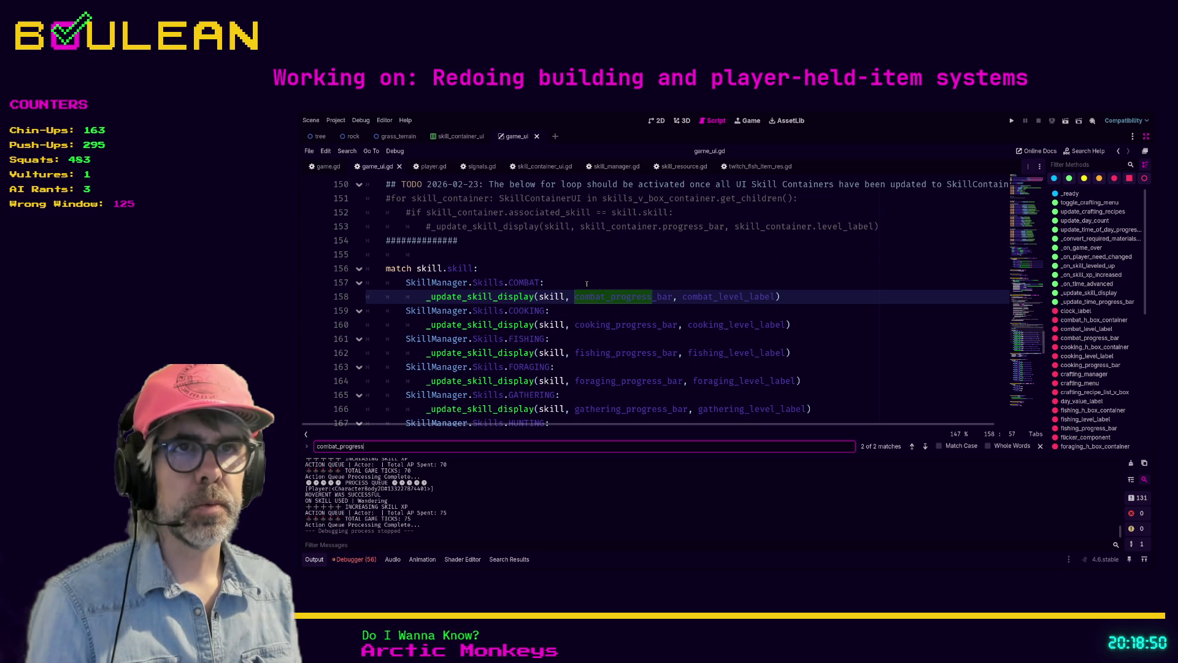
{"action": "key", "text": "Return"}
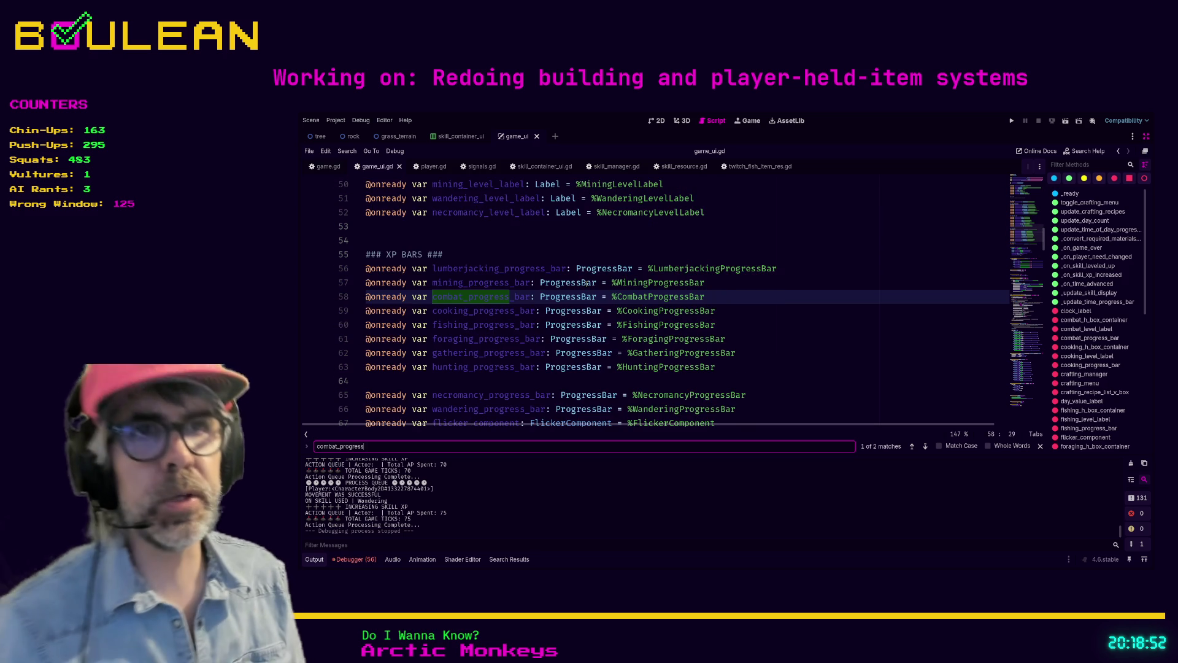
{"action": "key", "text": "Return"}
Cycle through the combat_level_label matches, then search for 'match'
{"action": "key", "text": "BackSpace"}
{"action": "key", "text": "BackSpace"}
{"action": "key", "text": "BackSpace"}
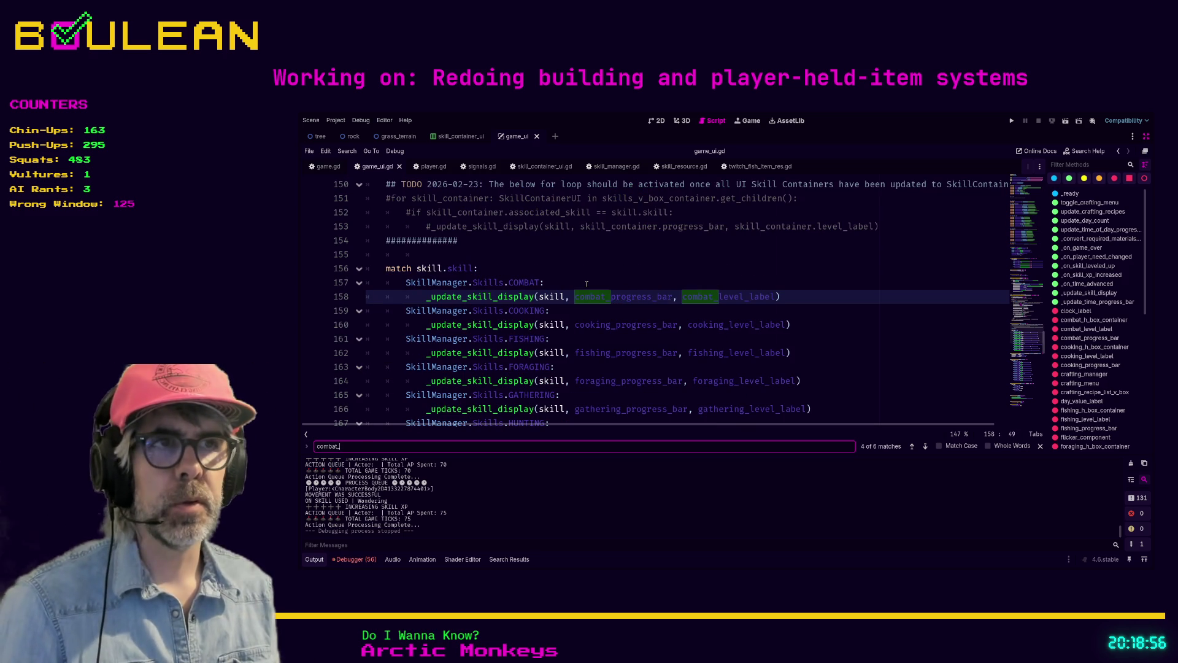
{"action": "type", "text": "level_label"}
{"action": "key", "text": "Return"}
{"action": "key", "text": "Return"}
{"action": "key", "text": "Return"}
{"action": "key", "text": "Return"}
{"action": "key", "text": "ctrl+f"}
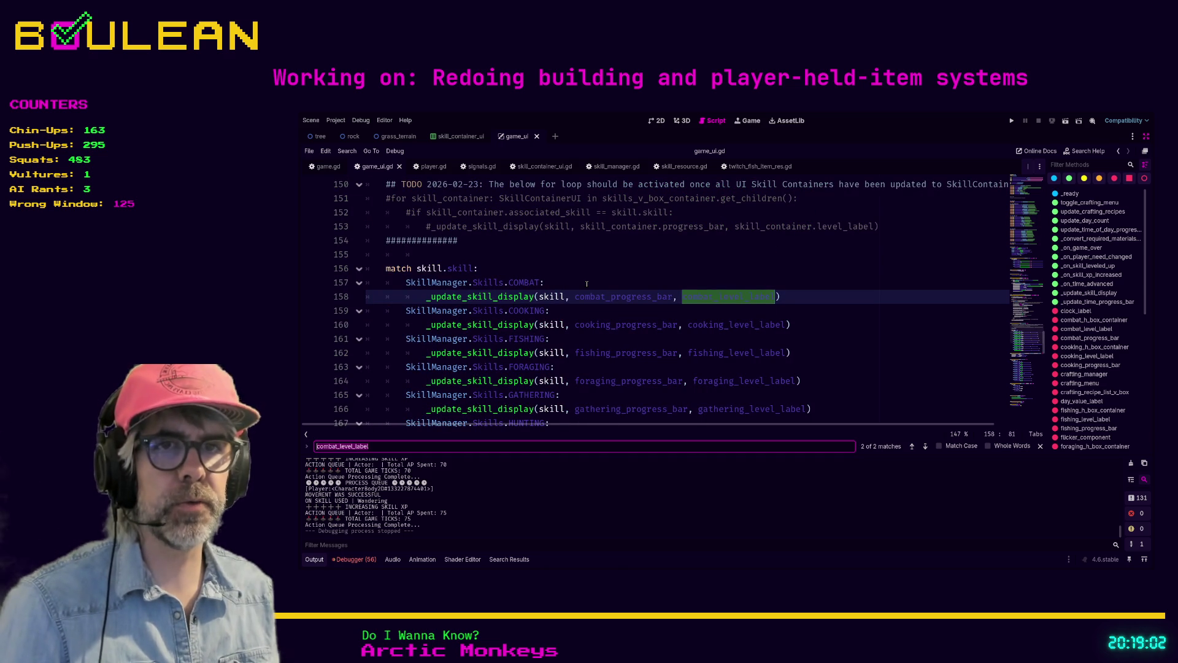
{"action": "type", "text": "match"}
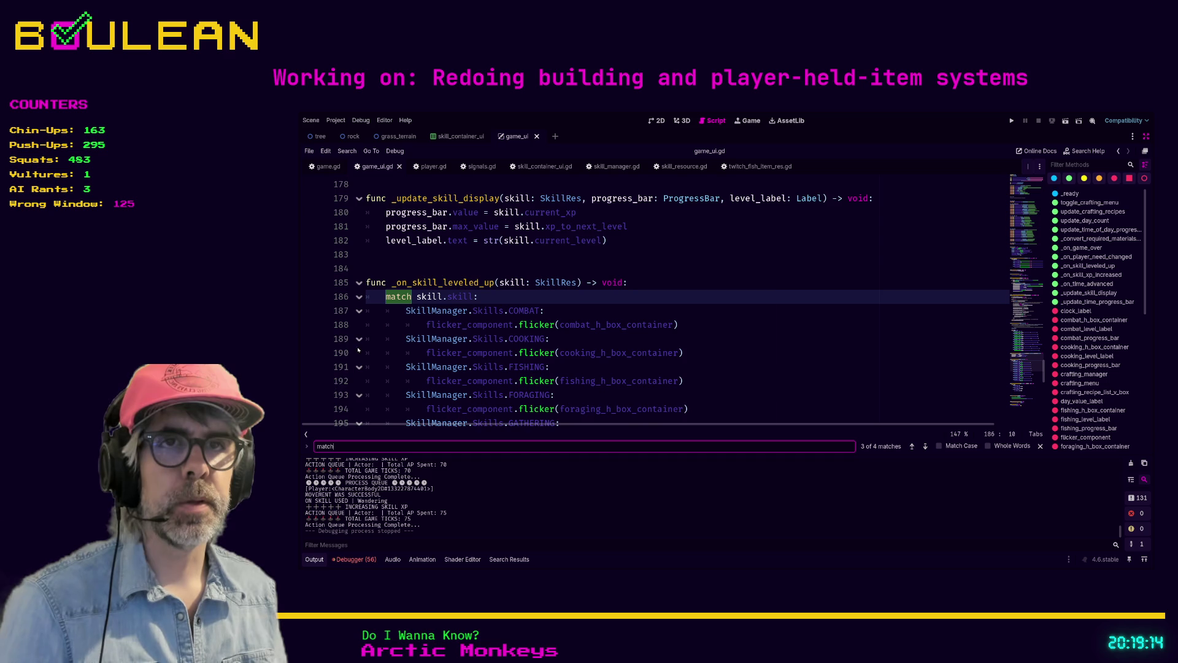
{"action": "scroll", "coordinate": [433, 274], "scroll_direction": "down", "scroll_amount": 5}
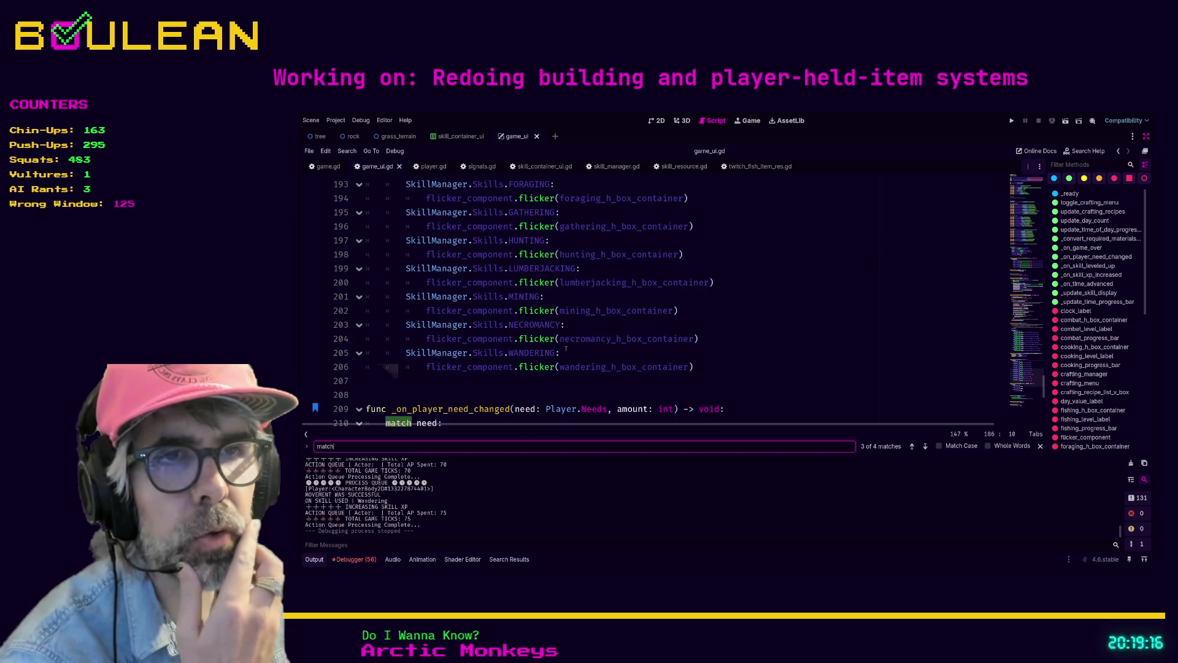
{"action": "scroll", "coordinate": [495, 397], "scroll_direction": "up", "scroll_amount": 5}
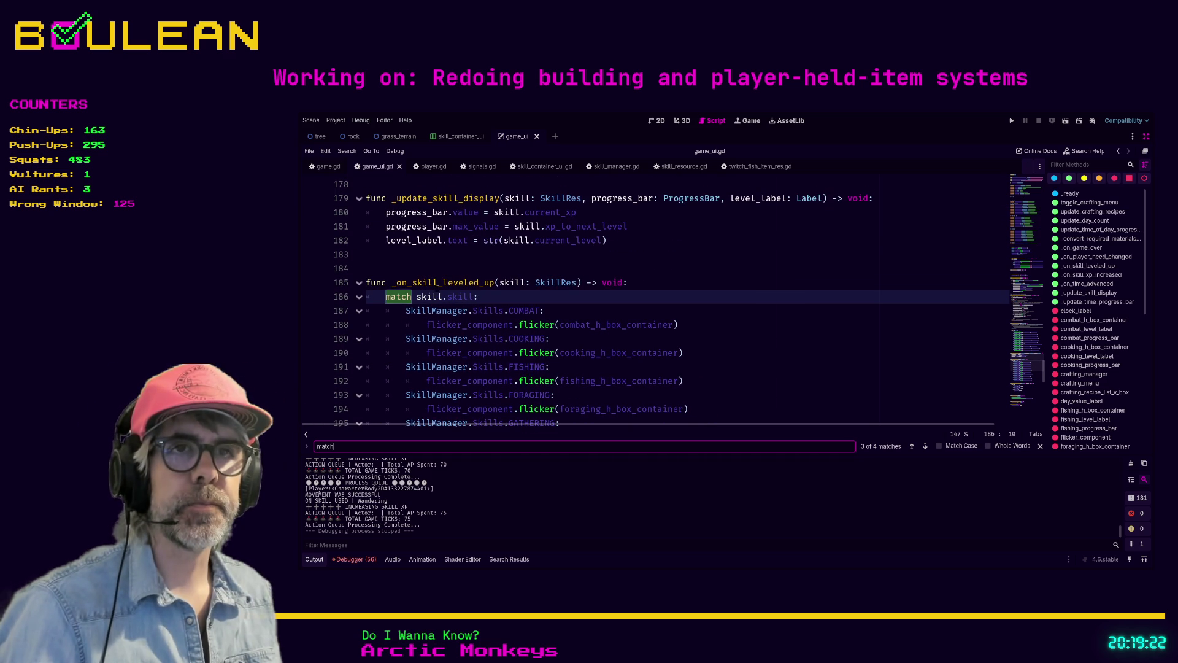
{"action": "scroll", "coordinate": [496, 280], "scroll_direction": "up", "scroll_amount": 5}
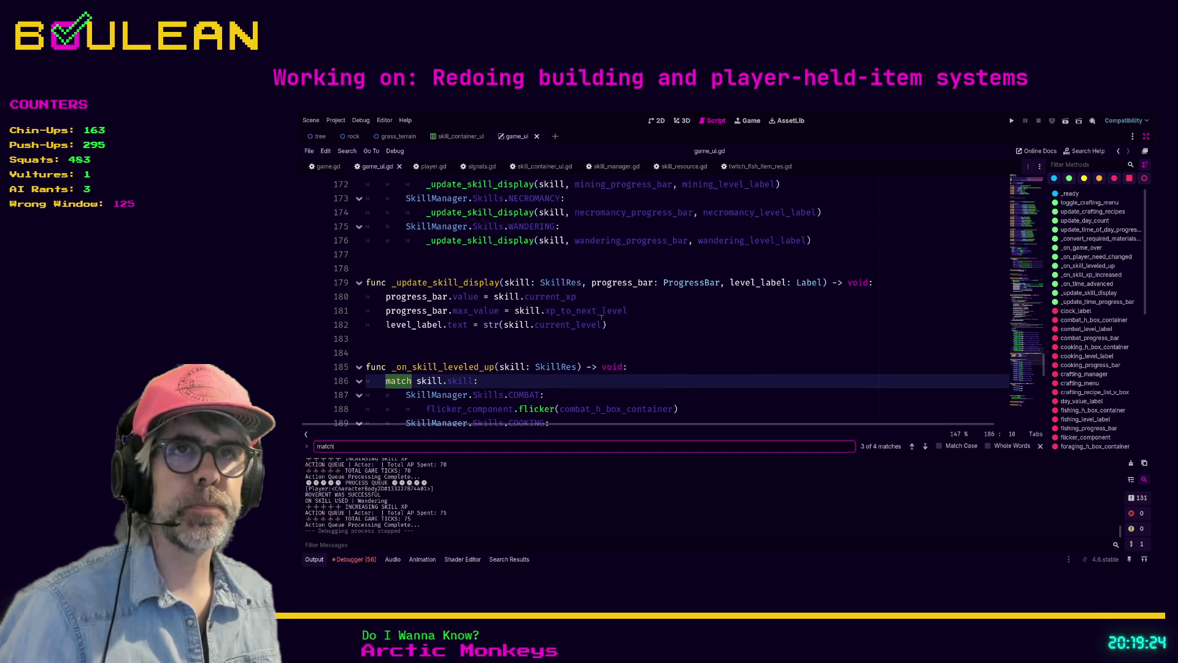
{"action": "scroll", "coordinate": [601, 333], "scroll_direction": "down", "scroll_amount": 12}
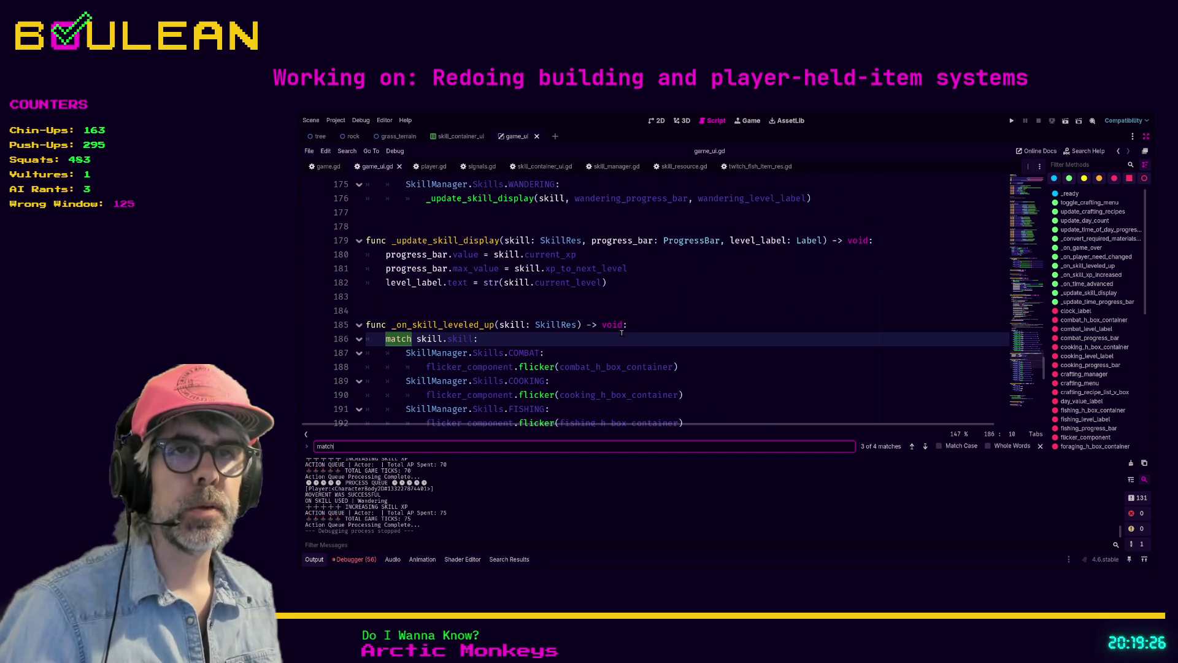
{"action": "scroll", "coordinate": [578, 333], "scroll_direction": "down", "scroll_amount": 5}
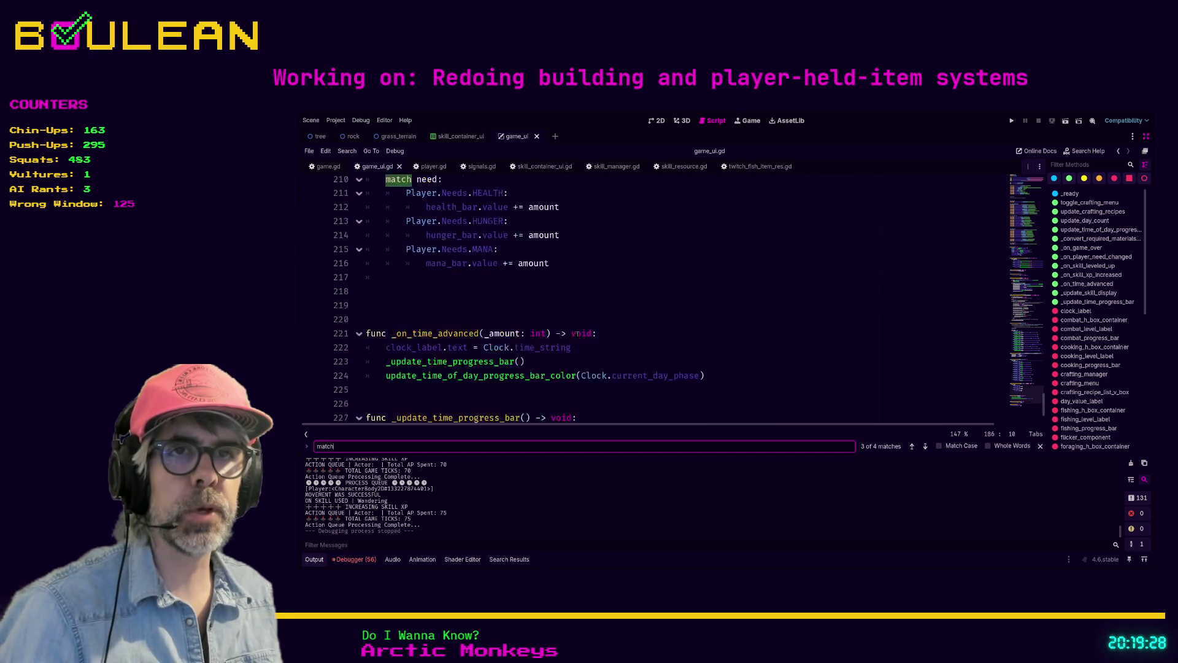
{"action": "scroll", "coordinate": [577, 333], "scroll_direction": "up", "scroll_amount": 2}
{"action": "scroll", "coordinate": [577, 333], "scroll_direction": "down", "scroll_amount": 2}
{"action": "scroll", "coordinate": [577, 333], "scroll_direction": "up", "scroll_amount": 6}
{"action": "scroll", "coordinate": [578, 333], "scroll_direction": "up", "scroll_amount": 7}
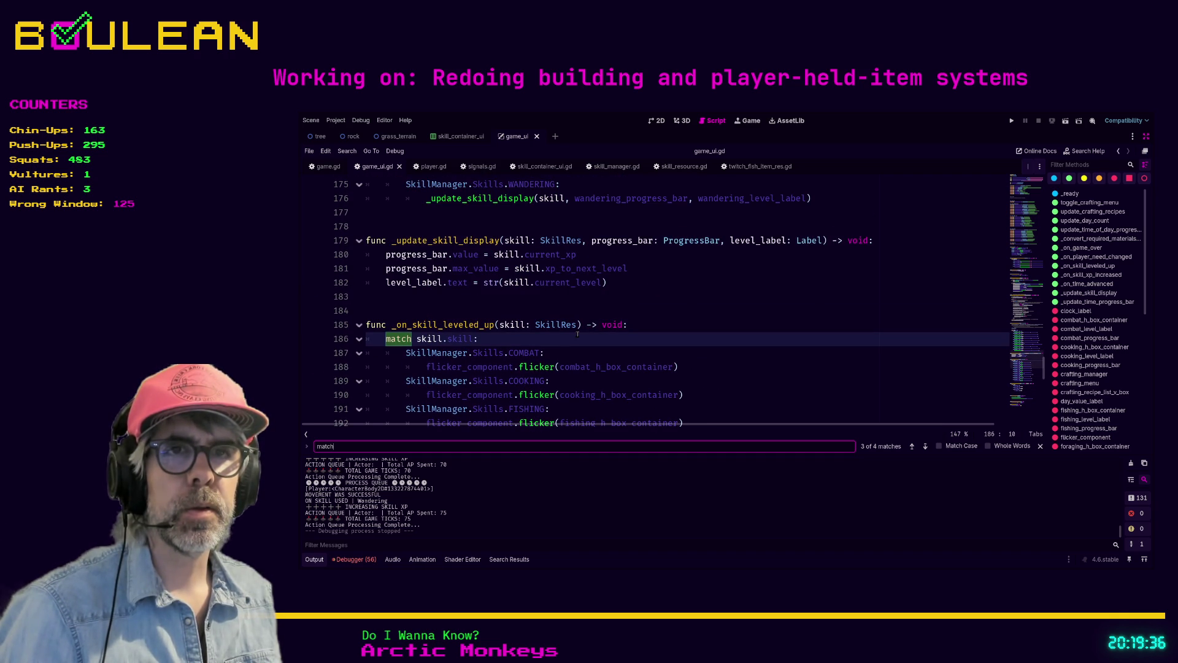
{"action": "left_click_drag", "start_coordinate": [492, 338], "coordinate": [368, 338]}
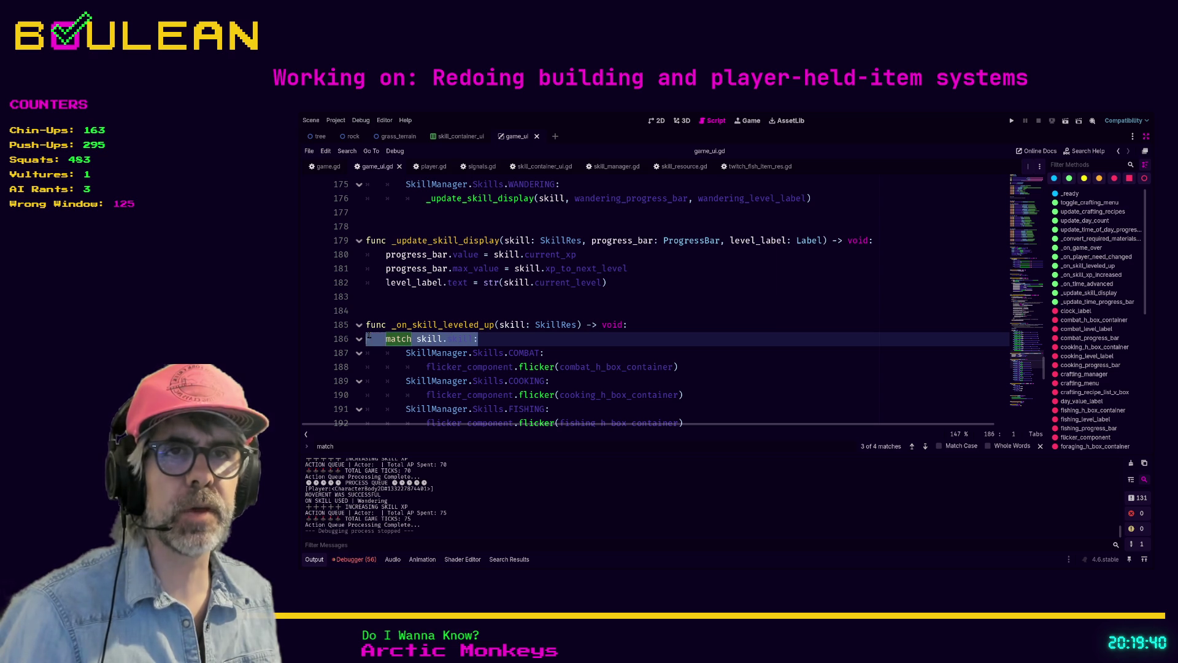
{"action": "left_click", "coordinate": [496, 336]}
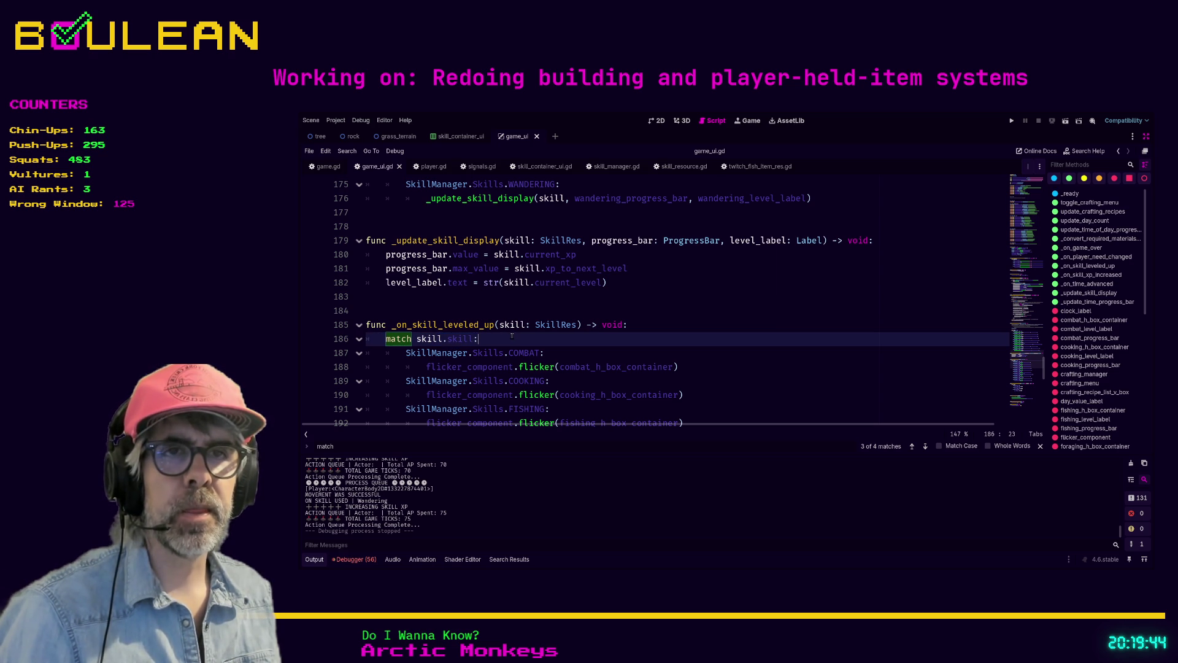
{"action": "key", "text": "Up"}
{"action": "key", "text": "Left"}
{"action": "key", "text": "Left"}
{"action": "key", "text": "Left"}
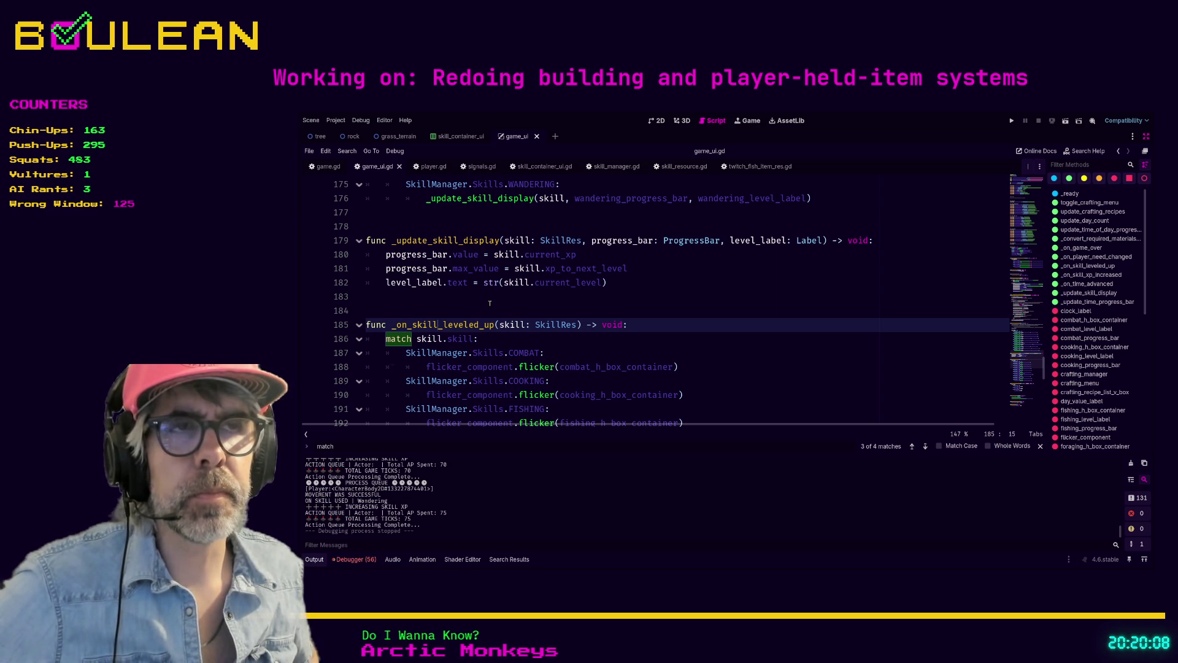
{"action": "mouse_move", "coordinate": [642, 278]}
{"action": "left_mouse_down"}
{"action": "mouse_move", "coordinate": [392, 270]}
{"action": "mouse_move", "coordinate": [381, 258]}
{"action": "left_mouse_up"}
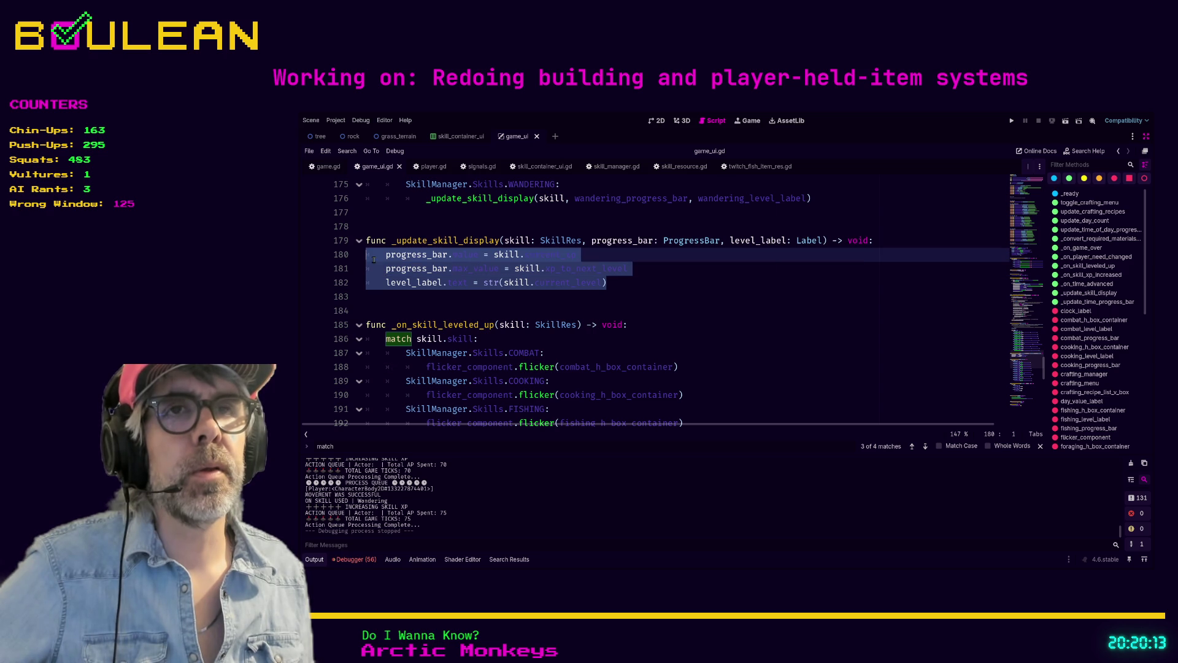
Review the _update_skill_display body and the match statement on line 186
{"action": "left_click", "coordinate": [625, 282]}
{"action": "scroll", "coordinate": [644, 297], "scroll_direction": "up", "scroll_amount": 1}
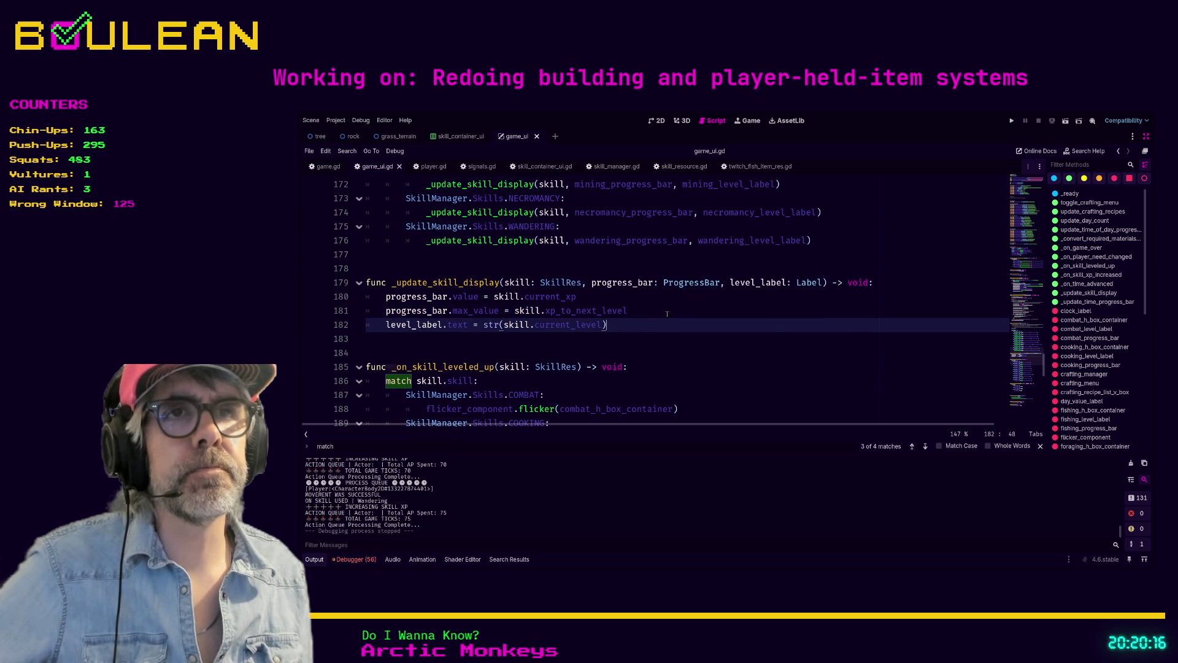
{"action": "scroll", "coordinate": [667, 314], "scroll_direction": "up", "scroll_amount": 1}
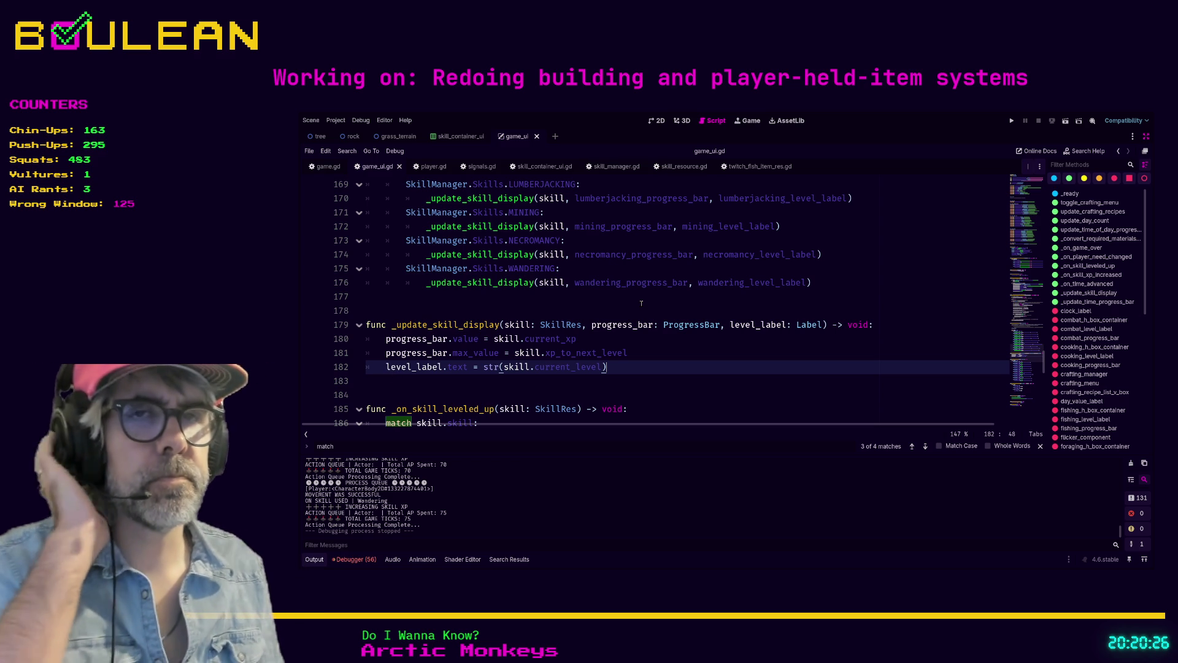
{"action": "scroll", "coordinate": [641, 303], "scroll_direction": "down", "scroll_amount": 1}
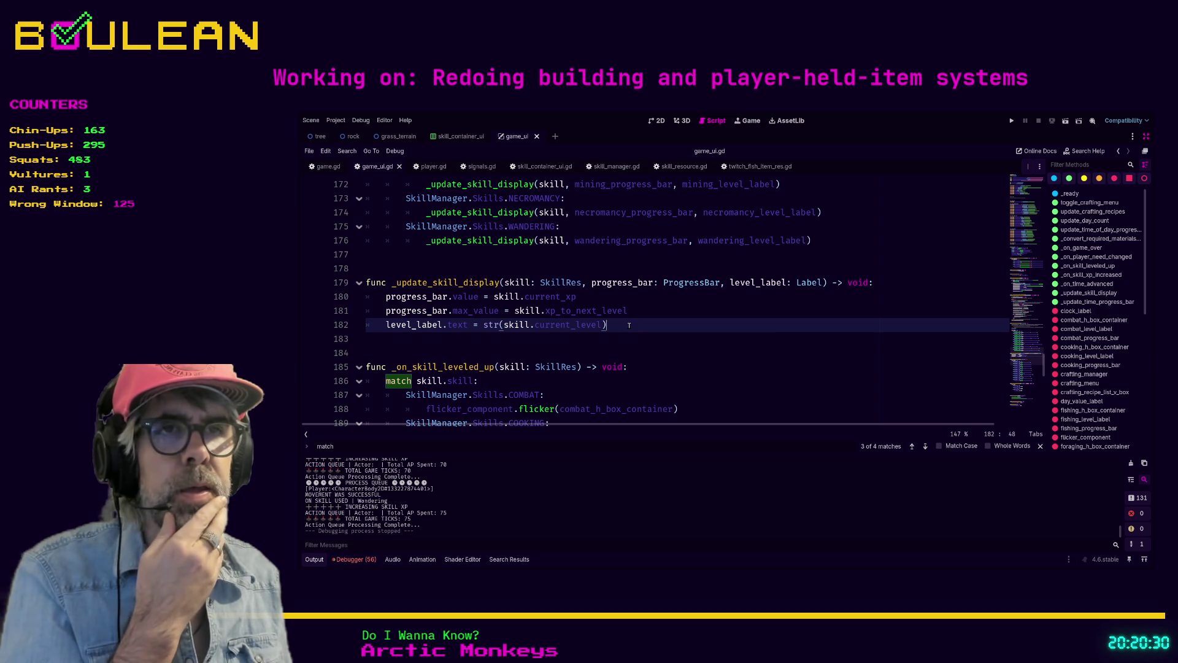
{"action": "mouse_move", "coordinate": [629, 325]}
{"action": "left_mouse_down"}
{"action": "mouse_move", "coordinate": [491, 325]}
{"action": "mouse_move", "coordinate": [369, 310]}
{"action": "mouse_move", "coordinate": [365, 300]}
{"action": "left_mouse_up"}
{"action": "left_click", "coordinate": [635, 326]}
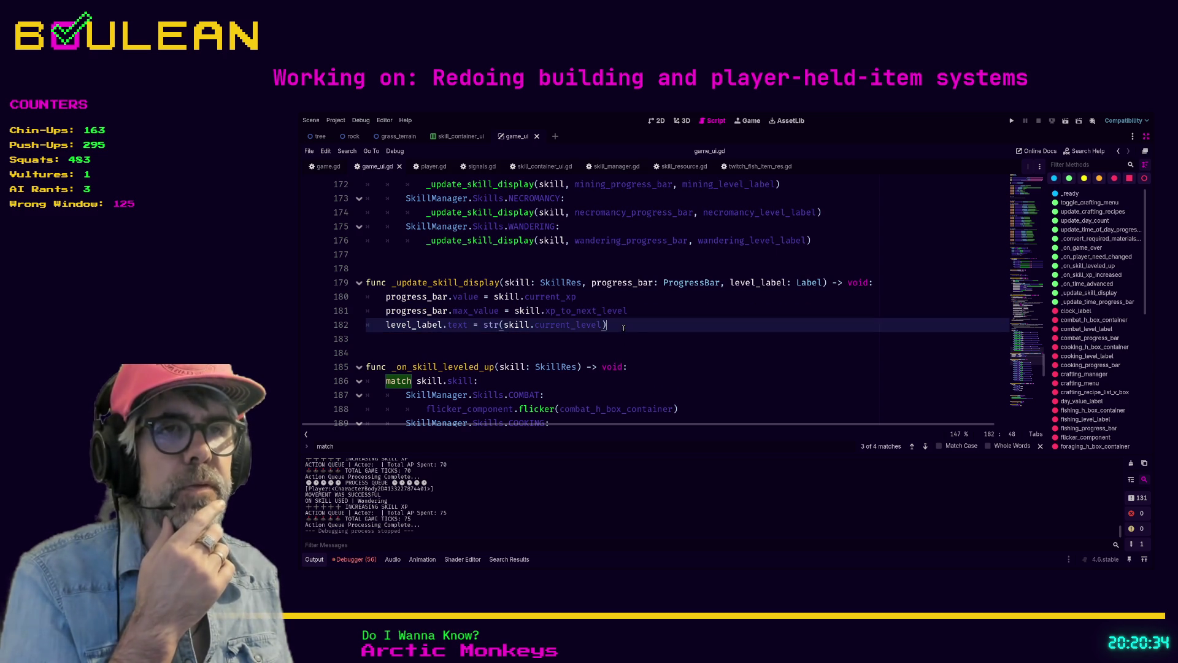
{"action": "scroll", "coordinate": [635, 327], "scroll_direction": "down", "scroll_amount": 1}
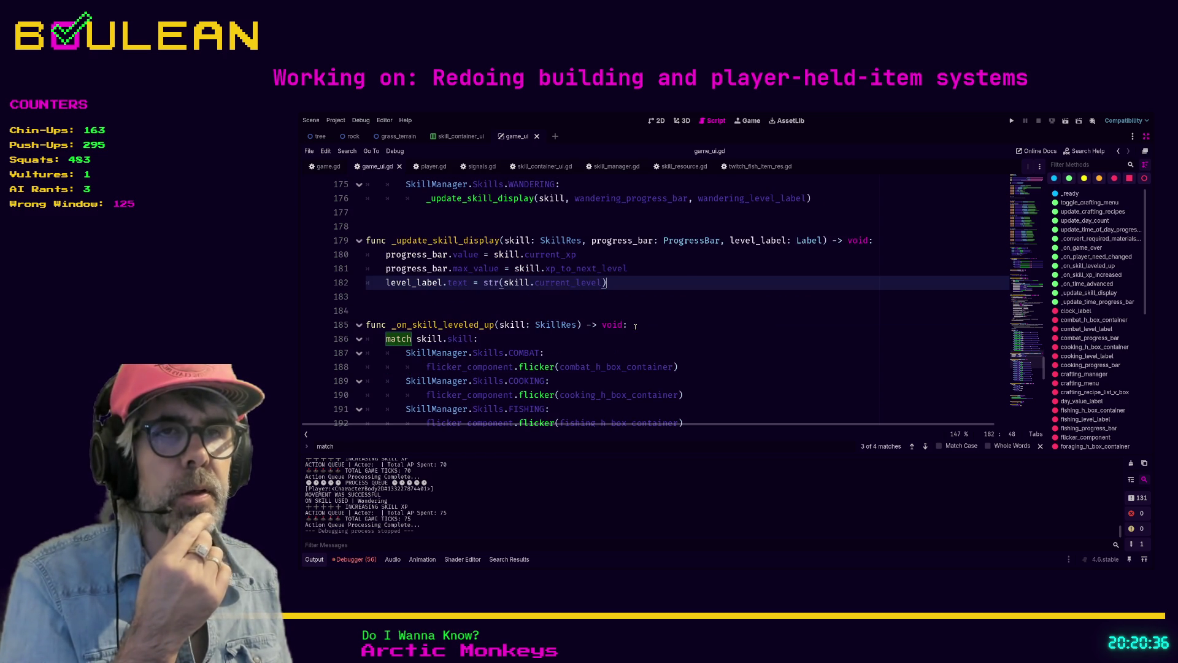
{"action": "left_click", "coordinate": [405, 340]}
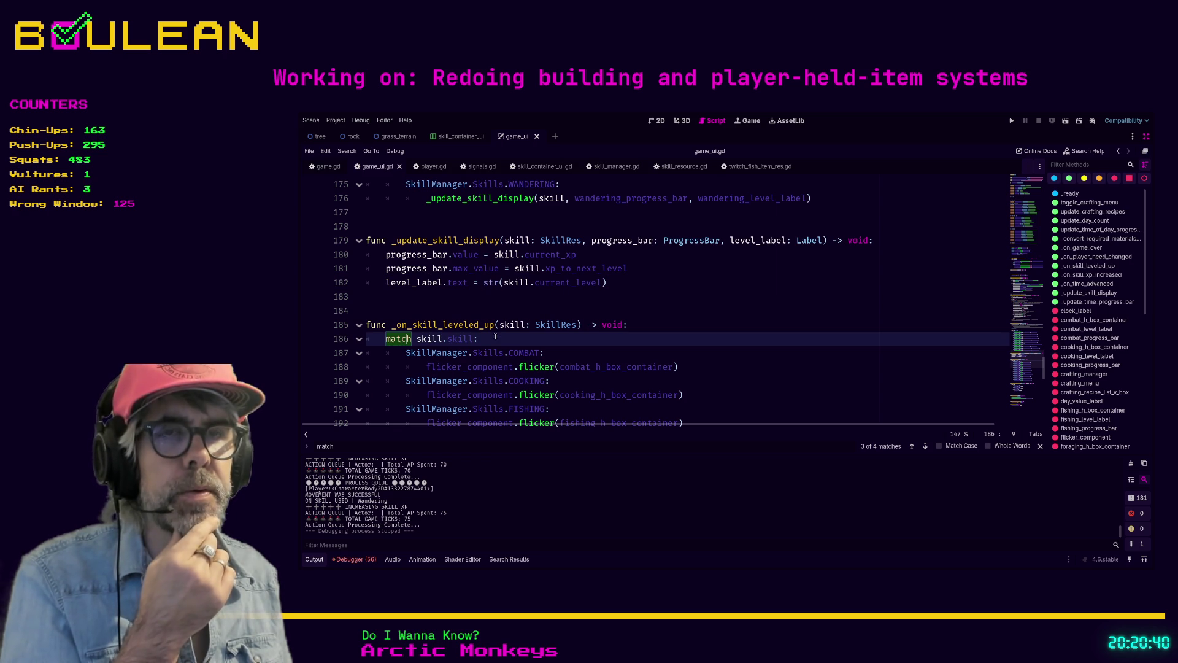
{"action": "scroll", "coordinate": [510, 332], "scroll_direction": "up", "scroll_amount": 2}
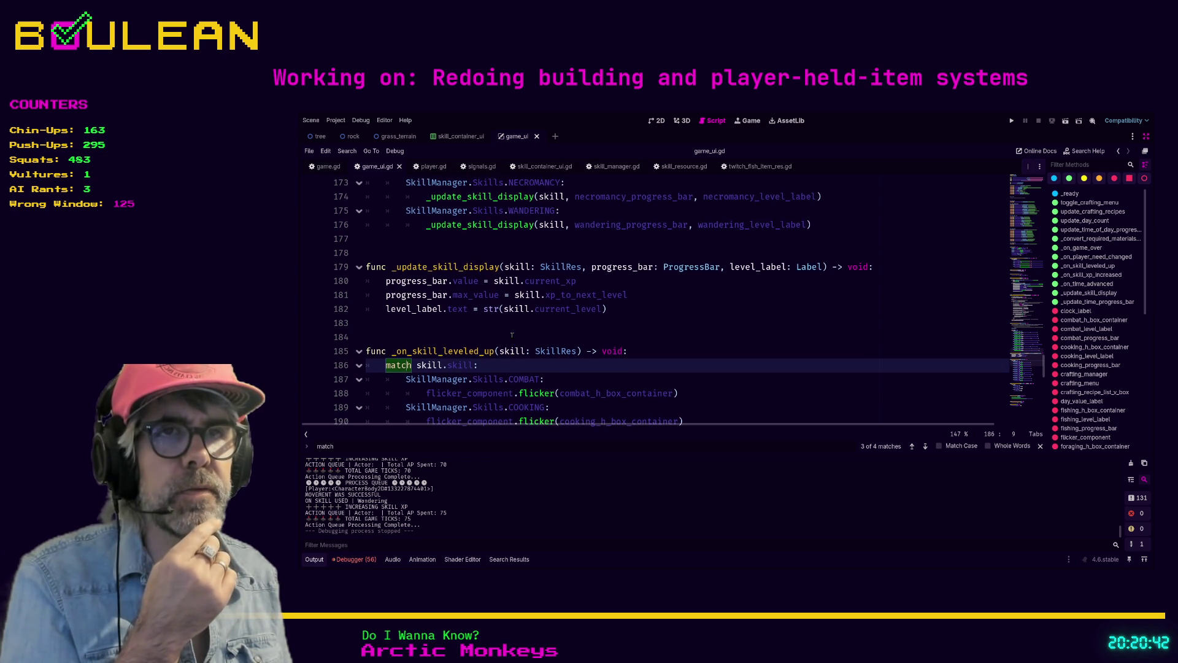
{"action": "scroll", "coordinate": [512, 335], "scroll_direction": "down", "scroll_amount": 2}
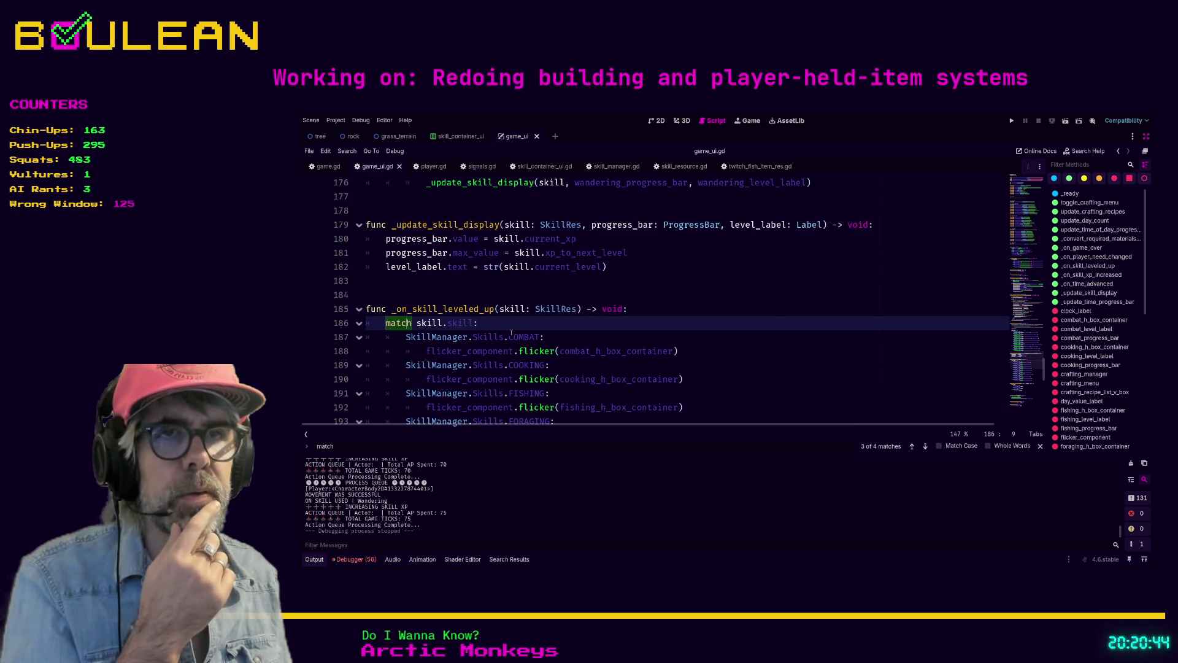
{"action": "left_click", "coordinate": [511, 330]}
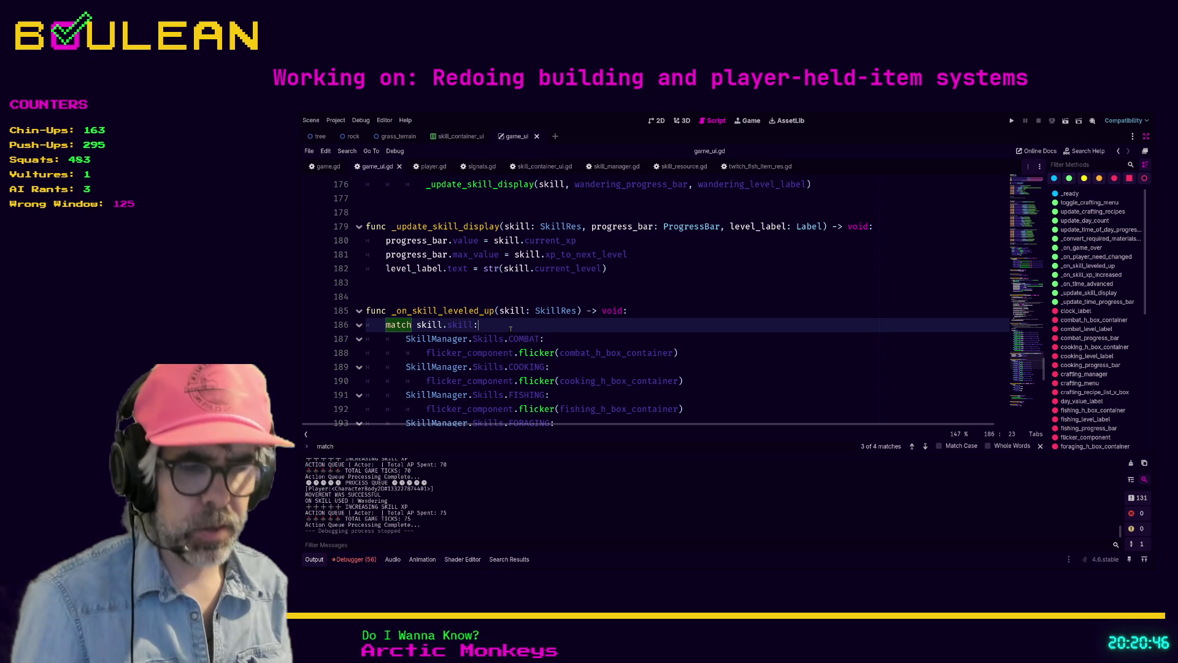
Search '_on_skill', jump to _on_skill_leveled_up, and select the commented loop lines 151–153
{"action": "key", "text": "ctrl+f"}
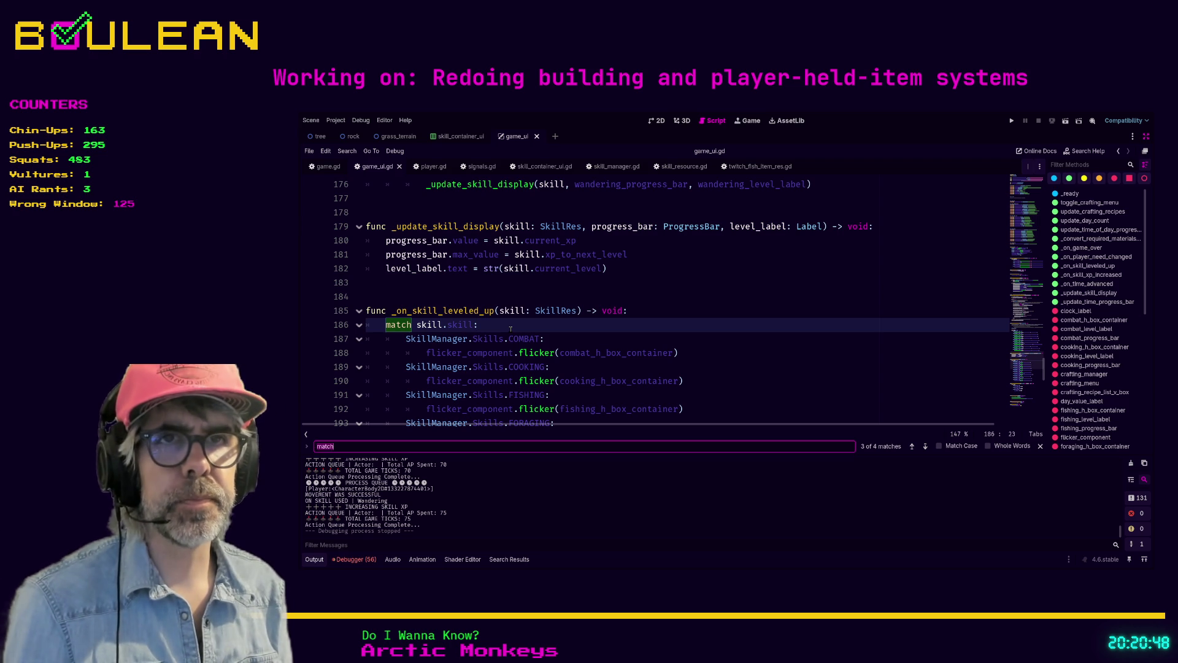
{"action": "type", "text": "_on_skill"}
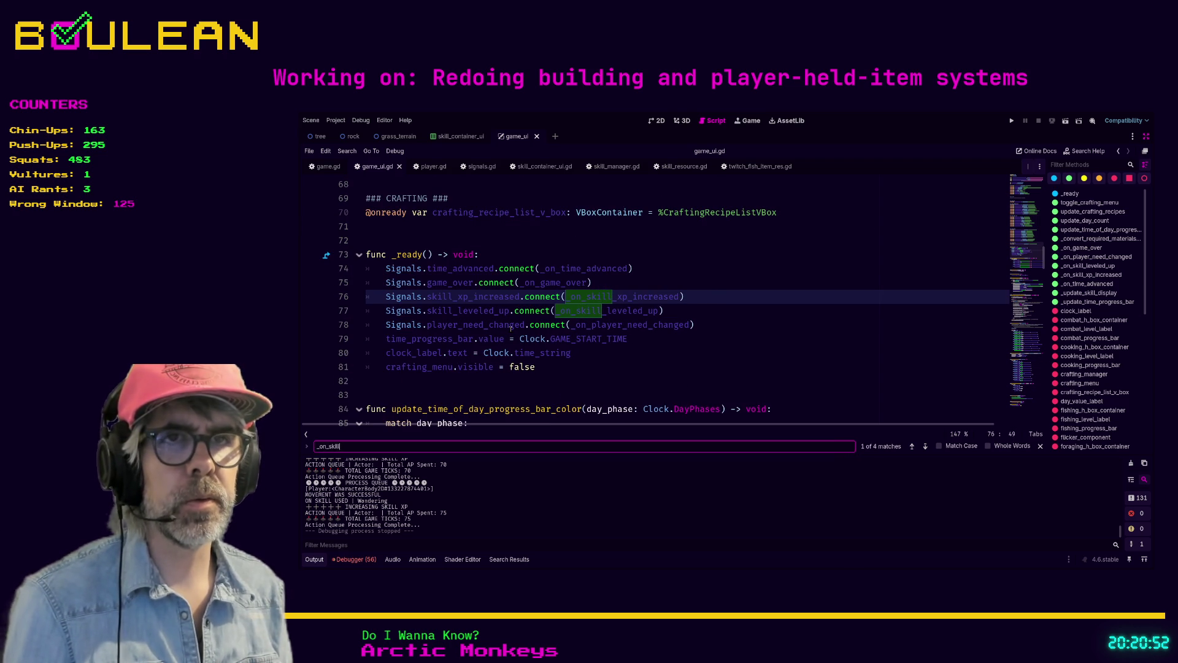
{"action": "left_click", "coordinate": [593, 311], "text": "ctrl"}
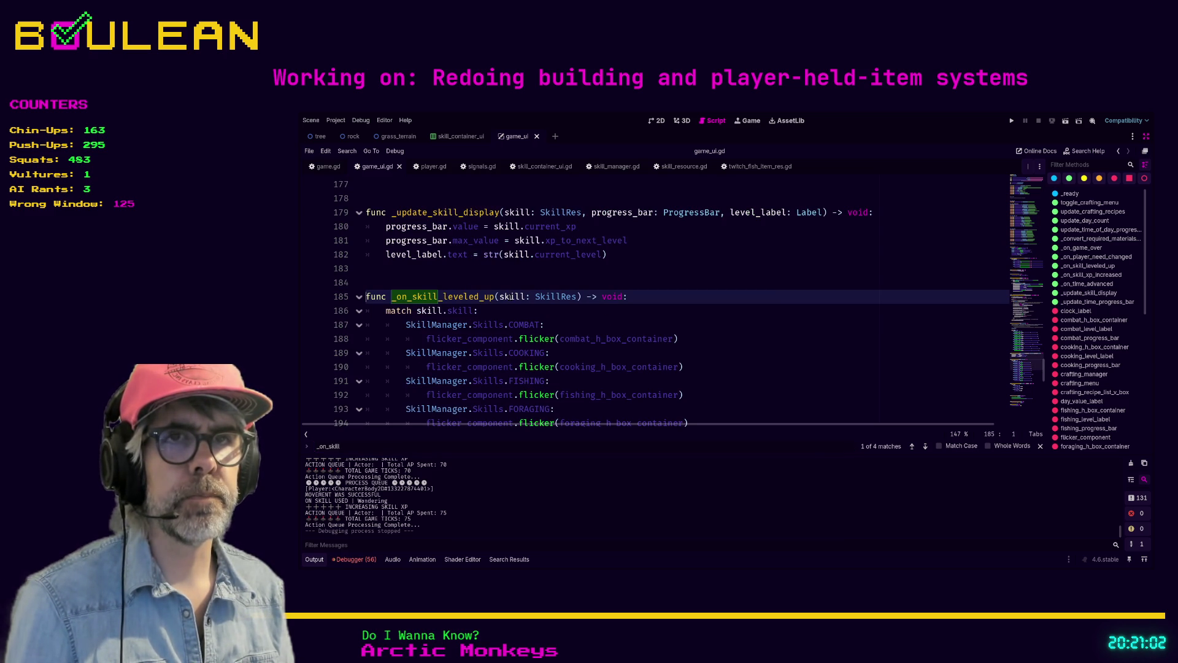
{"action": "scroll", "coordinate": [427, 310], "scroll_direction": "down", "scroll_amount": 1}
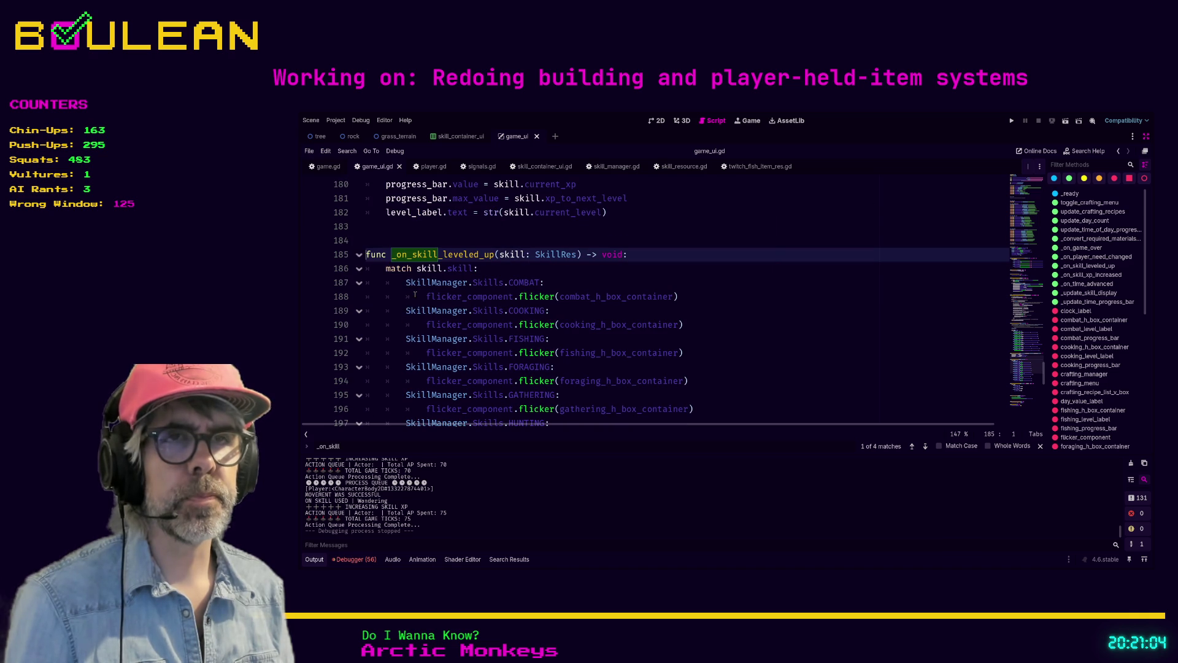
{"action": "scroll", "coordinate": [513, 305], "scroll_direction": "up", "scroll_amount": 5}
{"action": "scroll", "coordinate": [513, 305], "scroll_direction": "up", "scroll_amount": 6}
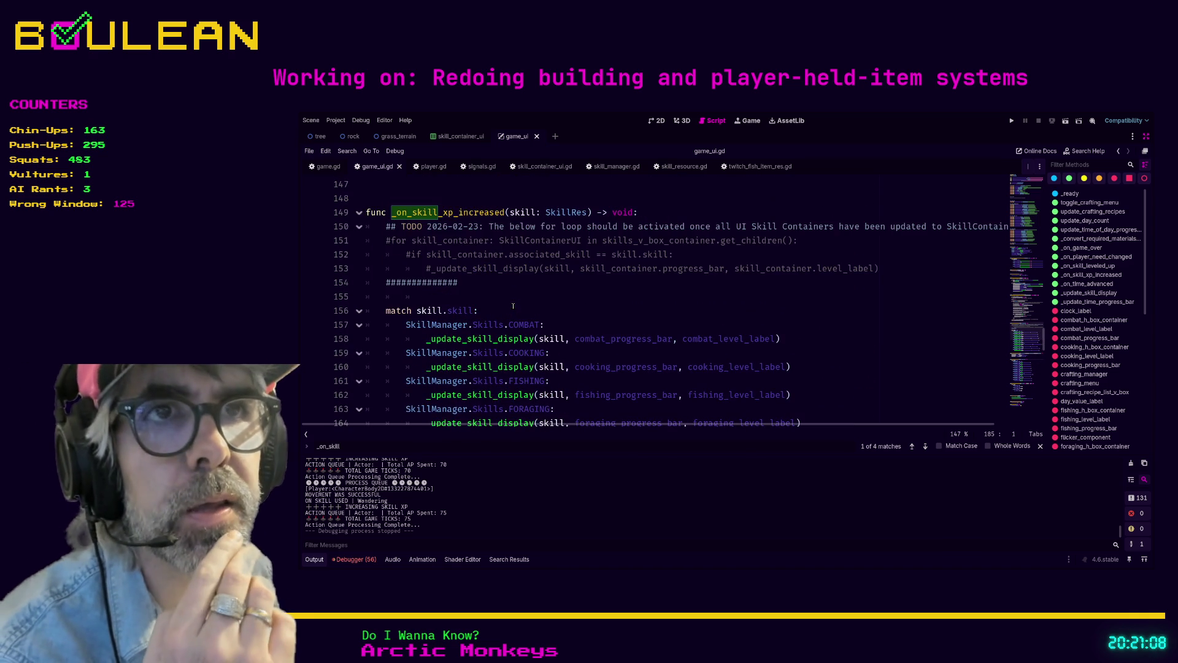
{"action": "mouse_move", "coordinate": [879, 268]}
{"action": "left_mouse_down"}
{"action": "mouse_move", "coordinate": [534, 268]}
{"action": "mouse_move", "coordinate": [340, 240]}
{"action": "left_mouse_up"}
{"action": "key", "text": "ctrl+c"}
{"action": "scroll", "coordinate": [360, 249], "scroll_direction": "down", "scroll_amount": 9}
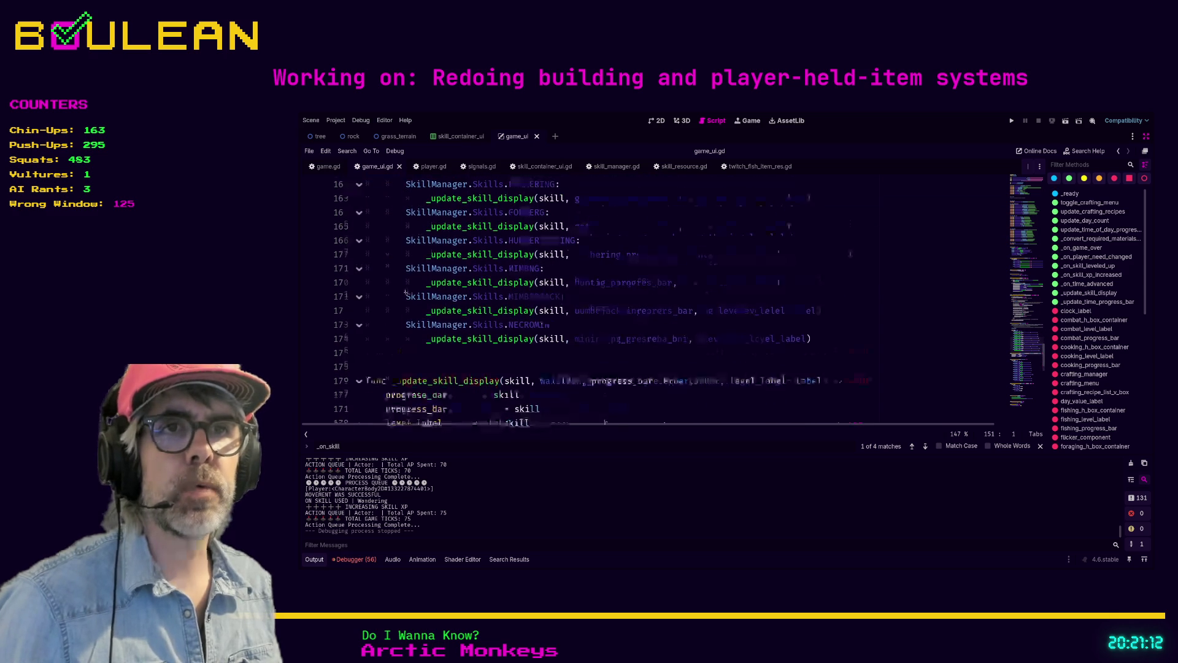
{"action": "scroll", "coordinate": [404, 292], "scroll_direction": "down", "scroll_amount": 1}
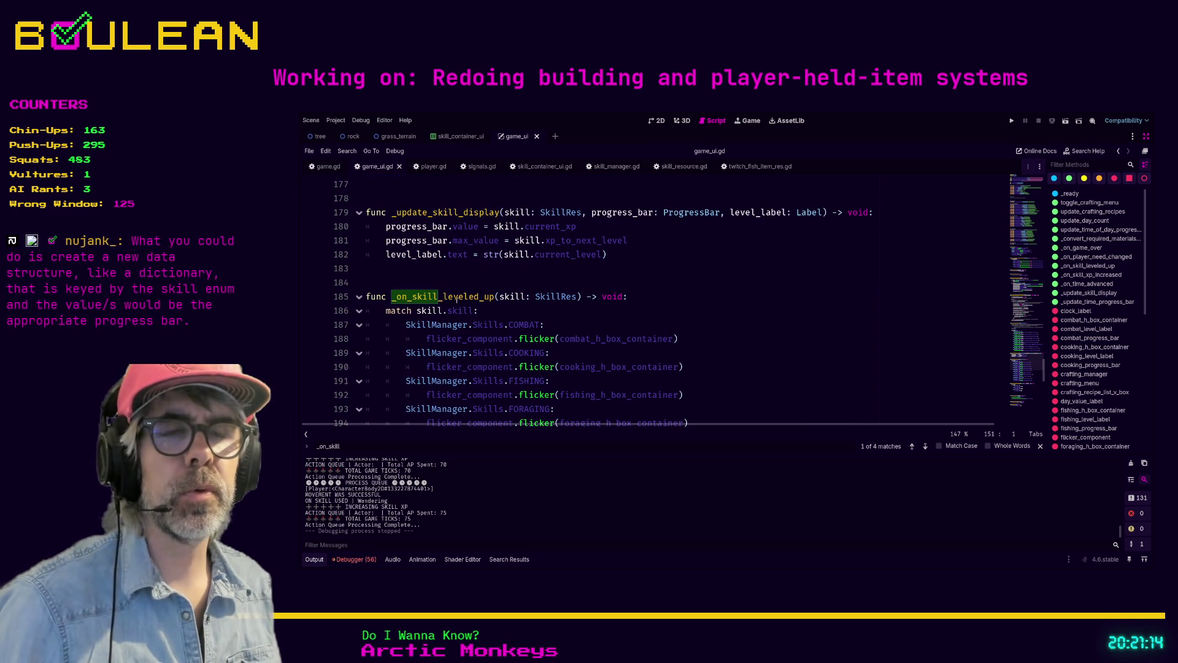
{"action": "left_click", "coordinate": [653, 297]}
Paste the commented container loop under the _on_skill_leveled_up header and fix its indentation
{"action": "key", "text": "Return"}
{"action": "key", "text": "ctrl+v"}
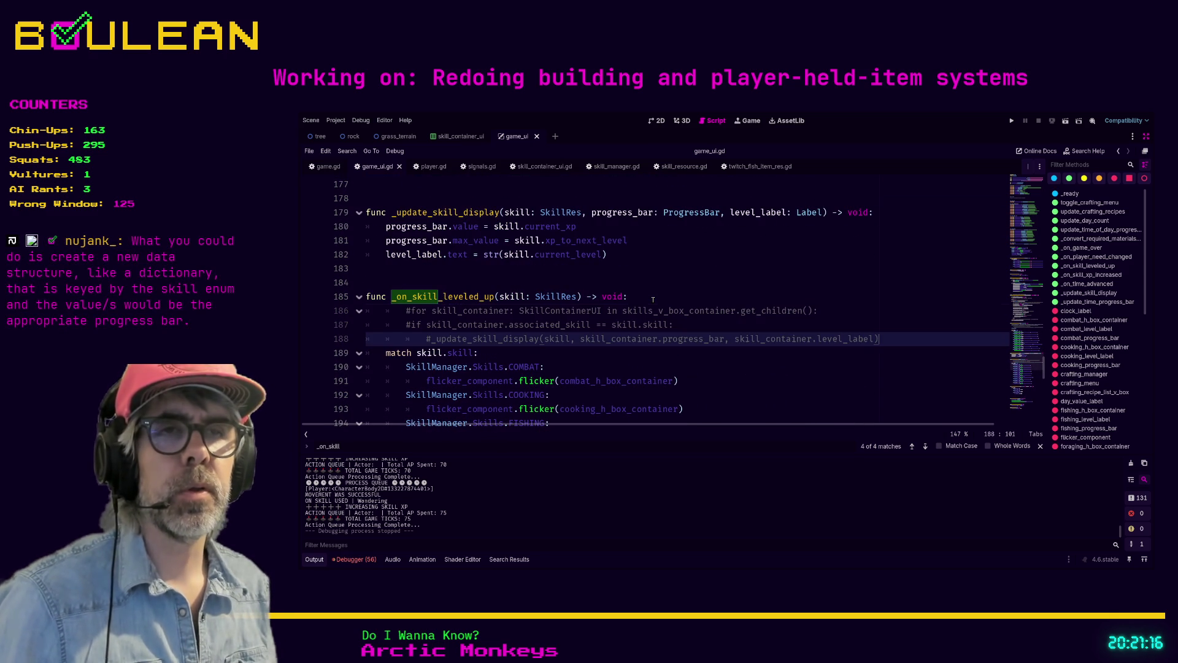
{"action": "key", "text": "Up"}
{"action": "key", "text": "Up"}
{"action": "key", "text": "shift+Tab"}
{"action": "key", "text": "Down"}
{"action": "key", "text": "shift+Tab"}
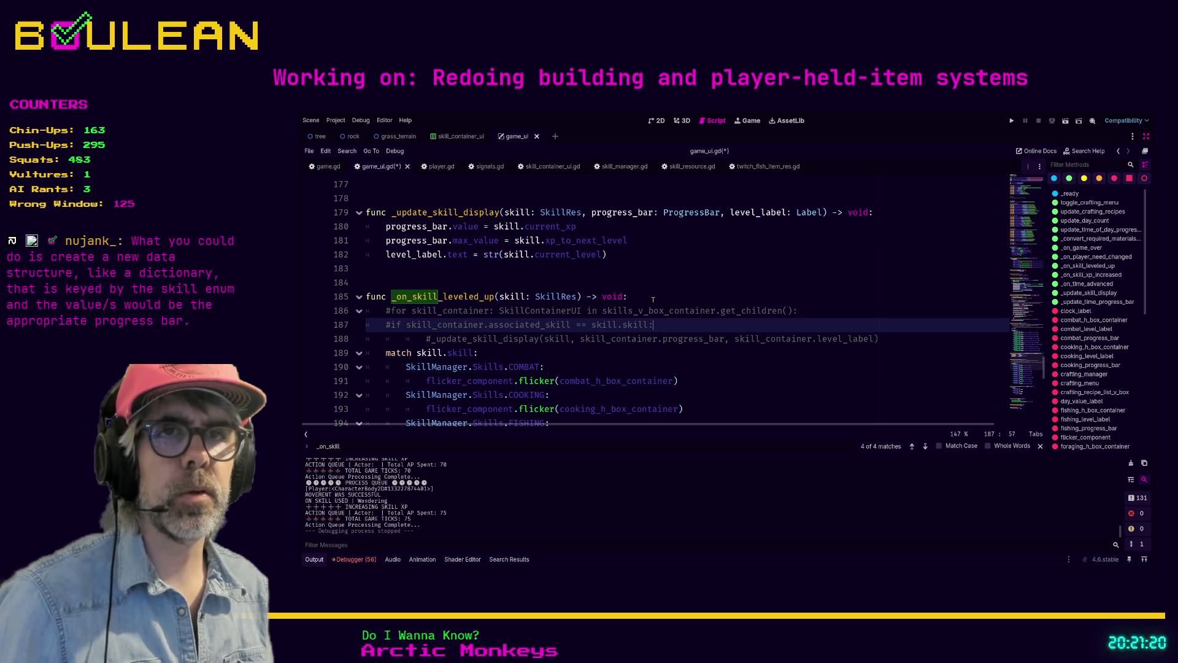
{"action": "key", "text": "Home"}
{"action": "key", "text": "Tab"}
{"action": "key", "text": "Down"}
{"action": "key", "text": "shift+Tab"}
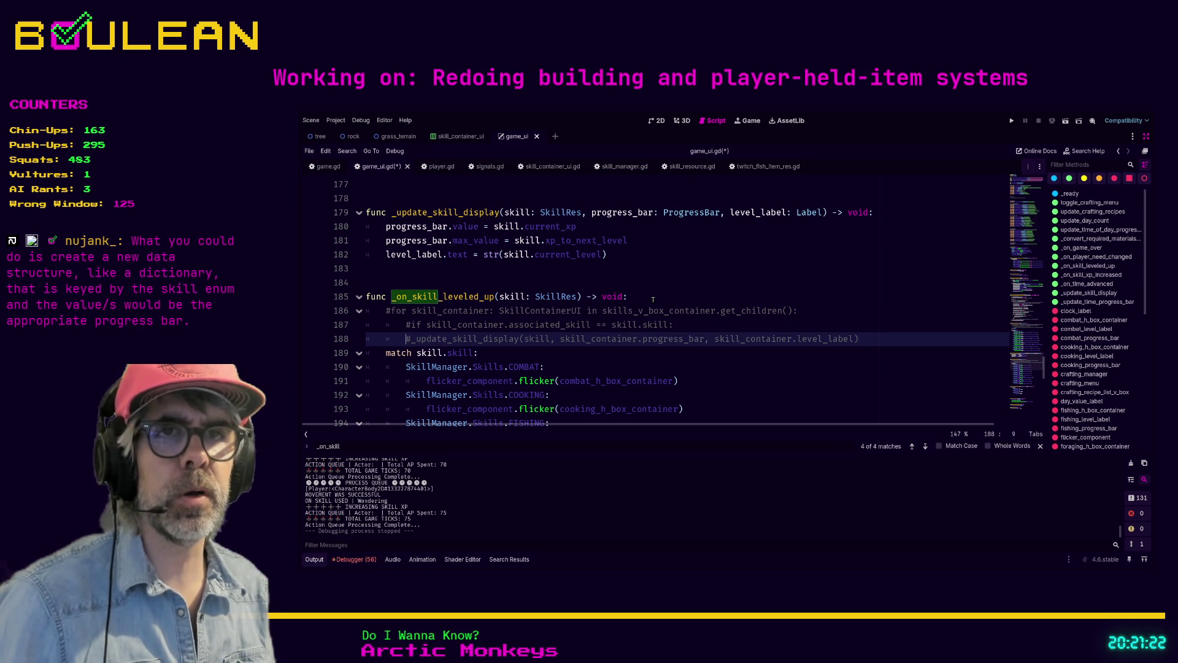
Uncomment the for, if and _update_skill_display lines and add a blank line before match
{"action": "key", "text": "Delete"}
{"action": "key", "text": "Tab"}
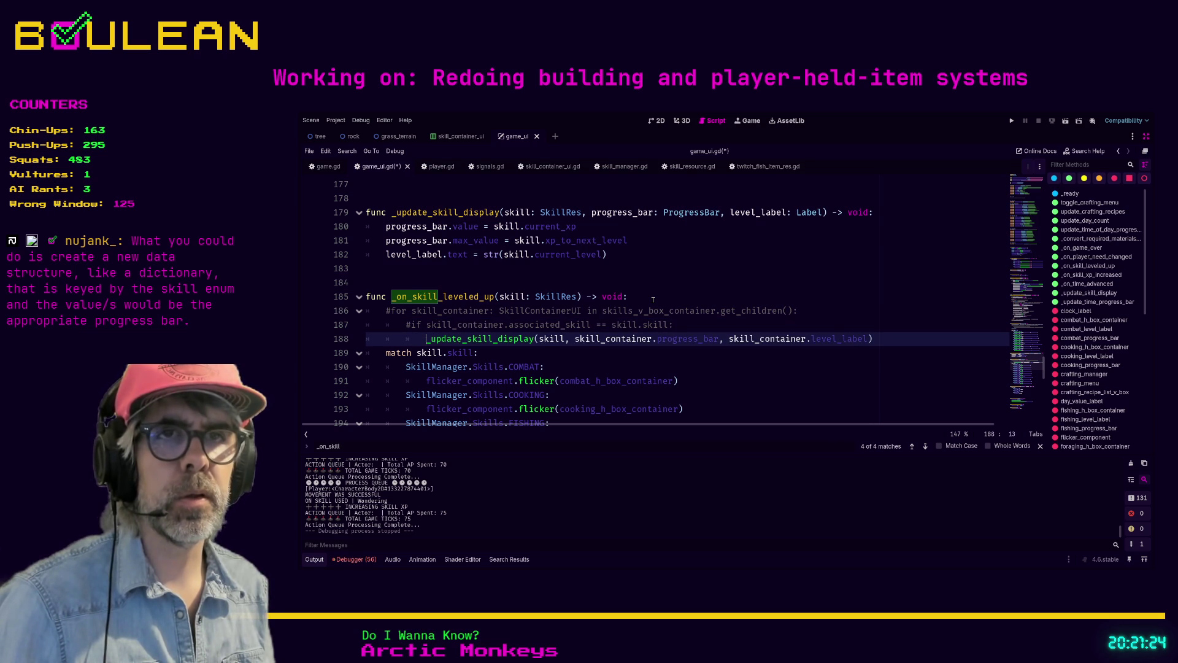
{"action": "key", "text": "Up"}
{"action": "key", "text": "ctrl+k"}
{"action": "key", "text": "Up"}
{"action": "key", "text": "ctrl+k"}
{"action": "key", "text": "Down"}
{"action": "key", "text": "Down"}
{"action": "key", "text": "Down"}
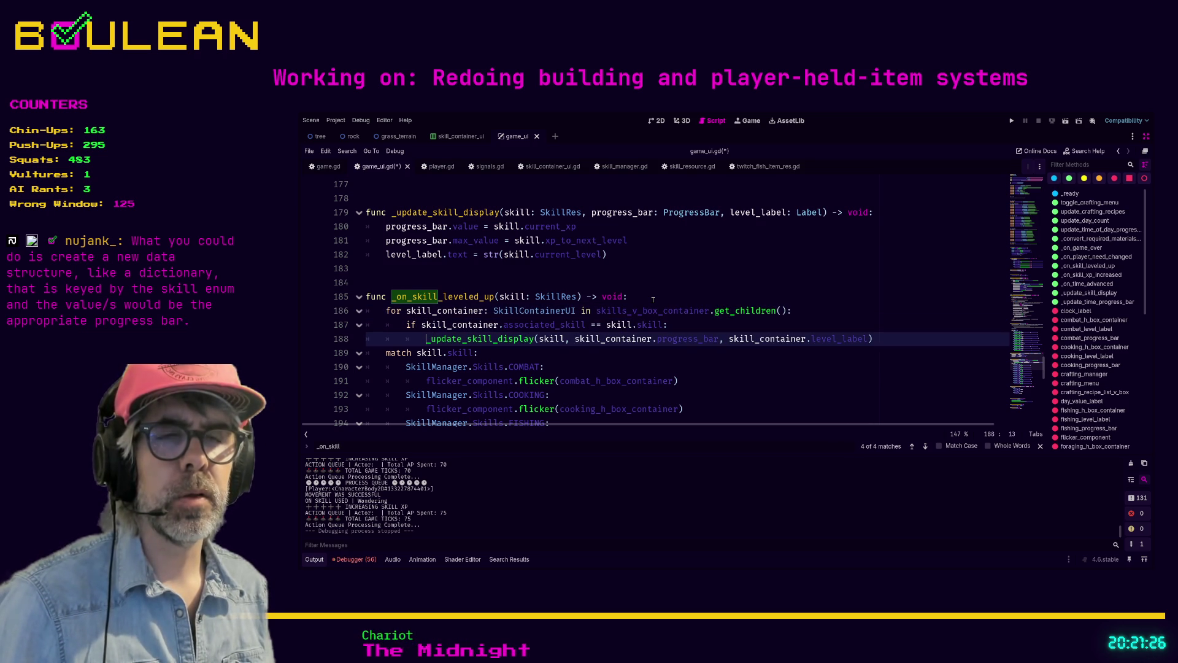
{"action": "key", "text": "Home"}
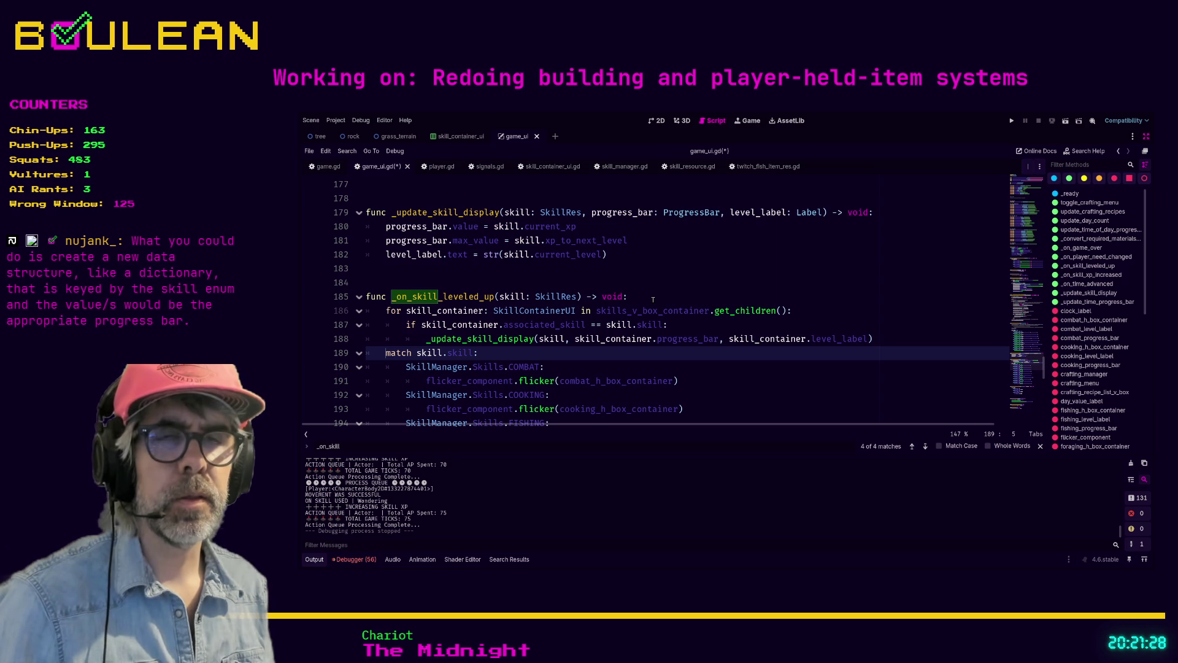
{"action": "key", "text": "Return"}
{"action": "scroll", "coordinate": [556, 316], "scroll_direction": "down", "scroll_amount": 1}
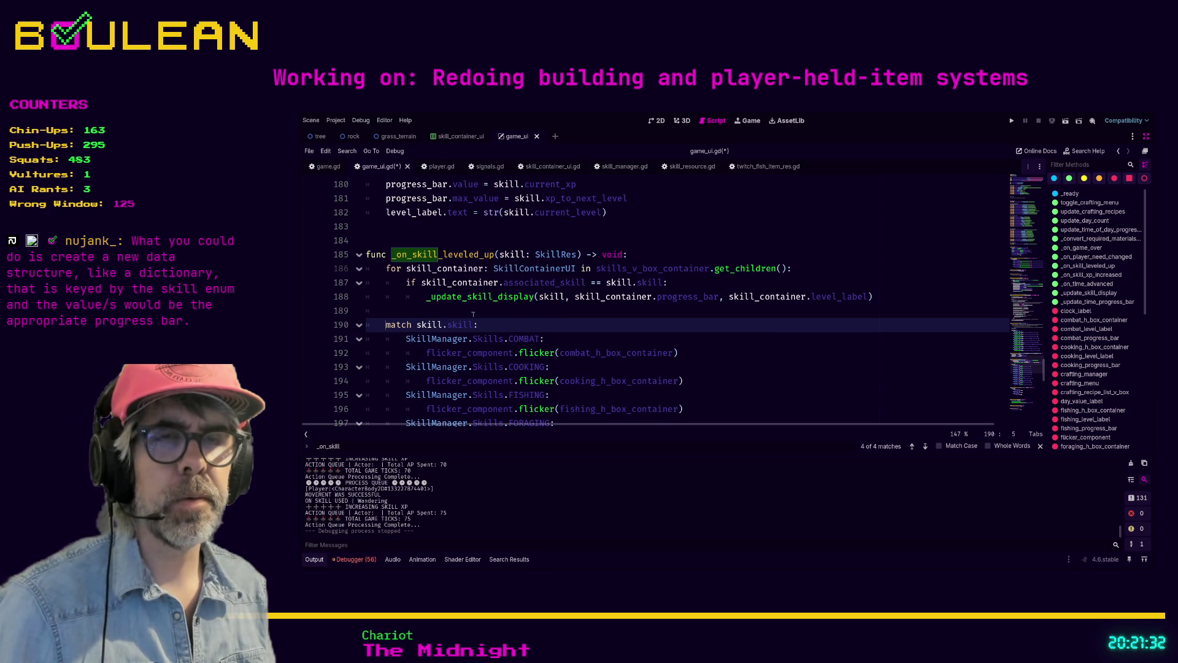
{"action": "scroll", "coordinate": [472, 314], "scroll_direction": "down", "scroll_amount": 1}
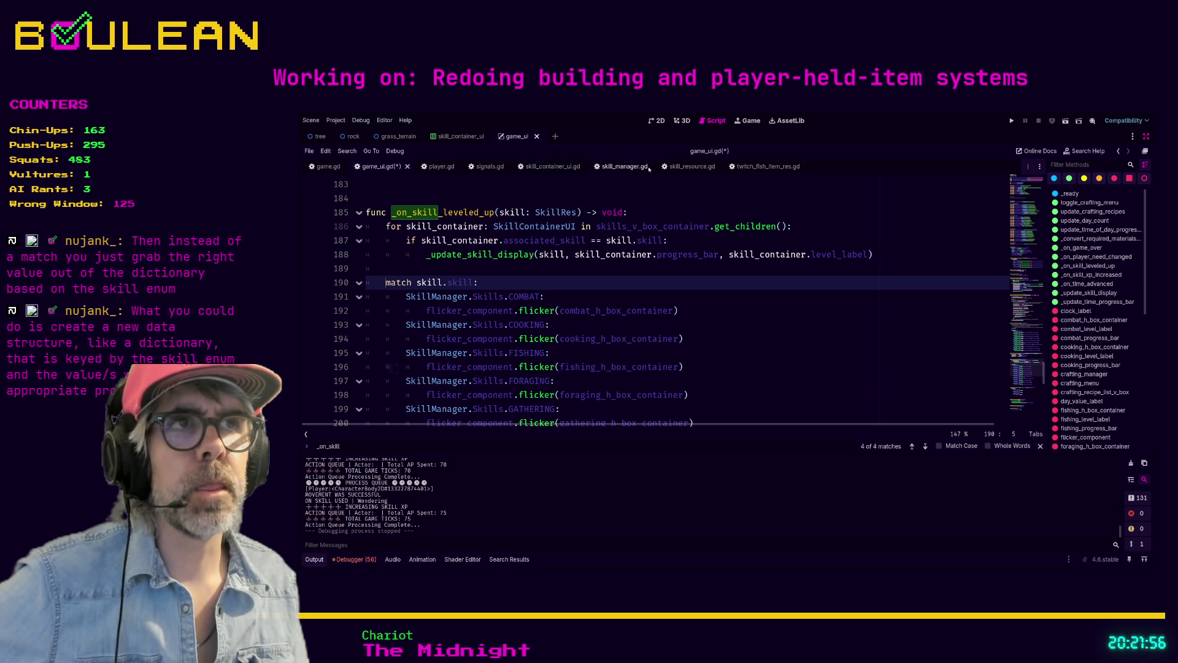
In the 2D view with docks shown, inspect ClimbingSkillContainer and expand CombatHBoxContainer
{"action": "left_click", "coordinate": [548, 169]}
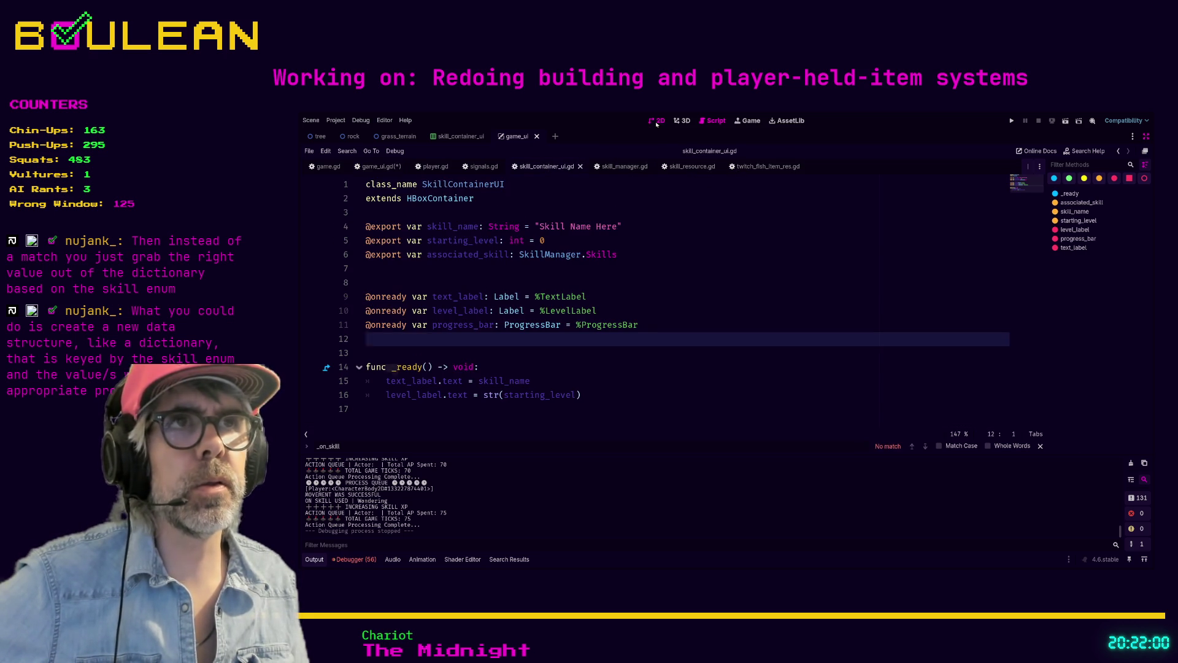
{"action": "left_click", "coordinate": [656, 120]}
{"action": "key", "text": "ctrl+shift+F11"}
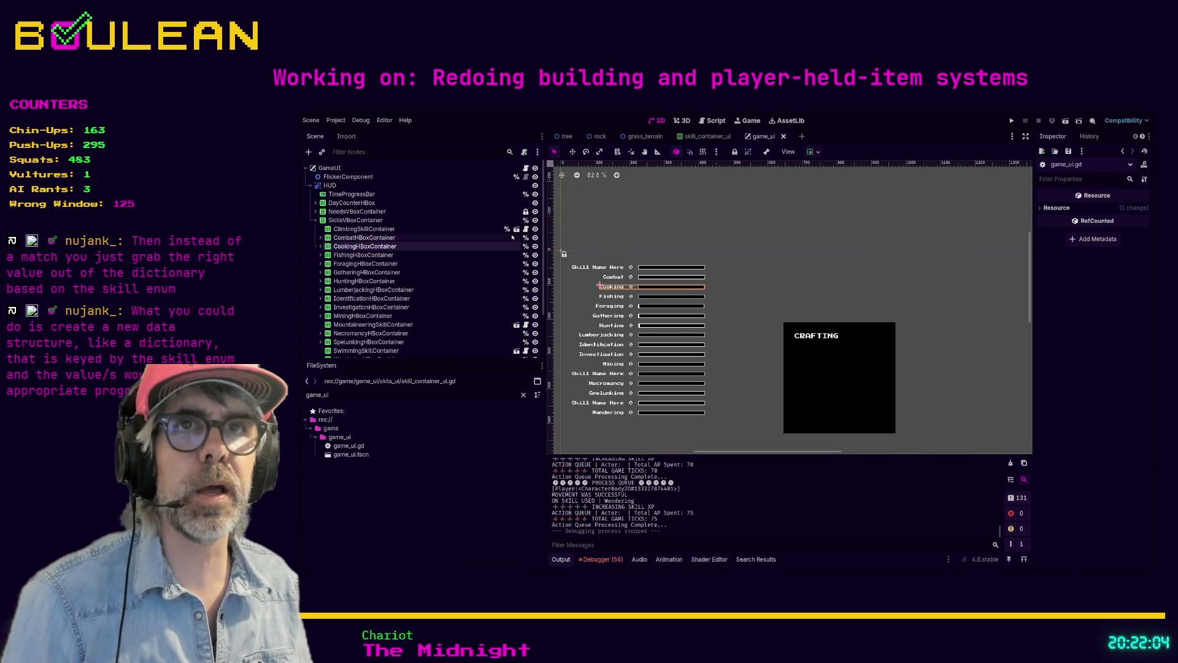
{"action": "left_click", "coordinate": [482, 230]}
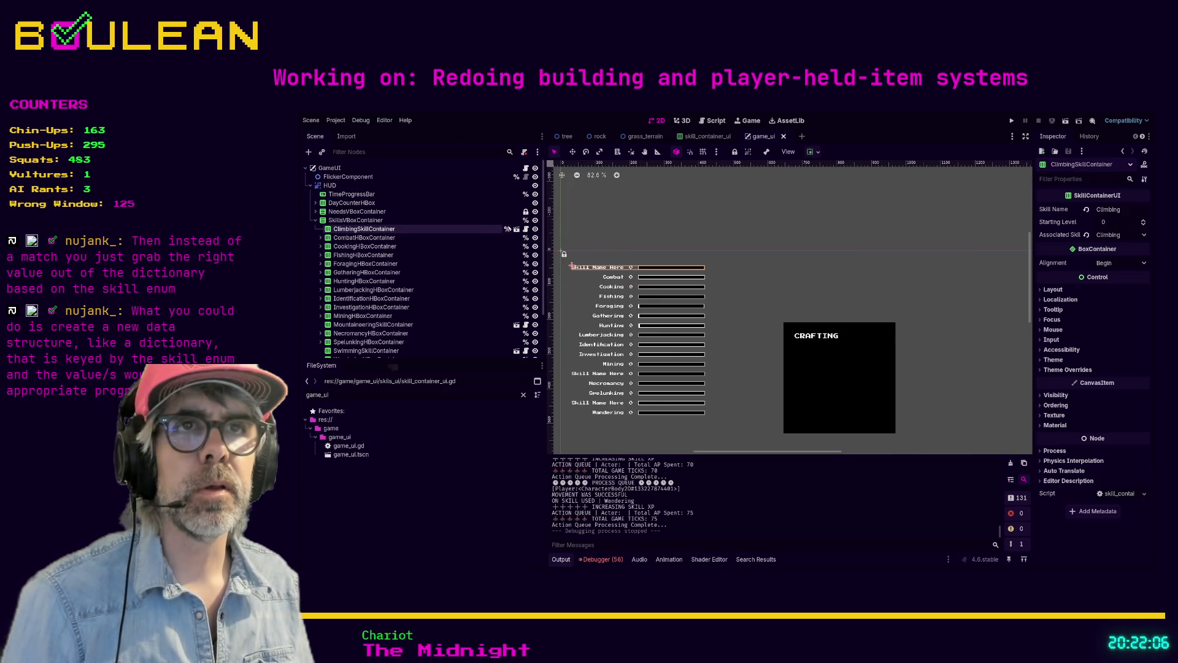
{"action": "left_click", "coordinate": [321, 238]}
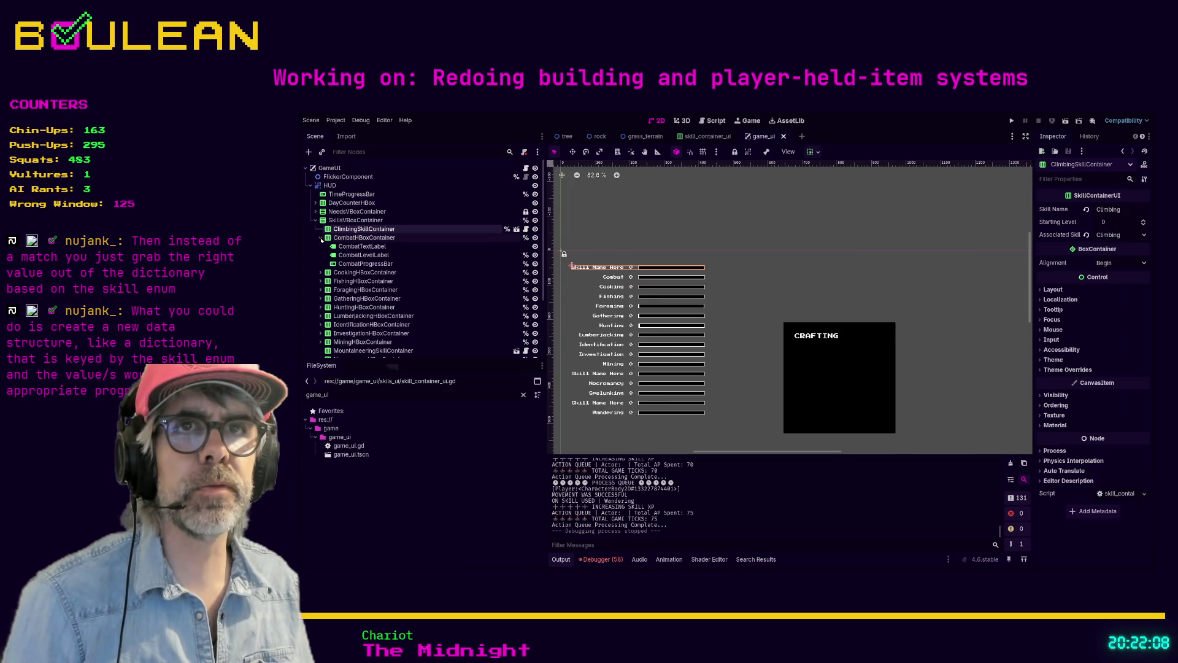
{"action": "left_click", "coordinate": [362, 238]}
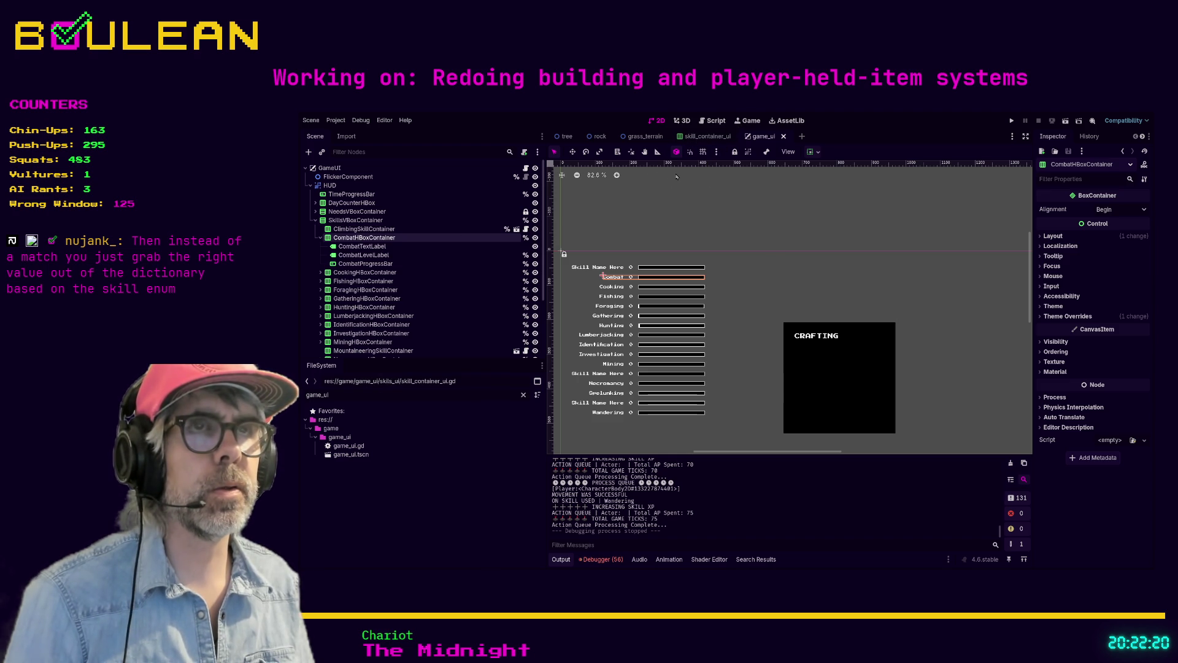
Back in the script editor, search game_ui.gd for 'flicker'
{"action": "left_click", "coordinate": [715, 121]}
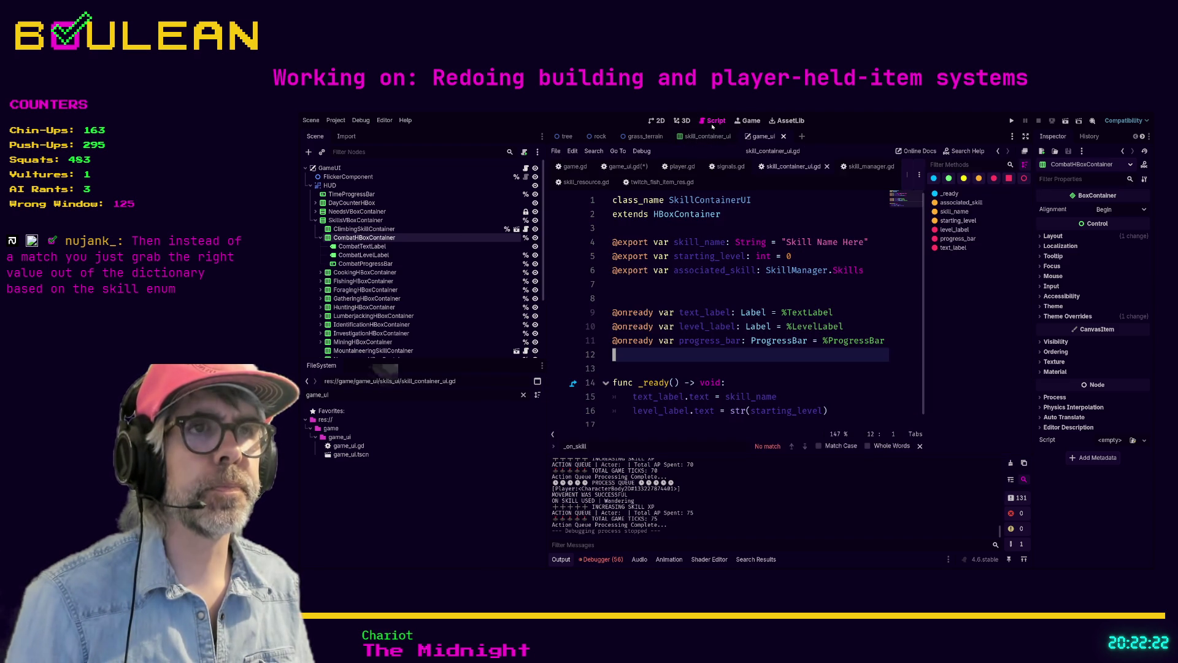
{"action": "key", "text": "ctrl+f"}
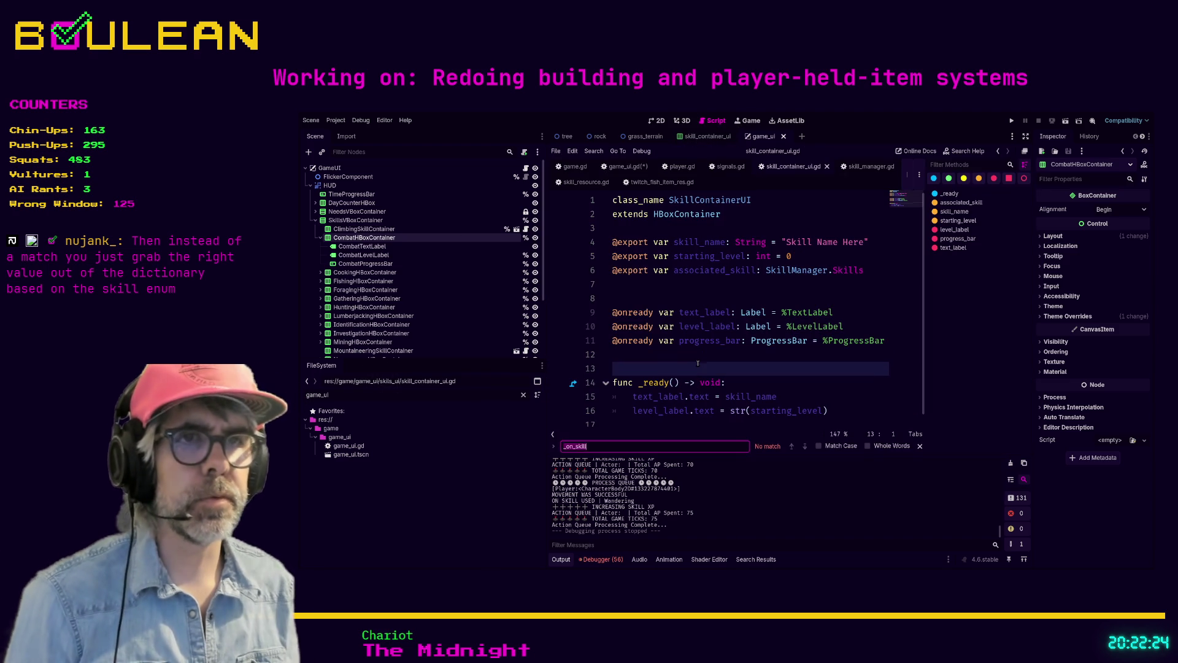
{"action": "type", "text": "flicker"}
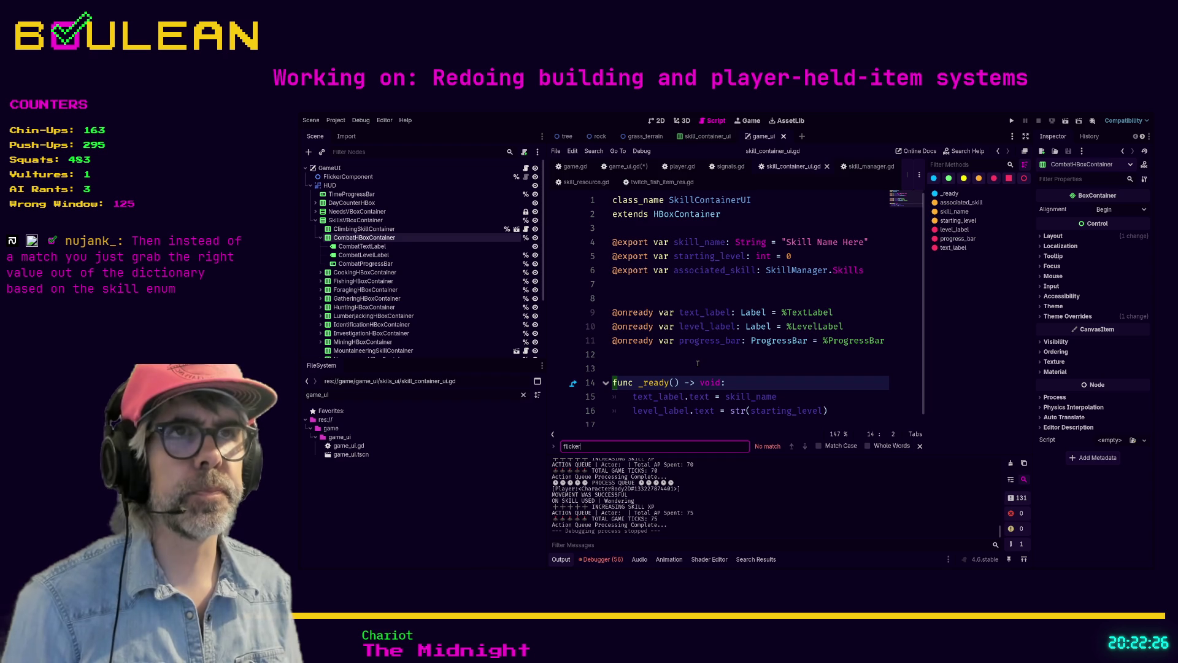
{"action": "left_click", "coordinate": [627, 167]}
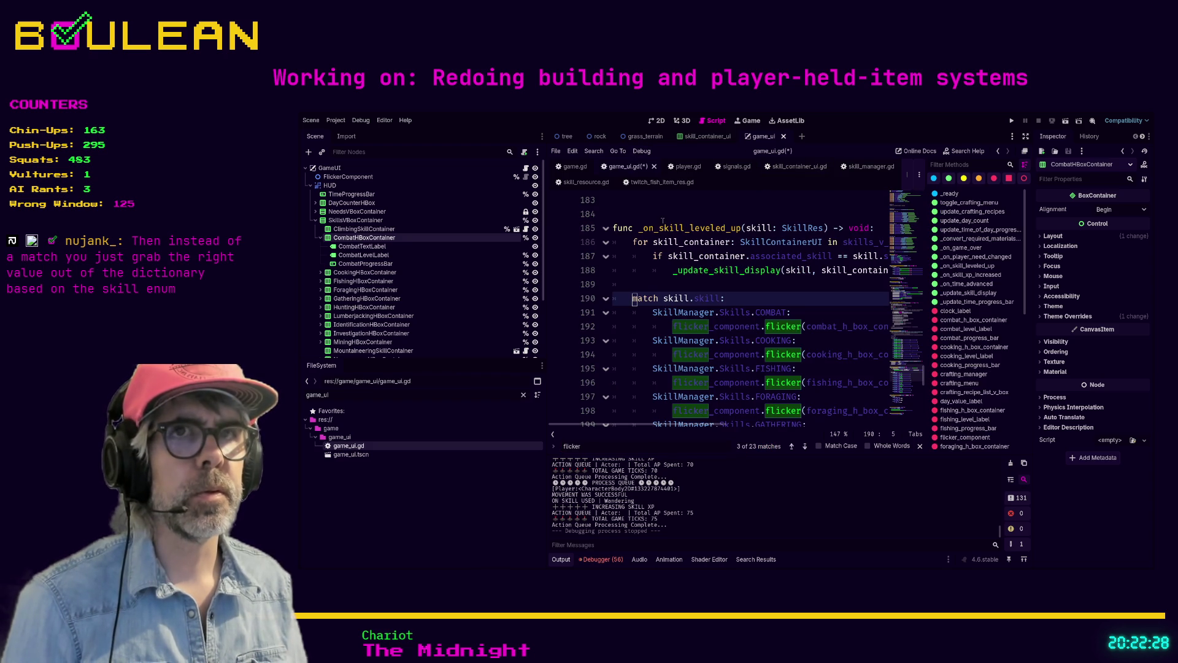
Inspect the FlickerComponent node's flicker function and its new_target parameter
{"action": "left_click", "coordinate": [803, 301]}
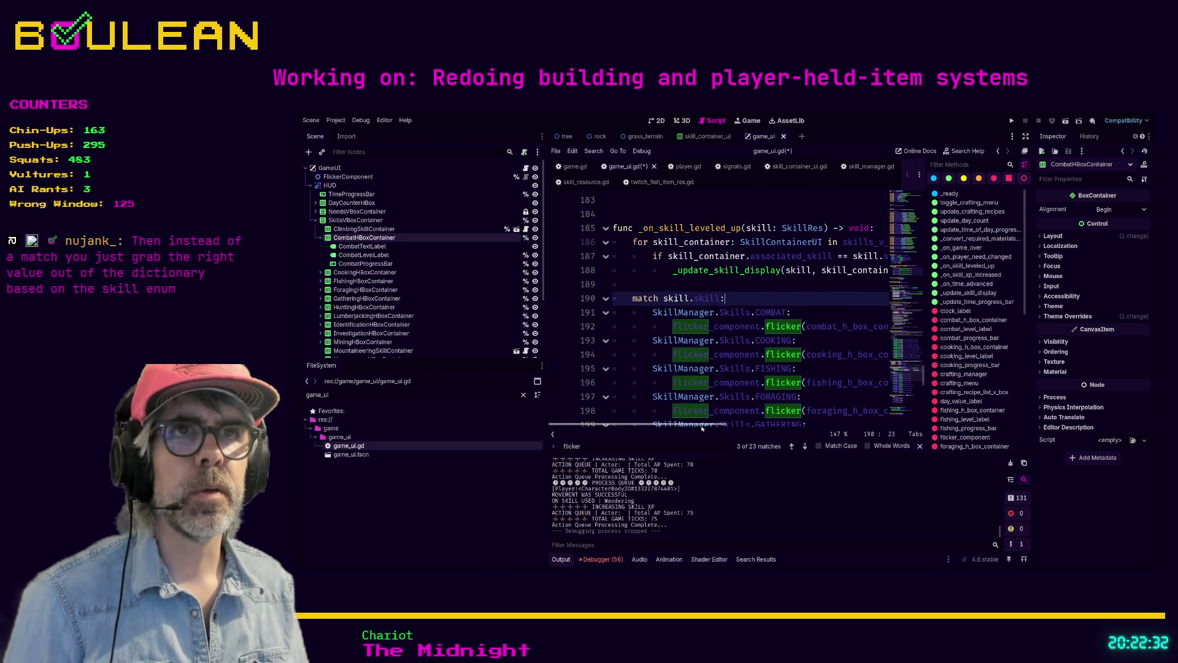
{"action": "left_click", "coordinate": [347, 177]}
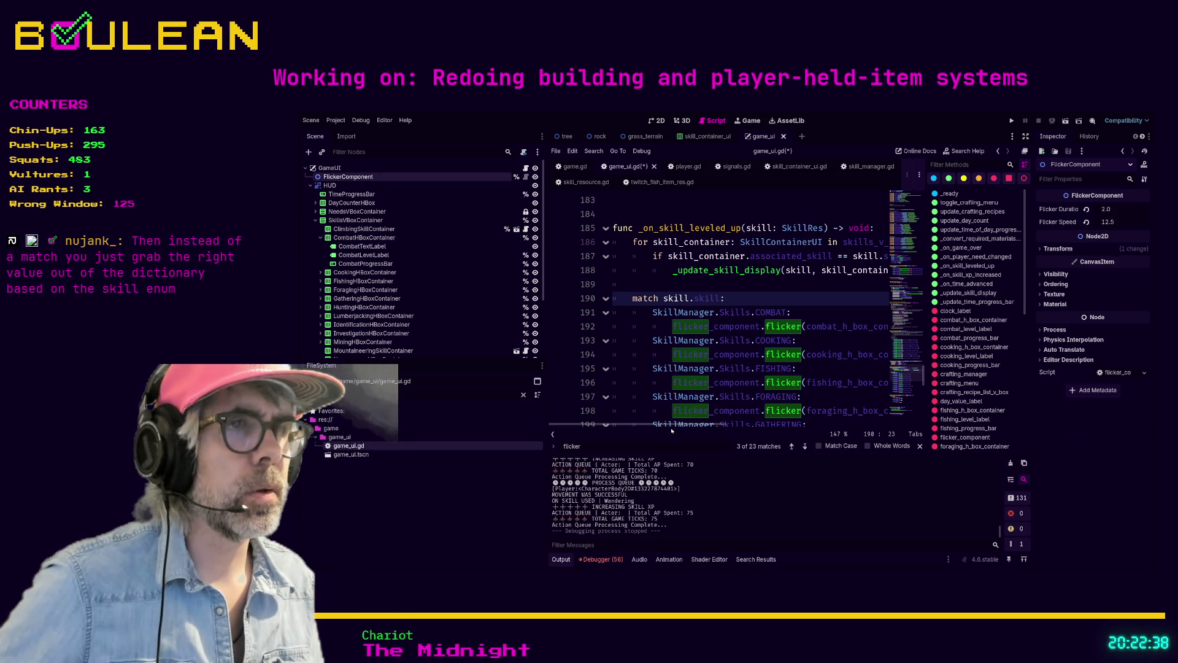
{"action": "left_click_drag", "start_coordinate": [670, 424], "coordinate": [705, 425]}
{"action": "left_click", "coordinate": [710, 326], "text": "ctrl"}
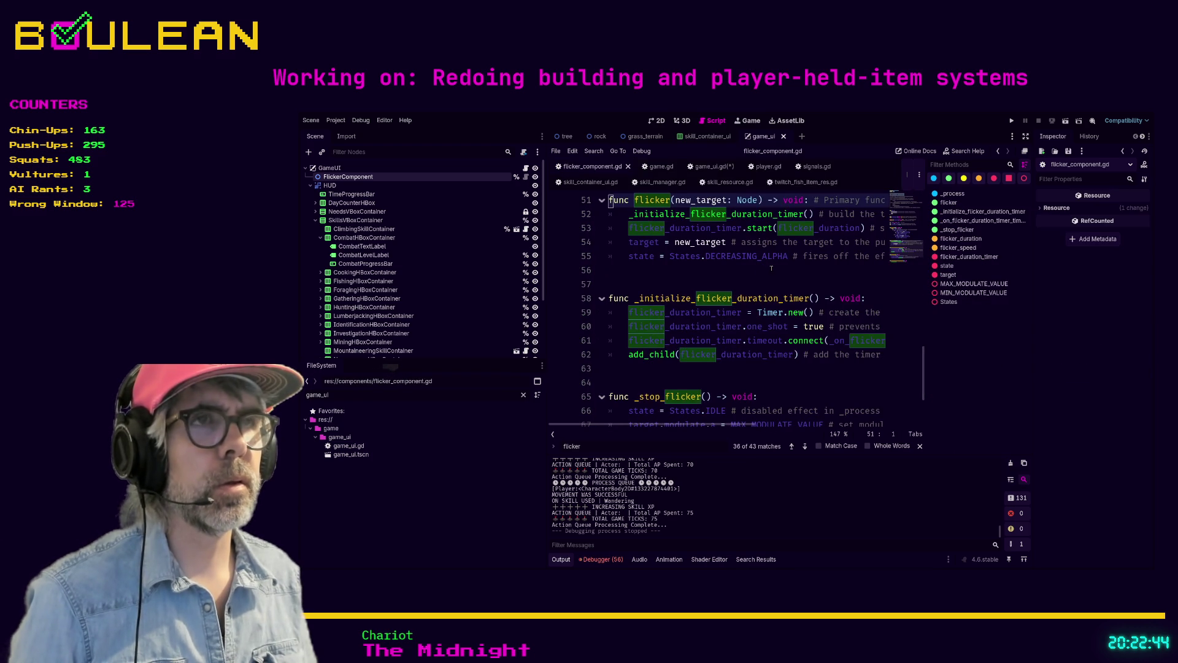
{"action": "scroll", "coordinate": [773, 268], "scroll_direction": "up", "scroll_amount": 1}
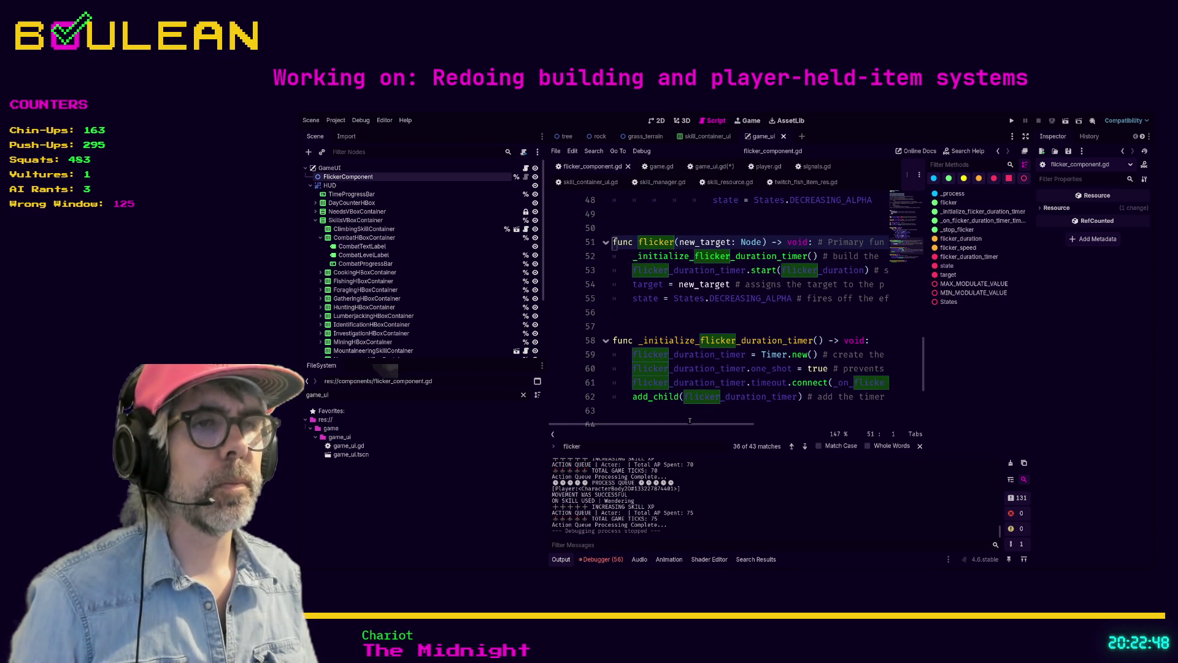
{"action": "mouse_move", "coordinate": [688, 424]}
{"action": "left_mouse_down"}
{"action": "mouse_move", "coordinate": [721, 423]}
{"action": "mouse_move", "coordinate": [686, 422]}
{"action": "left_mouse_up"}
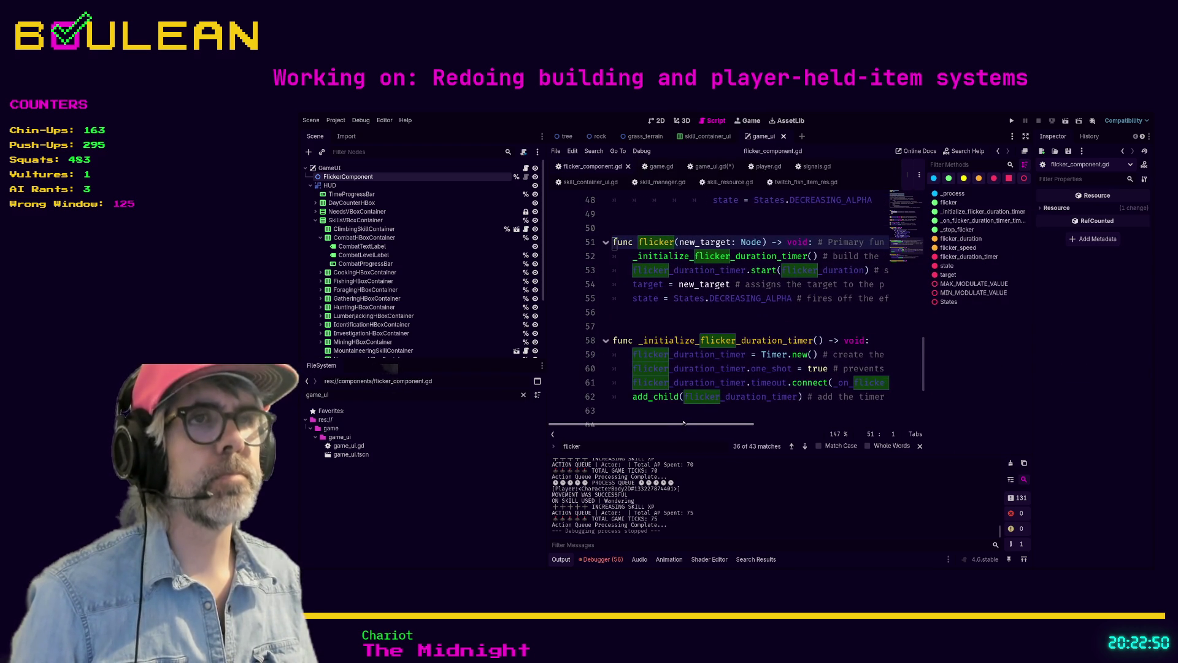
{"action": "left_click", "coordinate": [702, 242]}
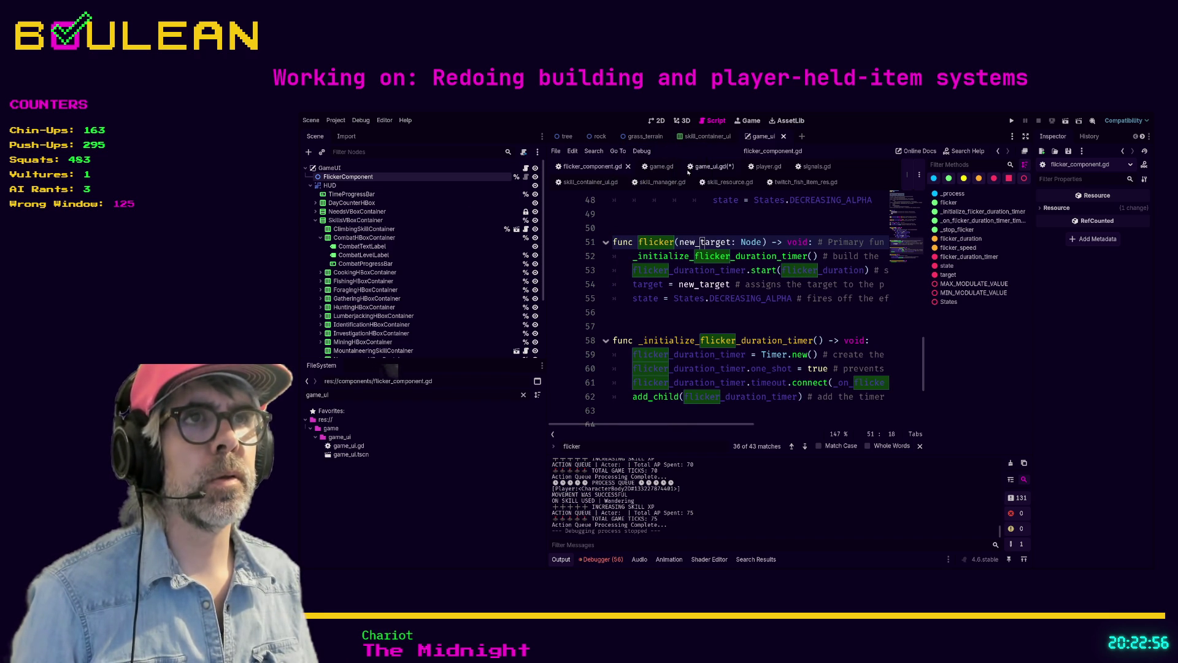
Return to game_ui.gd and place the caret below the skill display update line
{"action": "left_click", "coordinate": [705, 167]}
{"action": "scroll", "coordinate": [797, 298], "scroll_direction": "down", "scroll_amount": 1}
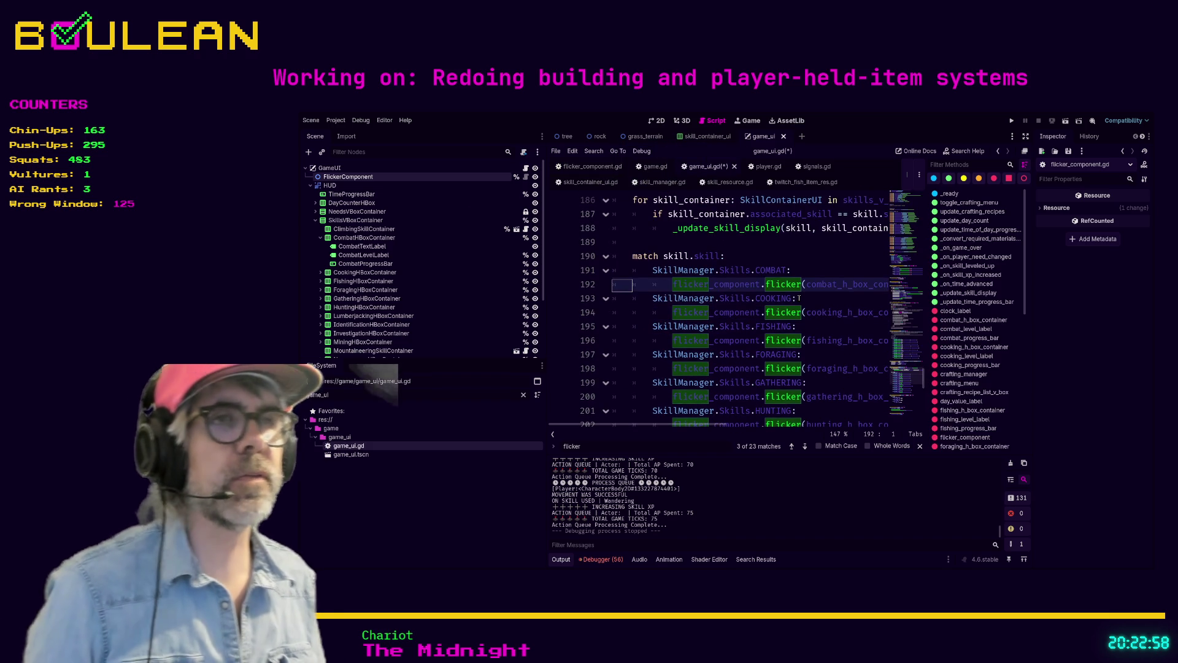
{"action": "scroll", "coordinate": [767, 296], "scroll_direction": "up", "scroll_amount": 2}
{"action": "scroll", "coordinate": [706, 356], "scroll_direction": "down", "scroll_amount": 1}
{"action": "scroll", "coordinate": [629, 423], "scroll_direction": "right", "scroll_amount": 1}
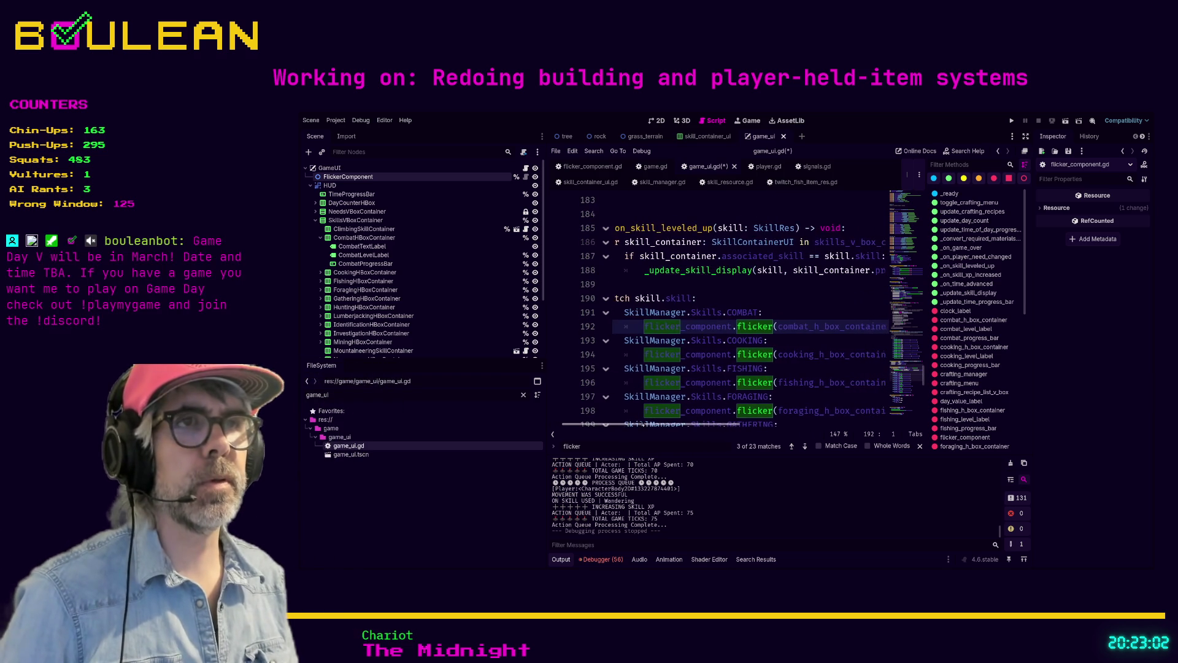
{"action": "left_click", "coordinate": [698, 287]}
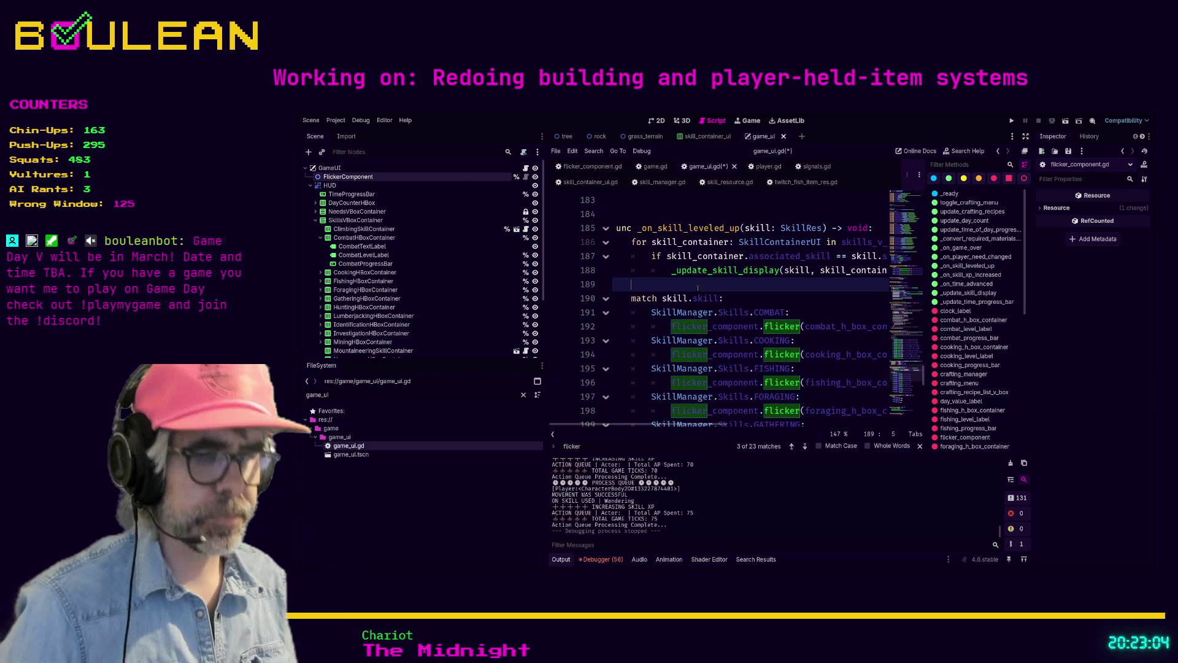
In distraction-free mode, comment out _update_skill_display and add flicker_component.flicker(skill_container)
{"action": "key", "text": "ctrl+shift+F11"}
{"action": "left_click", "coordinate": [447, 258]}
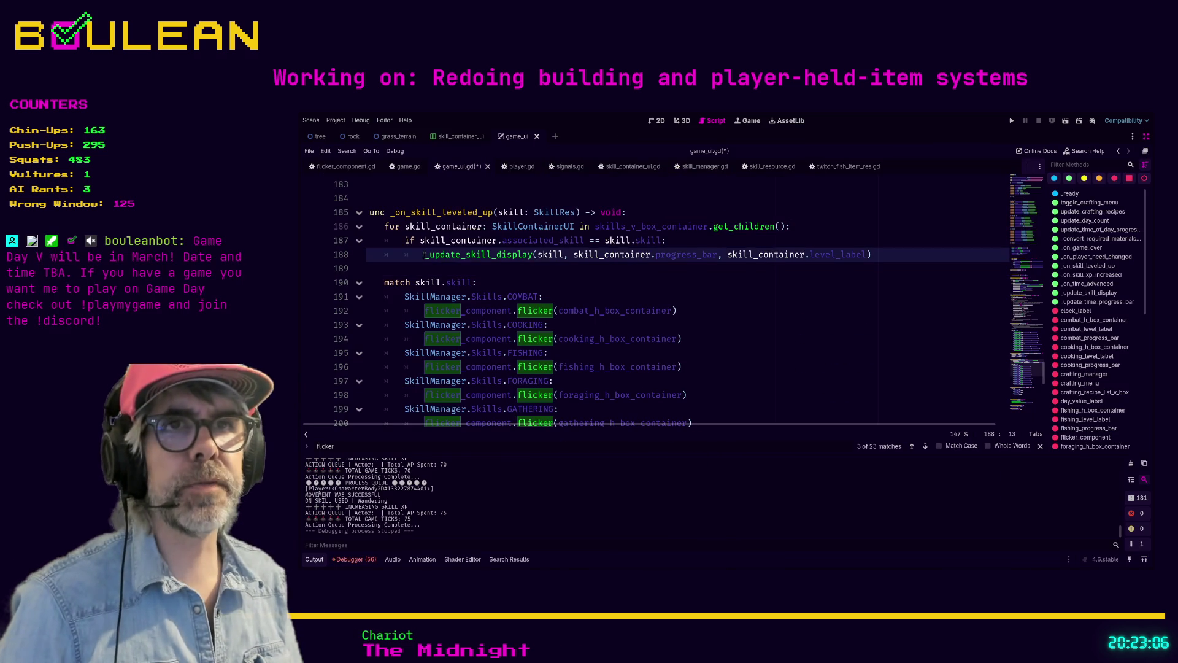
{"action": "key", "text": "ctrl+k"}
{"action": "left_click", "coordinate": [428, 263]}
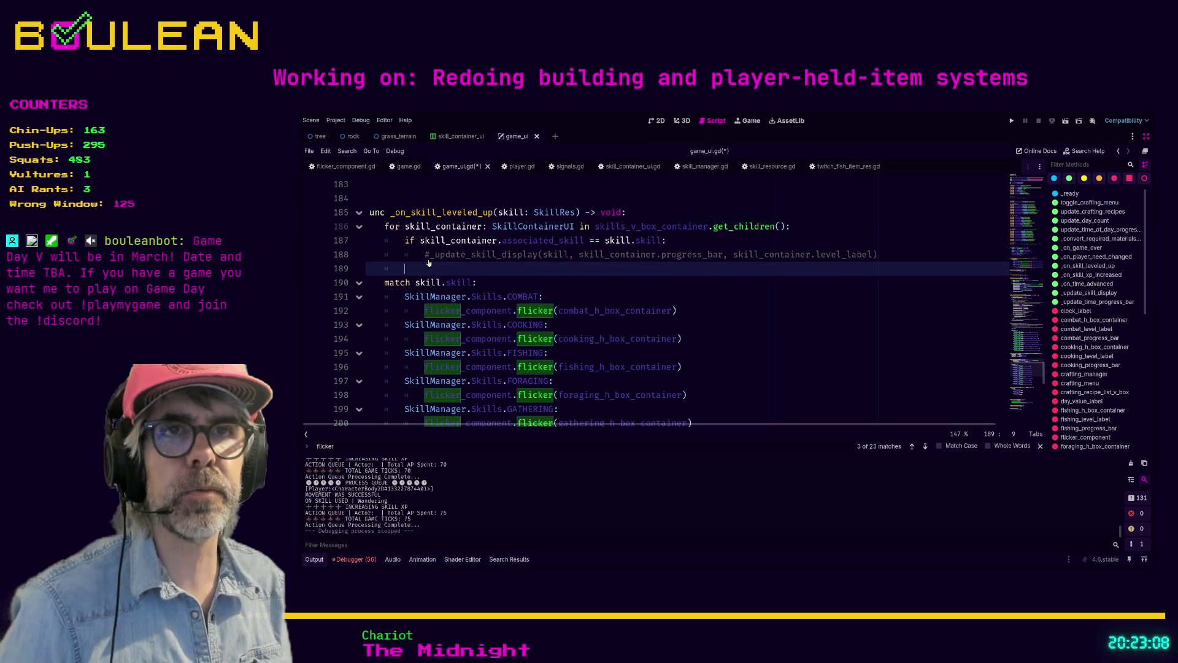
{"action": "type", "text": "flick"}
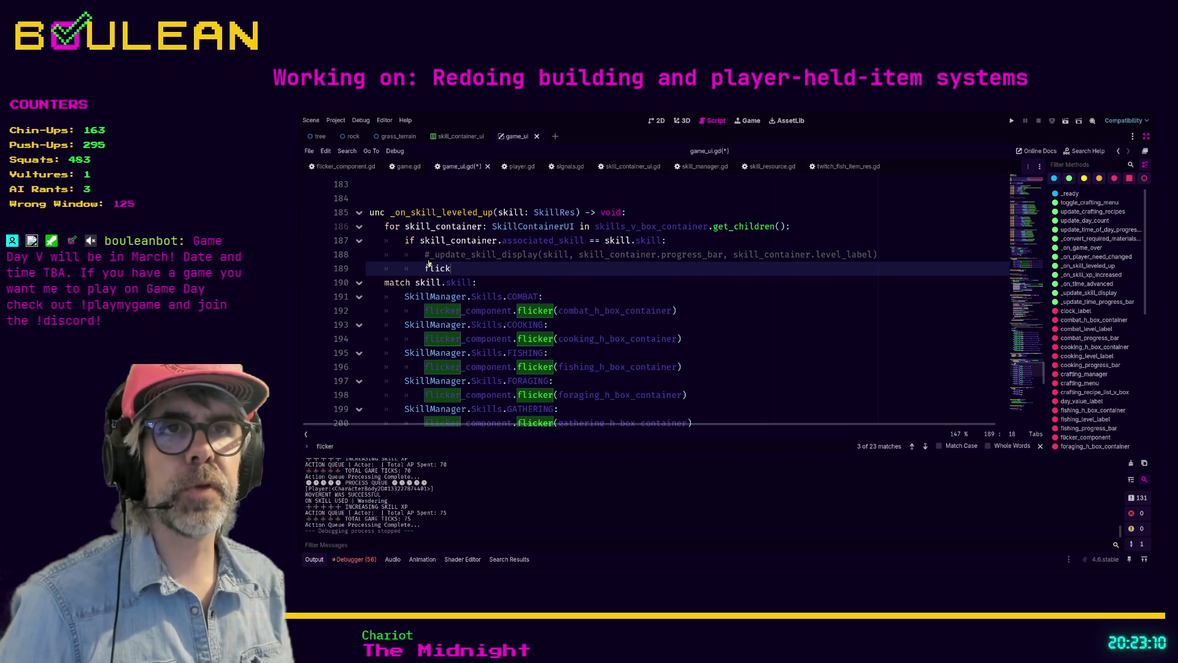
{"action": "type", "text": "er_componen"}
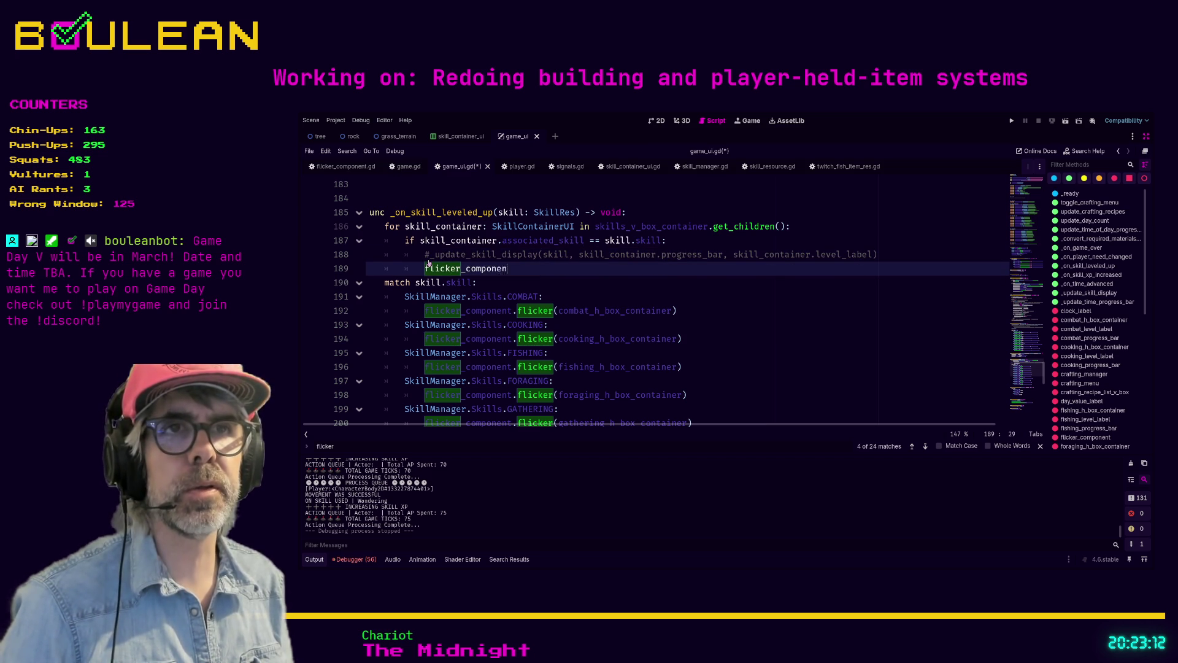
{"action": "type", "text": "t.flicker("}
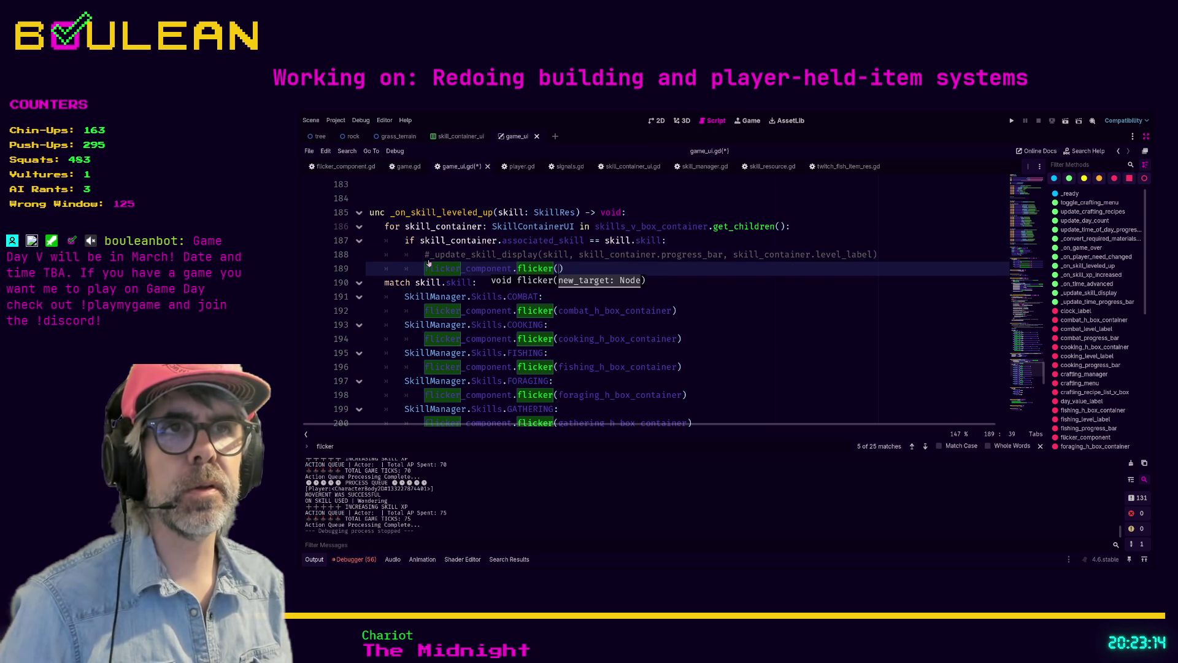
{"action": "type", "text": "skill_co"}
{"action": "key", "text": "Return"}
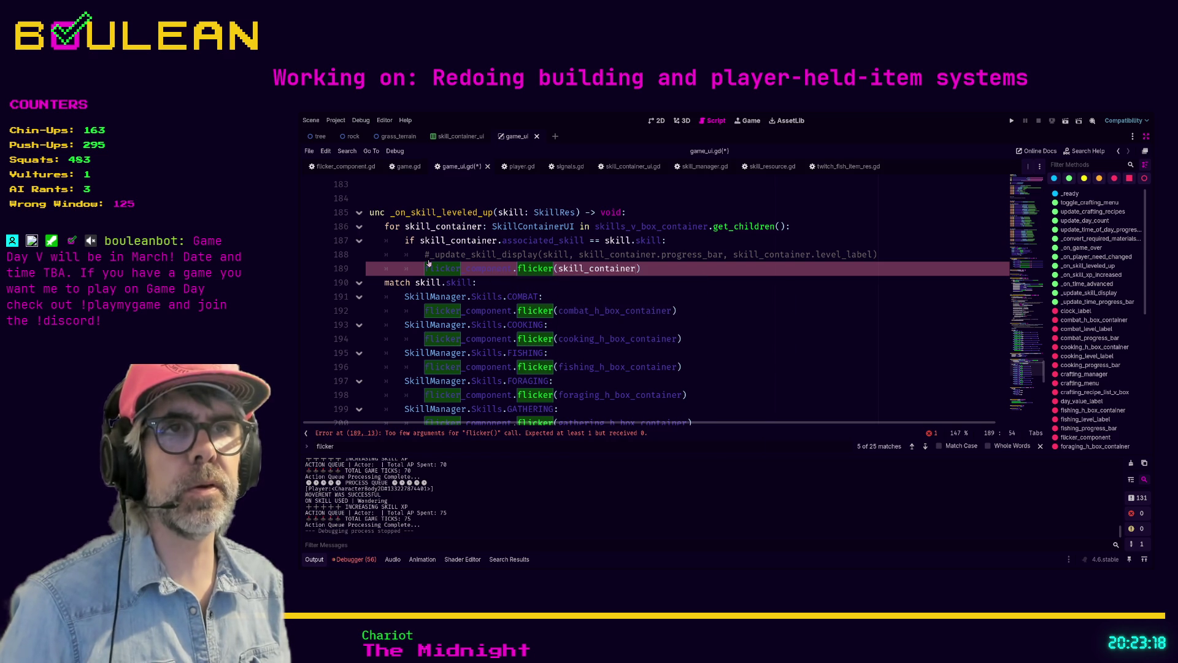
Delete the commented-out display update line, leaving only the flicker call in the loop
{"action": "left_click", "coordinate": [495, 260]}
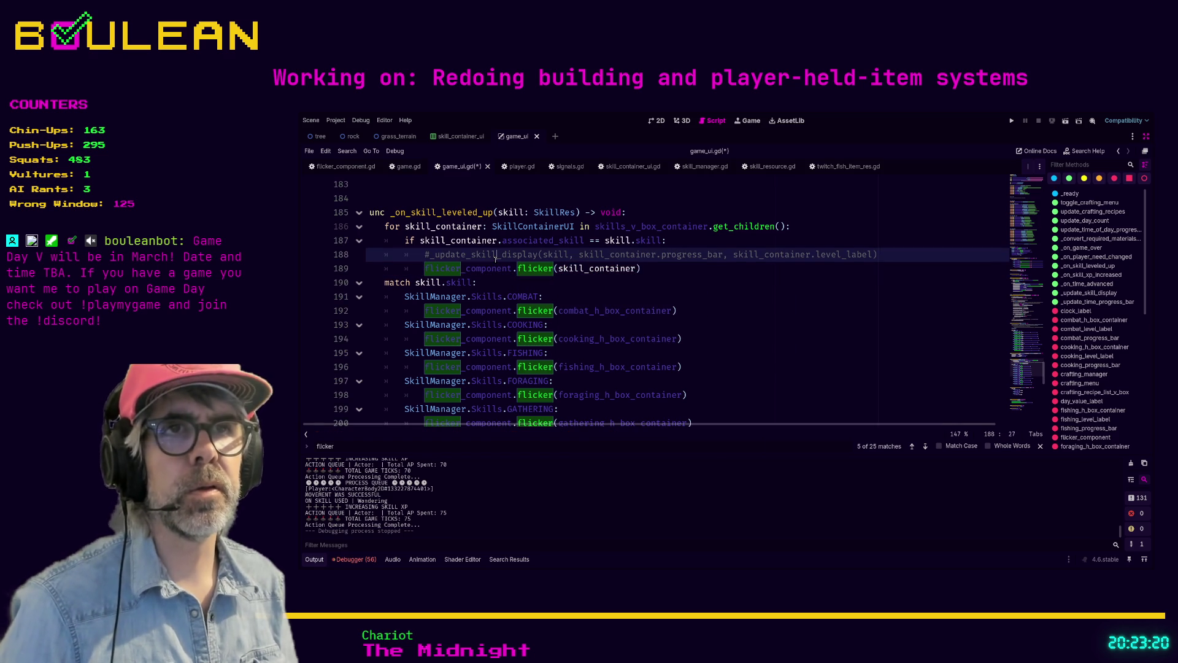
{"action": "triple_click", "coordinate": [495, 260]}
{"action": "key", "text": "BackSpace"}
{"action": "key", "text": "Delete"}
{"action": "key", "text": "End"}
{"action": "left_click", "coordinate": [496, 265]}
{"action": "scroll", "coordinate": [498, 267], "scroll_direction": "down", "scroll_amount": 5}
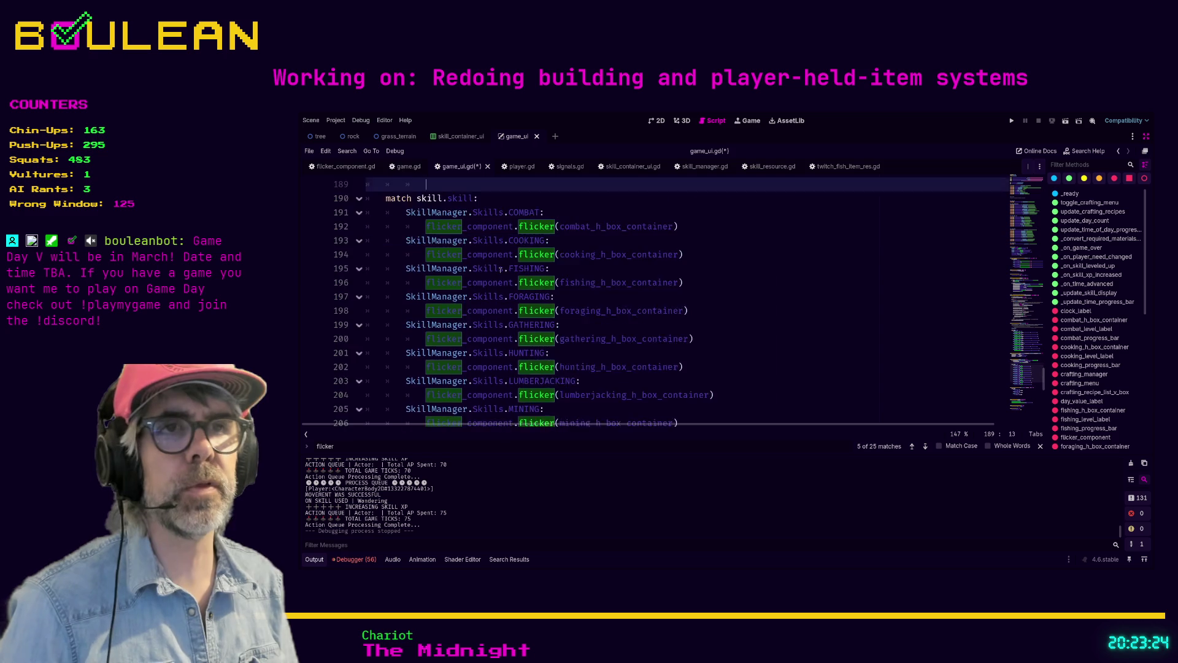
{"action": "mouse_move", "coordinate": [700, 348]}
{"action": "left_mouse_down"}
{"action": "mouse_move", "coordinate": [712, 255]}
{"action": "mouse_move", "coordinate": [762, 346]}
{"action": "left_mouse_up"}
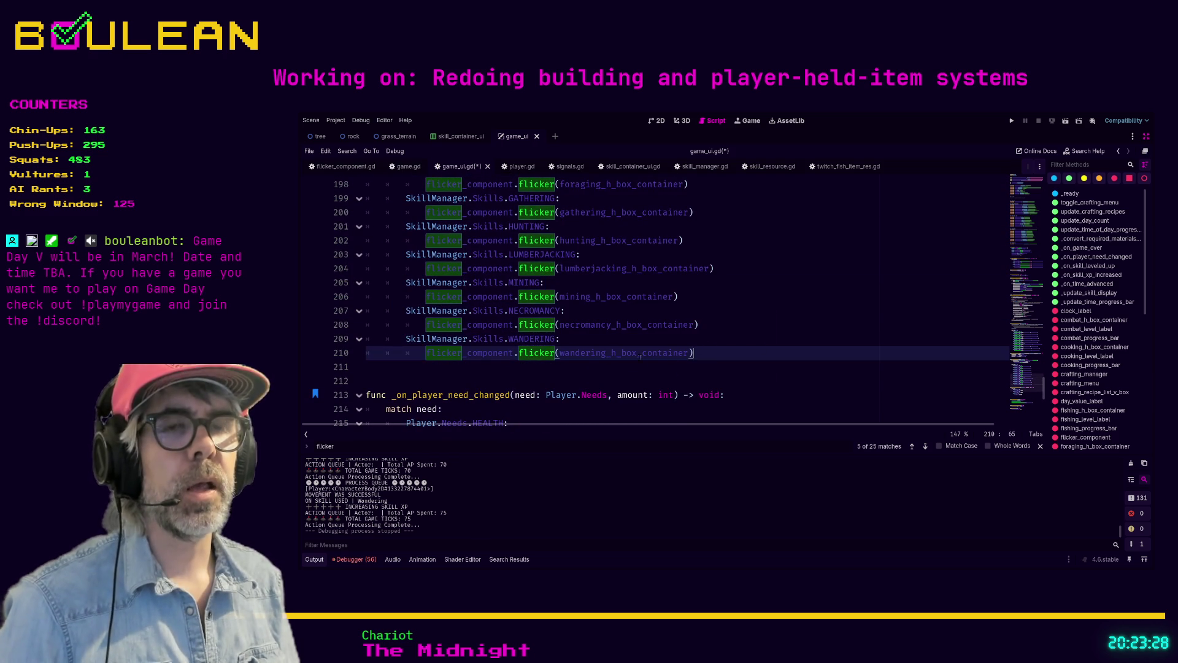
Review the WANDERING branch lines, then move back up toward _on_skill_xp_increased
{"action": "left_click", "coordinate": [417, 363]}
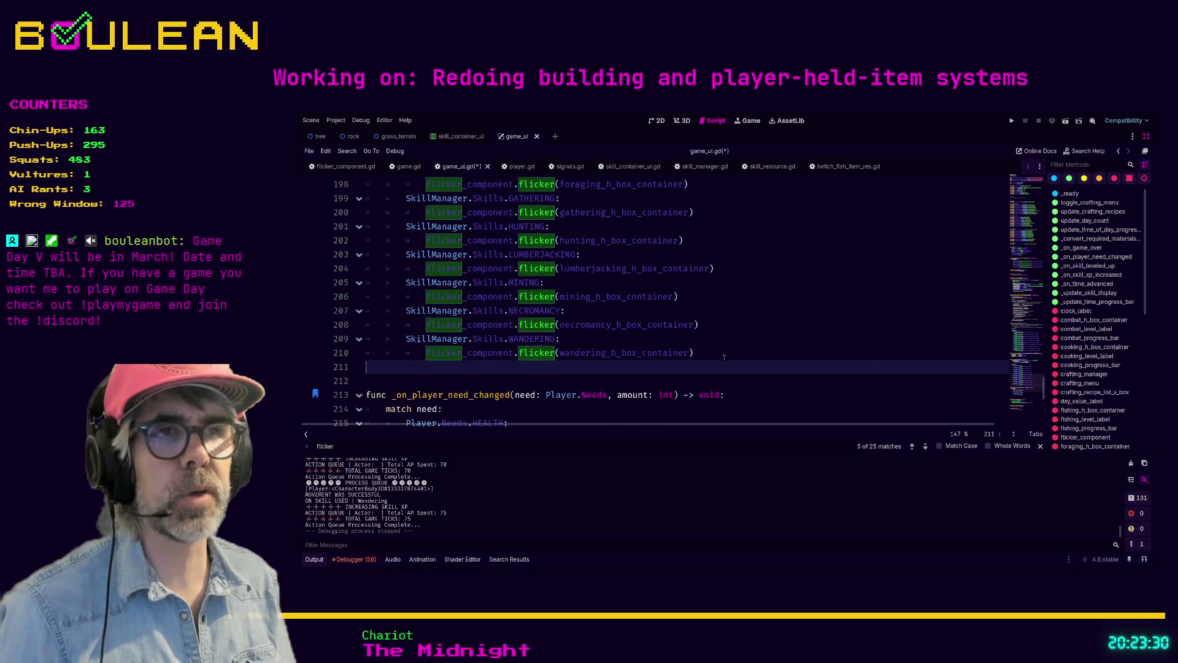
{"action": "left_click_drag", "start_coordinate": [724, 357], "coordinate": [352, 334]}
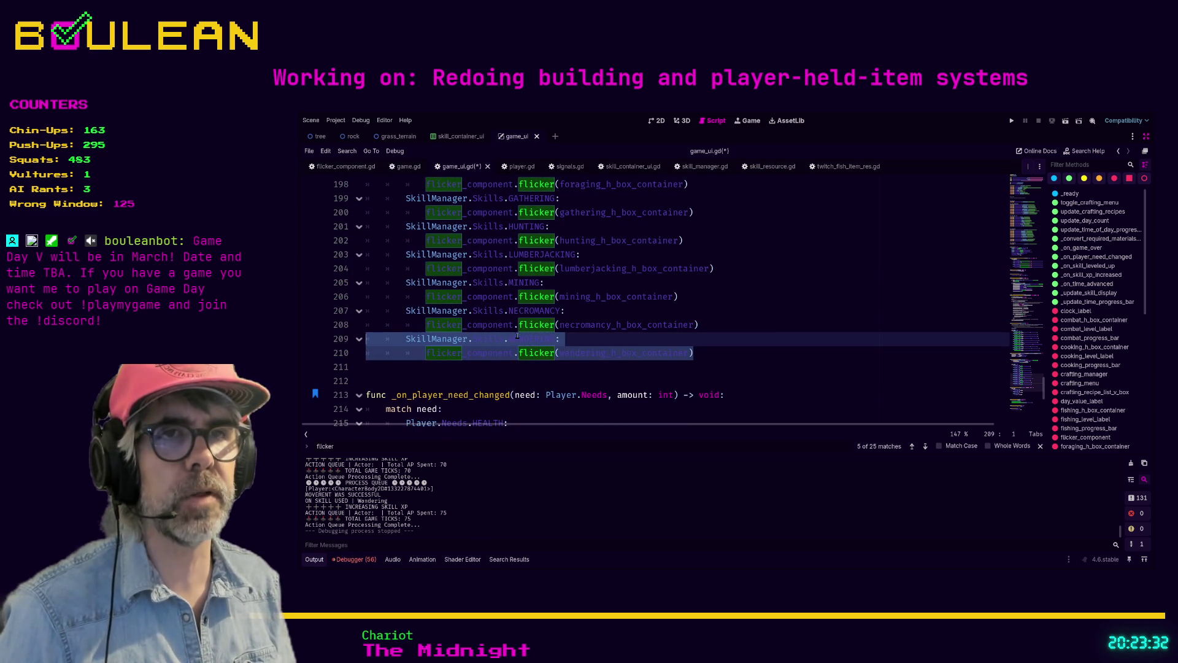
{"action": "scroll", "coordinate": [665, 328], "scroll_direction": "up", "scroll_amount": 6}
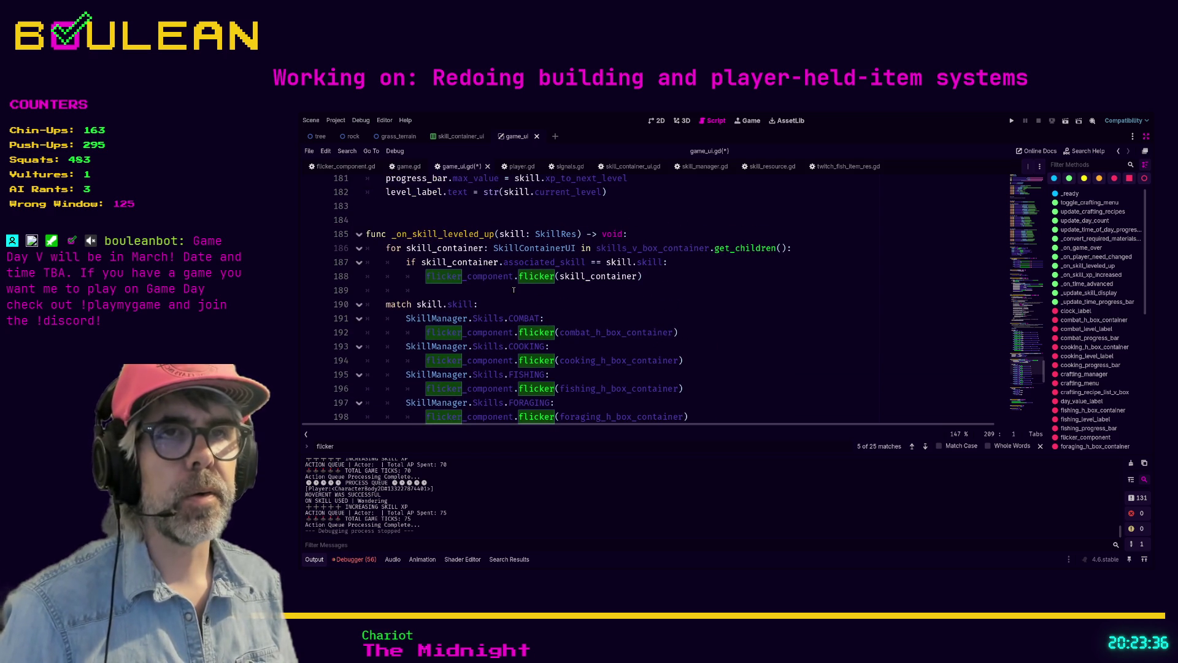
{"action": "left_click", "coordinate": [514, 290]}
{"action": "scroll", "coordinate": [515, 304], "scroll_direction": "up", "scroll_amount": 1}
{"action": "scroll", "coordinate": [516, 305], "scroll_direction": "up", "scroll_amount": 4}
{"action": "scroll", "coordinate": [536, 318], "scroll_direction": "up", "scroll_amount": 6}
Copy the dated TODO comment line from the commented loop in _on_skill_xp_increased
{"action": "mouse_move", "coordinate": [465, 270]}
{"action": "left_mouse_down"}
{"action": "mouse_move", "coordinate": [380, 254]}
{"action": "mouse_move", "coordinate": [350, 215]}
{"action": "left_mouse_up"}
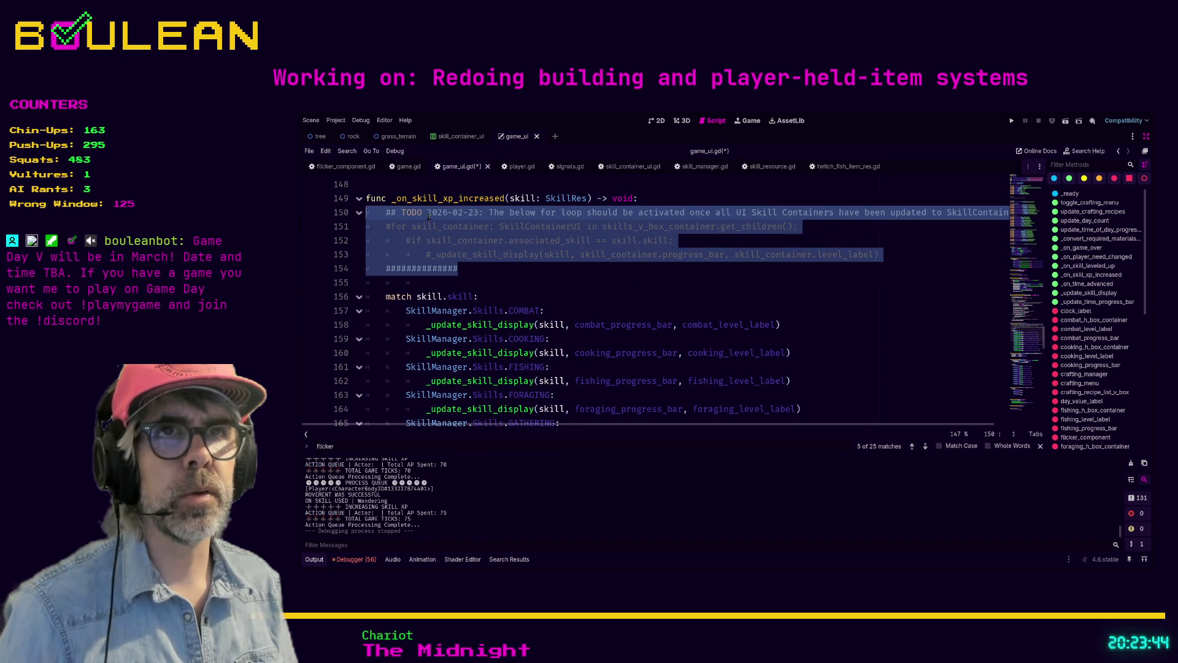
{"action": "triple_click", "coordinate": [429, 215]}
{"action": "left_click", "coordinate": [430, 213]}
{"action": "key", "text": "End"}
{"action": "key", "text": "shift+Home"}
{"action": "scroll", "coordinate": [586, 262], "scroll_direction": "down", "scroll_amount": 10}
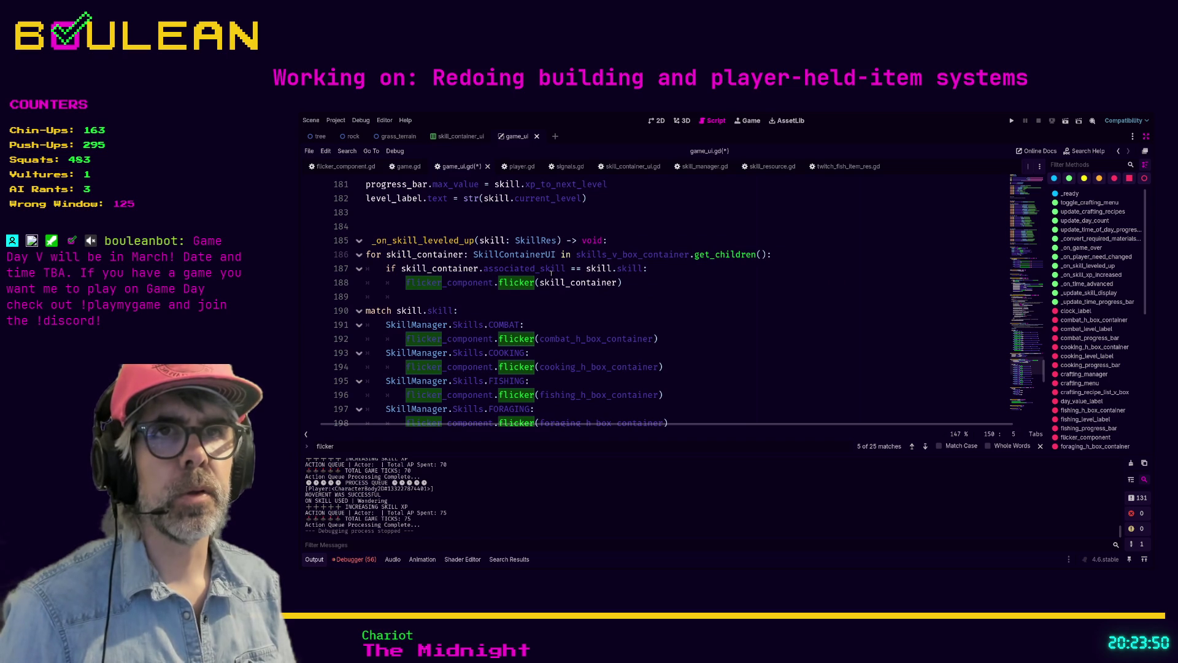
Paste the dated TODO note on a new line under the _on_skill_leveled_up header
{"action": "left_click", "coordinate": [627, 241]}
{"action": "key", "text": "Return"}
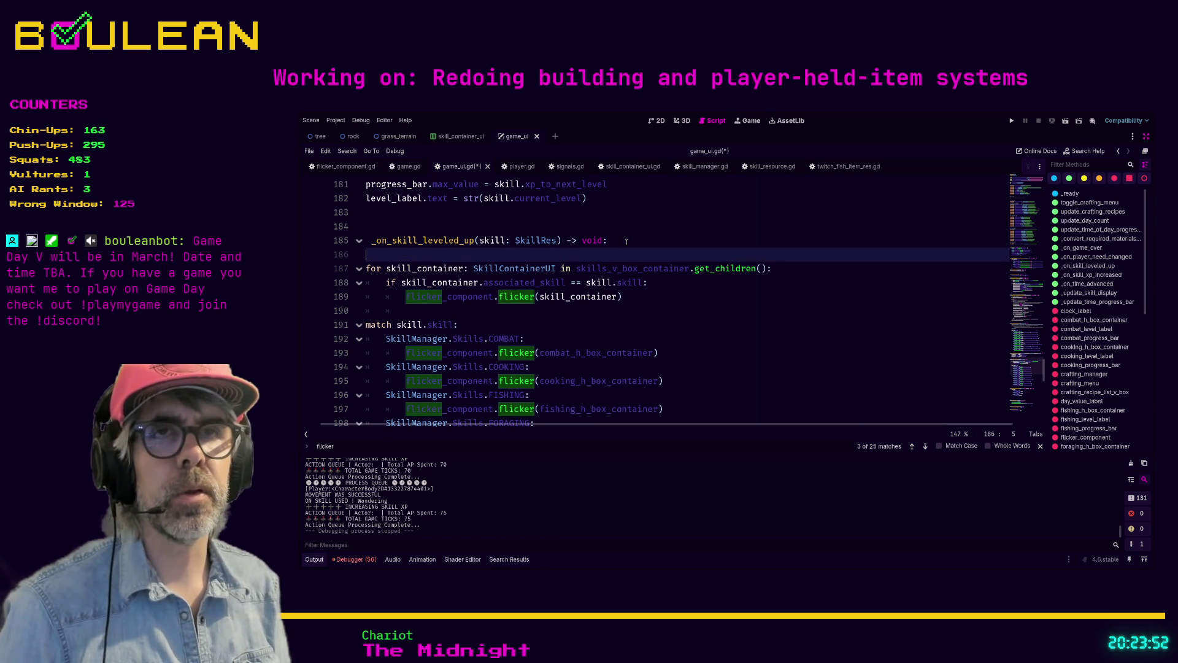
{"action": "key", "text": "BackSpace"}
{"action": "key", "text": "ctrl+v"}
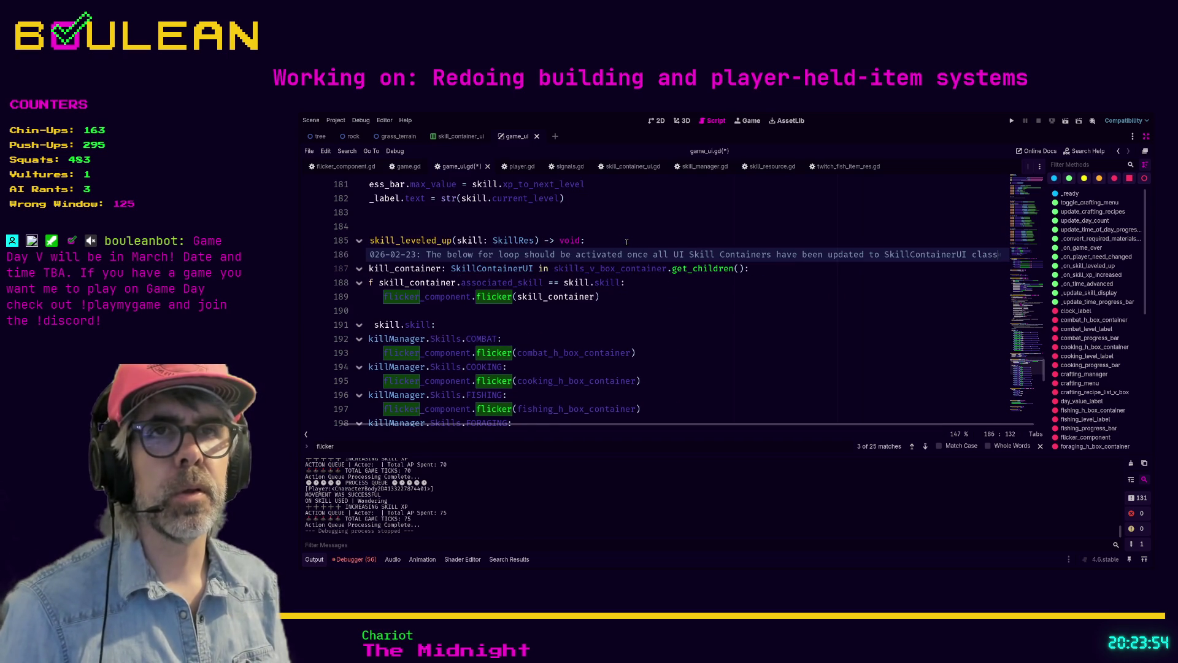
{"action": "key", "text": "Home"}
{"action": "key", "text": "Down"}
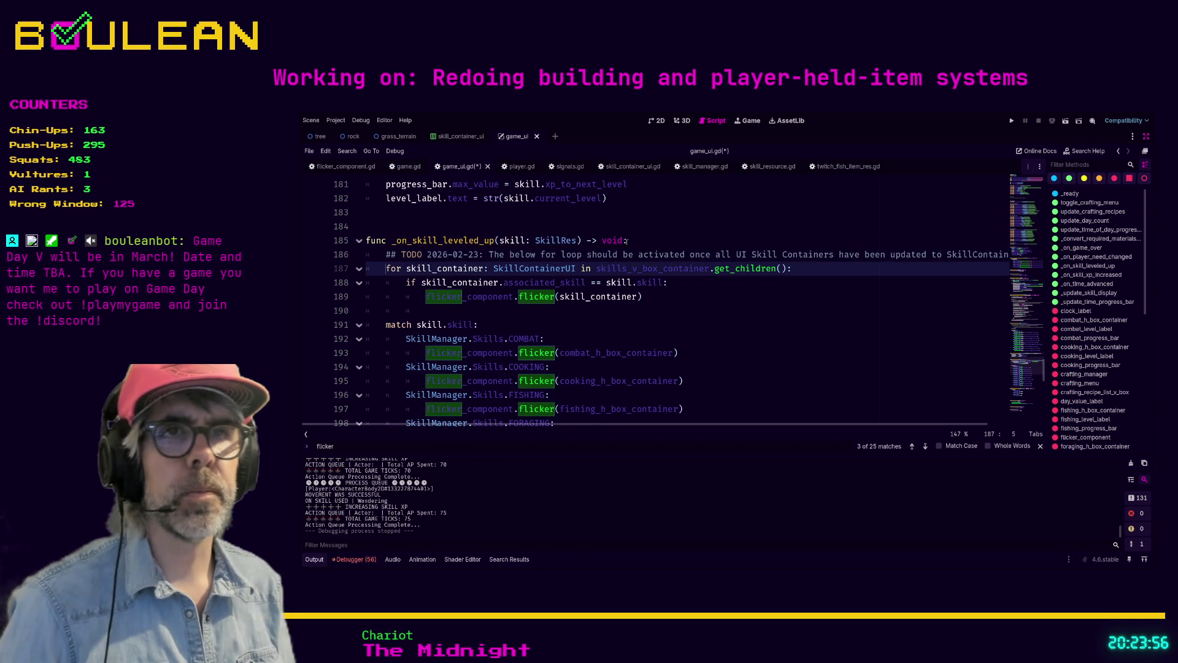
Comment out the for, if and flicker lines with # and add a ############## divider below
{"action": "type", "text": "#"}
{"action": "key", "text": "Down"}
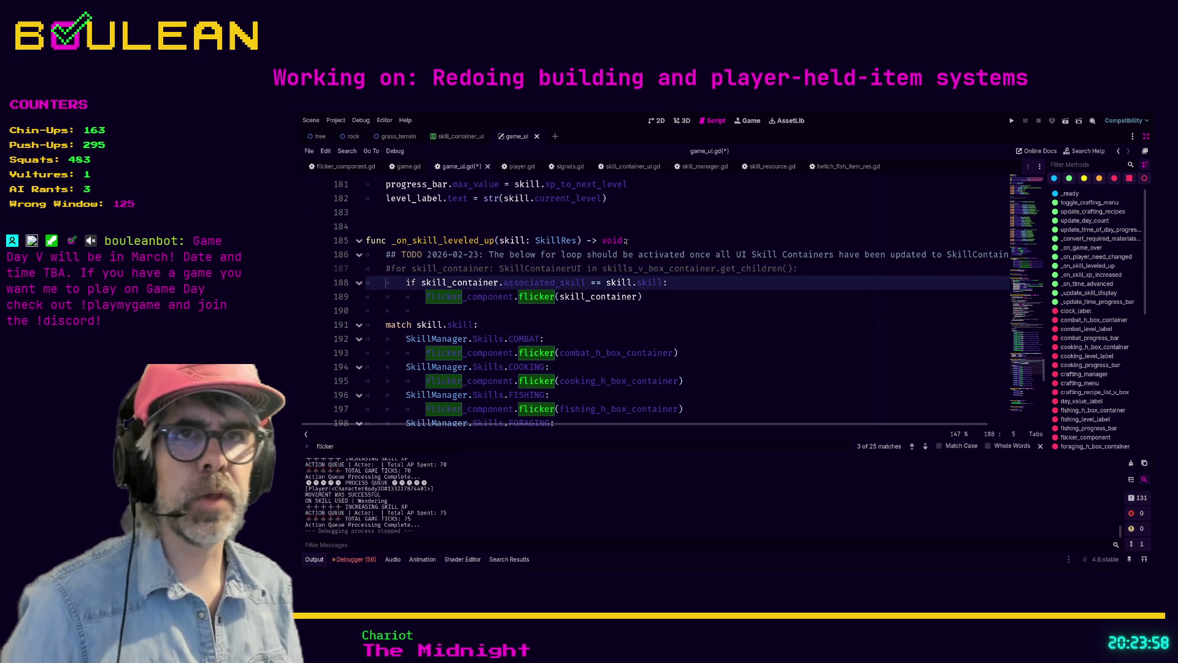
{"action": "type", "text": "#"}
{"action": "key", "text": "Down"}
{"action": "type", "text": "#"}
{"action": "key", "text": "Return"}
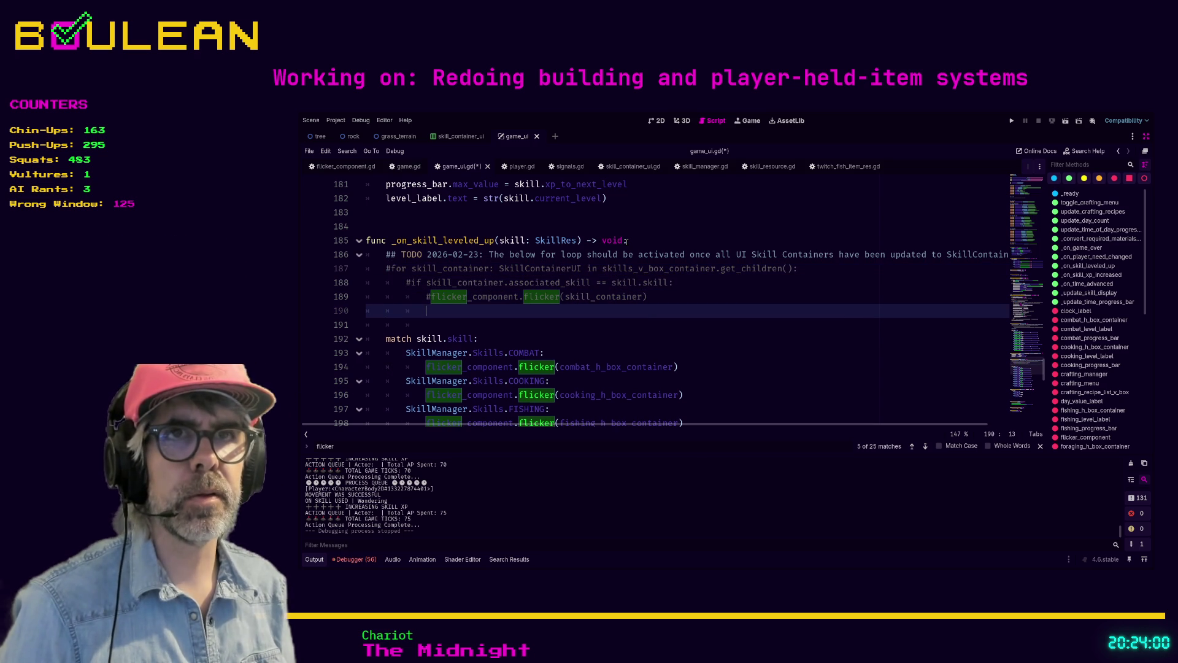
{"action": "key", "text": "Tab"}
{"action": "type", "text": "#"}
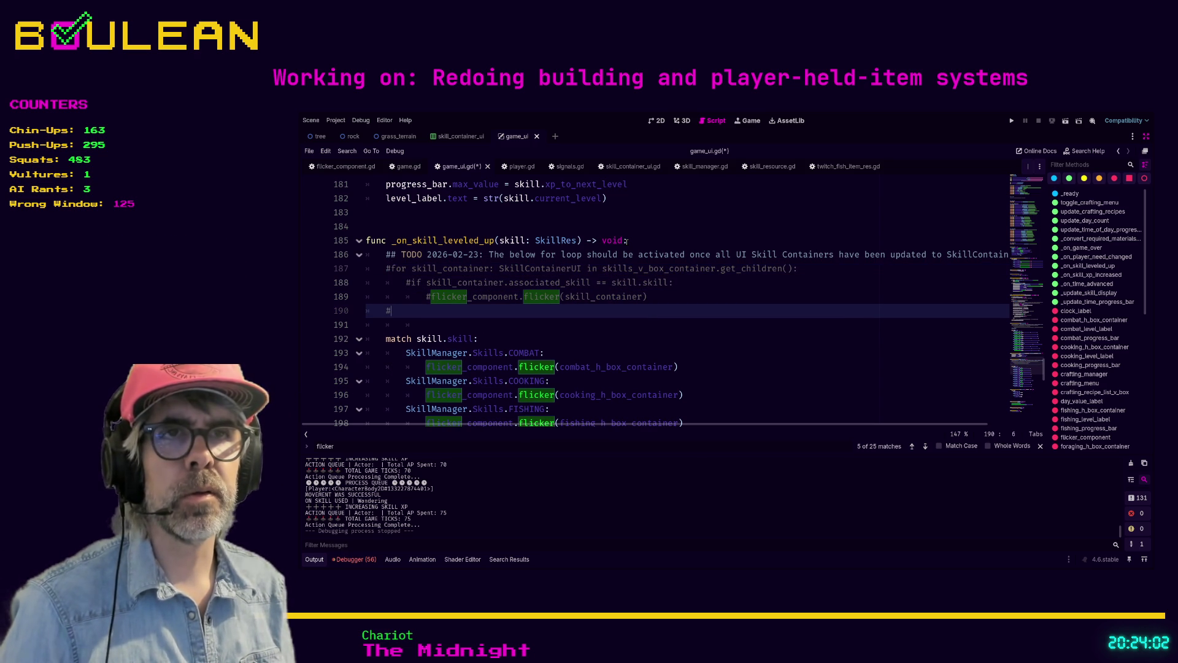
{"action": "type", "text": "#############################################"}
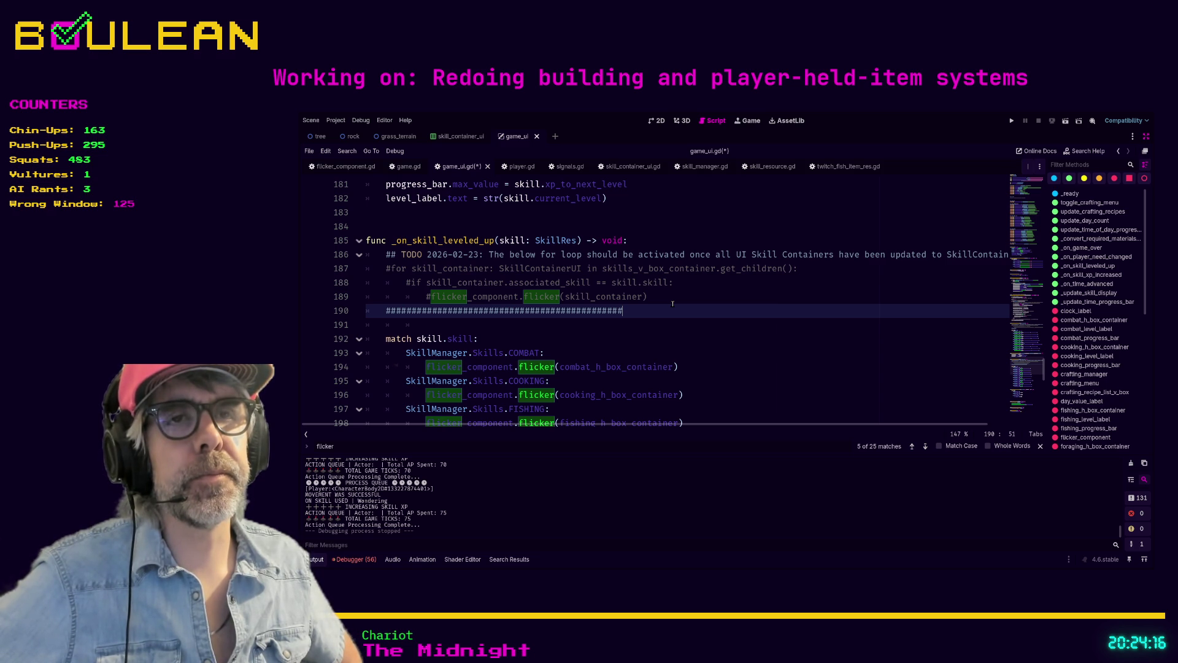
{"action": "scroll", "coordinate": [673, 304], "scroll_direction": "down", "scroll_amount": 1}
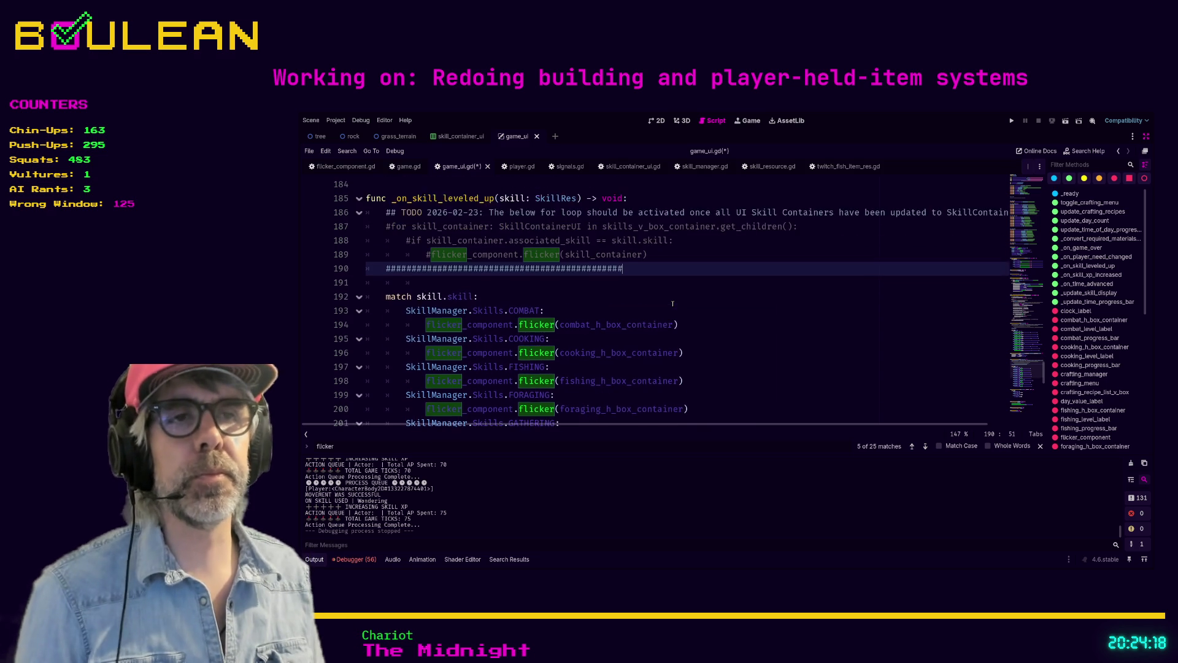
Search the script for 'match' to reach the day_phase match at line 85, then view the scene in 2D
{"action": "scroll", "coordinate": [673, 304], "scroll_direction": "down", "scroll_amount": 1}
{"action": "key", "text": "Down"}
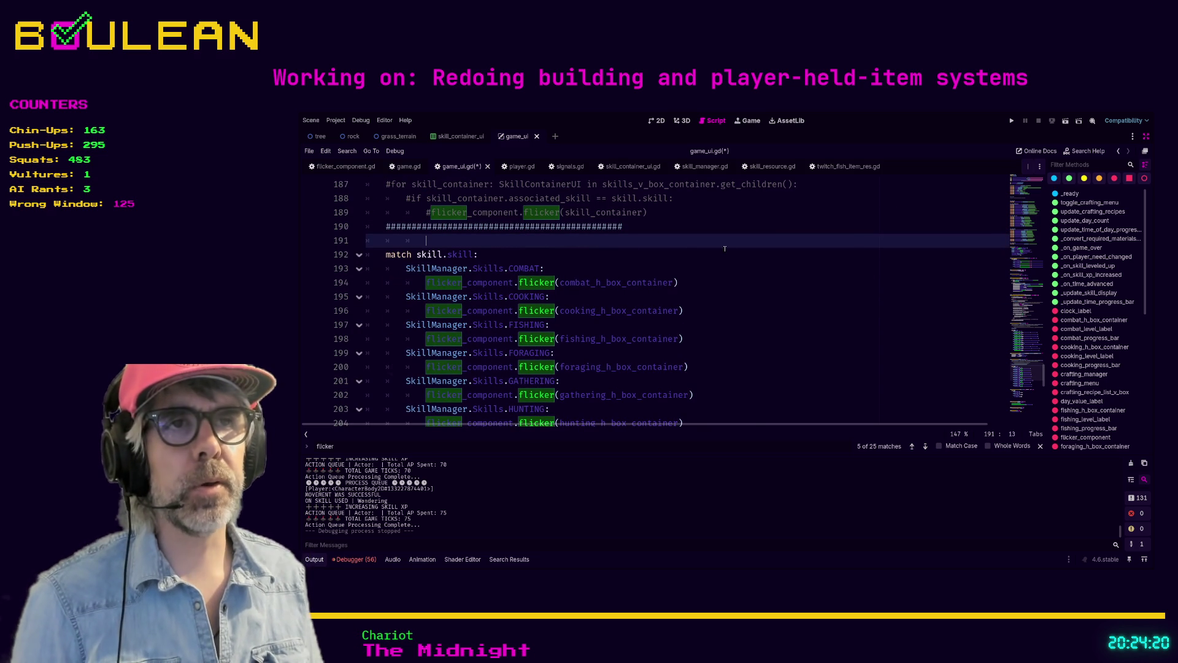
{"action": "double_click", "coordinate": [616, 282]}
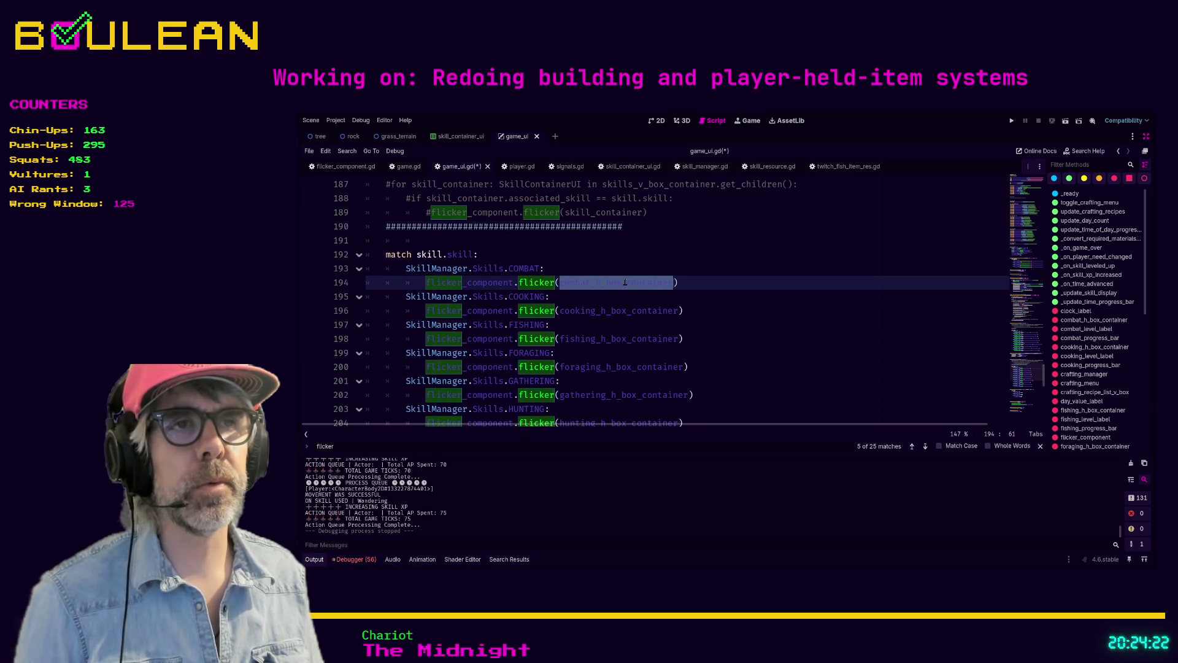
{"action": "key", "text": "ctrl+f"}
{"action": "type", "text": "mat"}
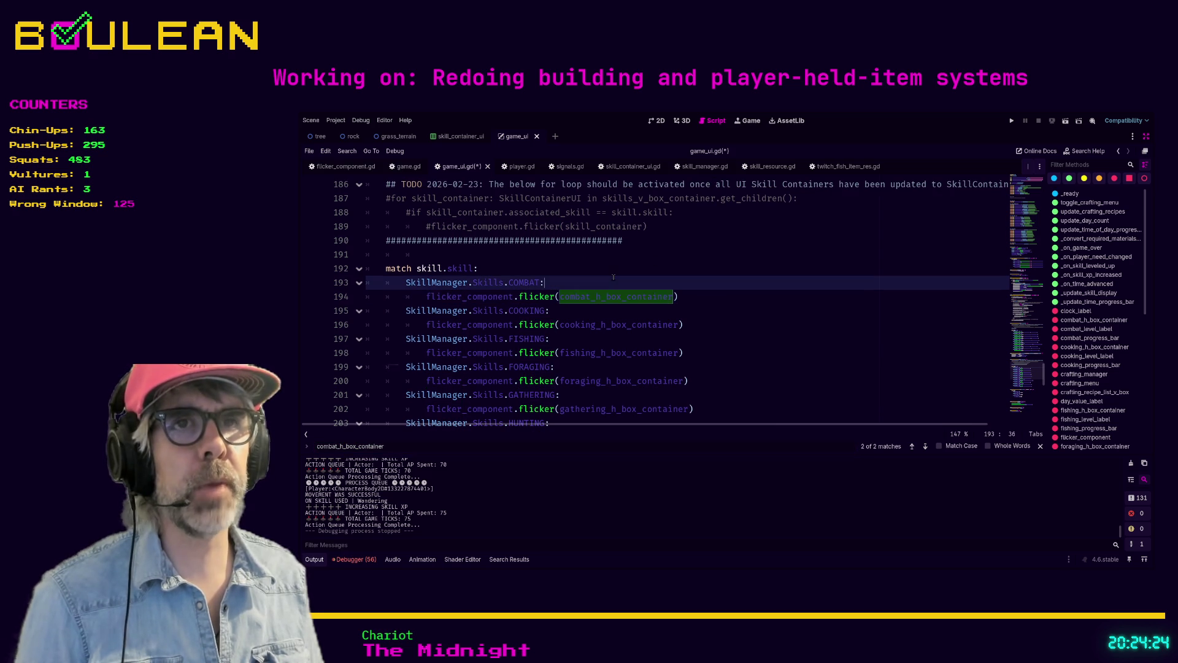
{"action": "type", "text": "ch"}
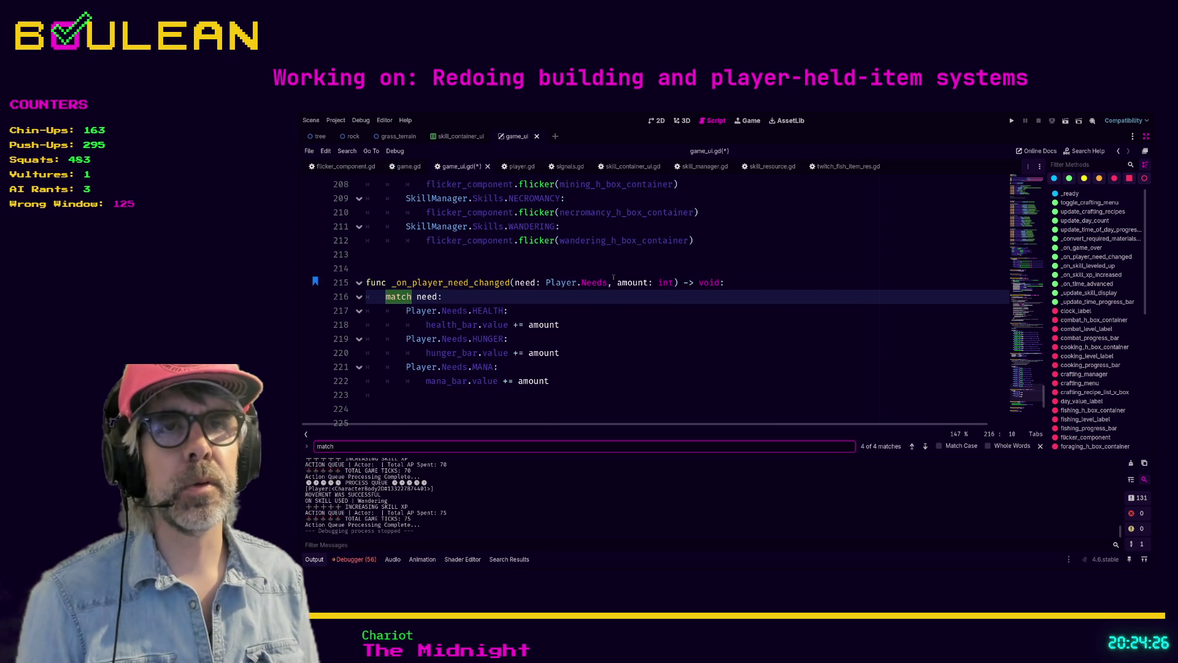
{"action": "key", "text": "Return"}
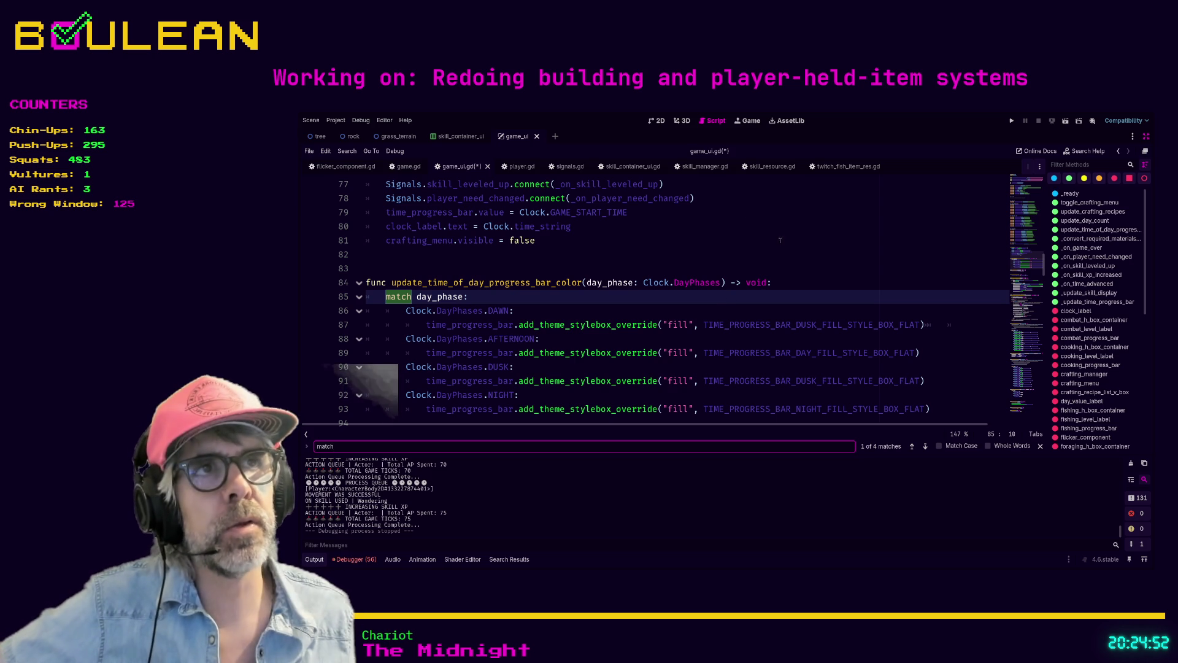
{"action": "left_click", "coordinate": [655, 122]}
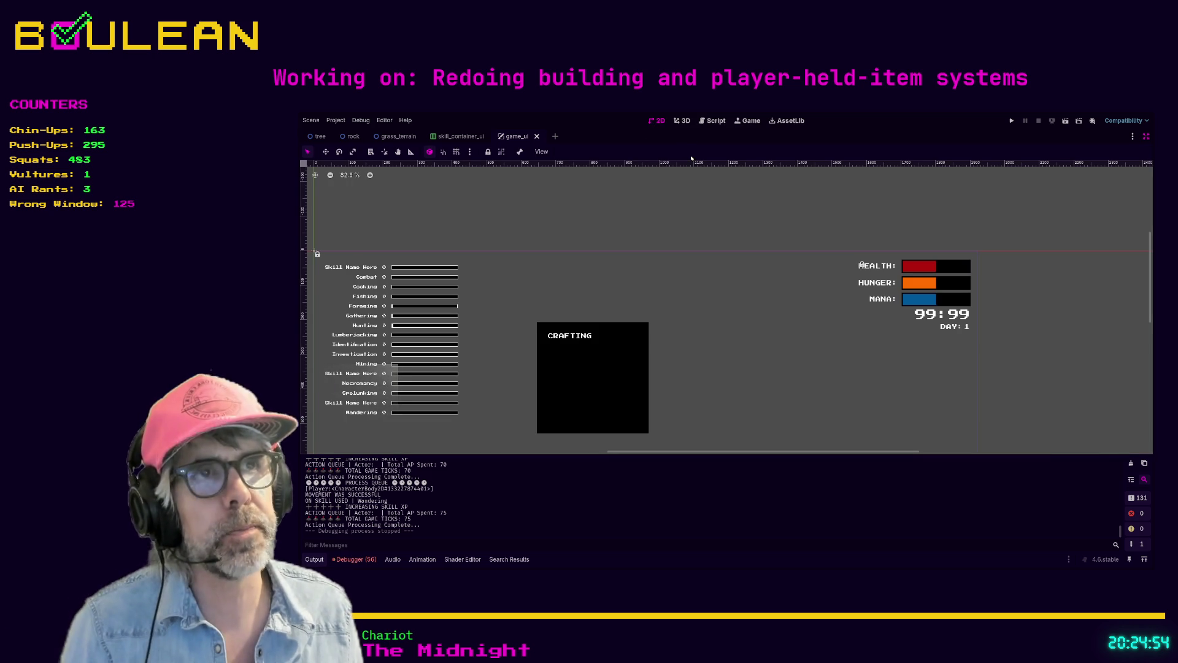
Collapse CombatHBoxContainer, select SkillsVBoxContainer and reopen game_ui.gd at line 83 full-width
{"action": "key", "text": "ctrl+shift+F11"}
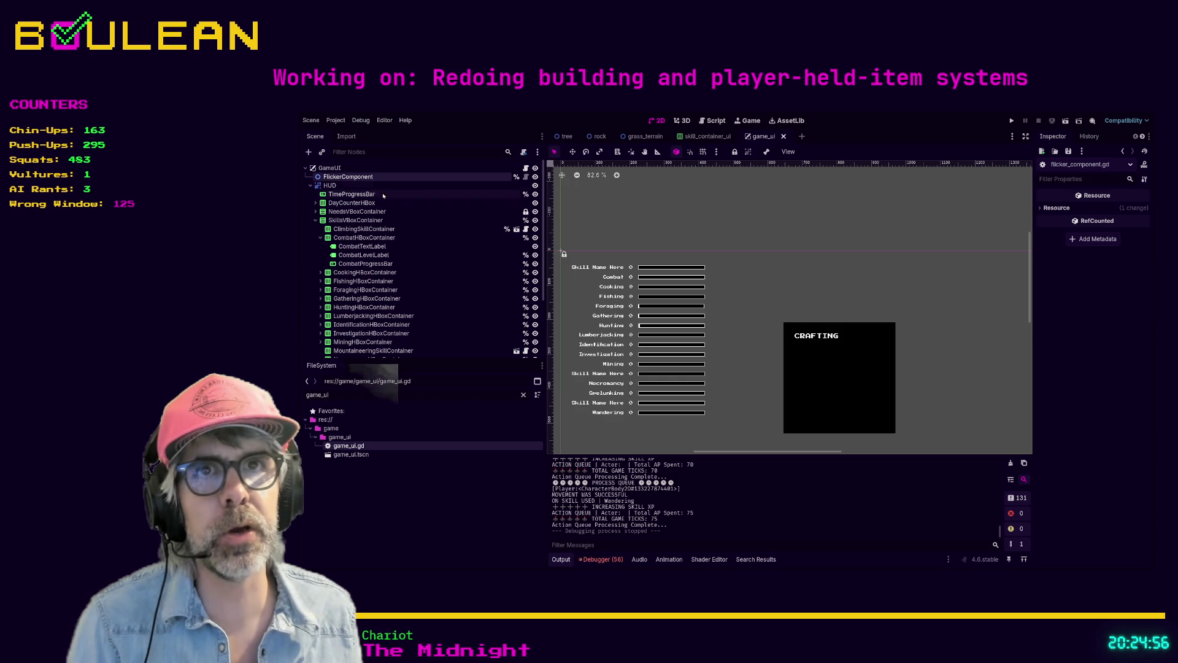
{"action": "left_click", "coordinate": [320, 237]}
{"action": "left_click", "coordinate": [354, 221]}
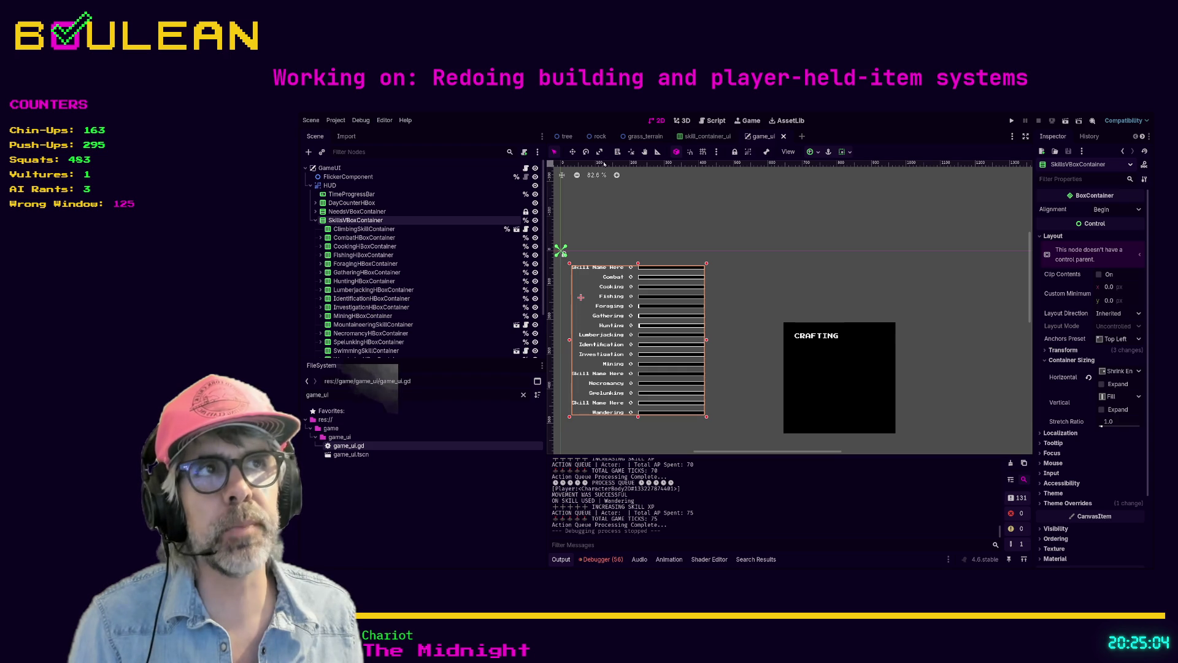
{"action": "left_click", "coordinate": [713, 120]}
{"action": "left_click", "coordinate": [735, 283]}
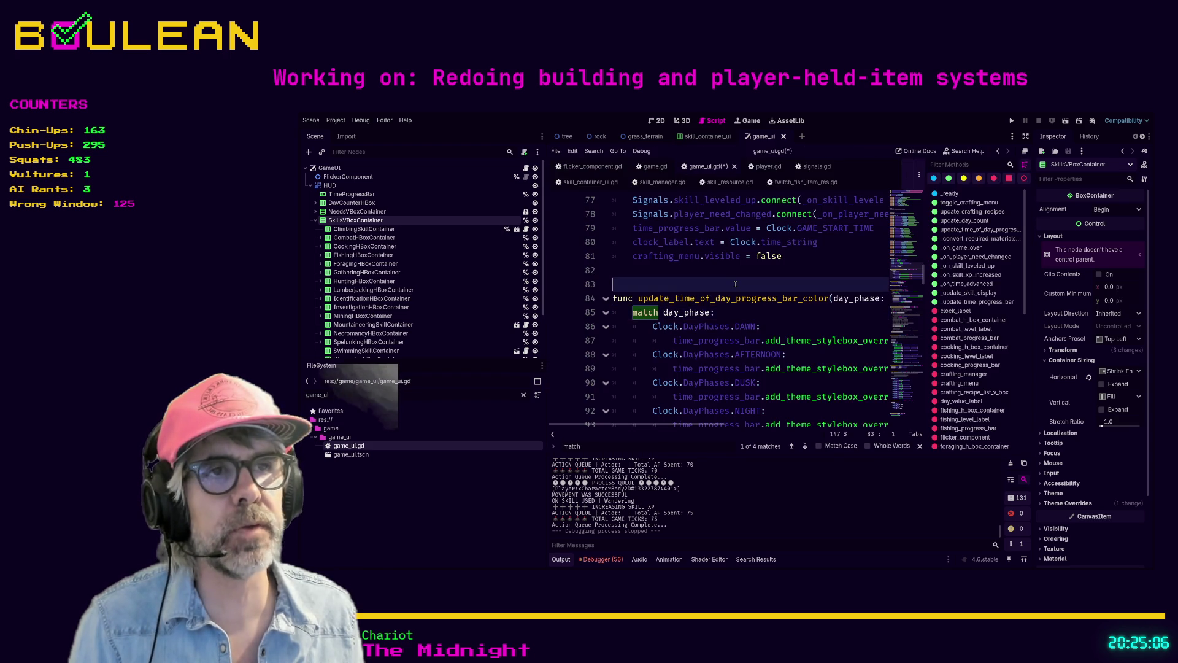
{"action": "key", "text": "ctrl+shift+F11"}
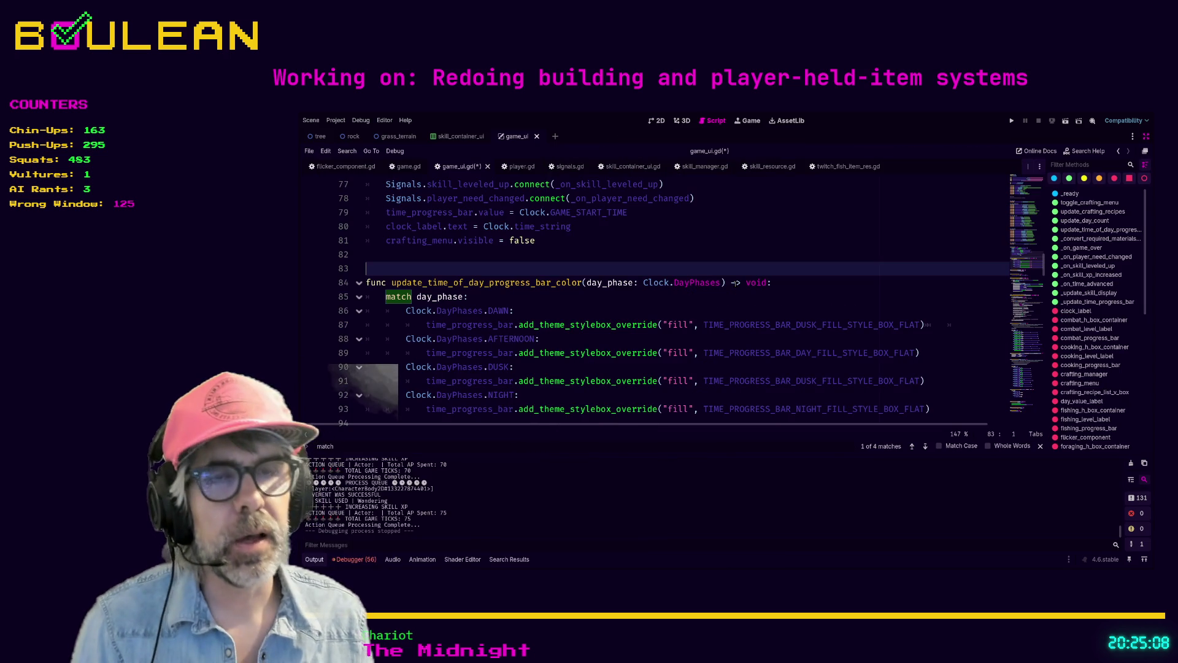
{"action": "scroll", "coordinate": [664, 280], "scroll_direction": "down", "scroll_amount": 1}
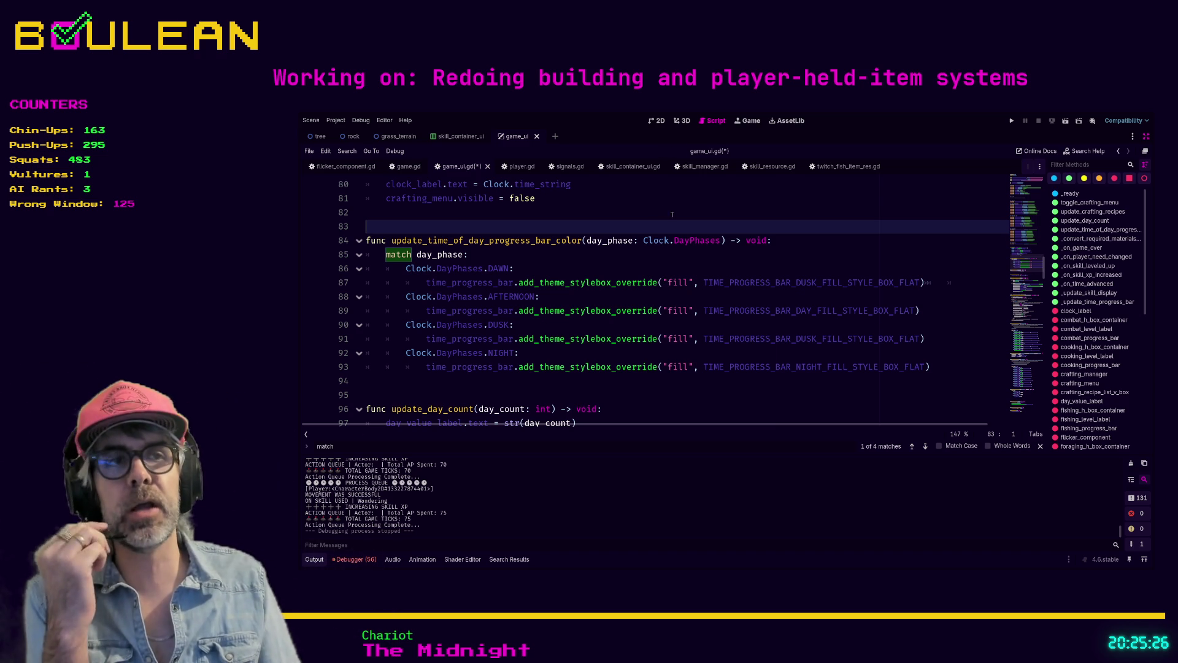
{"action": "mouse_move", "coordinate": [528, 380]}
{"action": "left_mouse_down"}
{"action": "mouse_move", "coordinate": [467, 379]}
{"action": "mouse_move", "coordinate": [353, 347]}
{"action": "left_mouse_up"}
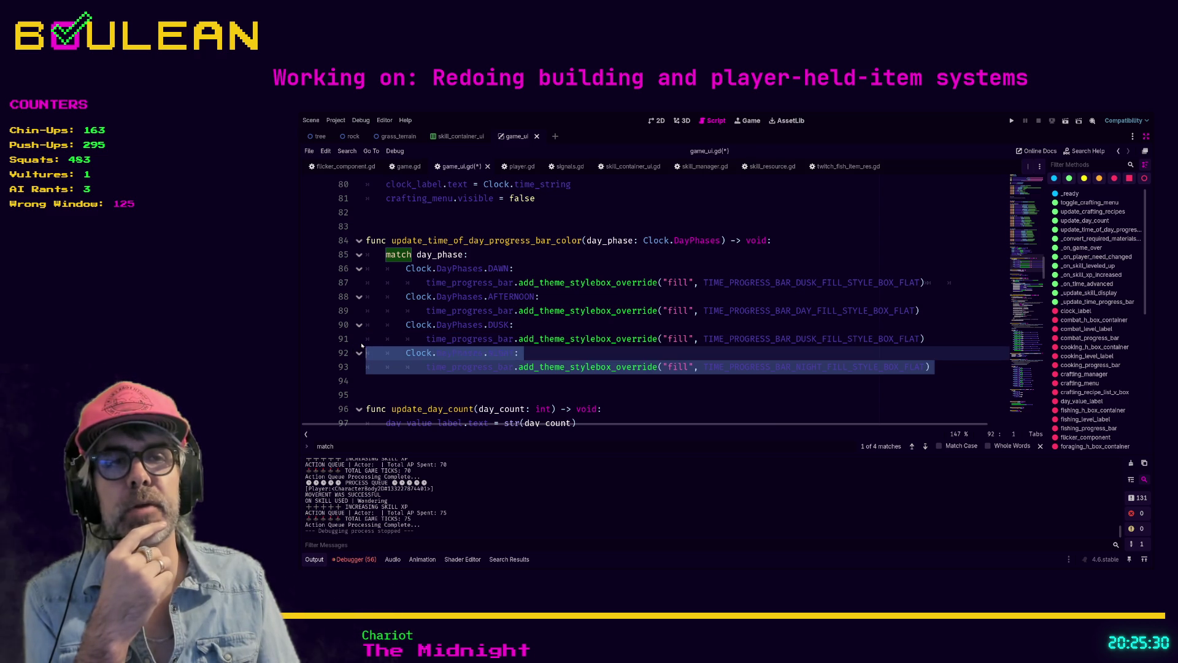
{"action": "left_click", "coordinate": [402, 377]}
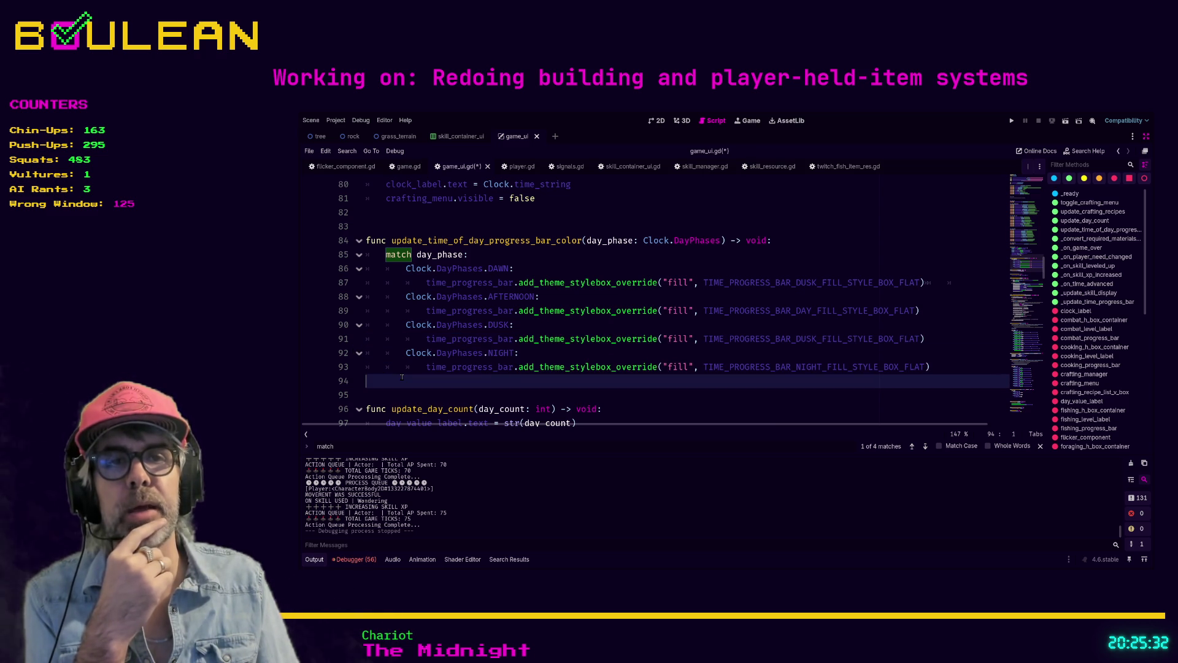
{"action": "scroll", "coordinate": [402, 376], "scroll_direction": "down", "scroll_amount": 6}
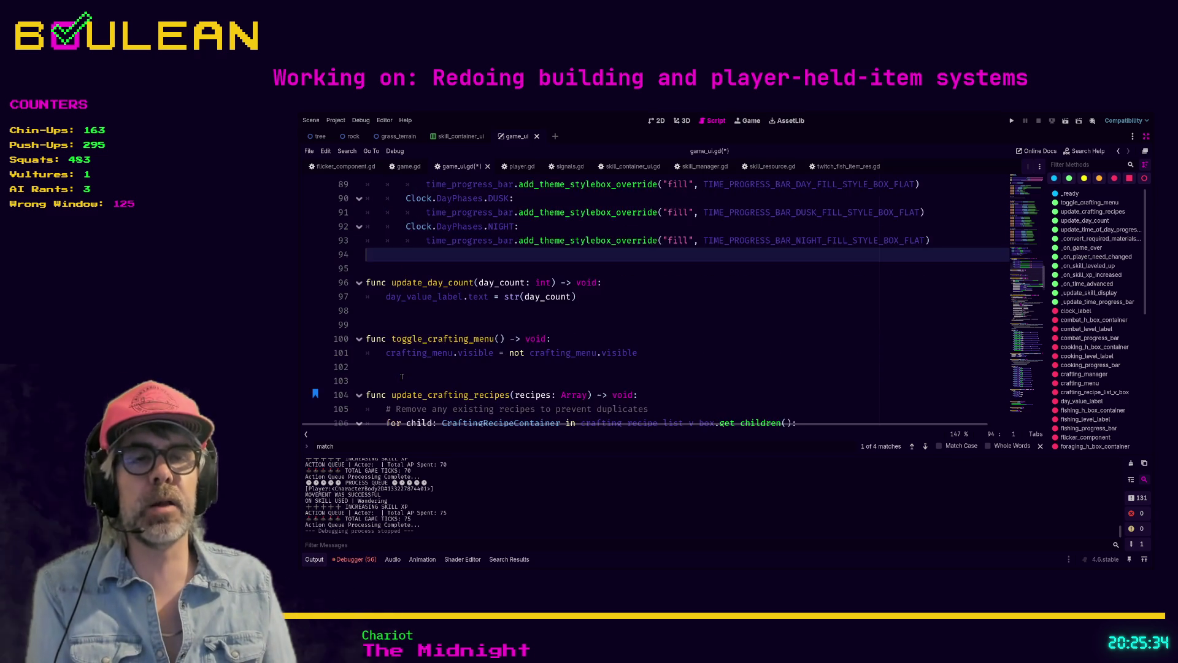
{"action": "scroll", "coordinate": [402, 377], "scroll_direction": "down", "scroll_amount": 4}
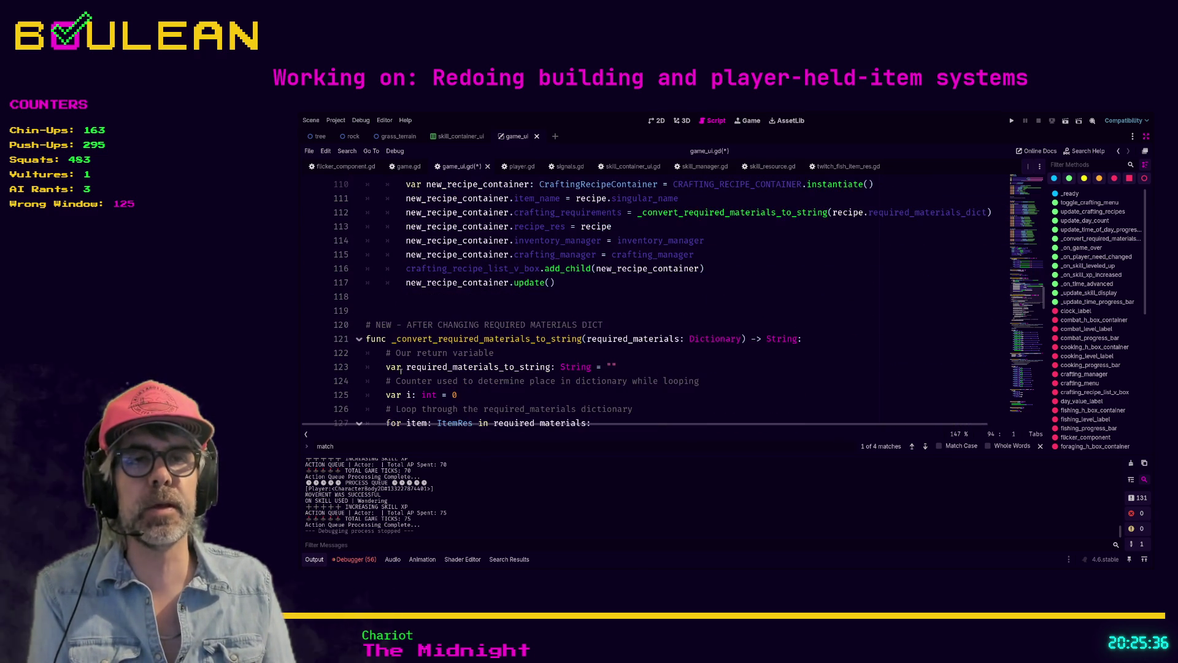
{"action": "left_click", "coordinate": [416, 311]}
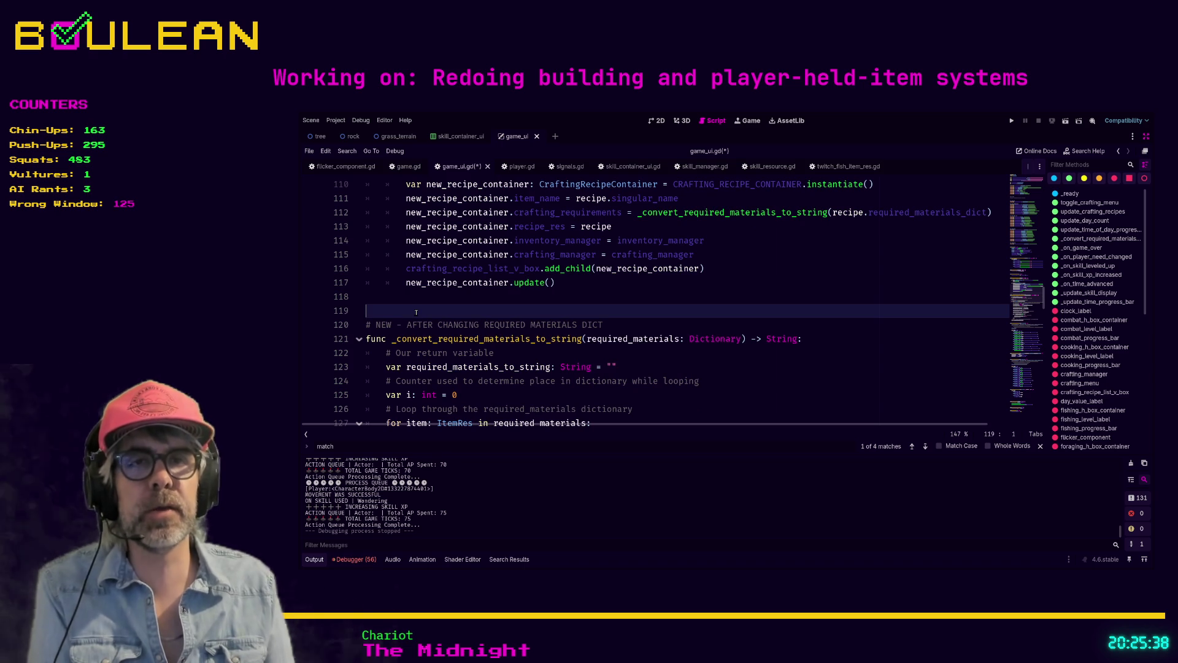
{"action": "key", "text": "ctrl+f"}
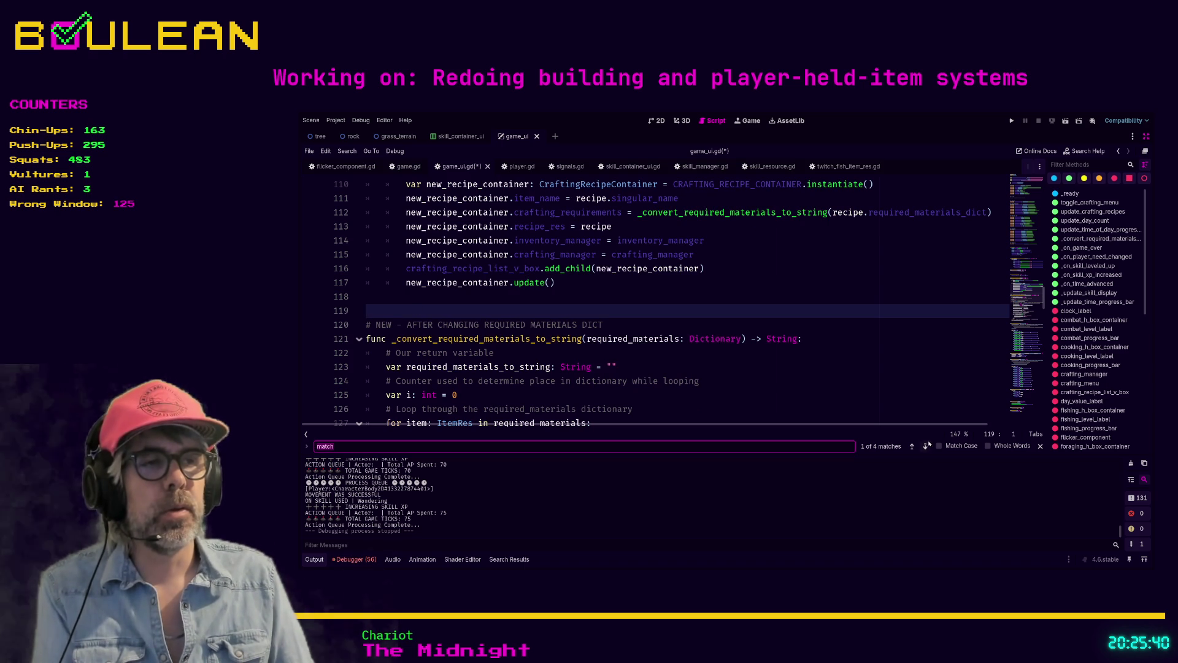
{"action": "left_click", "coordinate": [925, 446]}
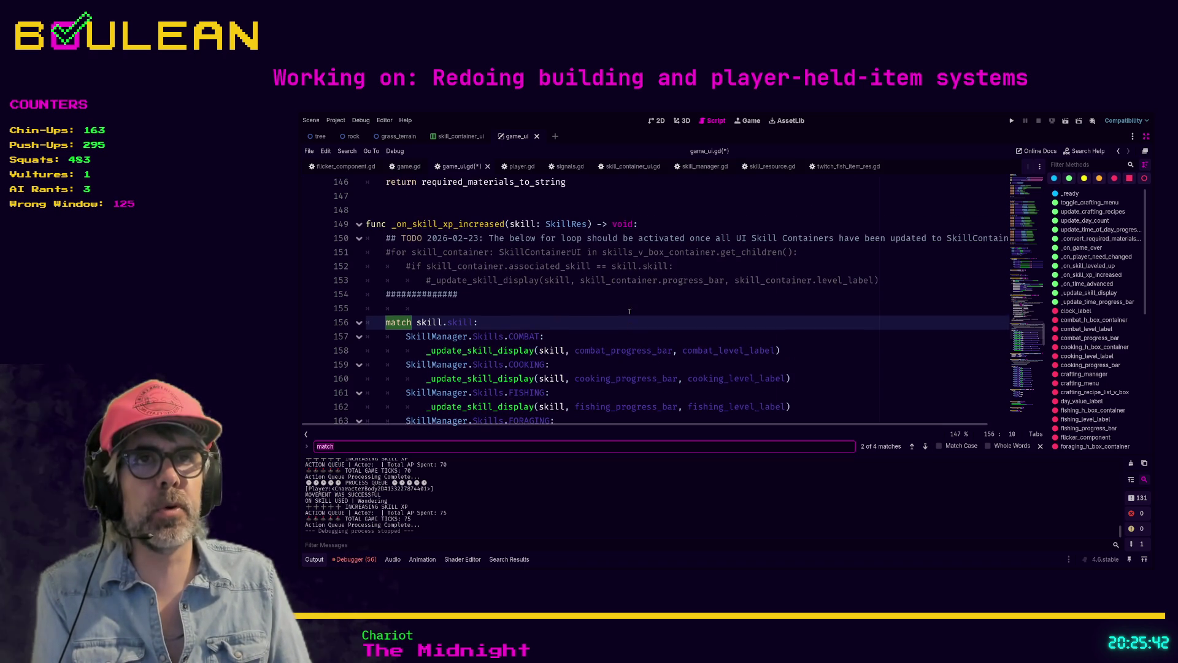
Cycle through the four 'match' results back to line 156, then restore the scene tree and inspector
{"action": "scroll", "coordinate": [629, 311], "scroll_direction": "up", "scroll_amount": 1}
{"action": "scroll", "coordinate": [705, 327], "scroll_direction": "down", "scroll_amount": 2}
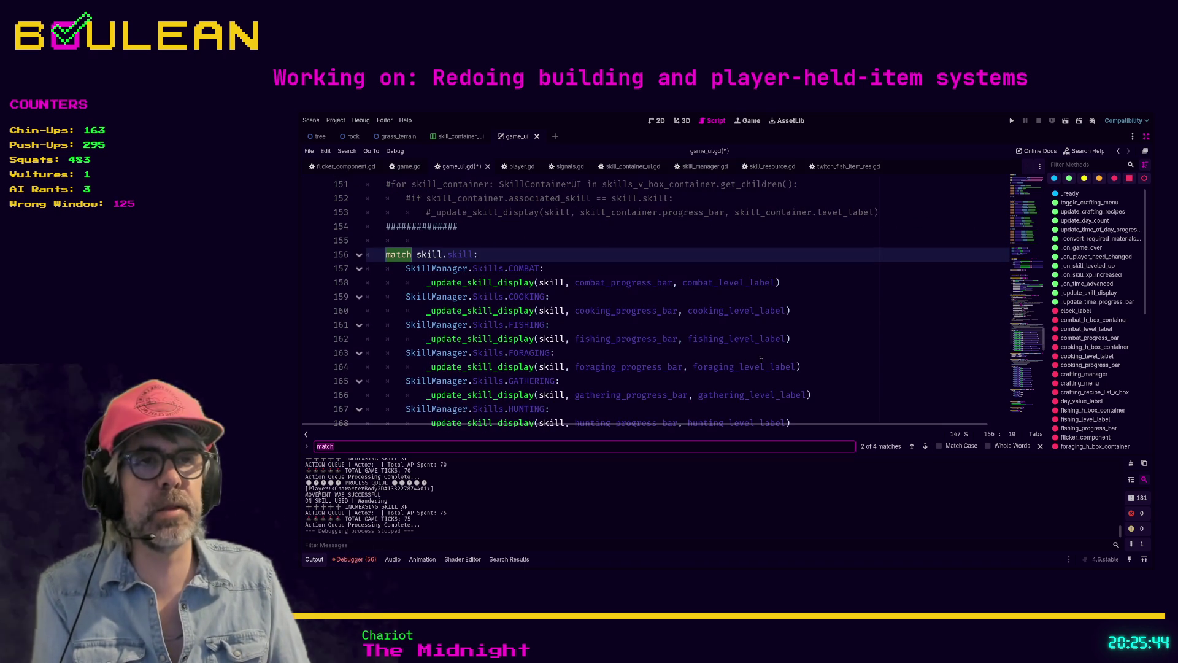
{"action": "left_click", "coordinate": [925, 446]}
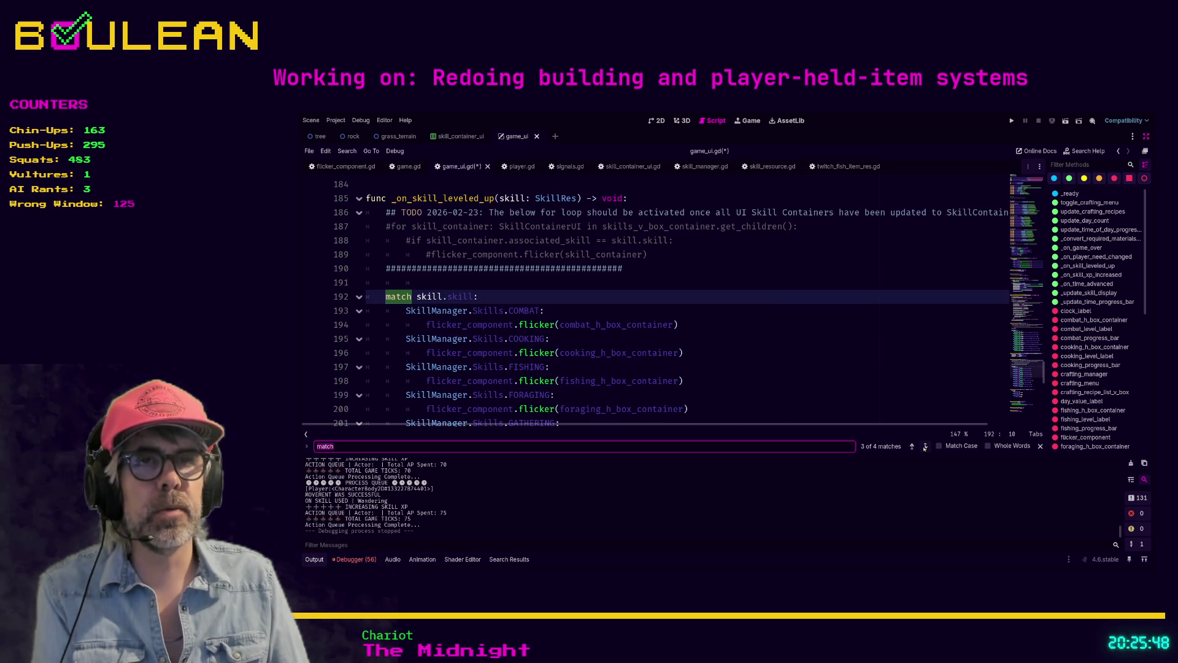
{"action": "left_click", "coordinate": [924, 446]}
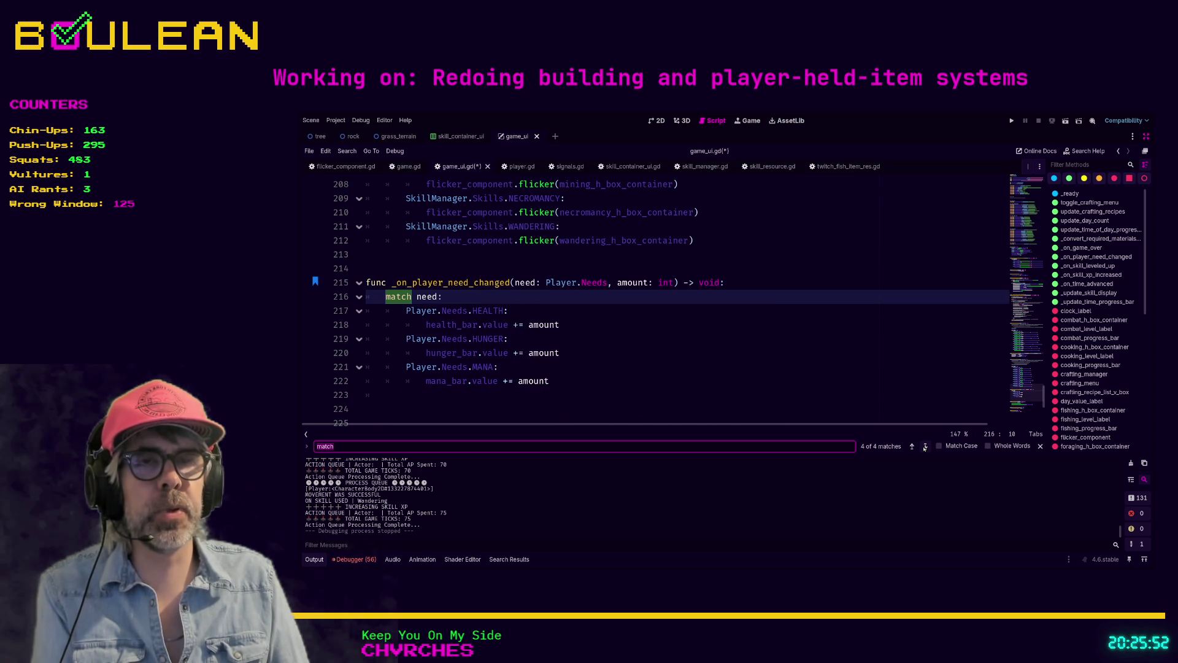
{"action": "left_click", "coordinate": [925, 446]}
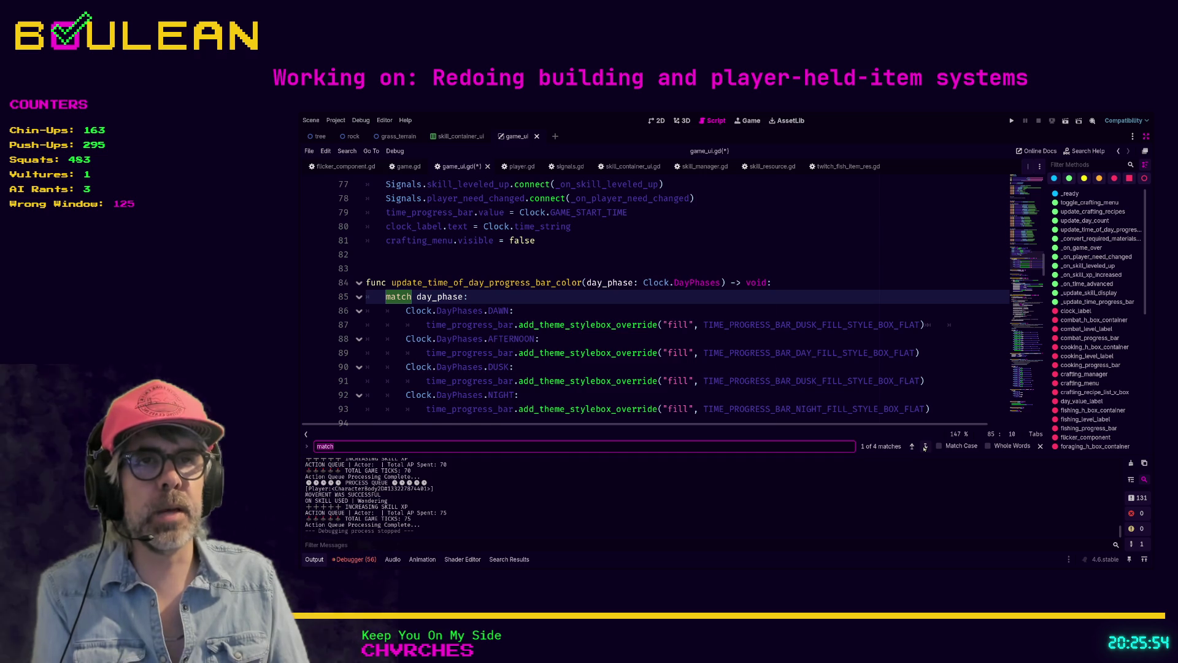
{"action": "left_click", "coordinate": [924, 446]}
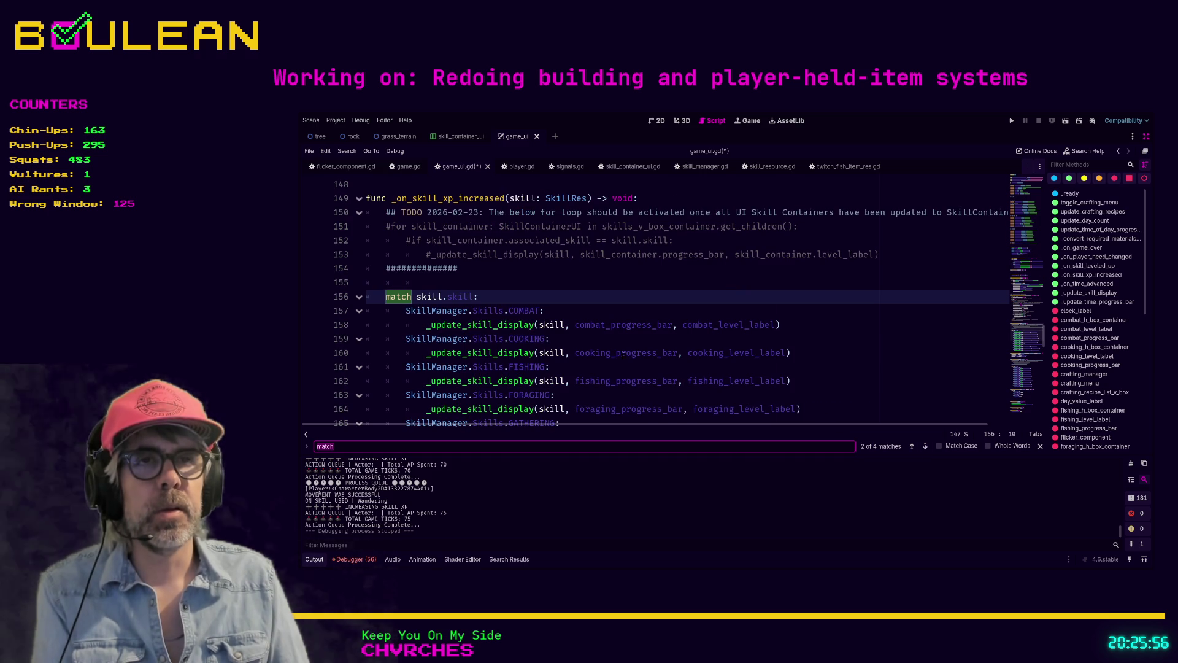
{"action": "left_click", "coordinate": [430, 281]}
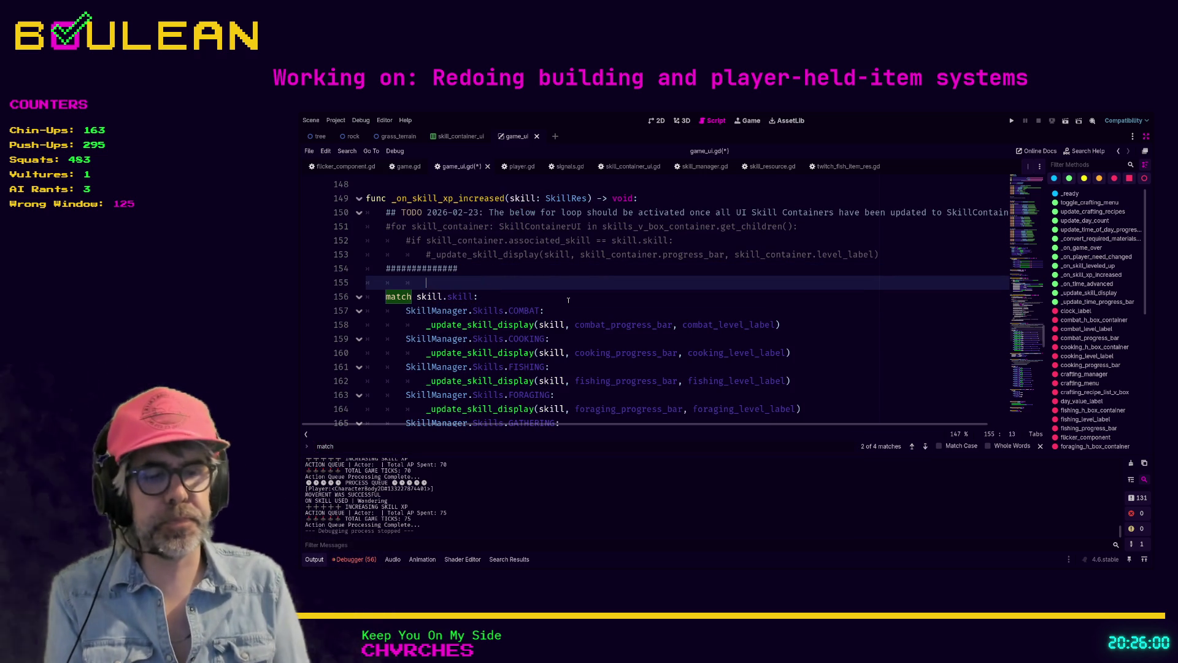
{"action": "key", "text": "ctrl+shift+F11"}
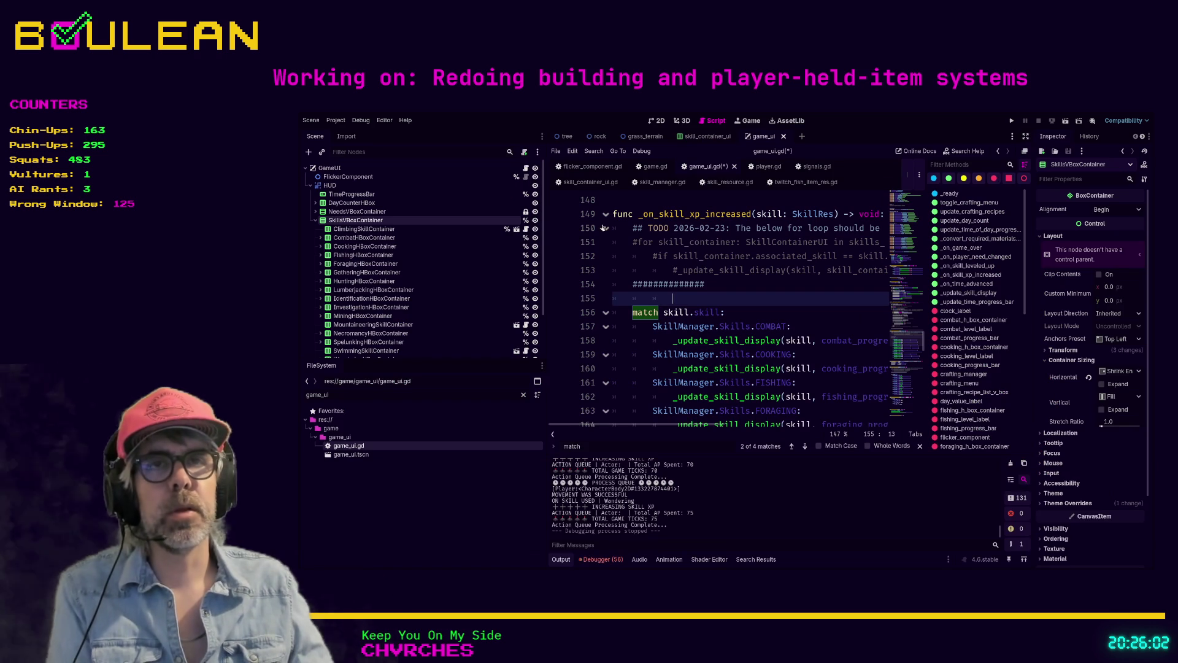
Inspect the Climbing, Foraging and Gathering containers and skill_container_ui in 2D, then return to game_ui
{"action": "left_click", "coordinate": [376, 230]}
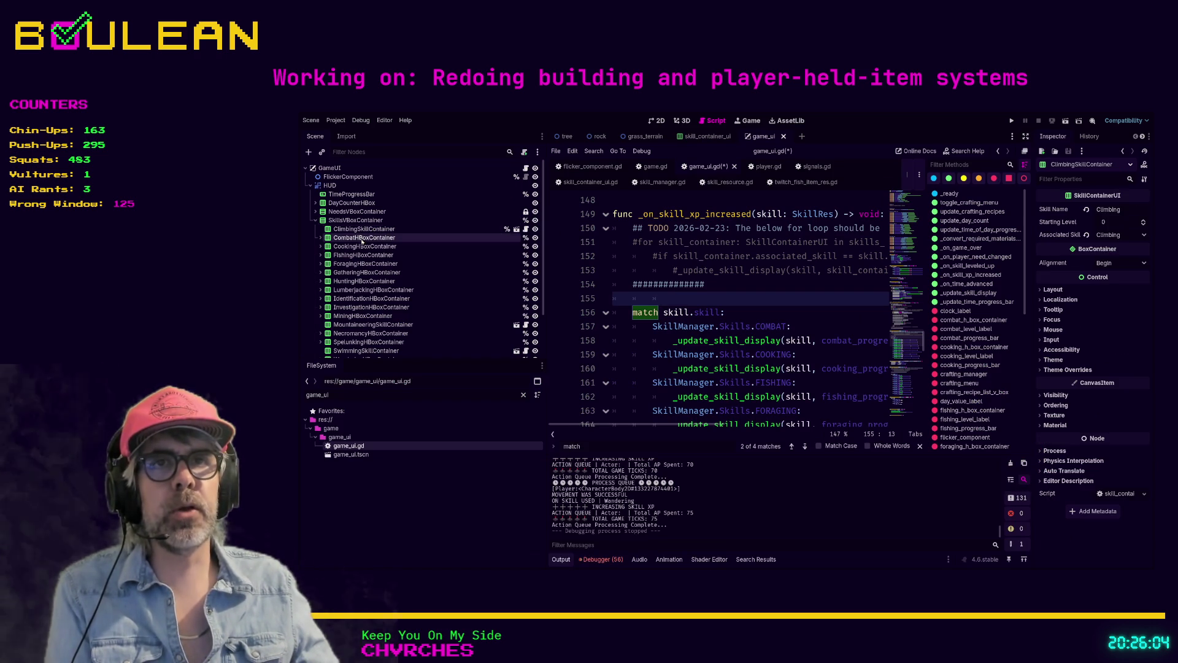
{"action": "left_click", "coordinate": [371, 264]}
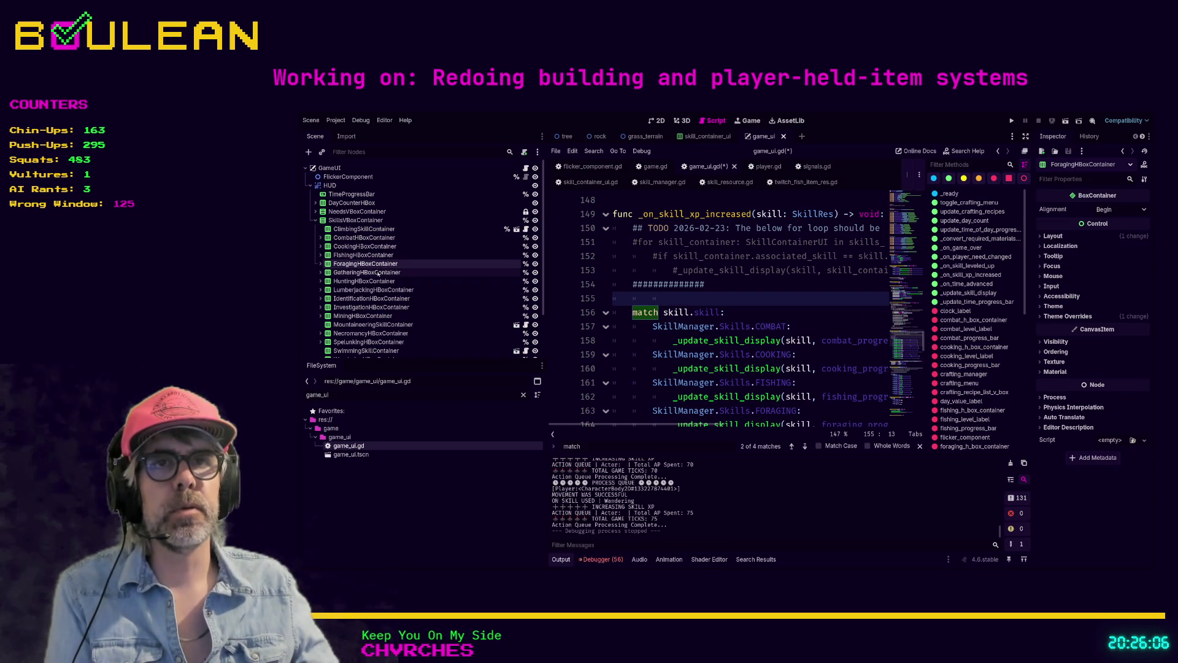
{"action": "left_click", "coordinate": [379, 272]}
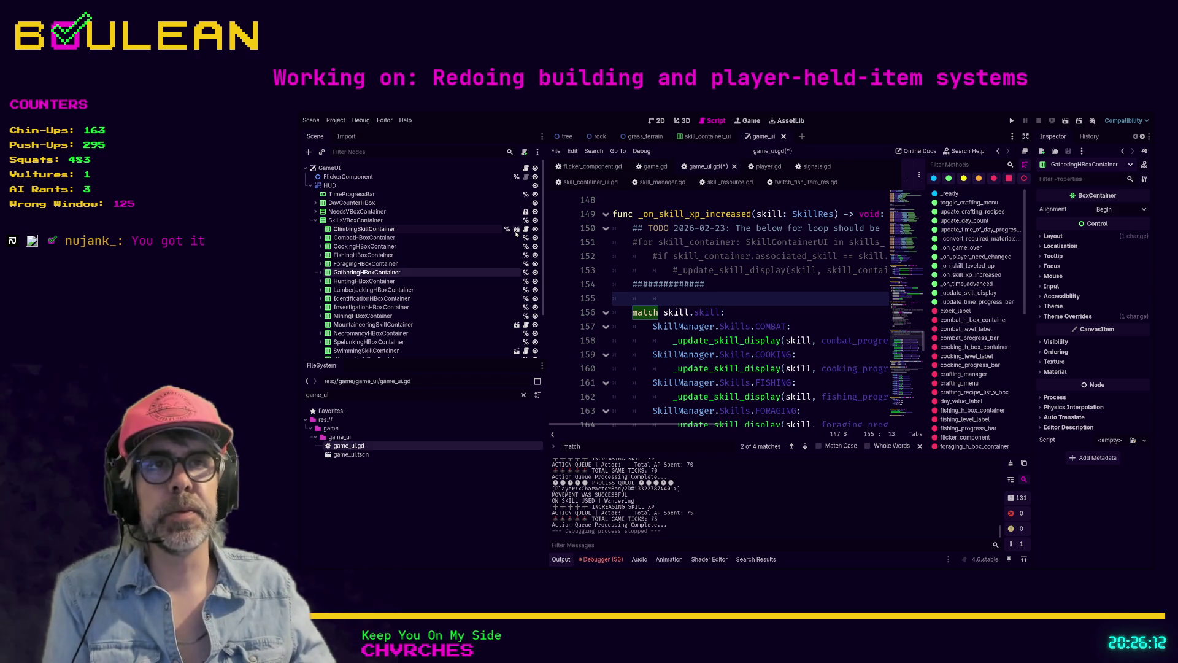
{"action": "left_click", "coordinate": [516, 230]}
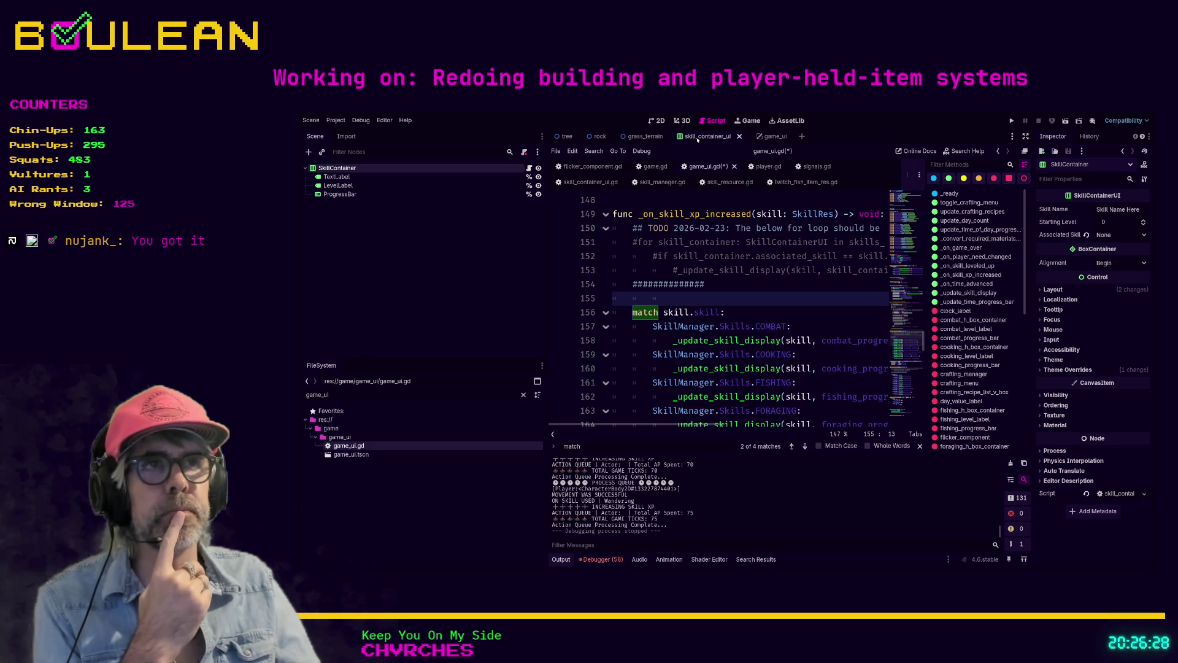
{"action": "left_click", "coordinate": [660, 122]}
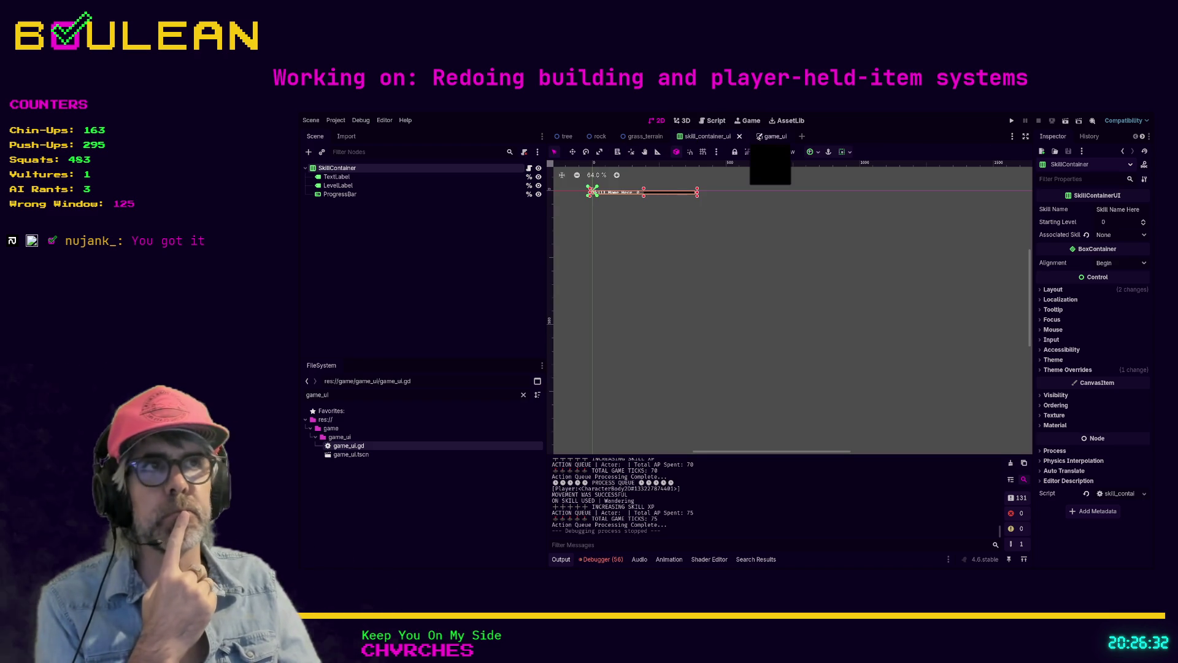
{"action": "left_click", "coordinate": [767, 136]}
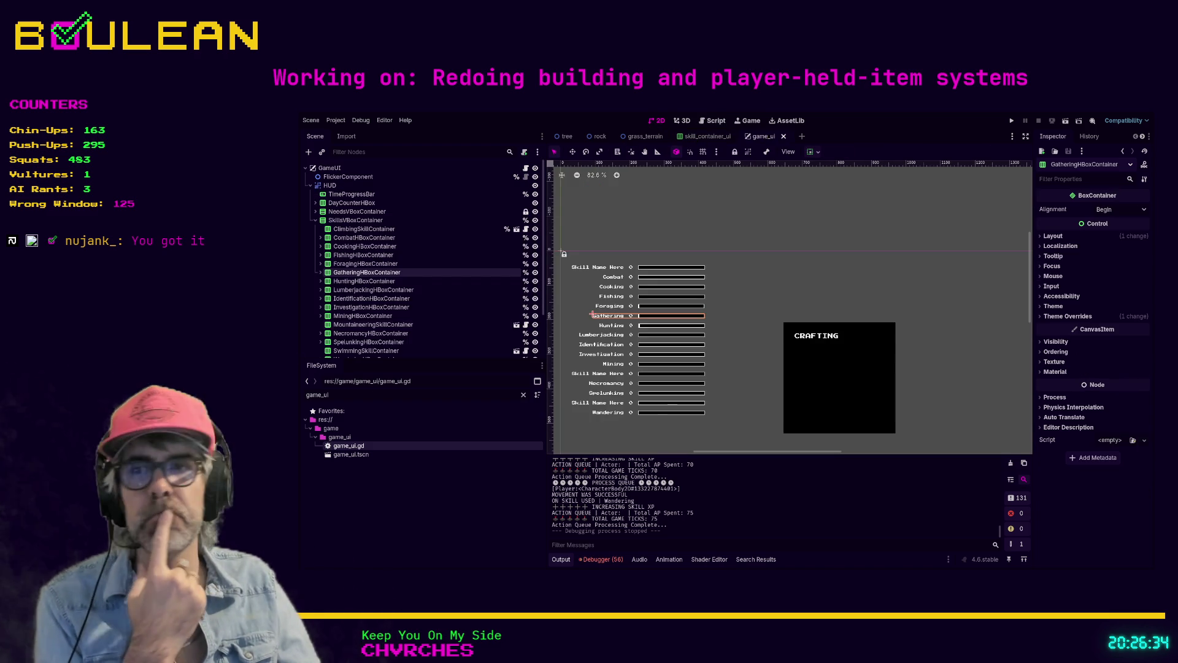
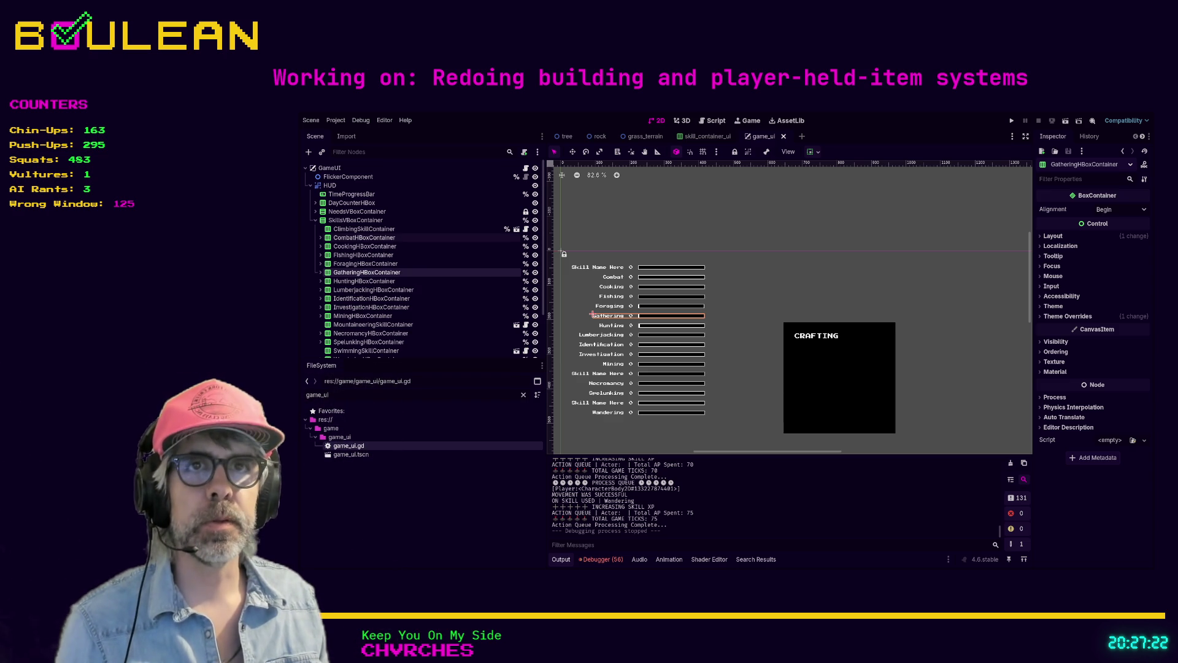
Prefix the Combat, Cooking, Fishing and Foraging HBoxContainers with OLD in the Scene dock
{"action": "left_click", "coordinate": [364, 228]}
{"action": "left_click", "coordinate": [365, 237]}
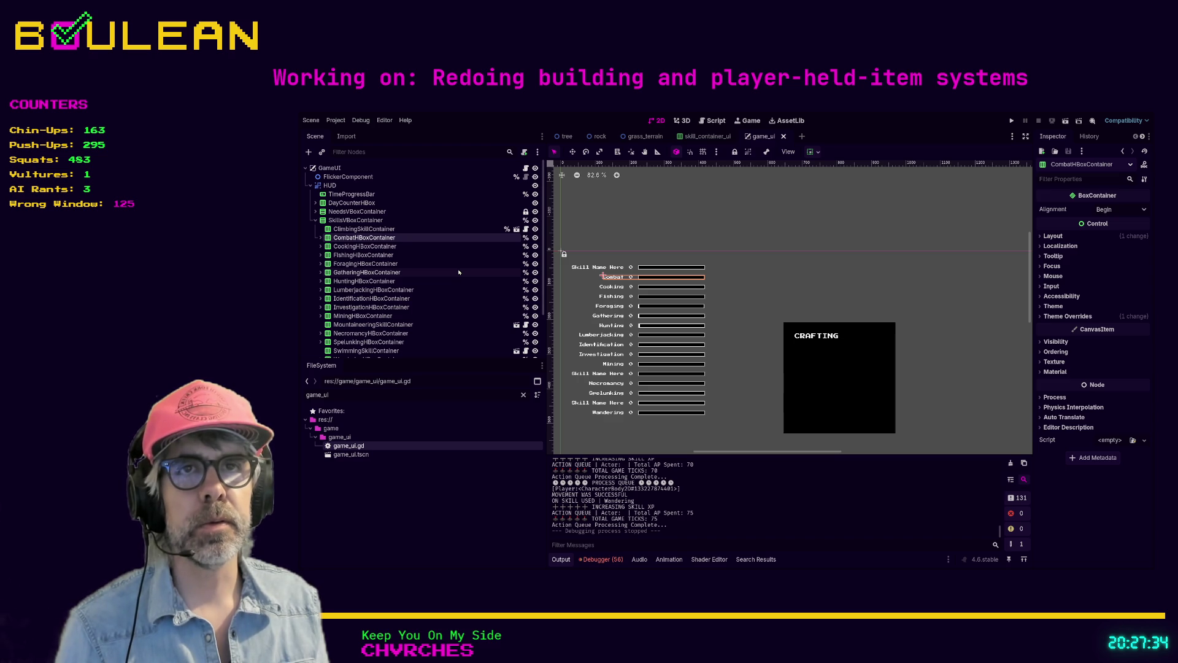
{"action": "key", "text": "ctrl+shift+z"}
{"action": "key", "text": "Down"}
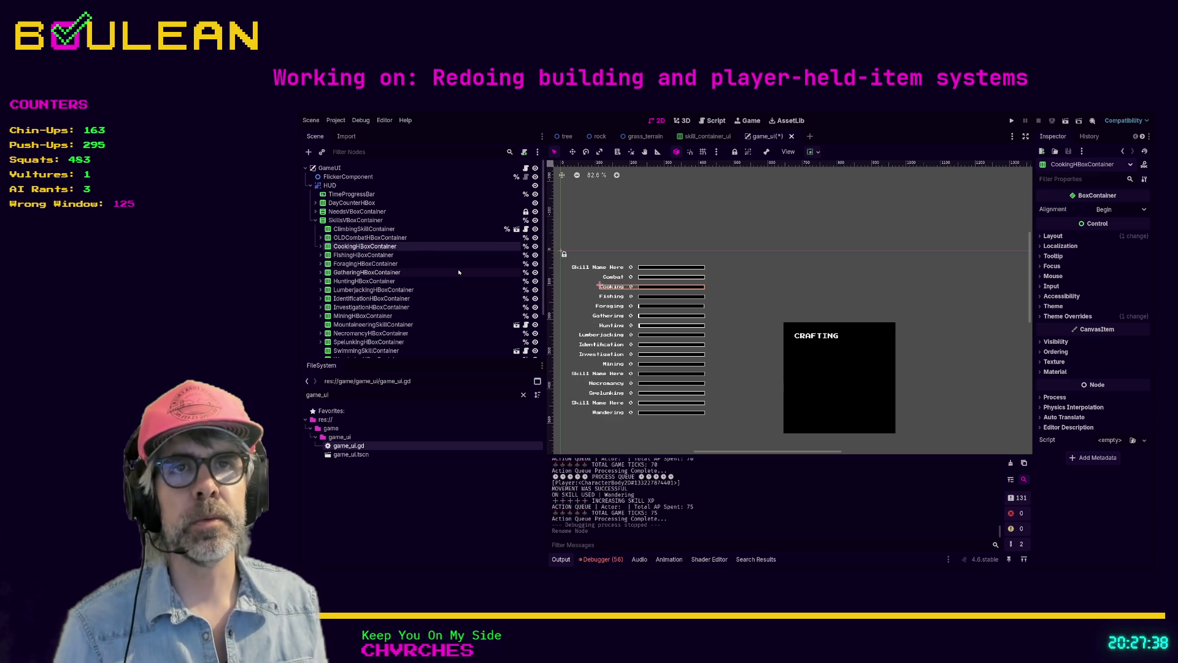
{"action": "key", "text": "ctrl+shift+z"}
{"action": "key", "text": "Down"}
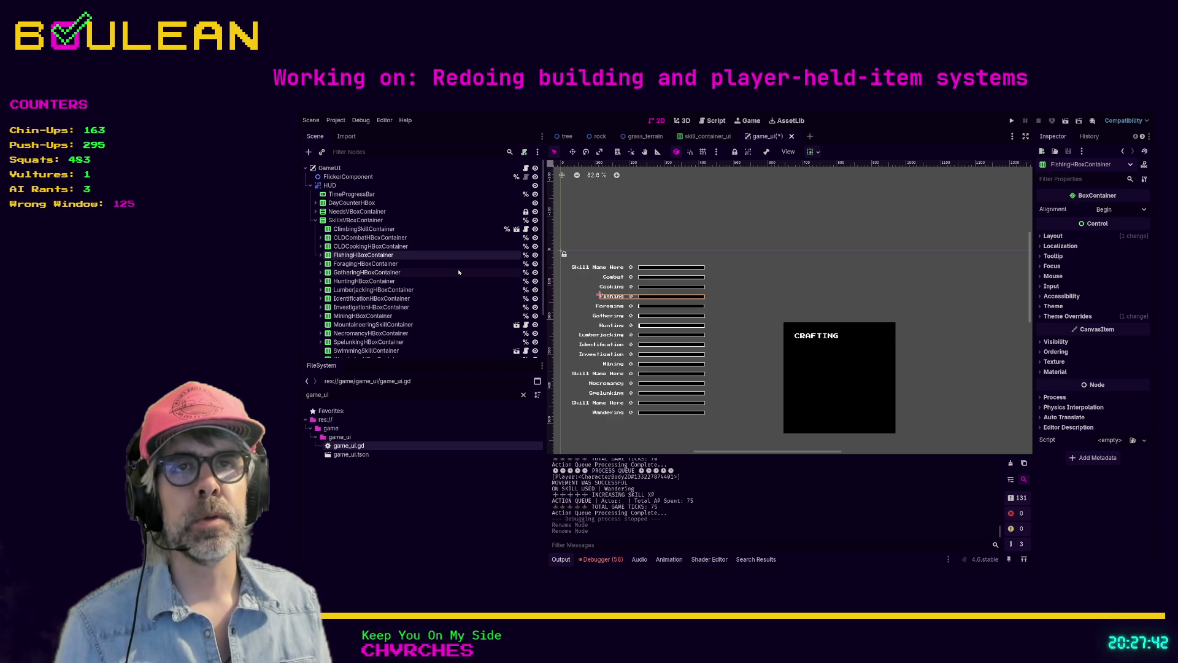
{"action": "key", "text": "ctrl+shift+z"}
{"action": "key", "text": "Down"}
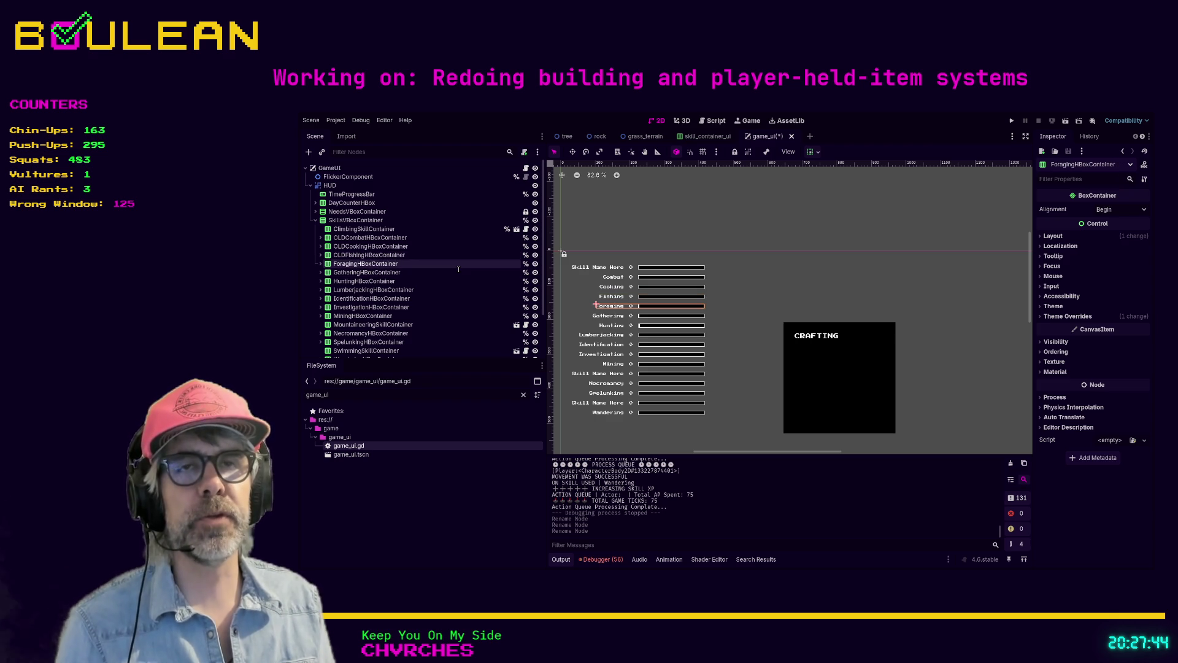
{"action": "key", "text": "ctrl+shift+z"}
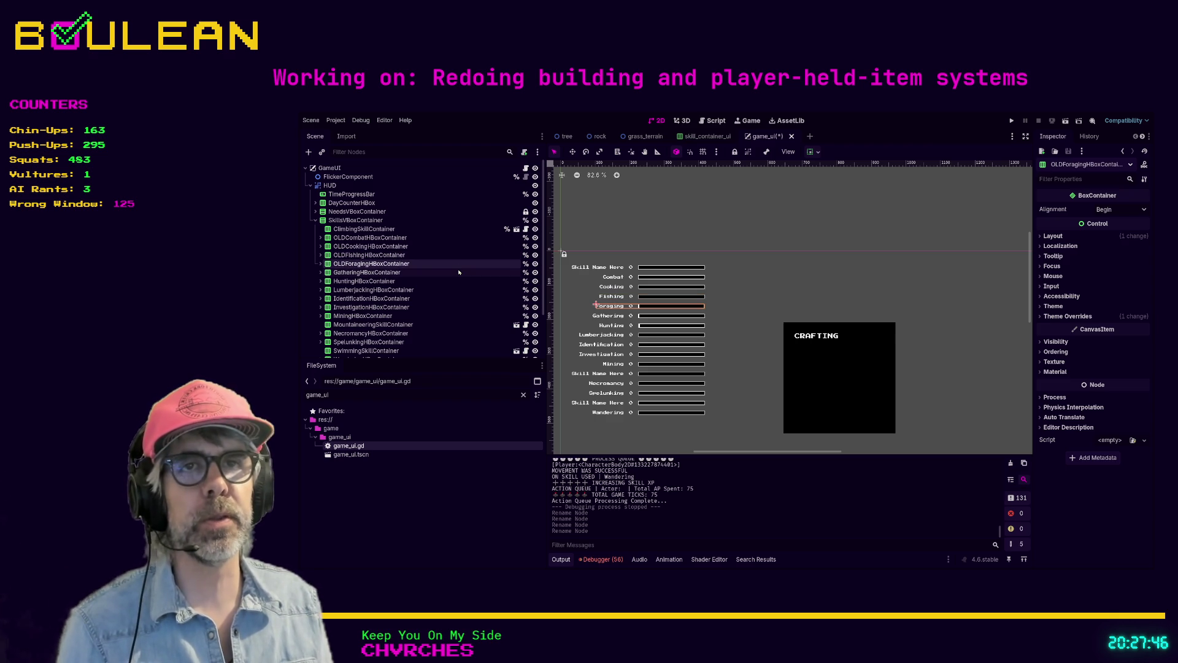
Prefix the Gathering, Hunting, Lumberjacking and Identification HBoxContainers with OLD, then run the game
{"action": "key", "text": "Down"}
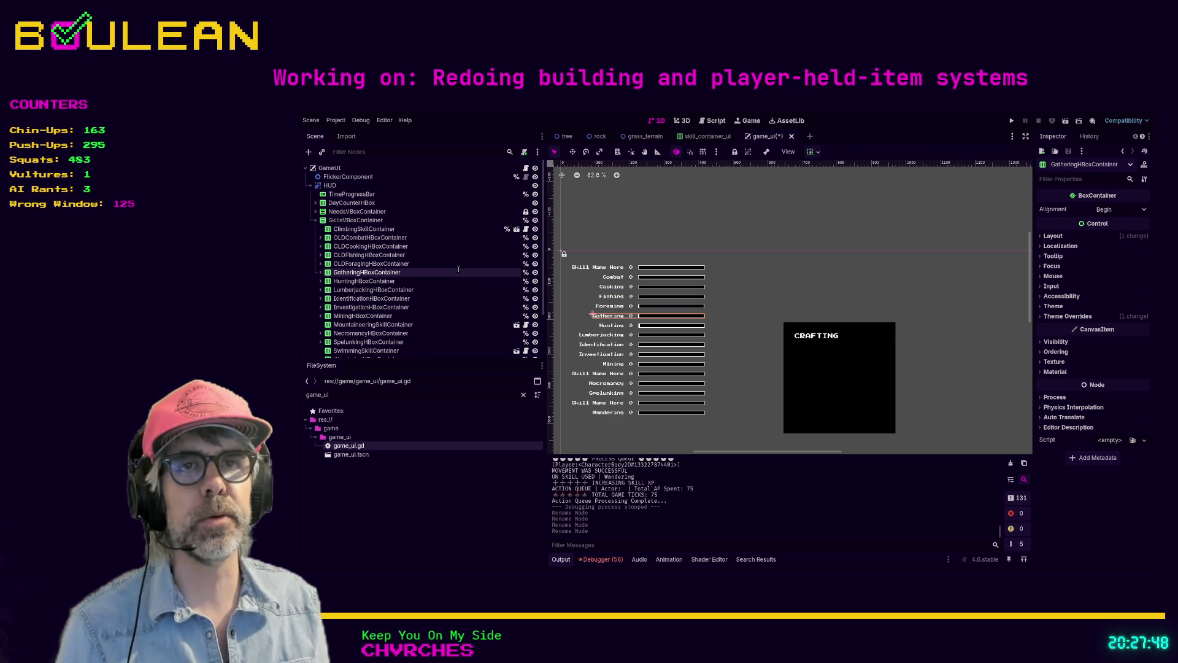
{"action": "key", "text": "ctrl+shift+z"}
{"action": "key", "text": "Down"}
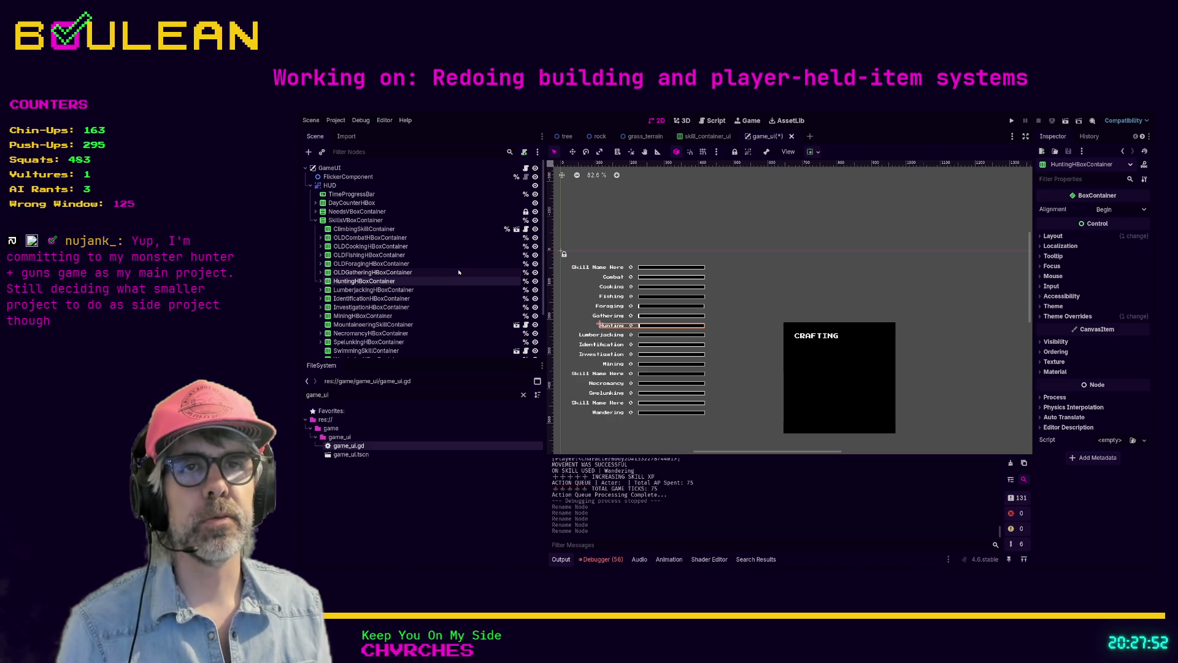
{"action": "key", "text": "ctrl+shift+z"}
{"action": "key", "text": "Down"}
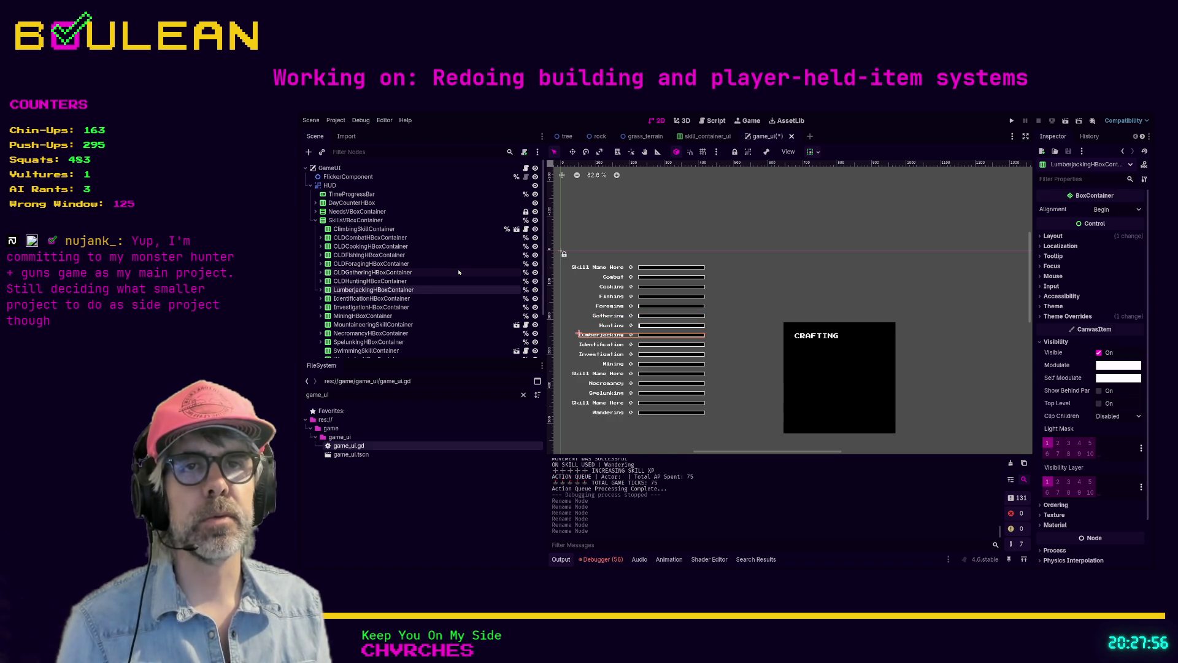
{"action": "key", "text": "ctrl+shift+z"}
{"action": "key", "text": "Down"}
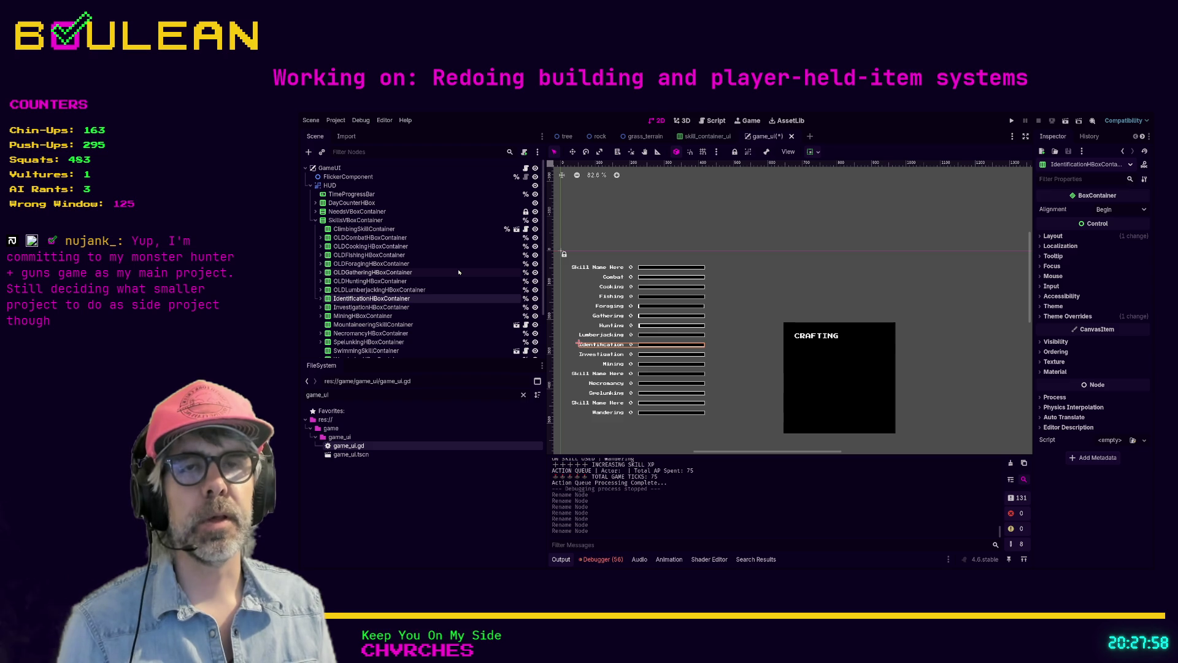
{"action": "key", "text": "ctrl+shift+z"}
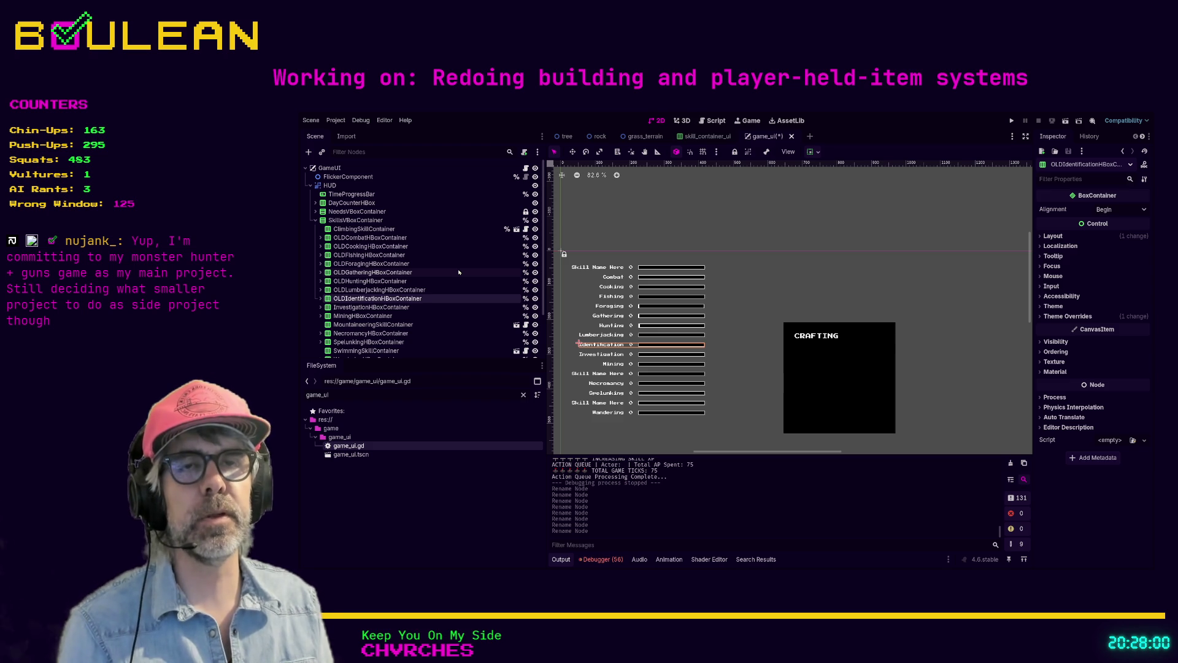
{"action": "key", "text": "F5"}
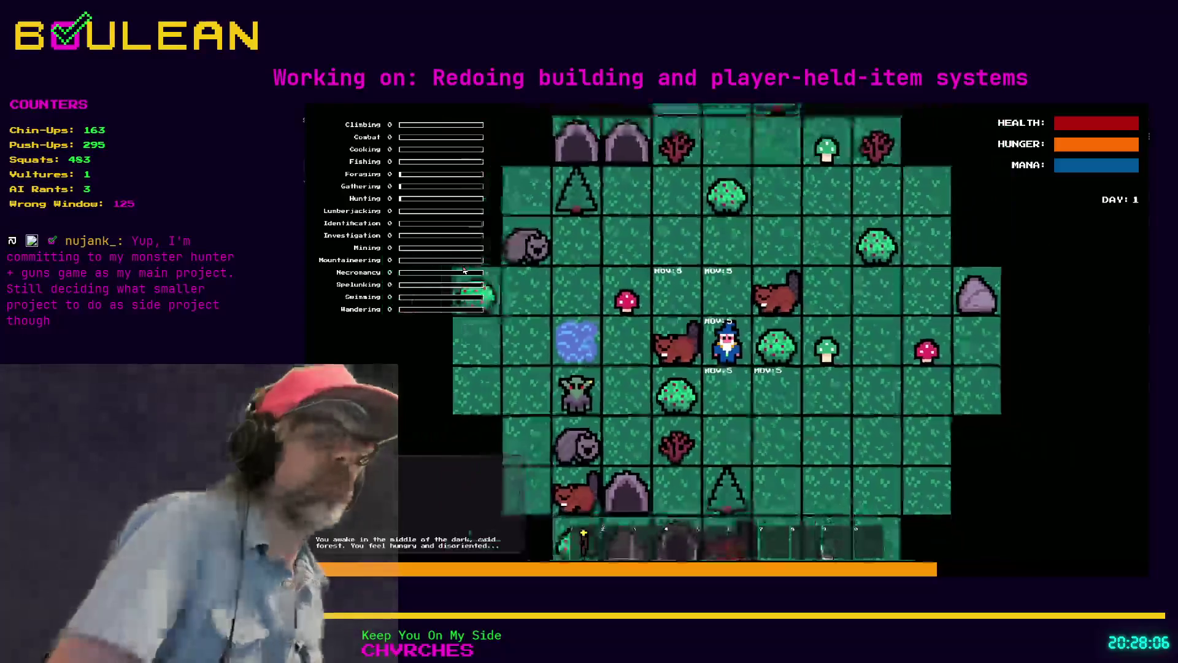
Gather berries from the bush and attack the beaver until it is defeated
{"action": "key", "text": "Right"}
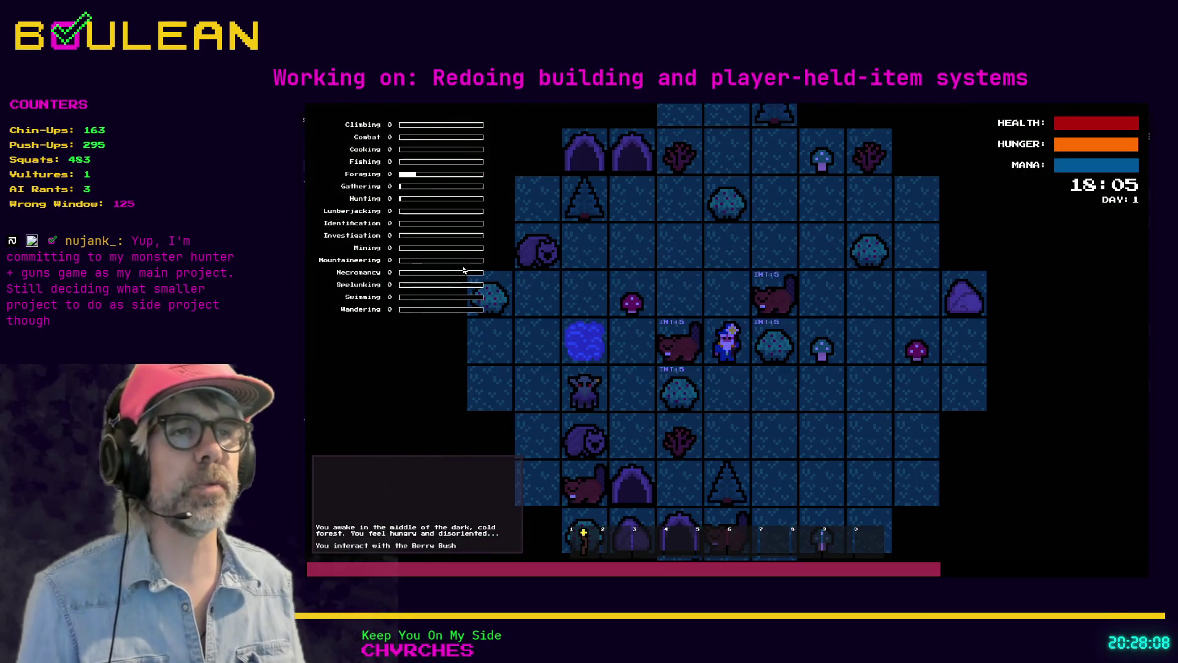
{"action": "key", "text": "Right"}
{"action": "key", "text": "Down"}
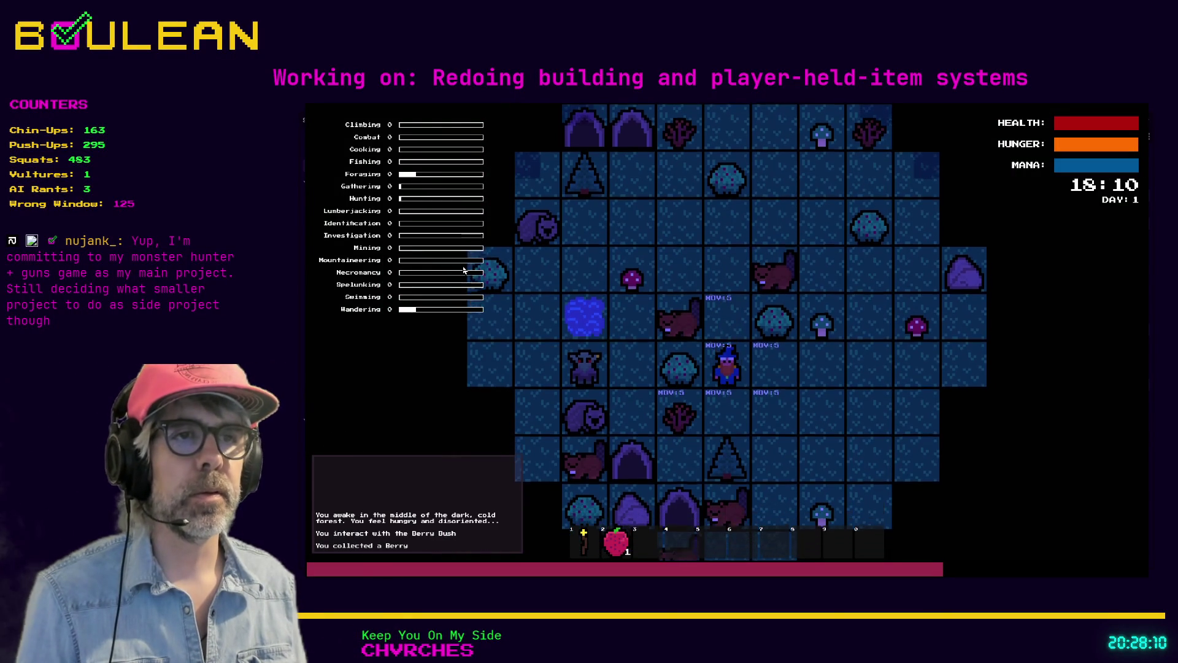
{"action": "key", "text": "Up"}
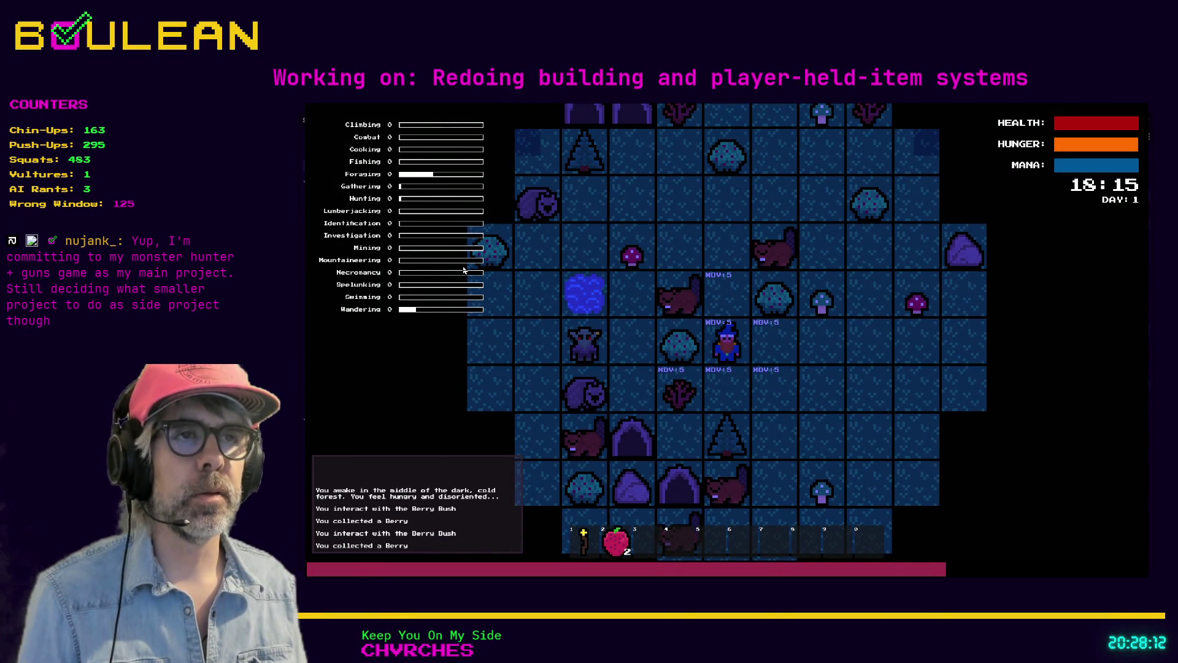
{"action": "key", "text": "Left"}
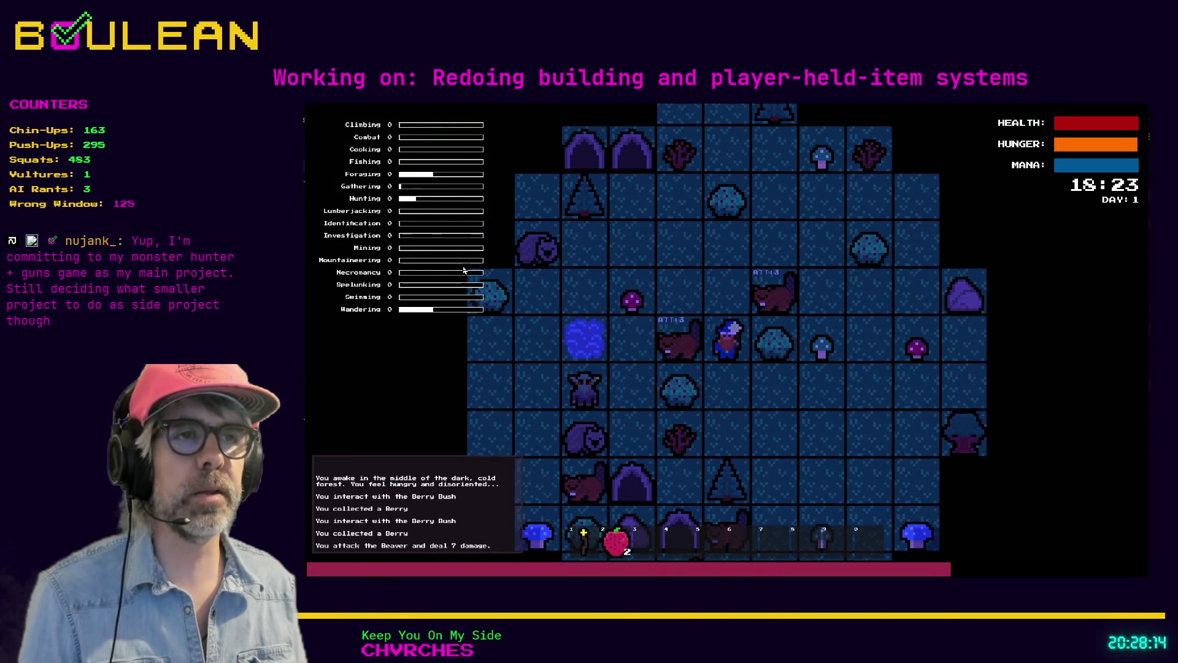
{"action": "key", "text": "Left"}
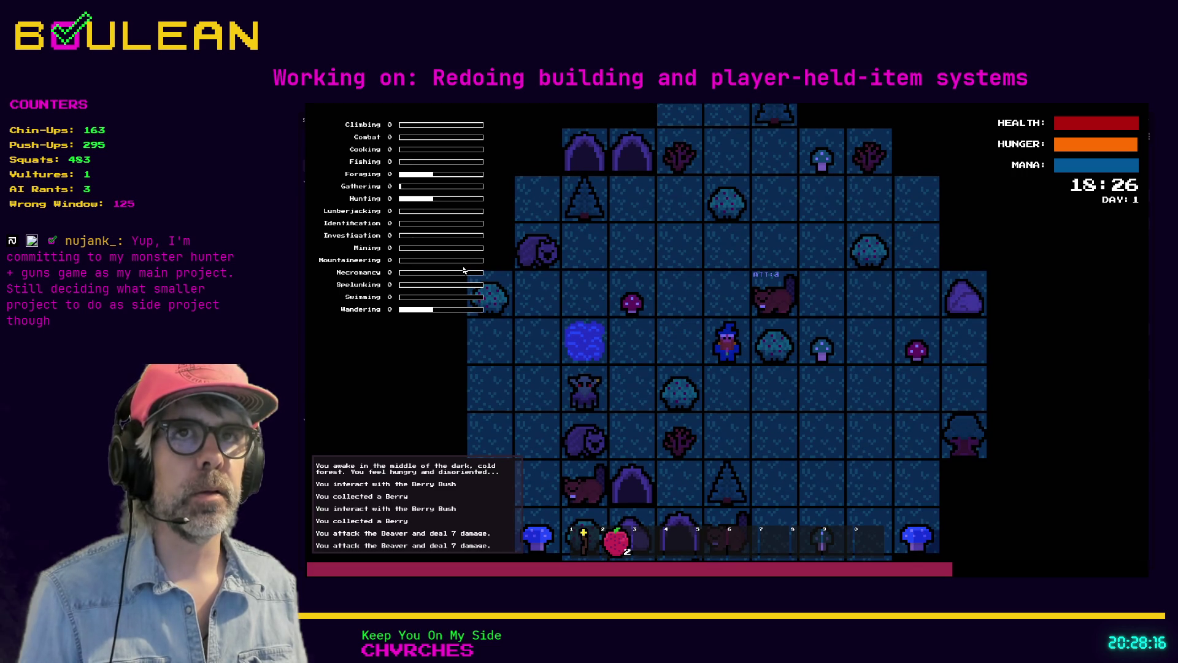
Walk the wizard to the upper right, attack the Goblin and its Gravestone, then stop the game
{"action": "key", "text": "Up"}
{"action": "key", "text": "Up"}
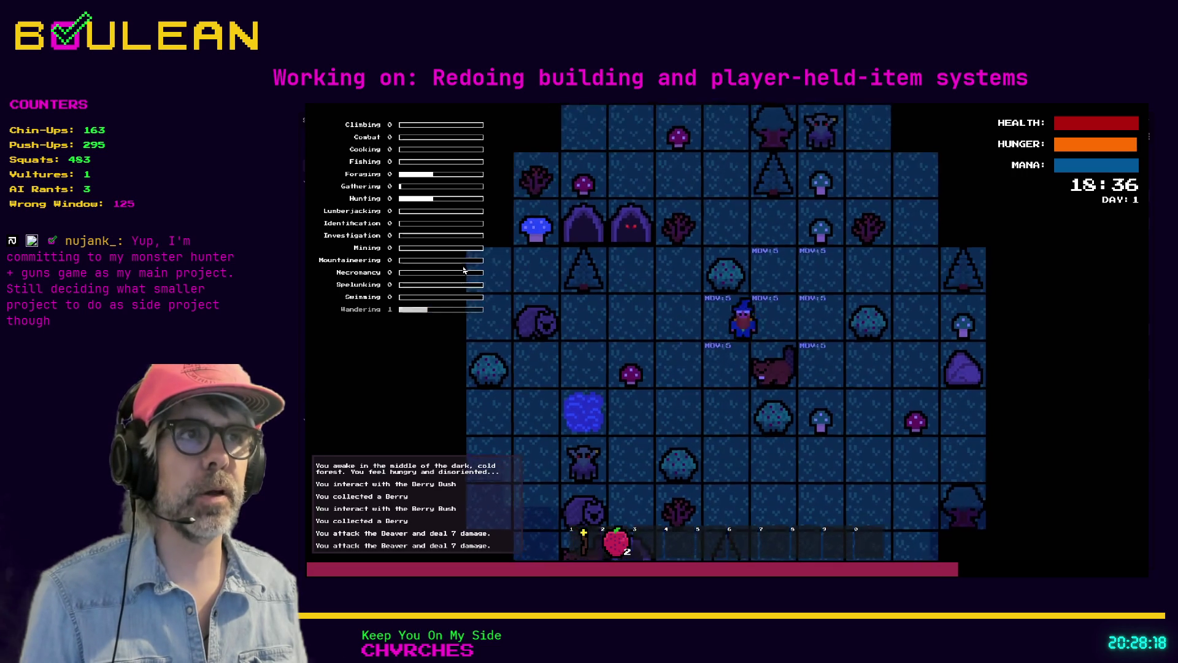
{"action": "key", "text": "Right"}
{"action": "key", "text": "Up"}
{"action": "key", "text": "Up"}
{"action": "key", "text": "Right"}
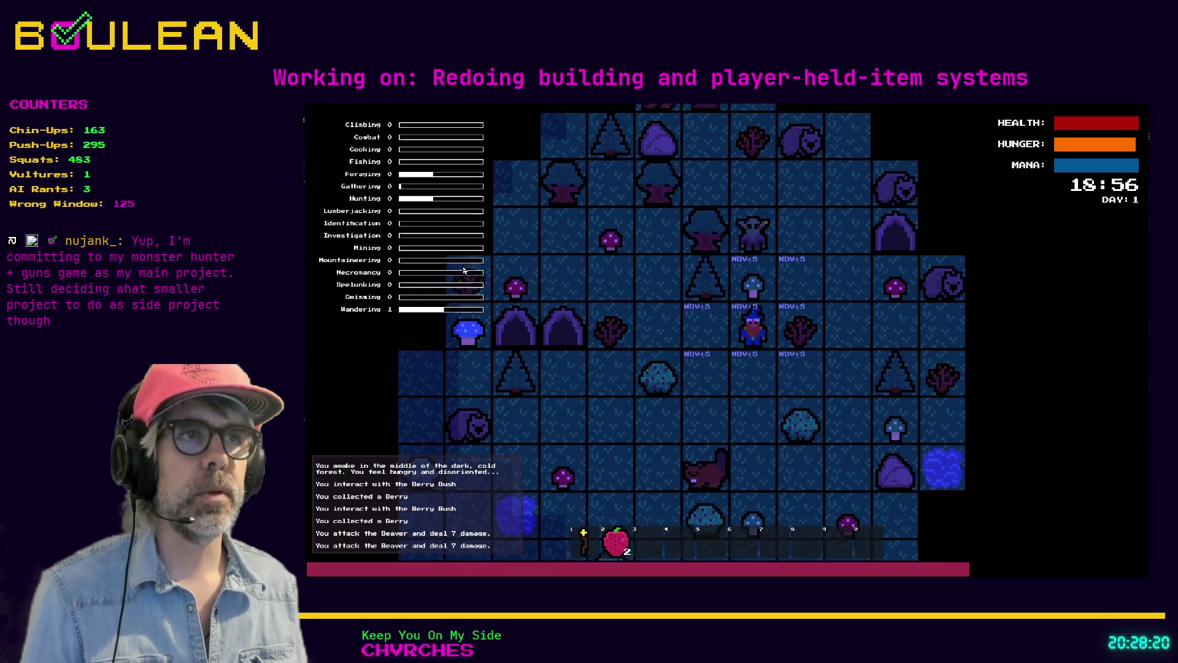
{"action": "key", "text": "Up"}
{"action": "key", "text": "Up"}
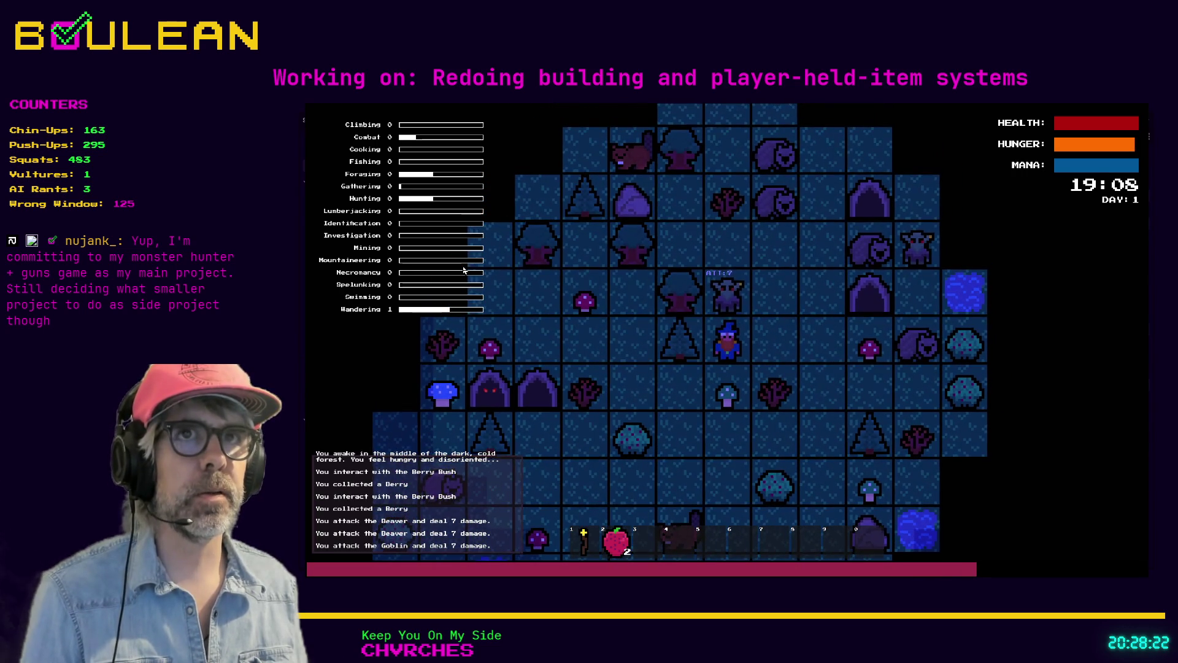
{"action": "key", "text": "Up"}
{"action": "key", "text": "Up"}
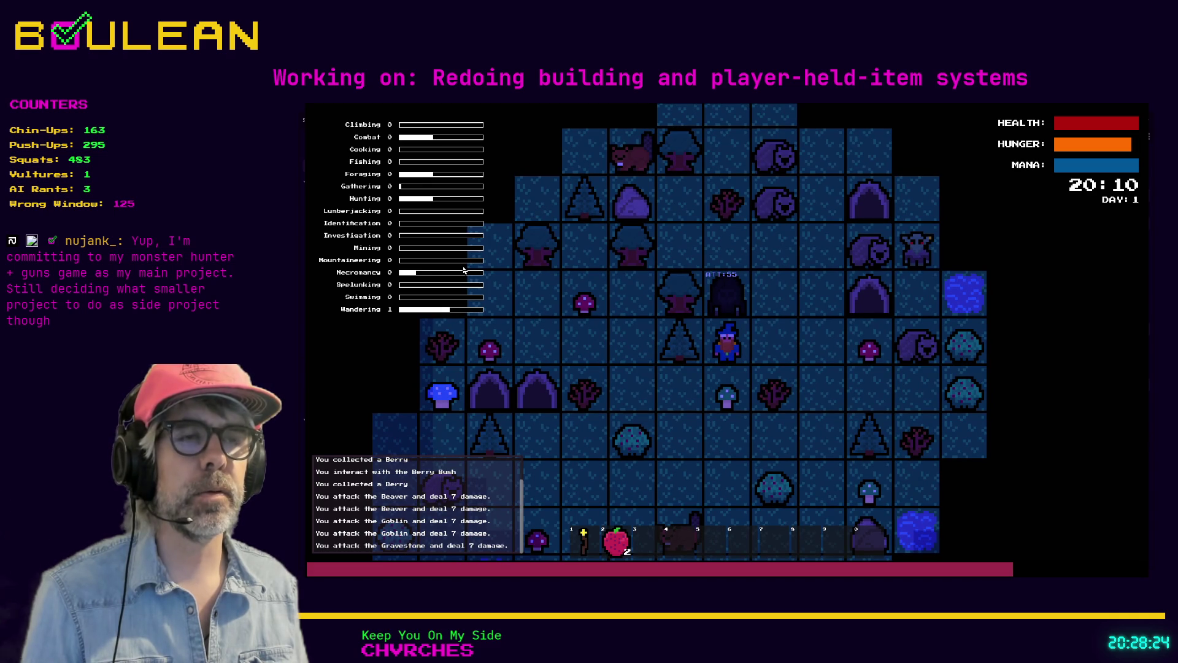
{"action": "key", "text": "Up"}
{"action": "key", "text": "Up"}
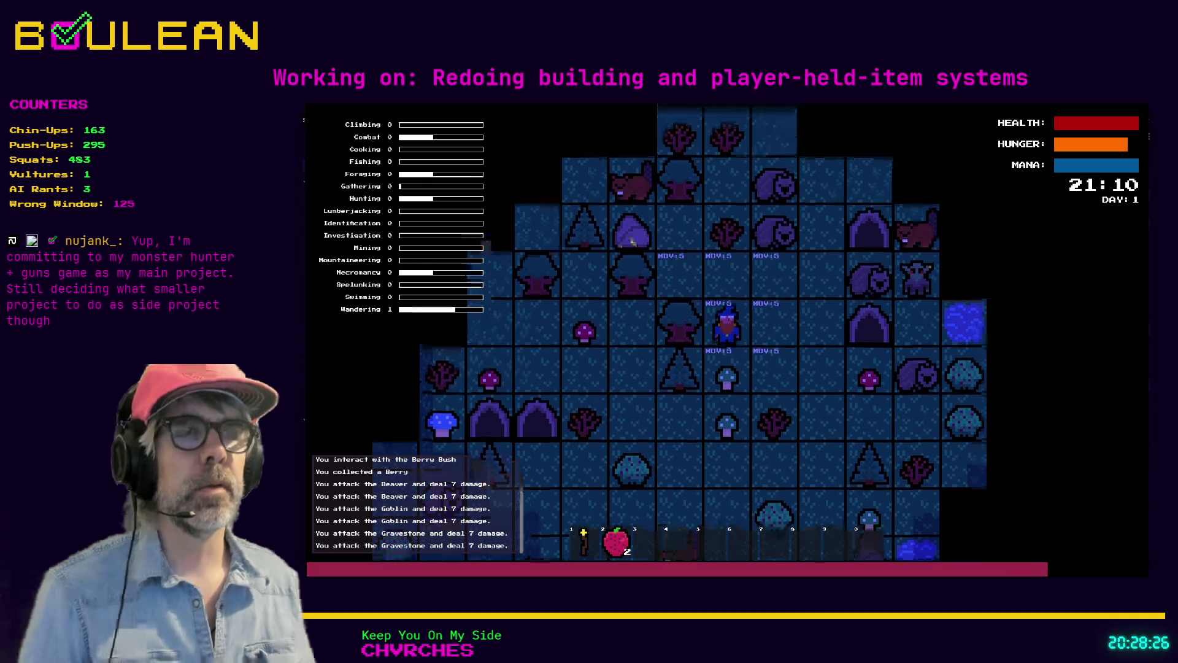
{"action": "key", "text": "F8"}
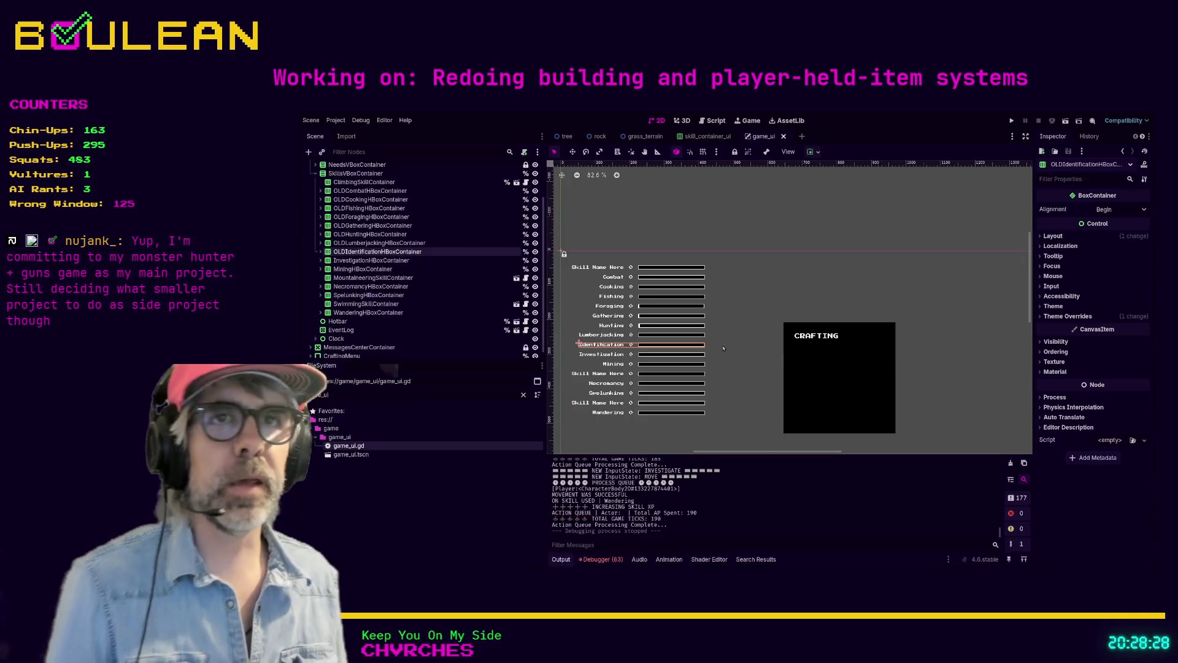
Rename the Investigation and Mining HBoxContainers with an OLD prefix
{"action": "left_click", "coordinate": [359, 261]}
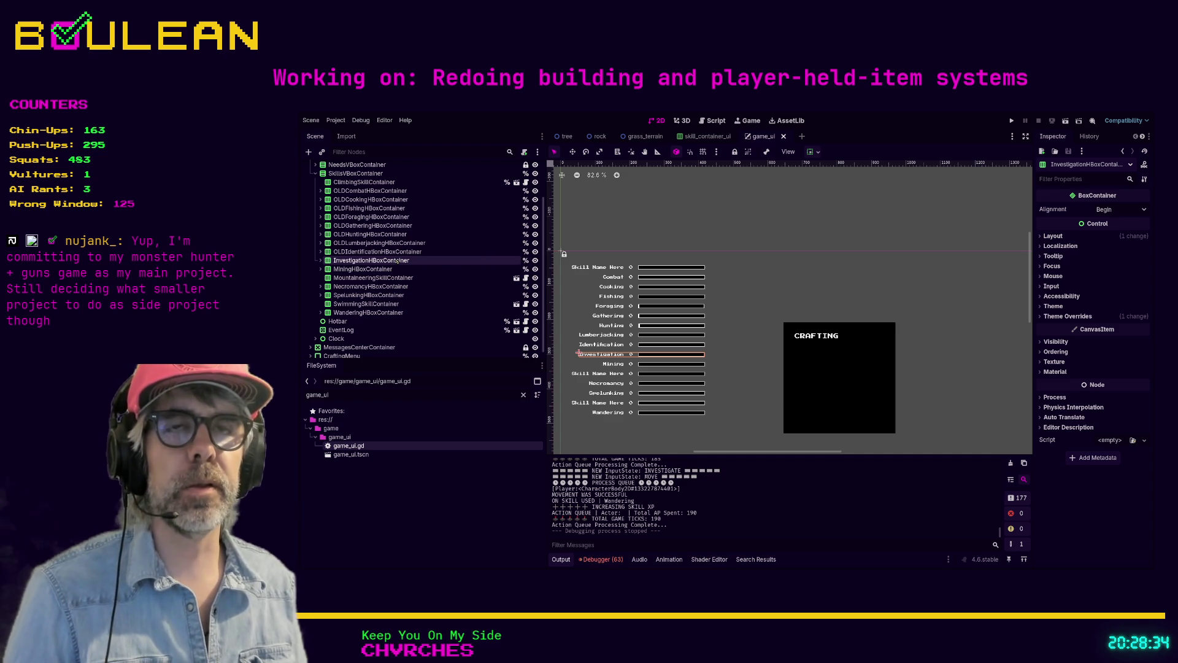
{"action": "type", "text": "OLD"}
{"action": "key", "text": "Return"}
{"action": "left_click", "coordinate": [364, 266]}
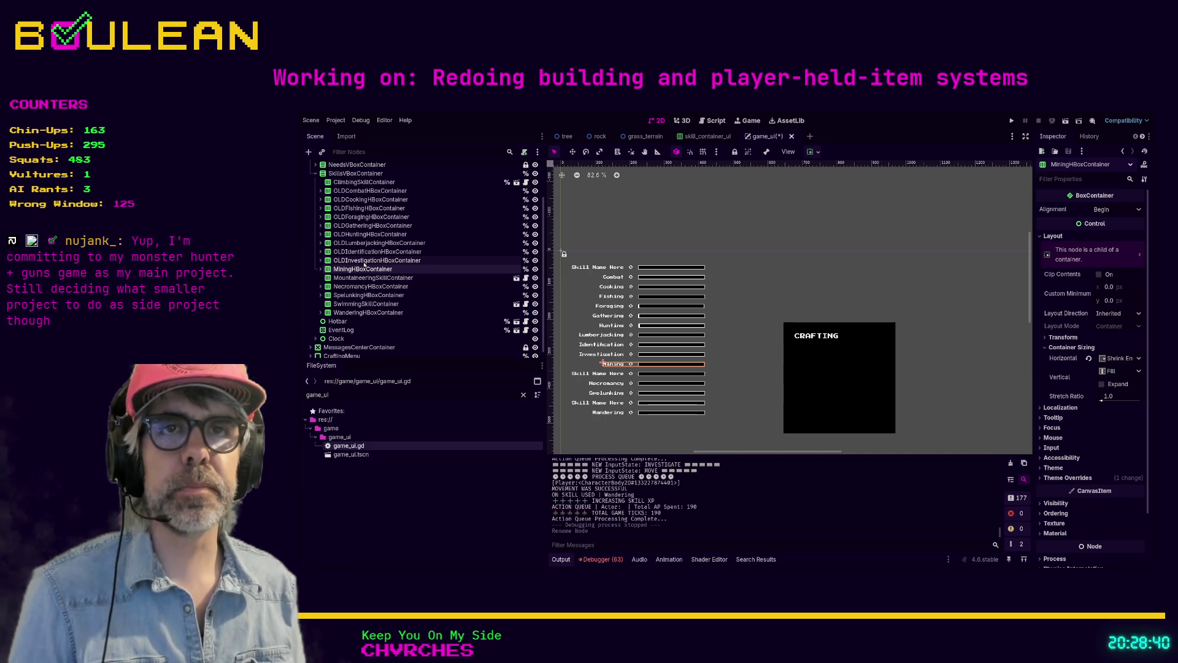
{"action": "type", "text": "OLD"}
{"action": "key", "text": "Return"}
{"action": "key", "text": "Down"}
Add the OLD prefix to the Mountaineering, Necromancy and Spelunking containers
{"action": "key", "text": "F2"}
{"action": "type", "text": "OLD"}
{"action": "key", "text": "Return"}
{"action": "key", "text": "Down"}
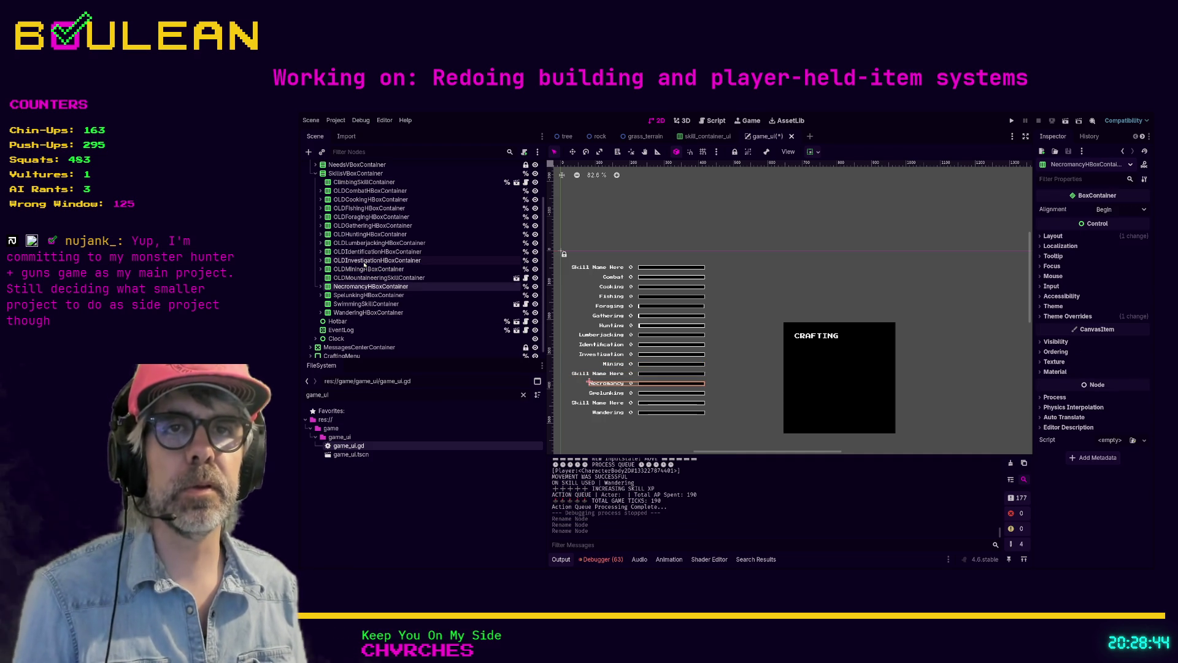
{"action": "key", "text": "F2"}
{"action": "type", "text": "OLD"}
{"action": "key", "text": "Return"}
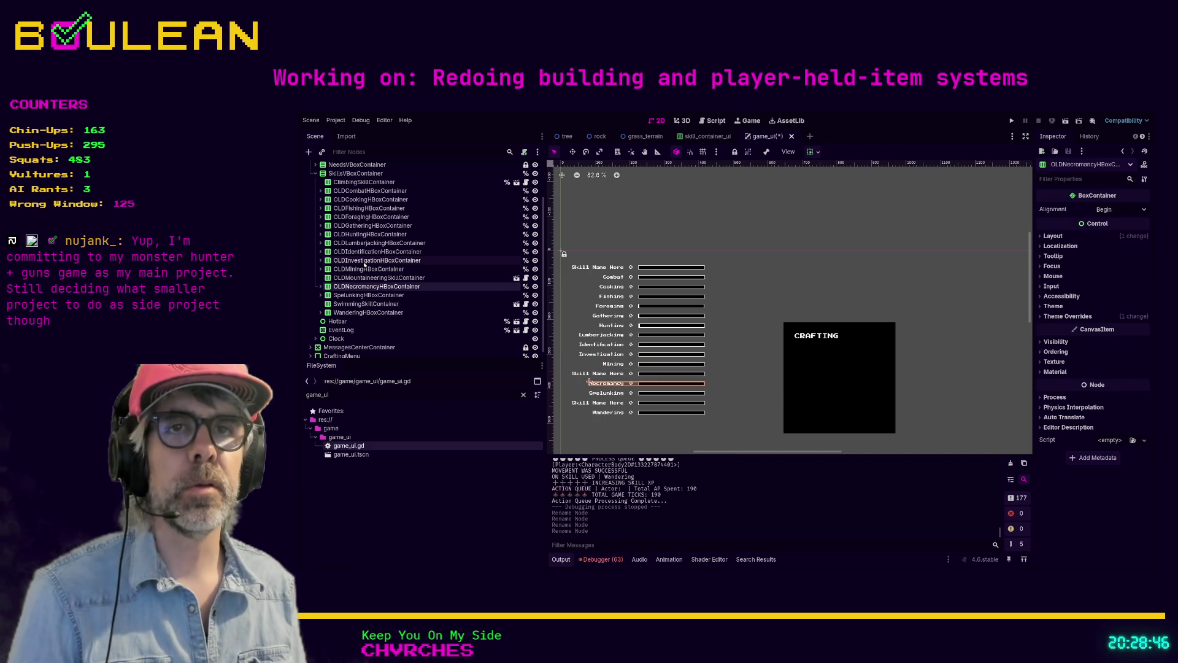
{"action": "key", "text": "Down"}
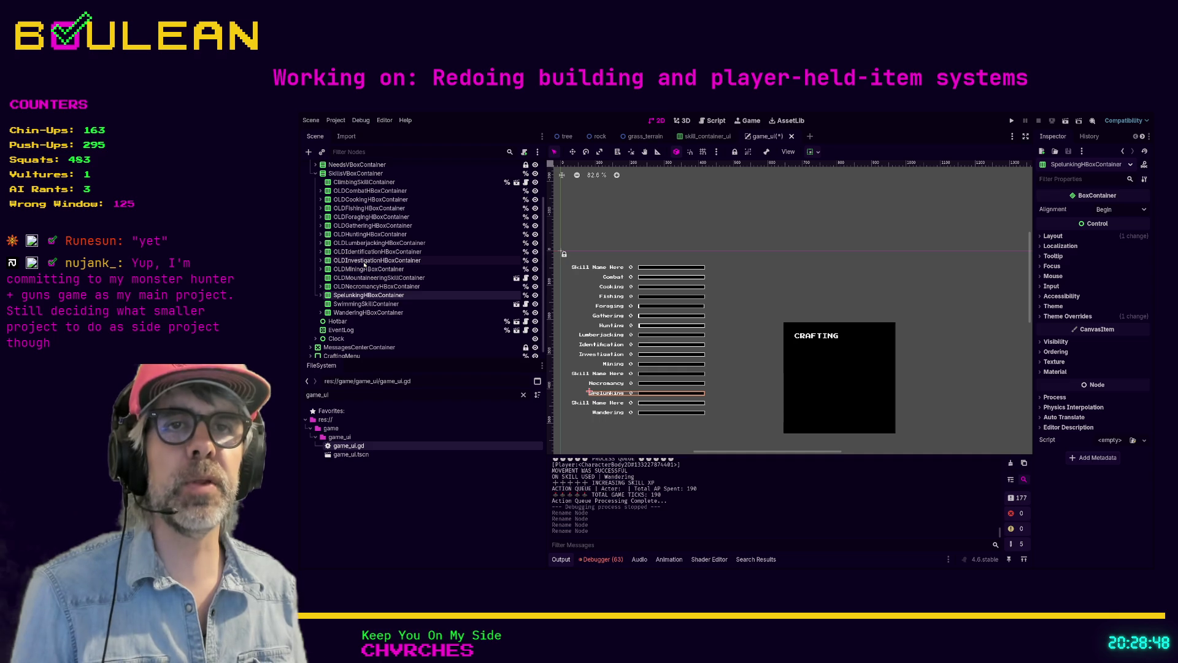
{"action": "key", "text": "F2"}
{"action": "type", "text": "OLD"}
{"action": "key", "text": "Return"}
{"action": "key", "text": "Down"}
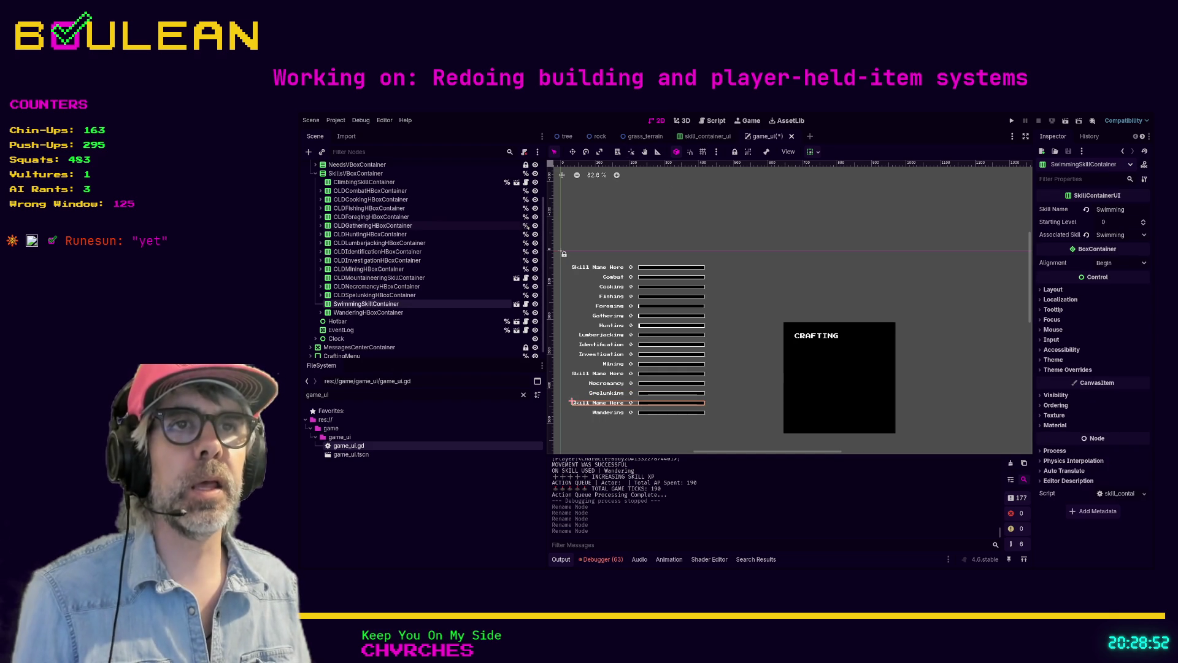
{"action": "left_click", "coordinate": [712, 121]}
{"action": "scroll", "coordinate": [791, 327], "scroll_direction": "up", "scroll_amount": 8}
{"action": "scroll", "coordinate": [791, 327], "scroll_direction": "up", "scroll_amount": 20}
{"action": "scroll", "coordinate": [791, 327], "scroll_direction": "down", "scroll_amount": 2}
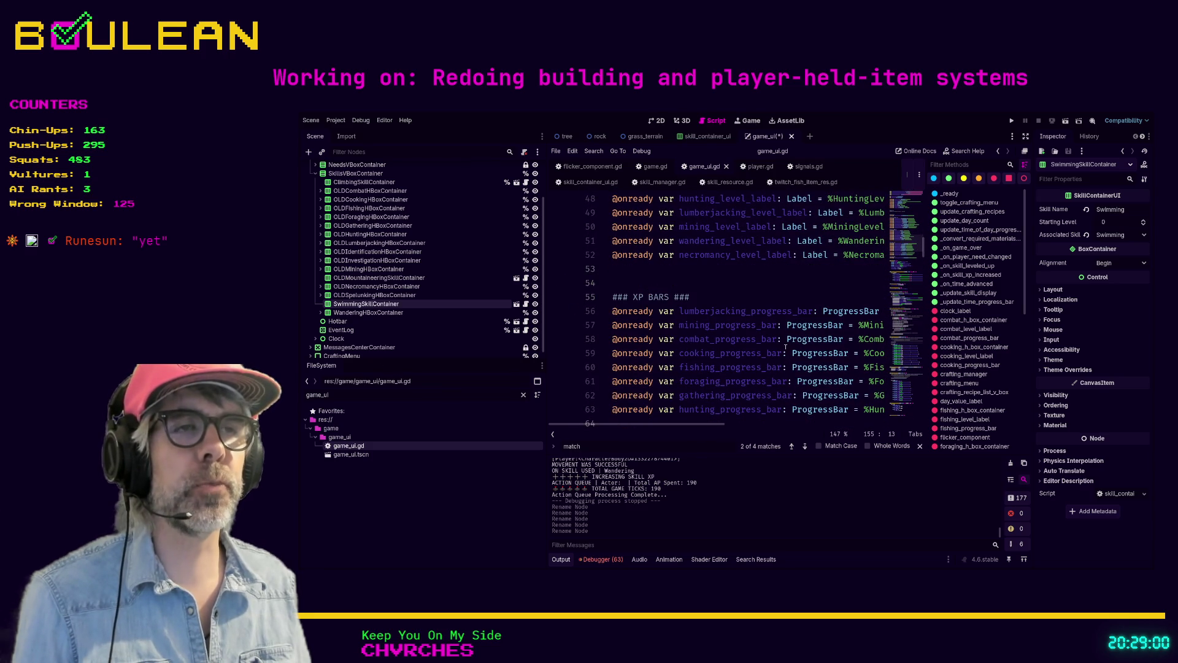
{"action": "scroll", "coordinate": [675, 276], "scroll_direction": "up", "scroll_amount": 1}
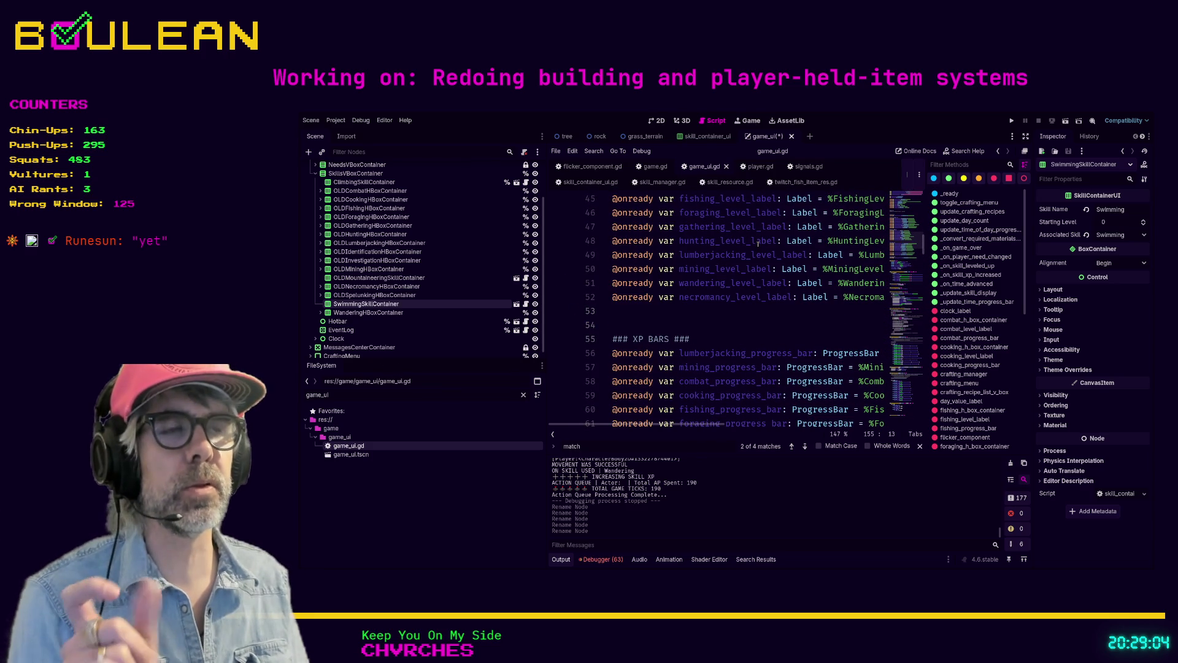
{"action": "scroll", "coordinate": [758, 251], "scroll_direction": "up", "scroll_amount": 1}
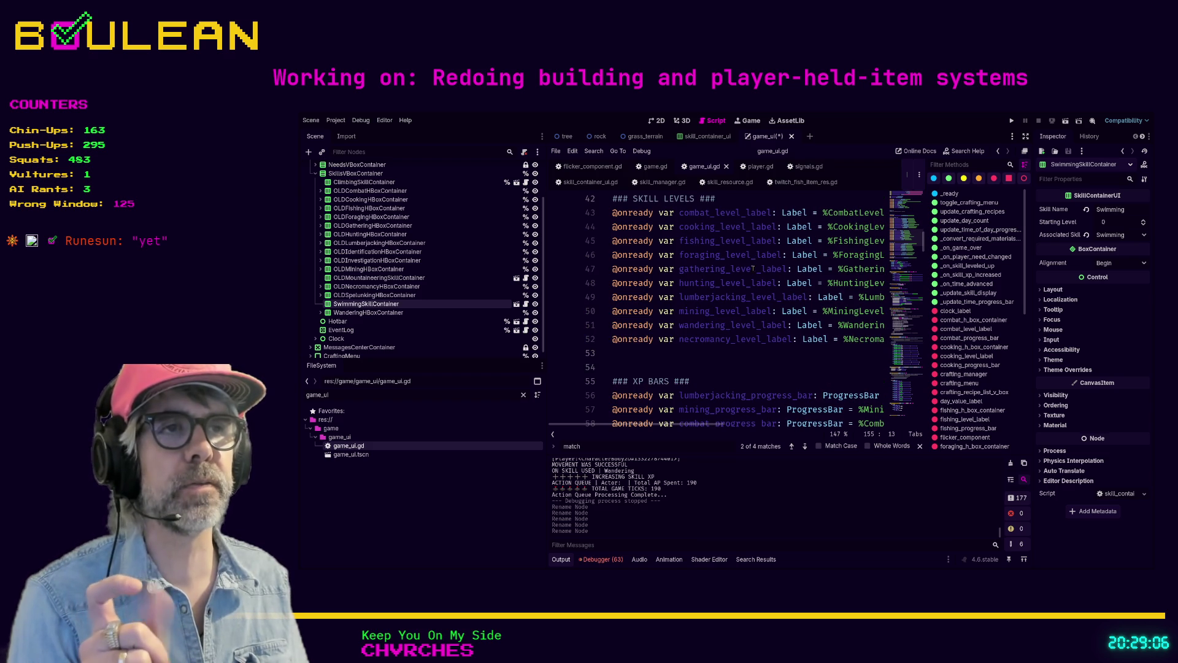
{"action": "scroll", "coordinate": [753, 268], "scroll_direction": "up", "scroll_amount": 1}
{"action": "scroll", "coordinate": [748, 277], "scroll_direction": "up", "scroll_amount": 5}
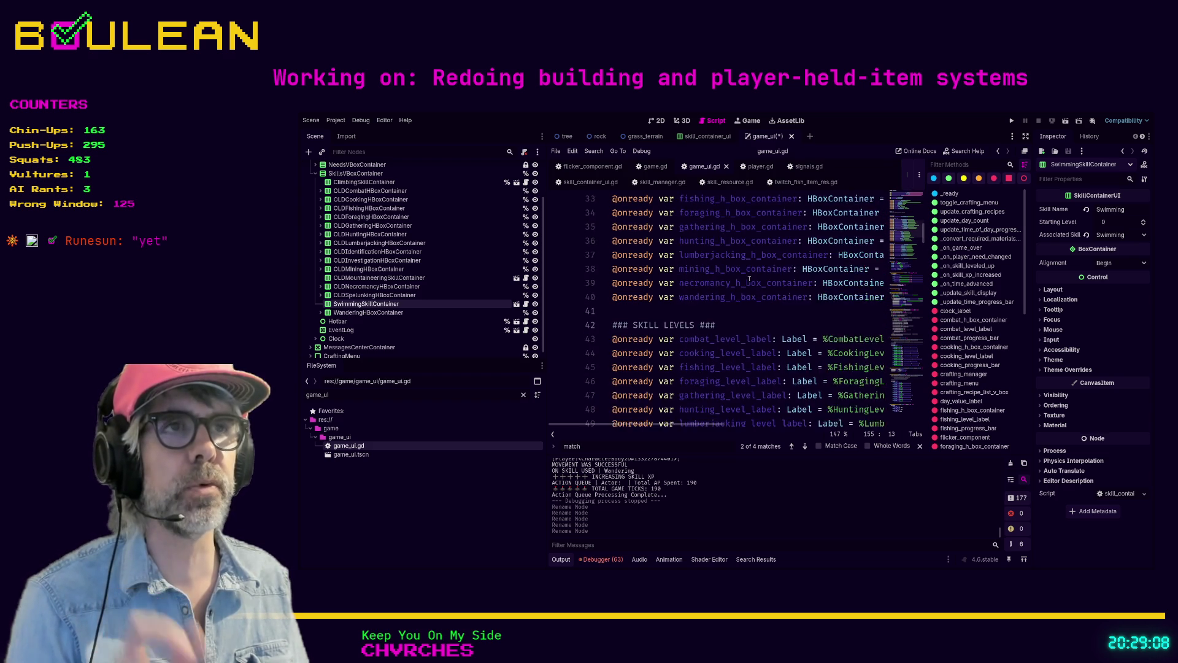
{"action": "scroll", "coordinate": [745, 282], "scroll_direction": "down", "scroll_amount": 1}
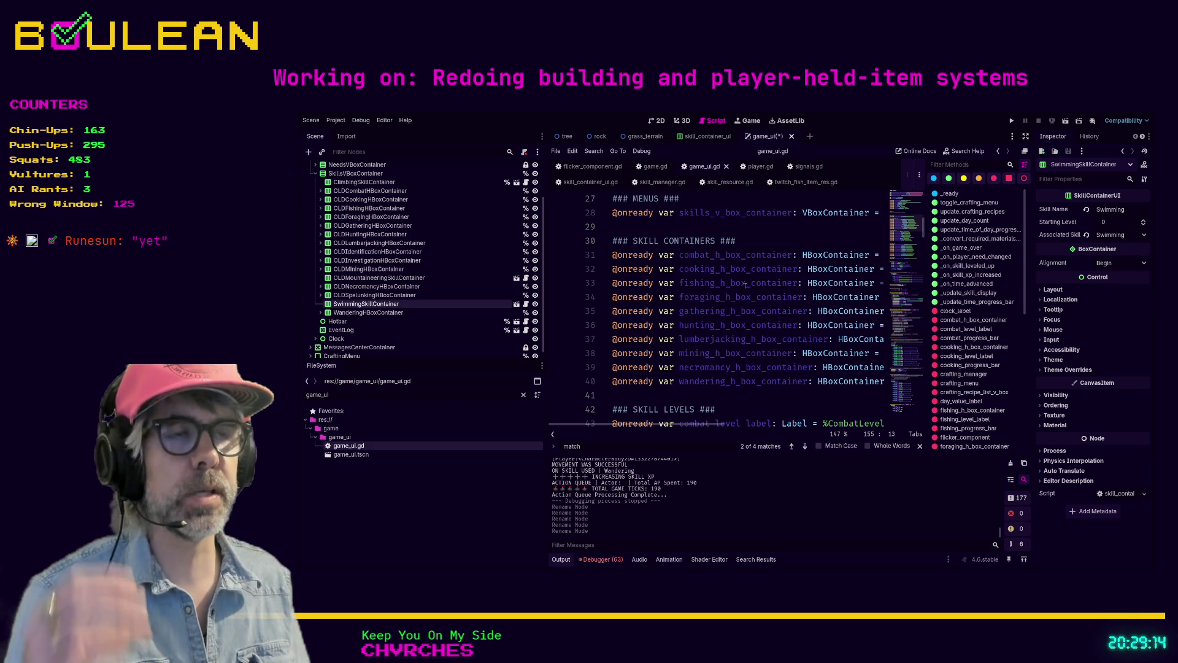
{"action": "scroll", "coordinate": [745, 284], "scroll_direction": "up", "scroll_amount": 3}
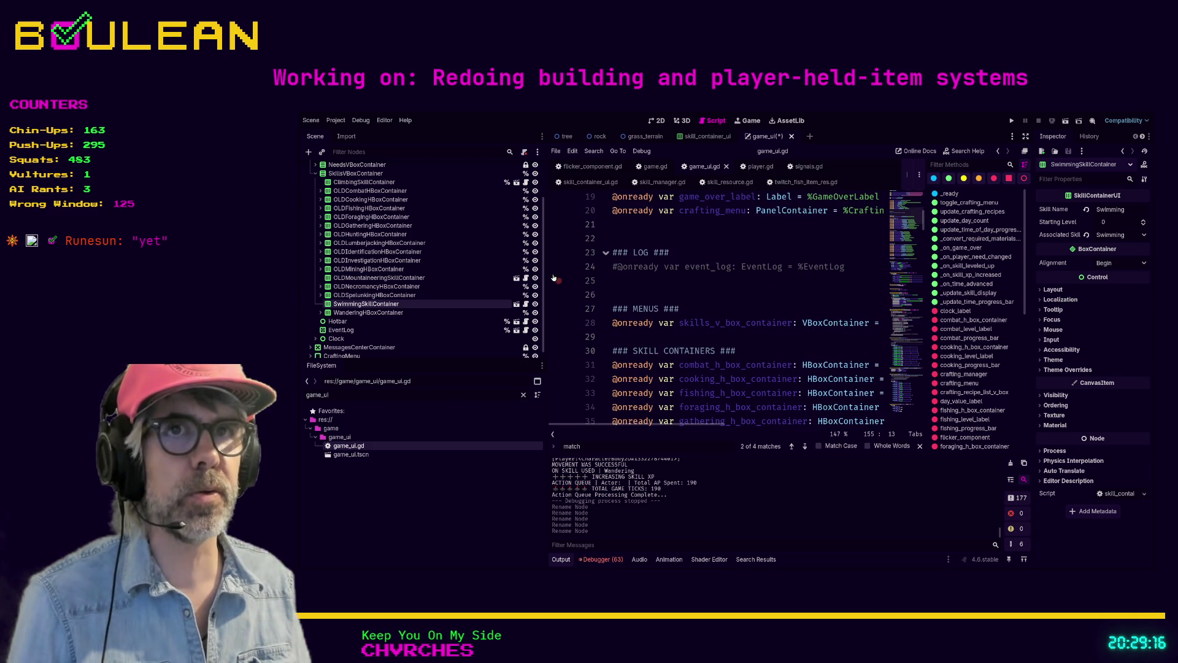
{"action": "left_click", "coordinate": [672, 344]}
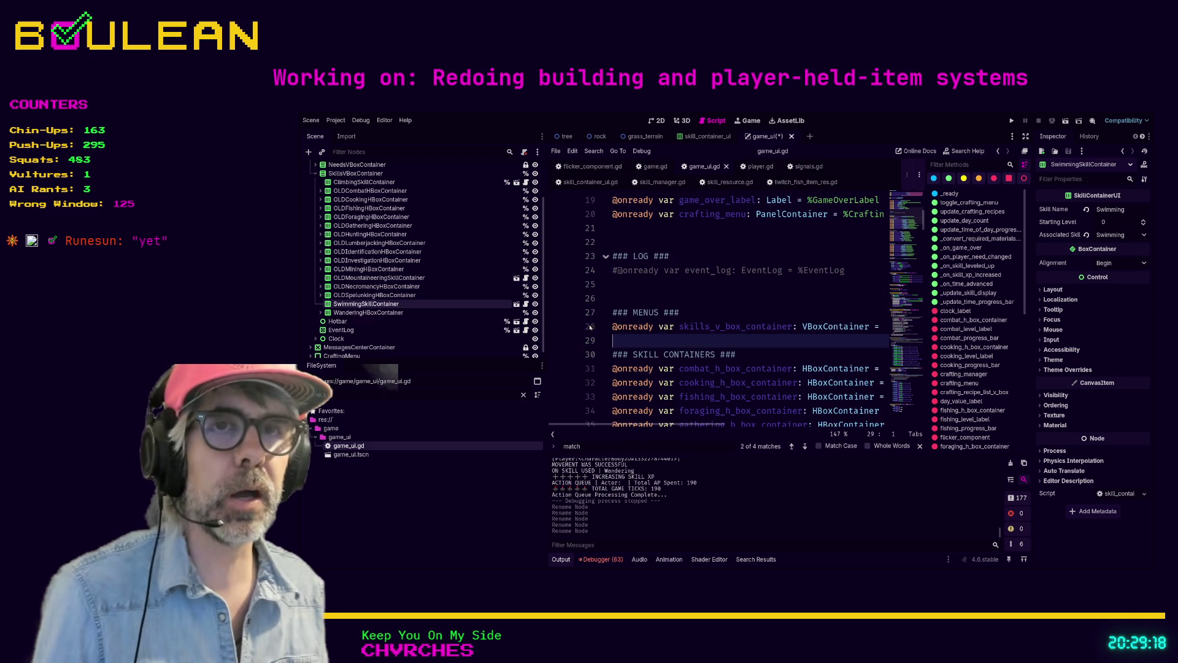
Prefix SwimmingSkillContainer with OLD, then undo that rename
{"action": "double_click", "coordinate": [343, 304]}
{"action": "key", "text": "Home"}
{"action": "type", "text": "OLD"}
{"action": "key", "text": "Return"}
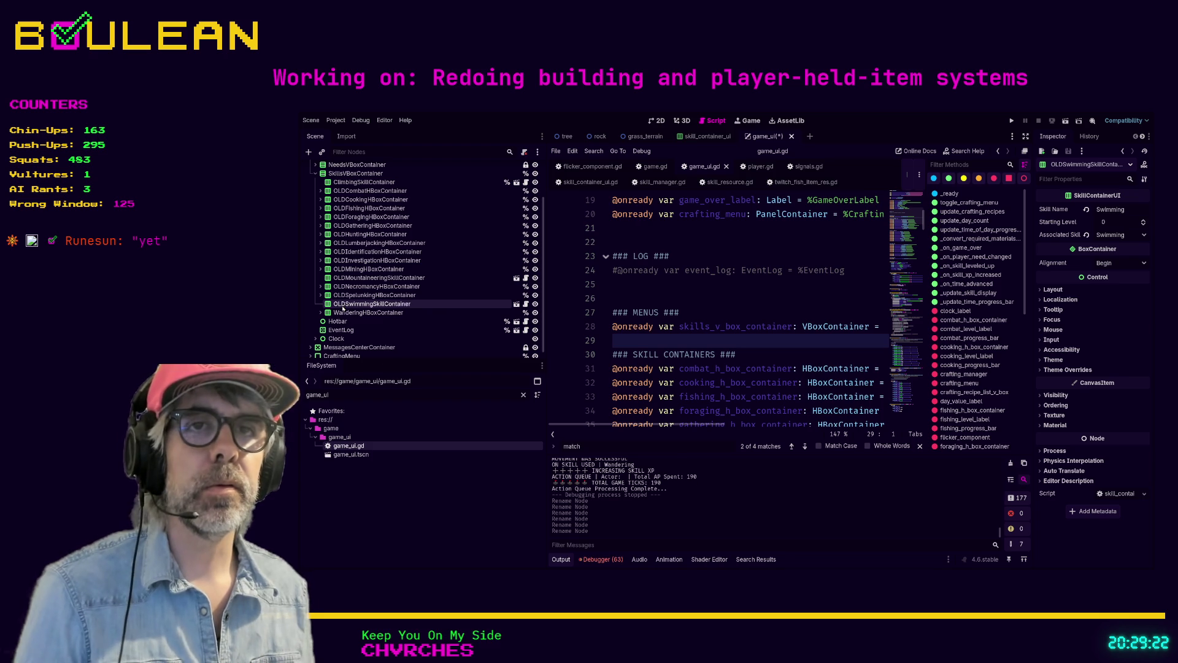
{"action": "left_click", "coordinate": [343, 310]}
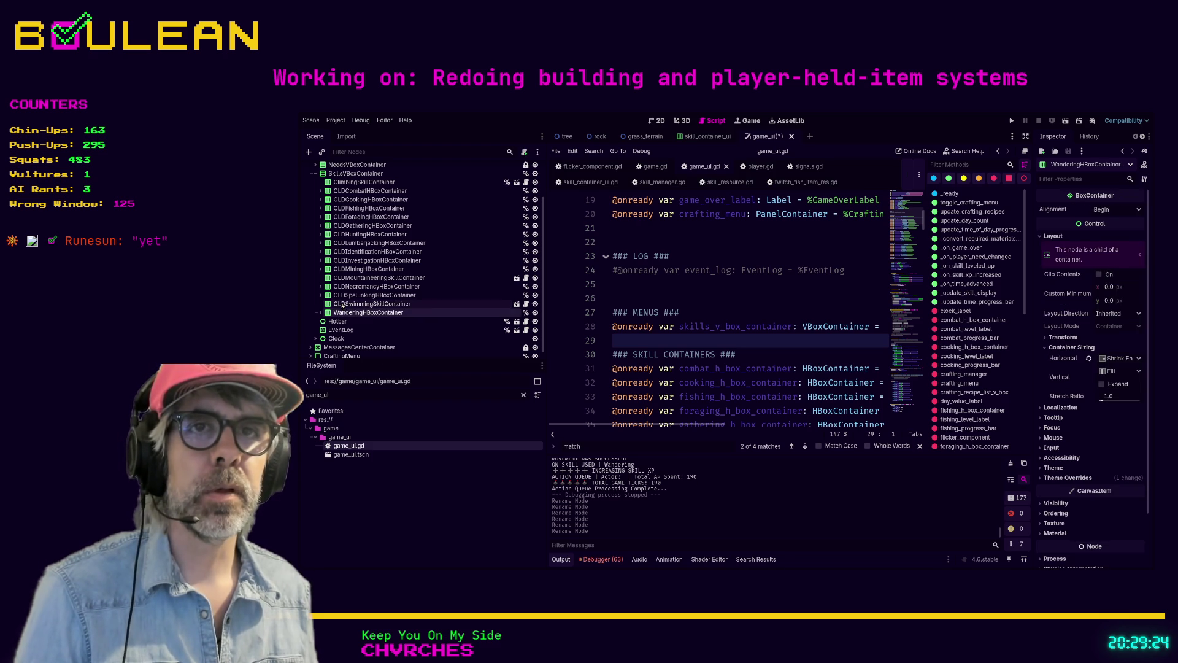
{"action": "left_click", "coordinate": [343, 305]}
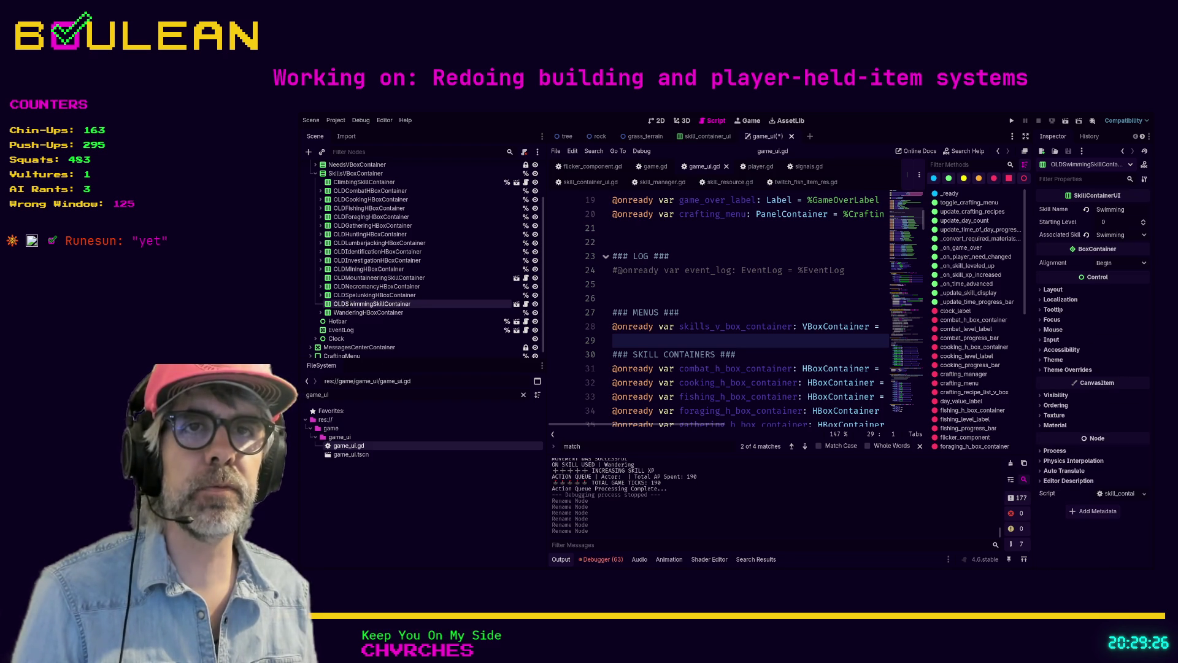
{"action": "key", "text": "ctrl+z"}
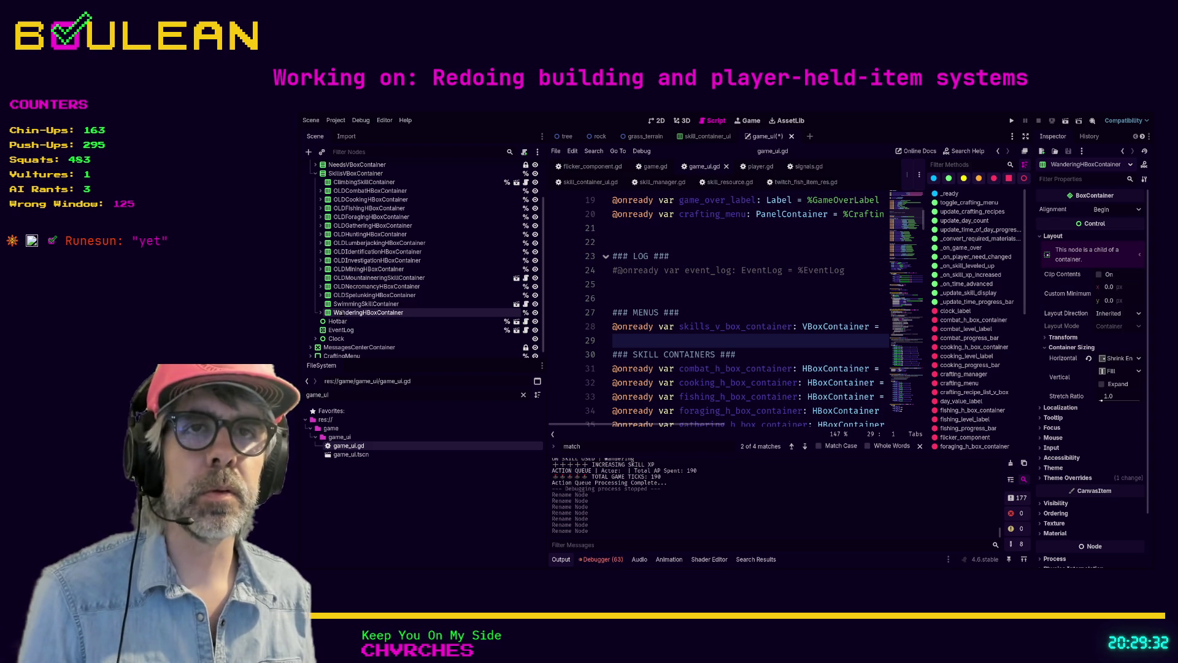
Rename to OLDWanderingHBoxContainer and restore MountaineeringSkillContainer without the OLD prefix
{"action": "key", "text": "Return"}
{"action": "left_click", "coordinate": [342, 277]}
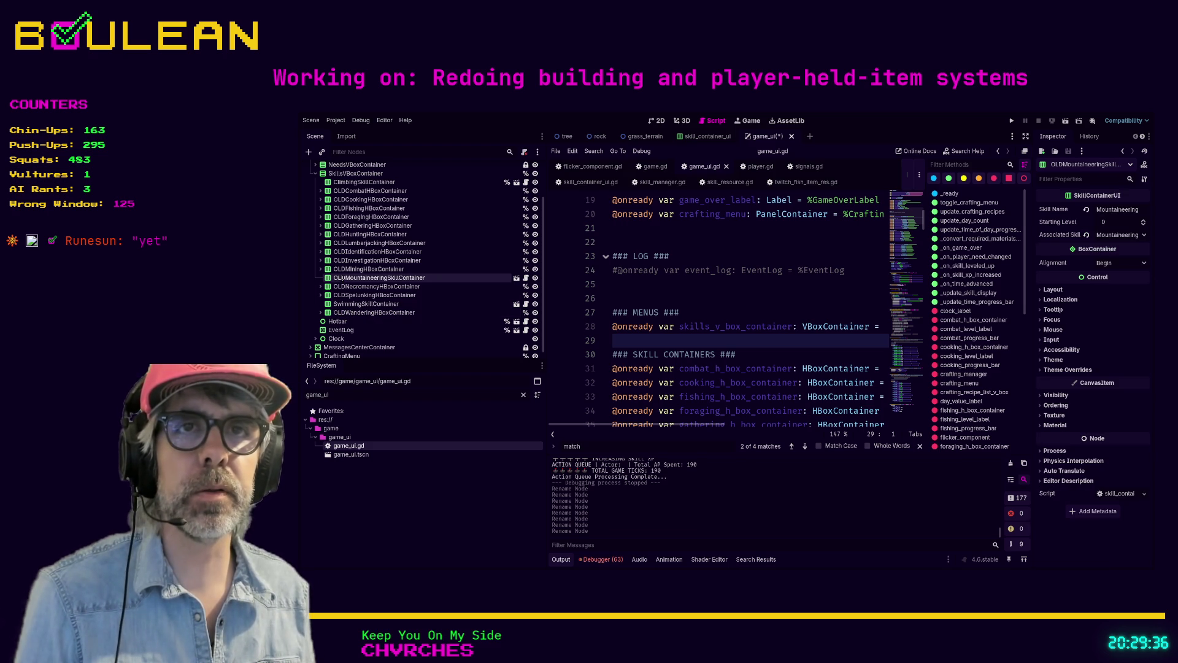
{"action": "key", "text": "Return"}
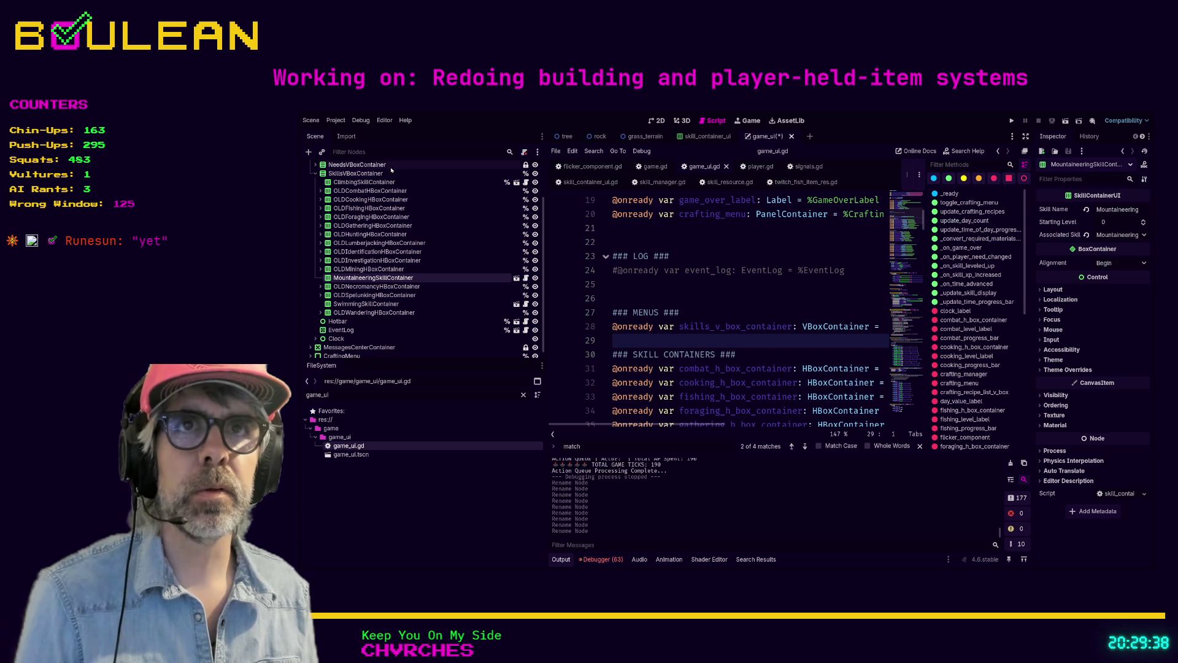
{"action": "left_click", "coordinate": [371, 181]}
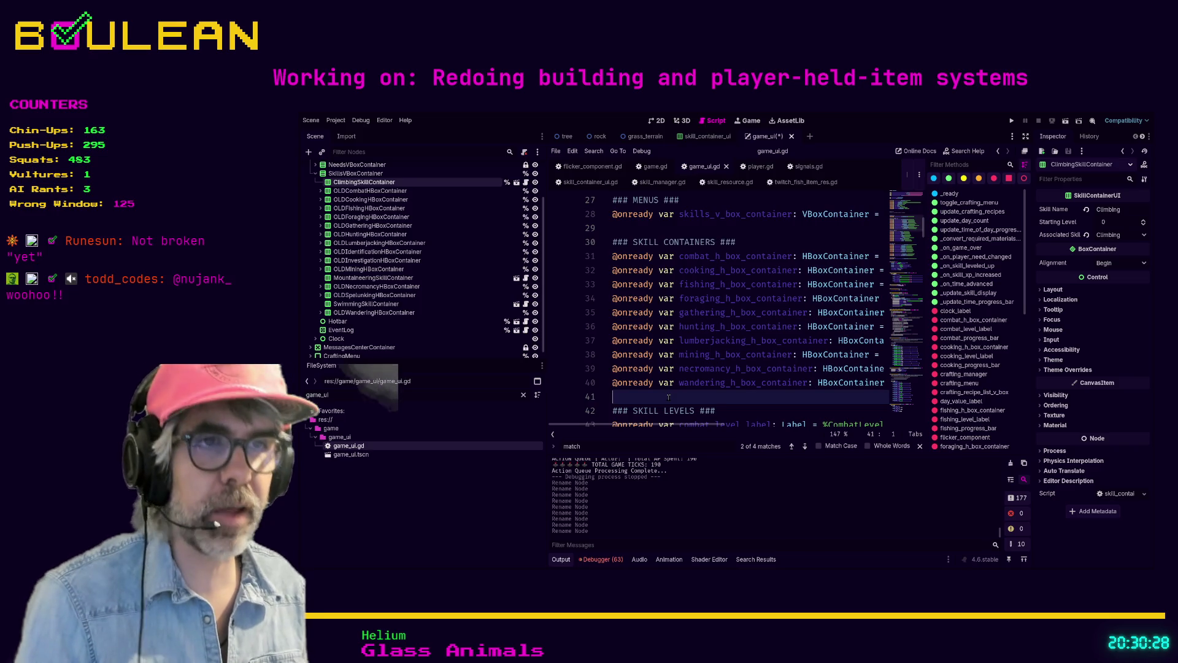
Test-run the game by collecting a berry, then stop it and widen the scene tree panel
{"action": "key", "text": "F5"}
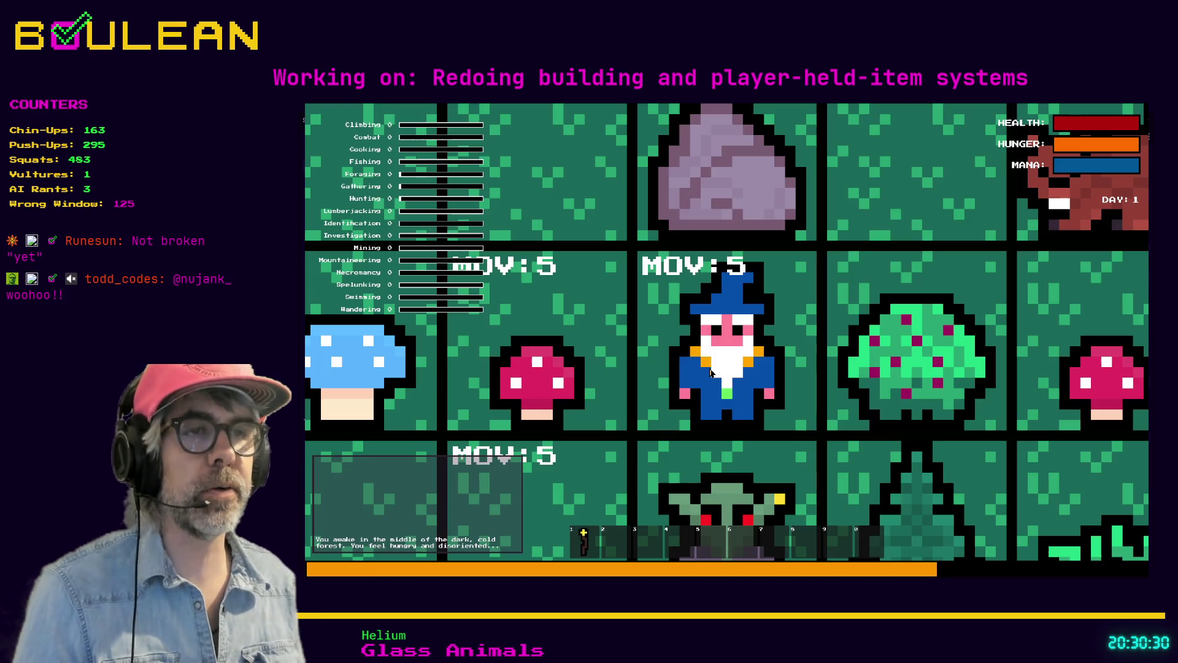
{"action": "key", "text": "e"}
{"action": "scroll", "coordinate": [715, 368], "scroll_direction": "down", "scroll_amount": 5}
{"action": "key", "text": "F8"}
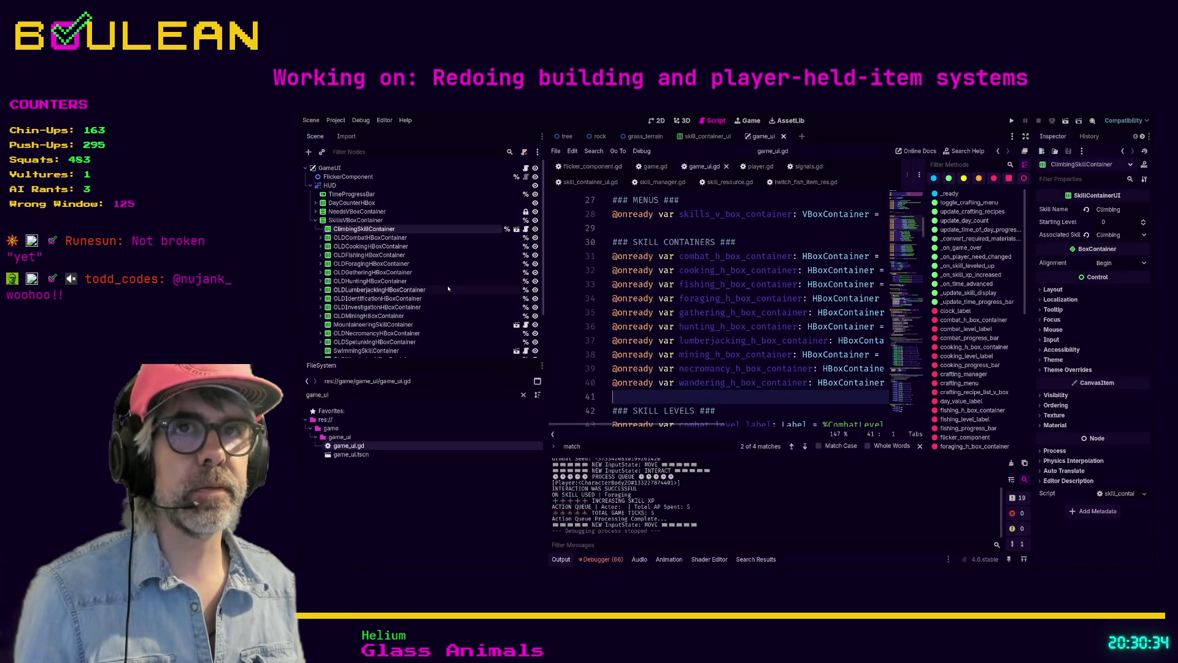
{"action": "left_click_drag", "start_coordinate": [546, 296], "coordinate": [564, 296]}
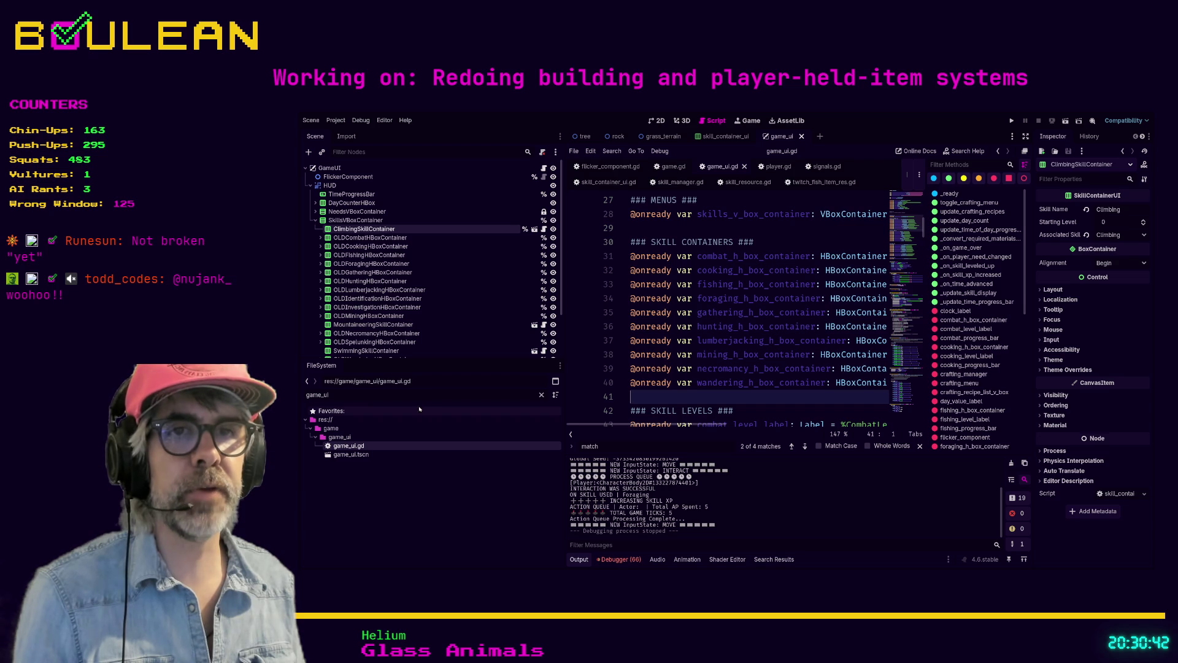
{"action": "double_click", "coordinate": [398, 396]}
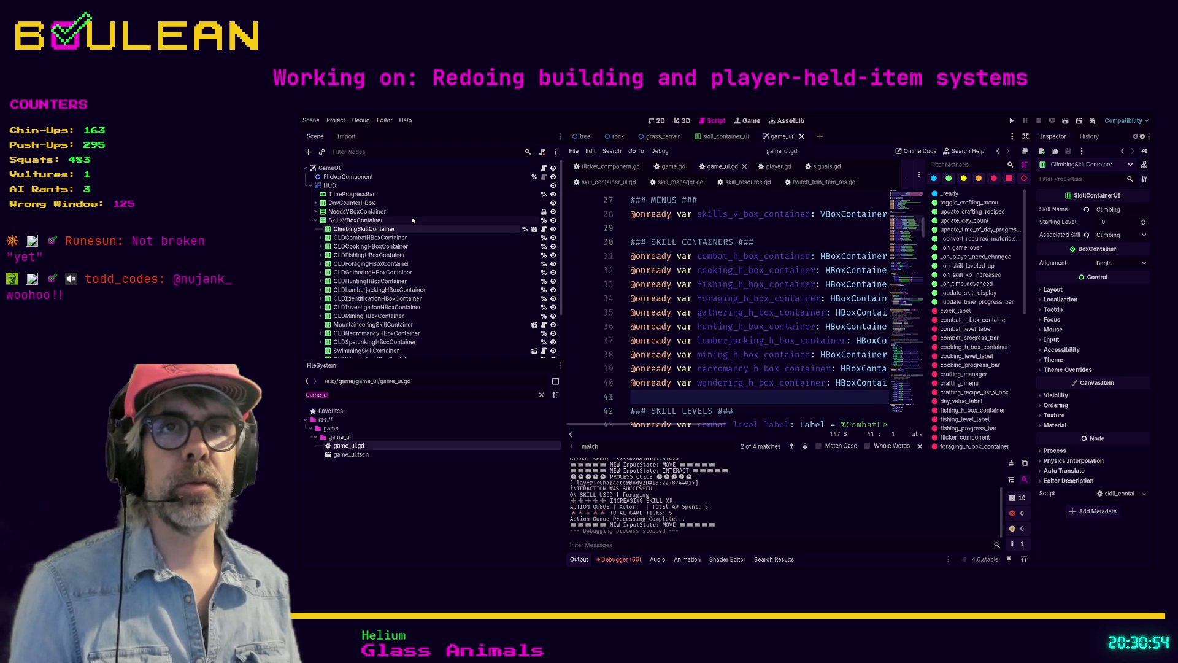
Duplicate ClimbingSkillContainer into CombatSkillContainer and CookingSkillContainer
{"action": "left_click", "coordinate": [375, 237]}
{"action": "left_click", "coordinate": [379, 230]}
{"action": "key", "text": "ctrl+d"}
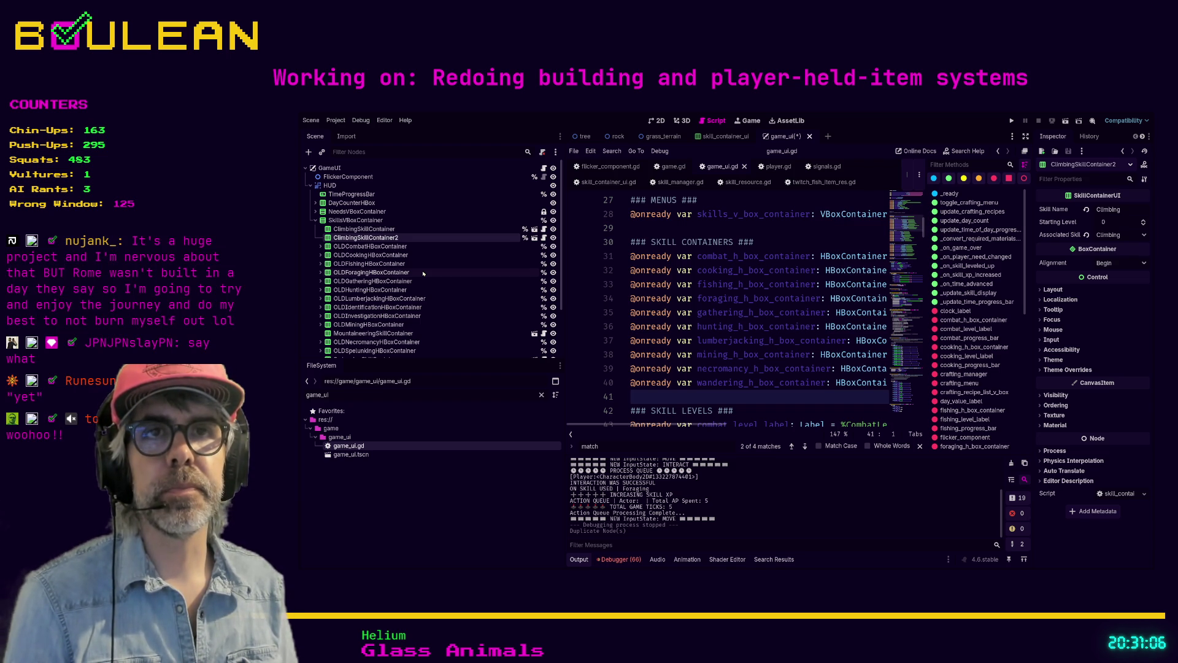
{"action": "type", "text": "CombatSkillContainer"}
{"action": "key", "text": "Return"}
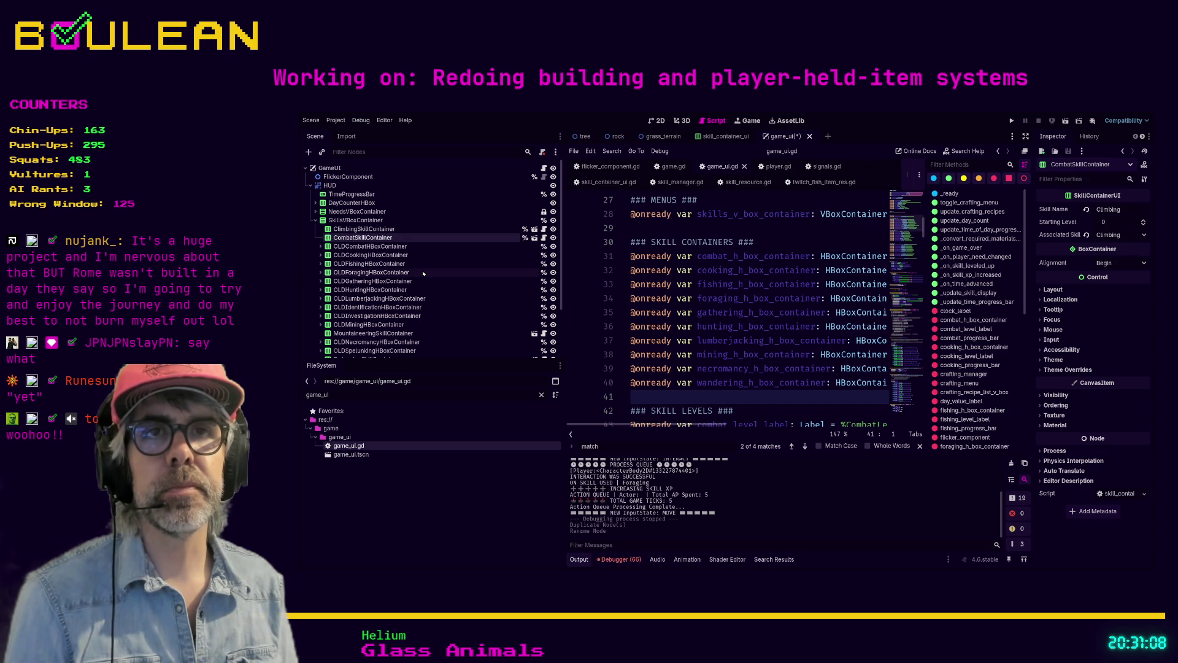
{"action": "key", "text": "ctrl+d"}
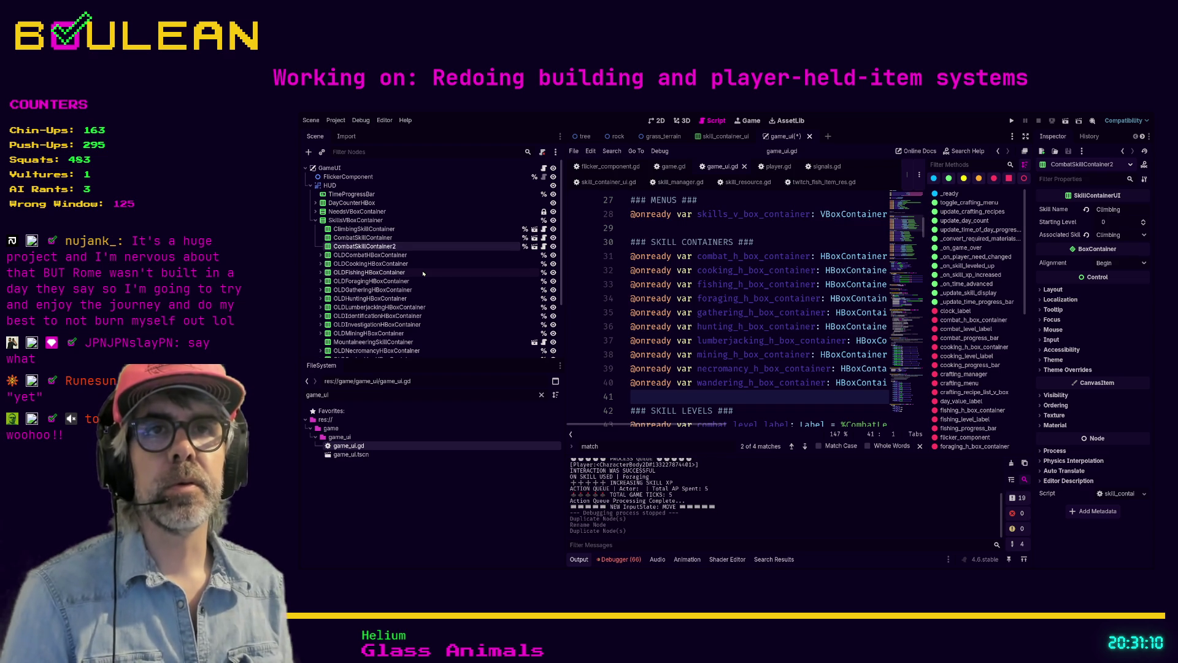
{"action": "key", "text": "F2"}
{"action": "type", "text": "CookingSkillContainer"}
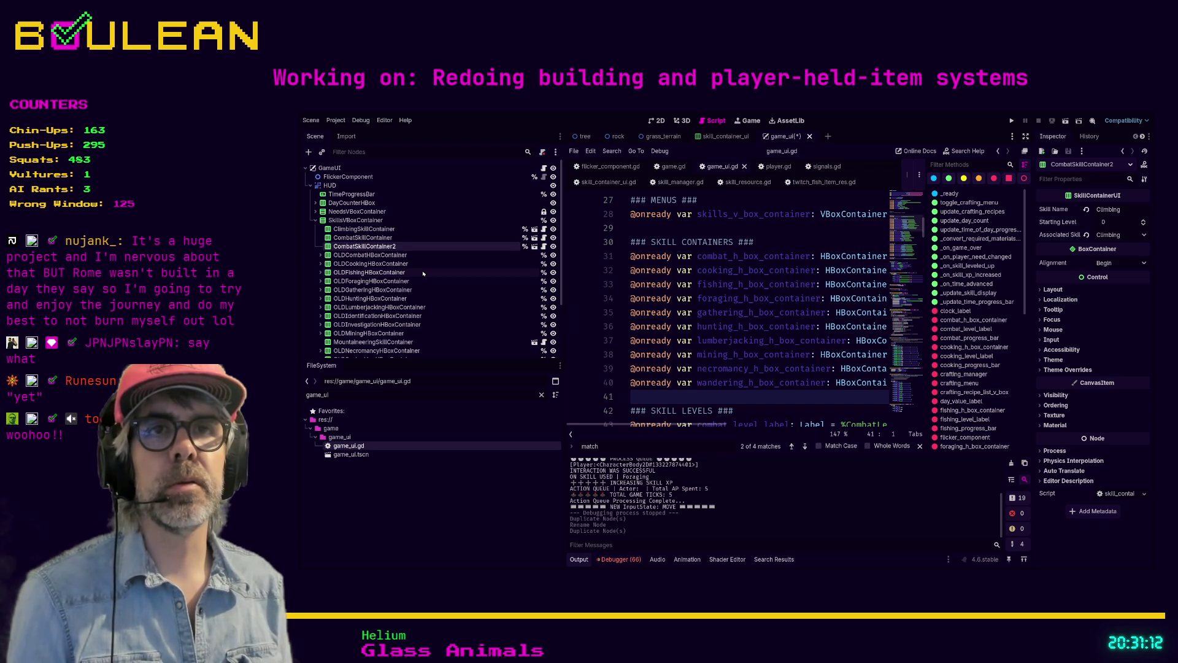
{"action": "key", "text": "Return"}
Create FishingSkillContainer, ForagingSkillContainer and GatheringSkillContainer as successive duplicates
{"action": "key", "text": "ctrl+d"}
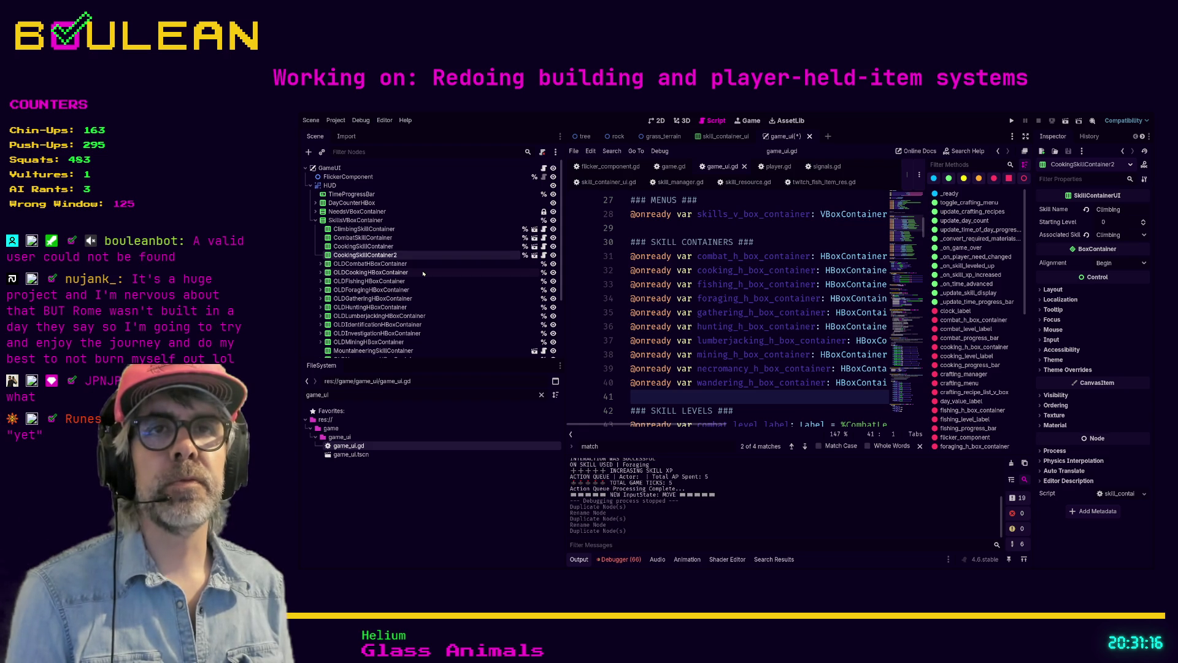
{"action": "key", "text": "F2"}
{"action": "type", "text": "FishingSkillContainer"}
{"action": "key", "text": "Return"}
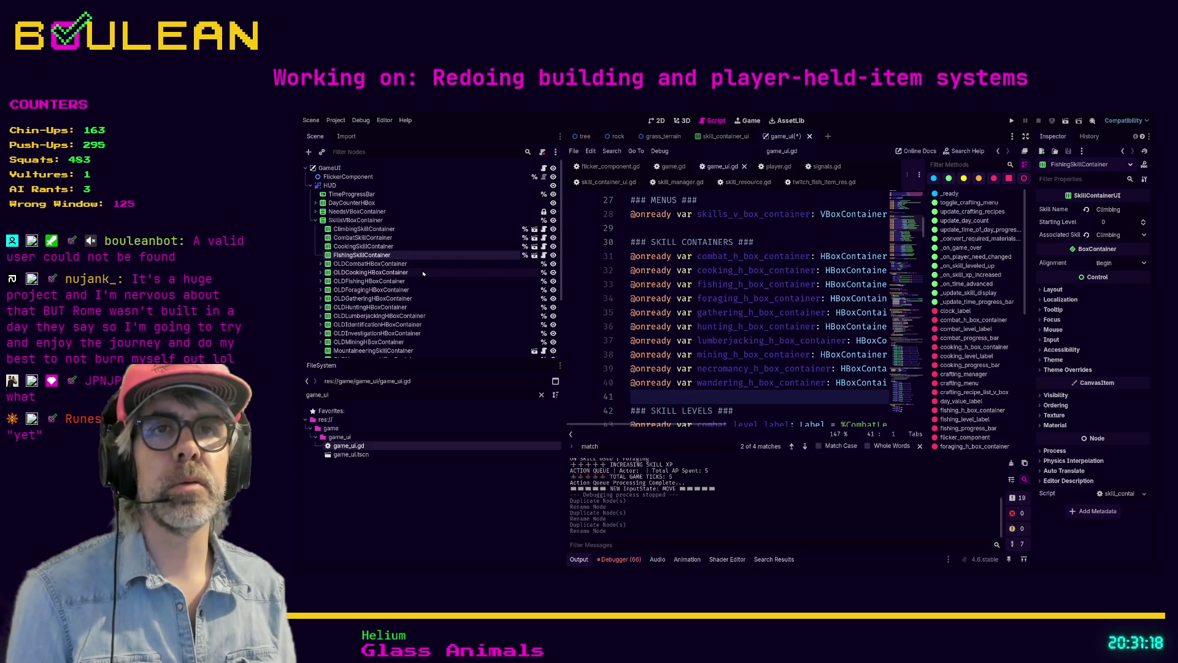
{"action": "key", "text": "ctrl+d"}
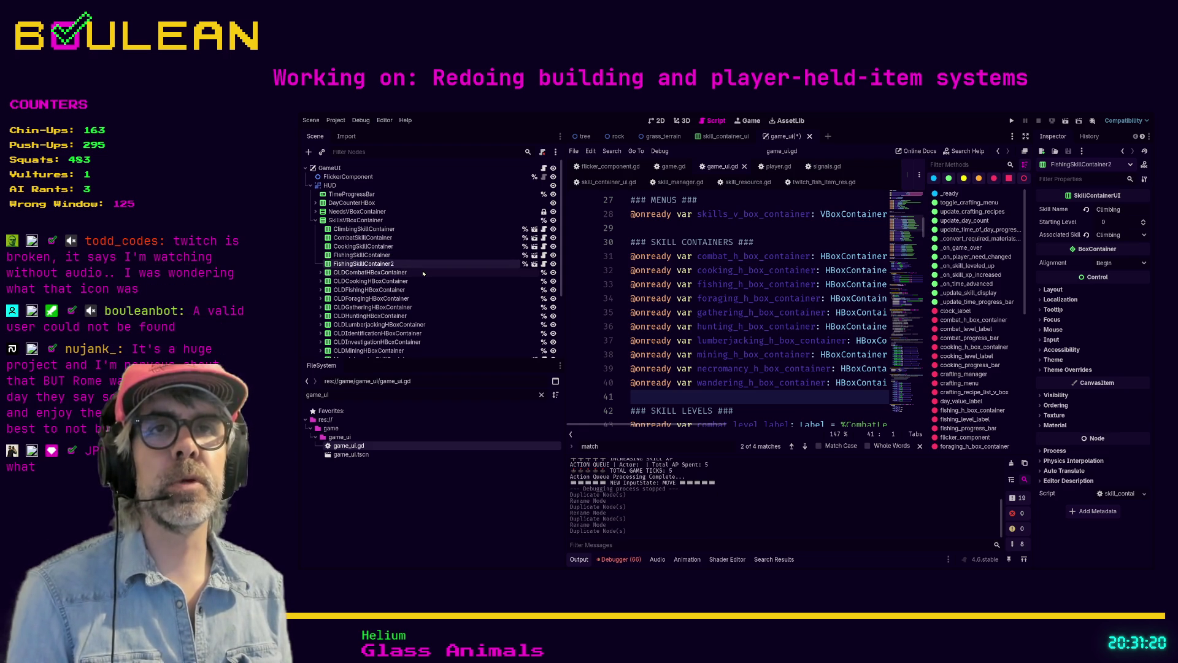
{"action": "key", "text": "F2"}
{"action": "type", "text": "ForagingSkillContainer"}
{"action": "key", "text": "Return"}
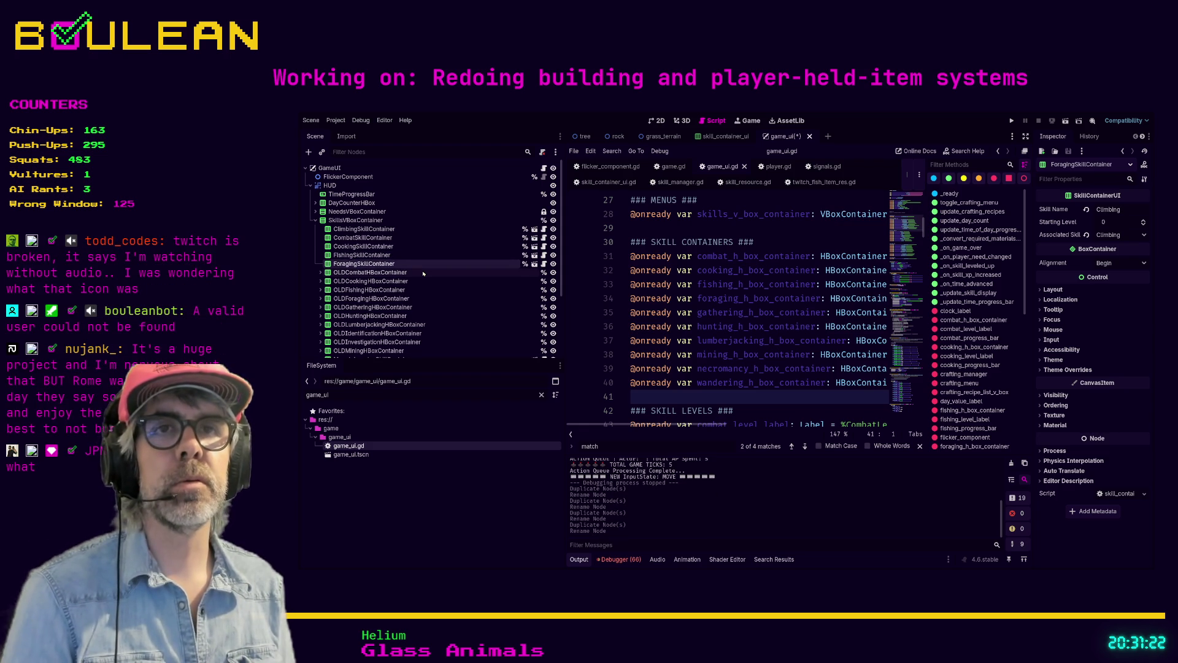
{"action": "key", "text": "ctrl+d"}
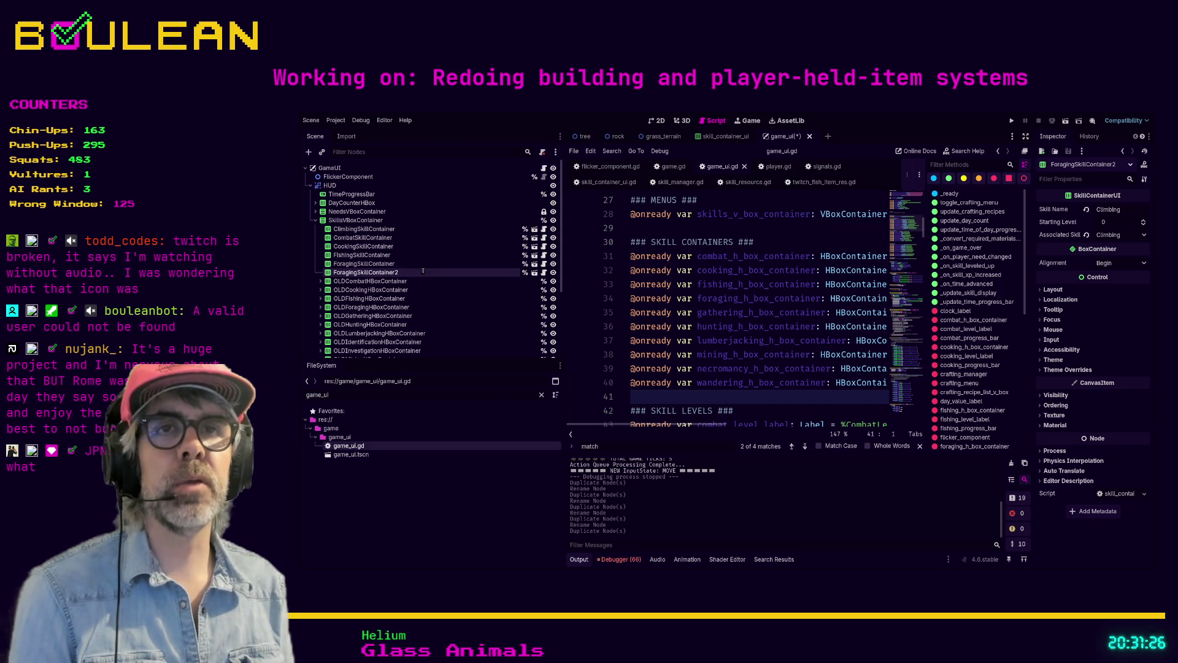
{"action": "key", "text": "Return"}
Create HuntingSkillContainer, LumberjackingSkillContainer and IdentificationSkillContainer as successive duplicates
{"action": "key", "text": "ctrl+d"}
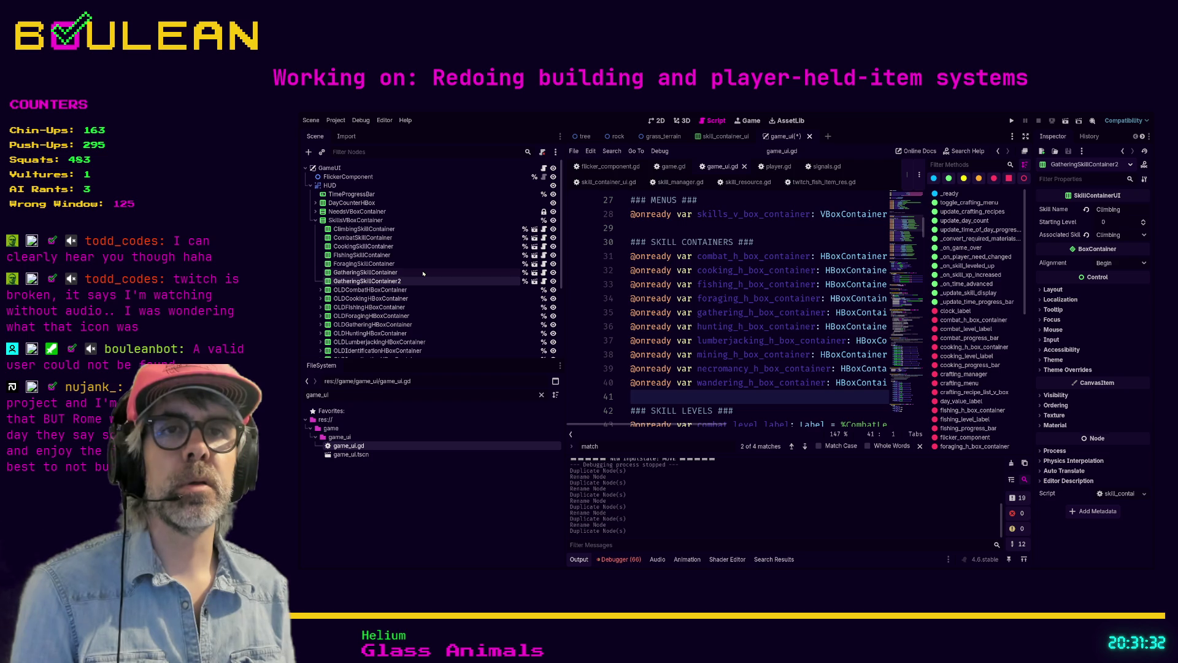
{"action": "type", "text": "HuntingSkillContainer"}
{"action": "key", "text": "Return"}
{"action": "key", "text": "ctrl+d"}
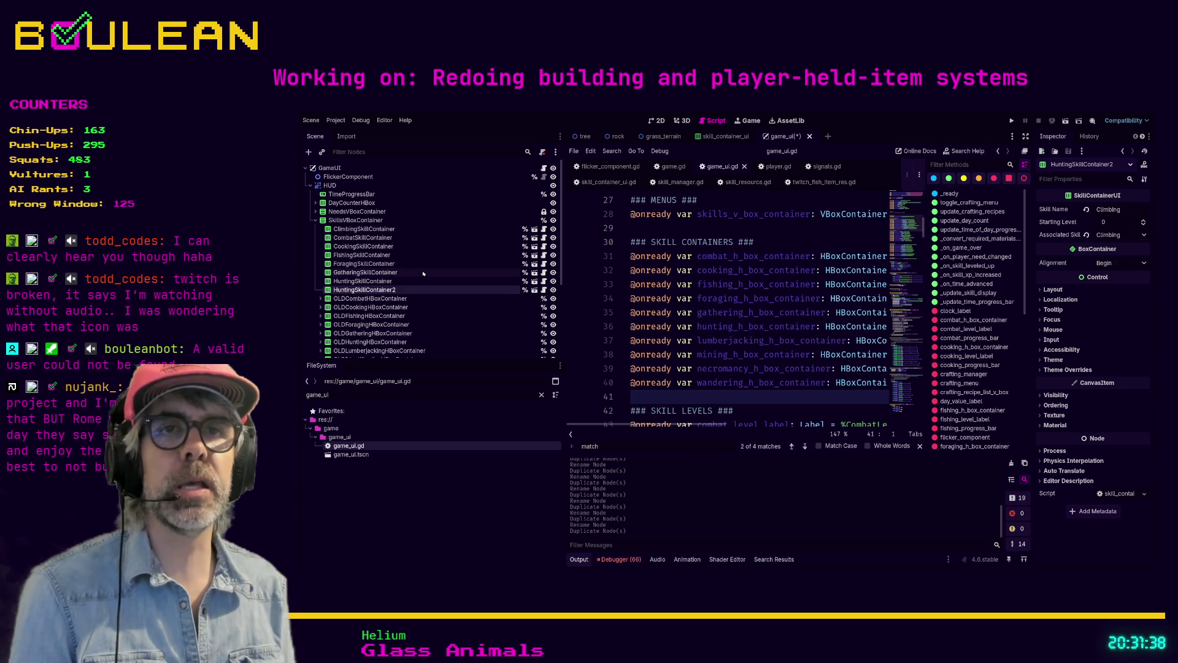
{"action": "type", "text": "LumberjackingSkillContainer"}
{"action": "key", "text": "Return"}
{"action": "key", "text": "ctrl+d"}
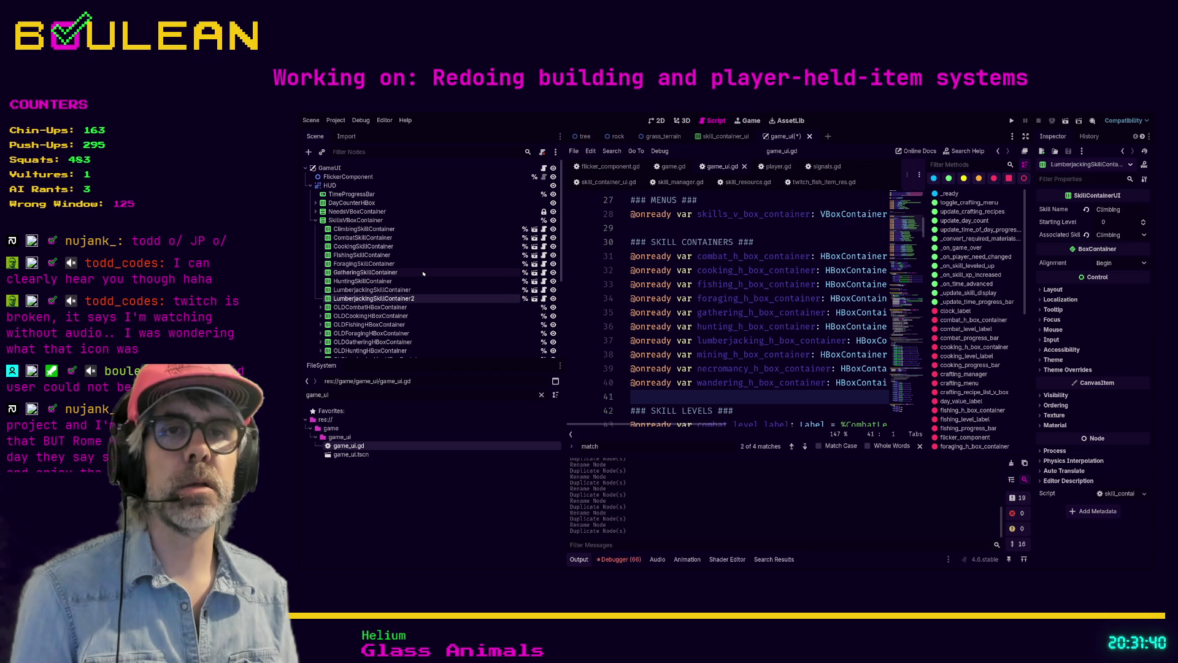
{"action": "scroll", "coordinate": [439, 282], "scroll_direction": "down", "scroll_amount": 2}
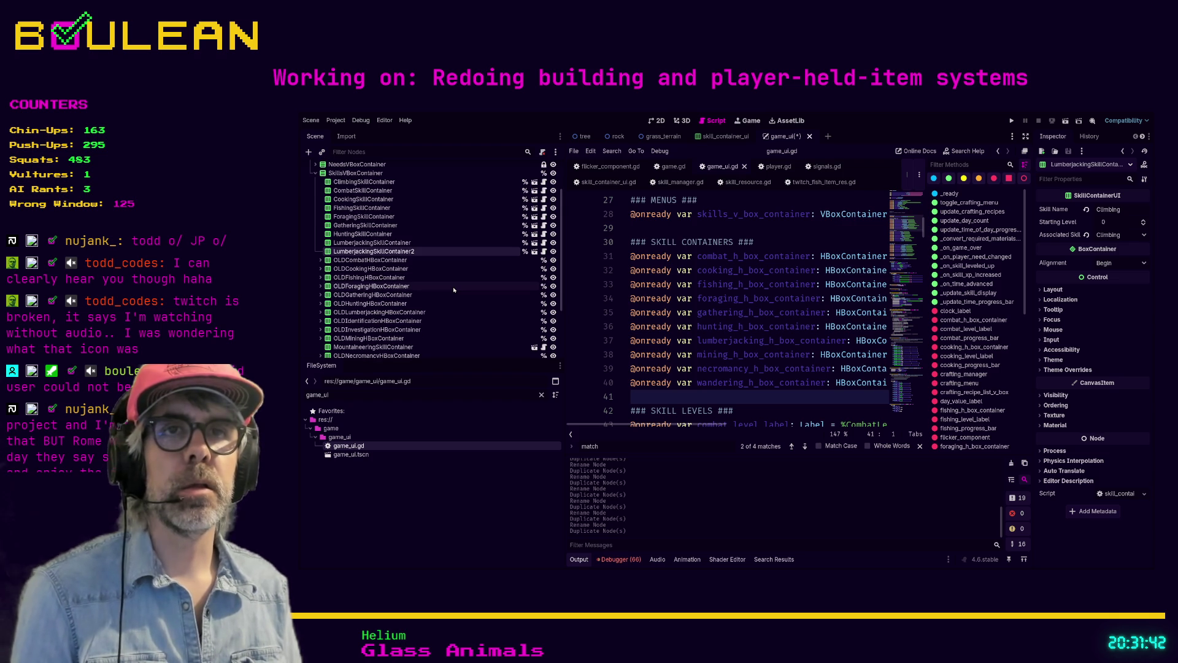
{"action": "key", "text": "F2"}
{"action": "type", "text": "IdentificationSkillContainer"}
{"action": "key", "text": "Return"}
Duplicate Identification into InvestigationSkillContainer and duplicate that once more
{"action": "key", "text": "ctrl+d"}
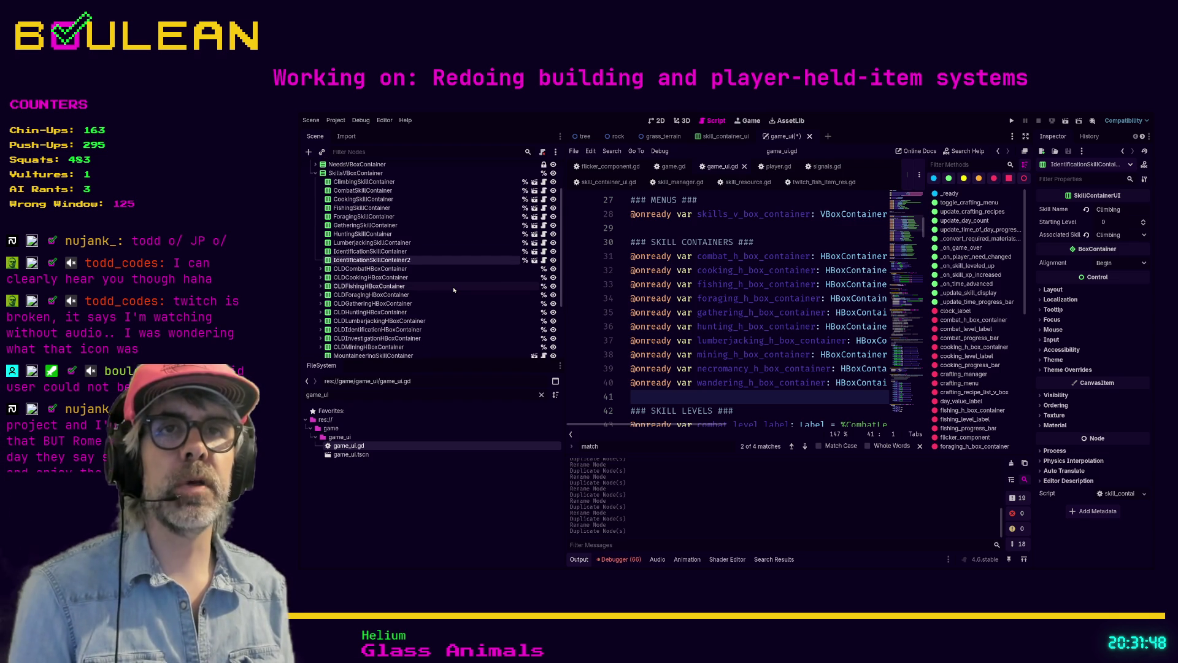
{"action": "key", "text": "F2"}
{"action": "type", "text": "InvestigationSkillContainer"}
{"action": "key", "text": "Return"}
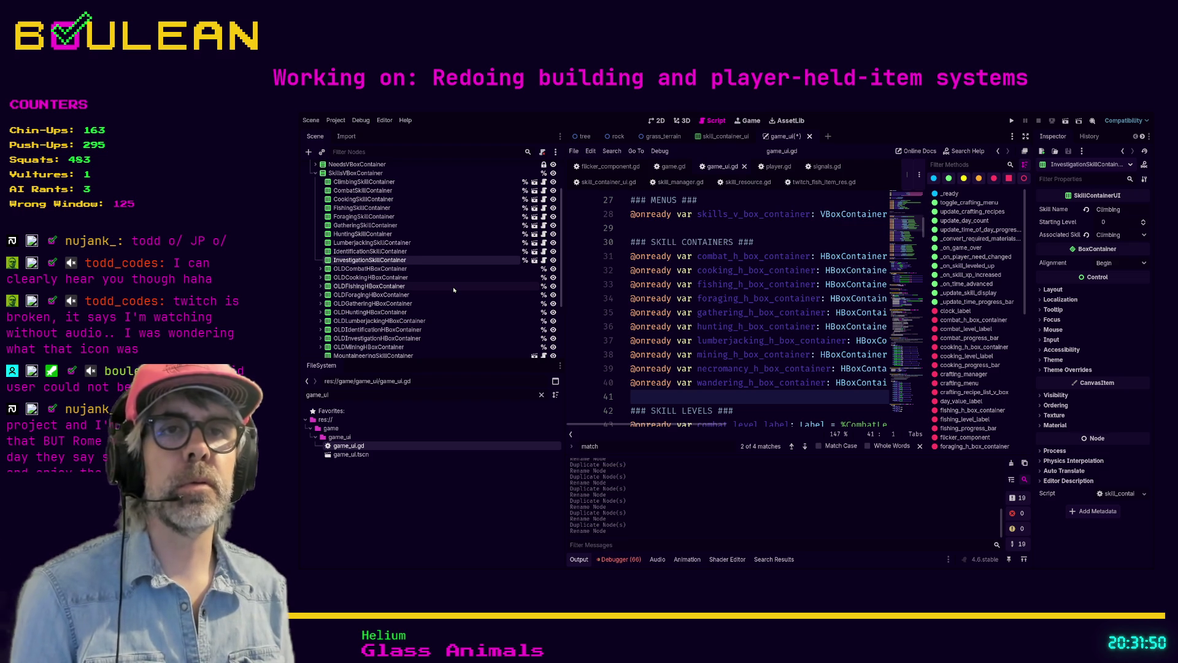
{"action": "key", "text": "ctrl+d"}
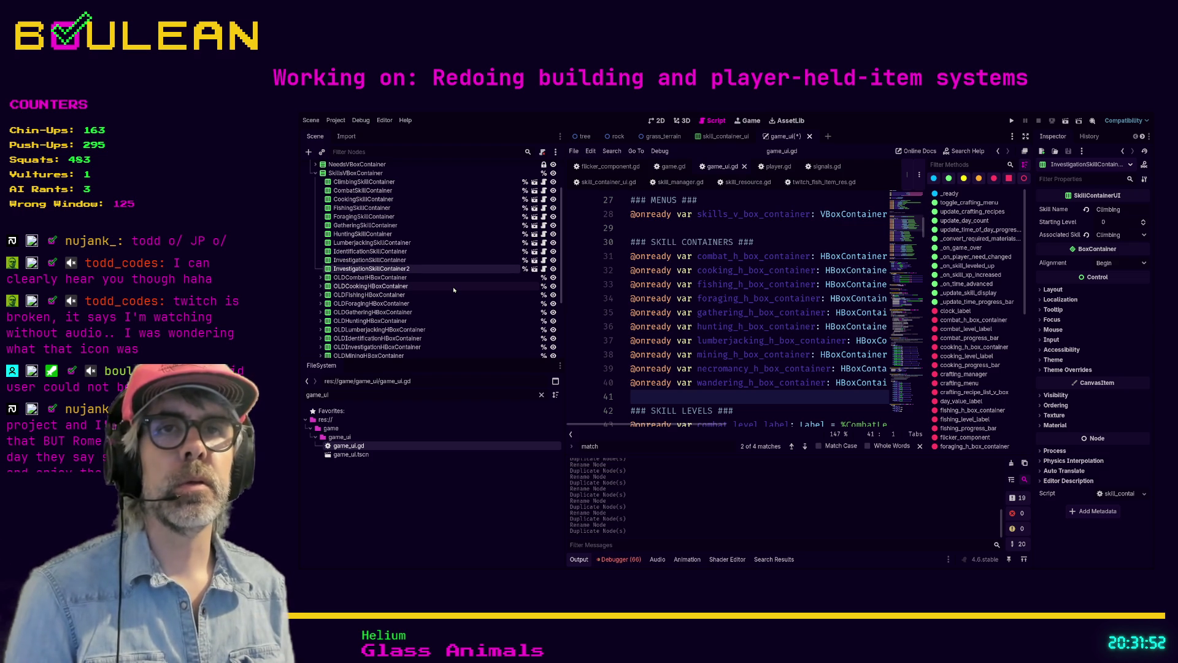
Name the duplicate MiningSkillContainer, undoing an accidental extra duplication
{"action": "key", "text": "F2"}
{"action": "type", "text": "MiningSkillContainer"}
{"action": "key", "text": "Return"}
{"action": "scroll", "coordinate": [438, 292], "scroll_direction": "down", "scroll_amount": 1}
{"action": "scroll", "coordinate": [438, 292], "scroll_direction": "down", "scroll_amount": 1}
{"action": "key", "text": "ctrl+d"}
{"action": "scroll", "coordinate": [439, 292], "scroll_direction": "up", "scroll_amount": 2}
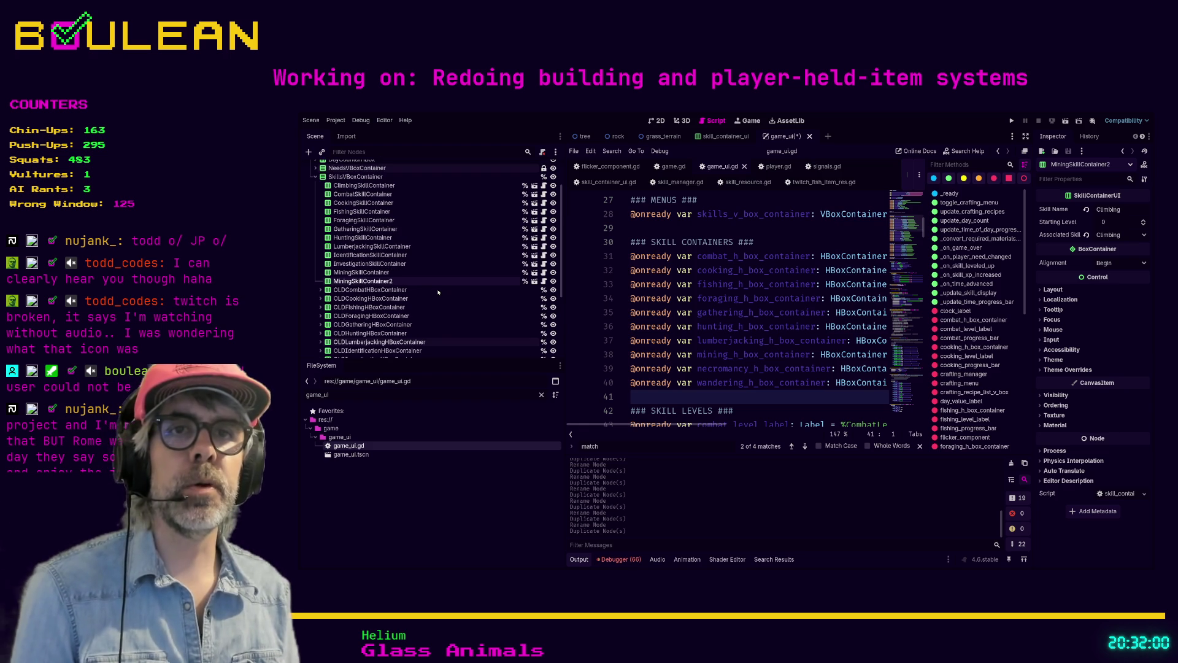
{"action": "key", "text": "ctrl+z"}
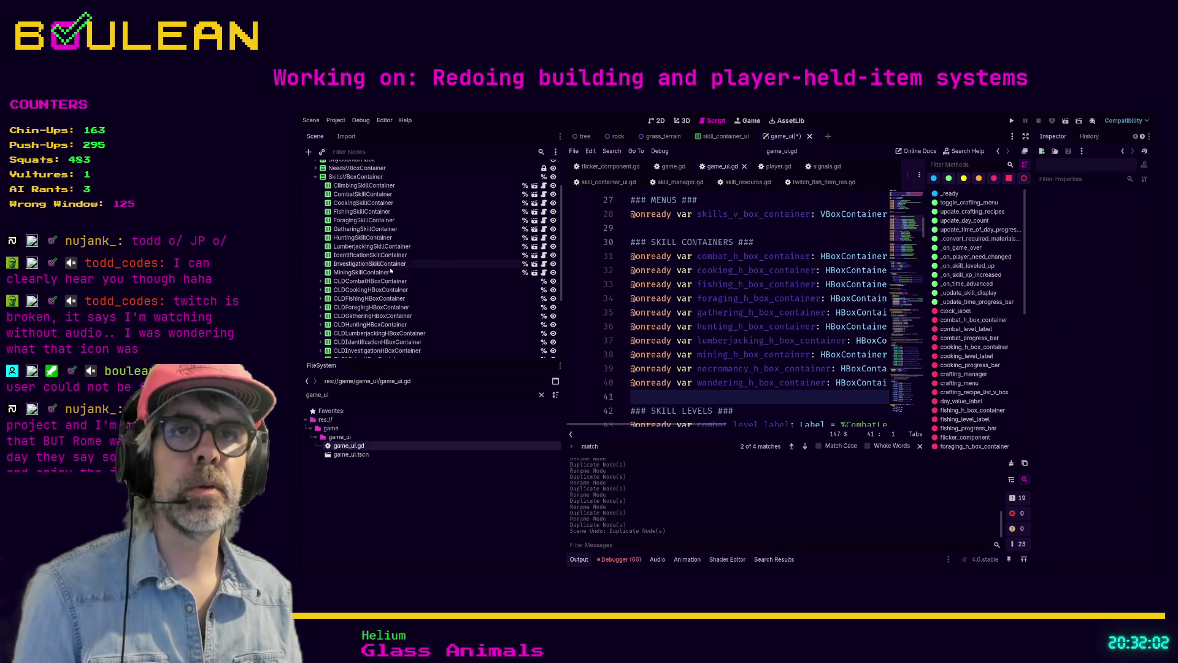
Duplicate Mining into NecromancySkillContainer, then duplicate that into SpelunkingSkillContainer
{"action": "left_click", "coordinate": [440, 270]}
{"action": "key", "text": "ctrl+d"}
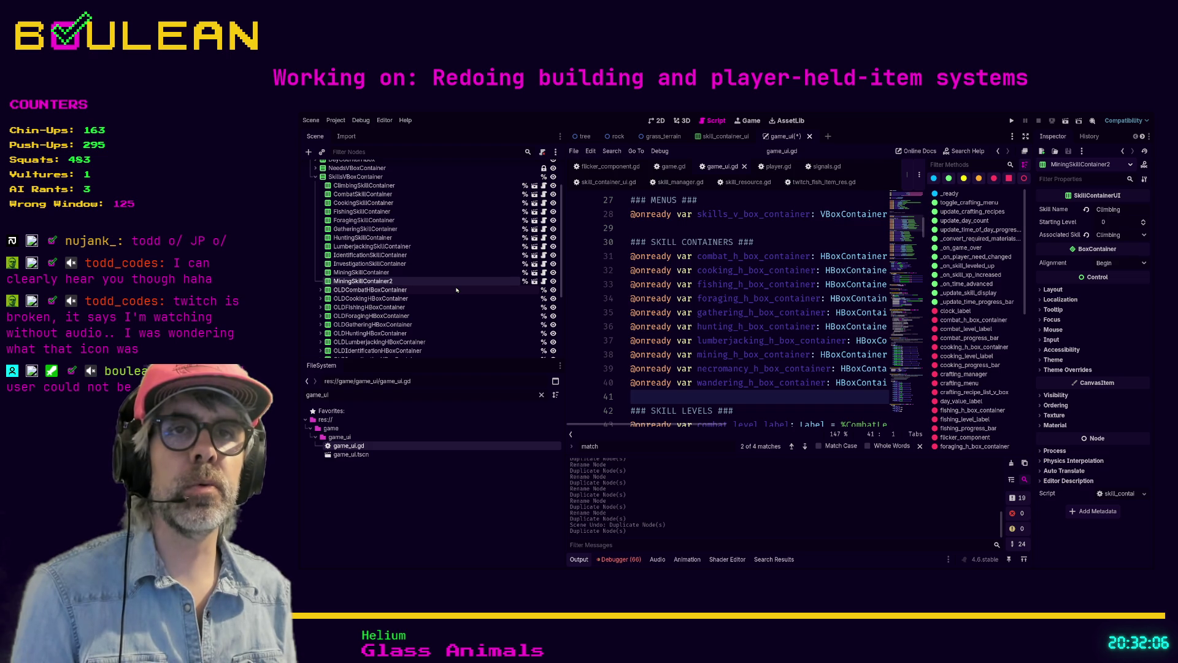
{"action": "key", "text": "F2"}
{"action": "type", "text": "NecromancySkillContainer"}
{"action": "key", "text": "Return"}
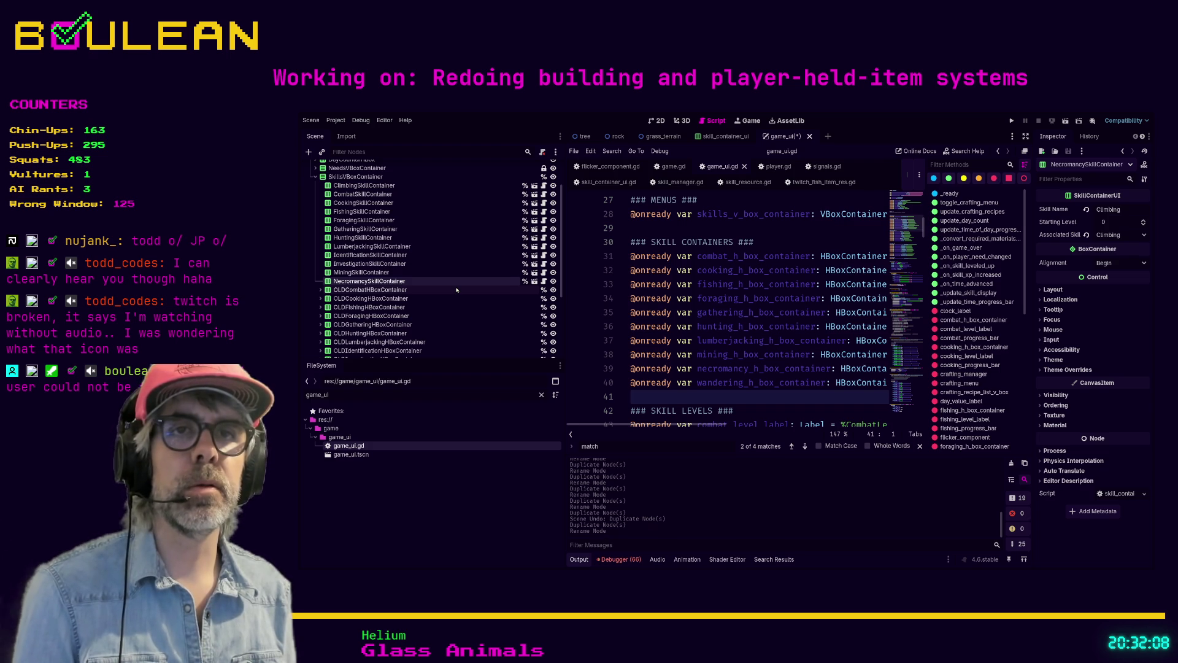
{"action": "scroll", "coordinate": [457, 290], "scroll_direction": "down", "scroll_amount": 1}
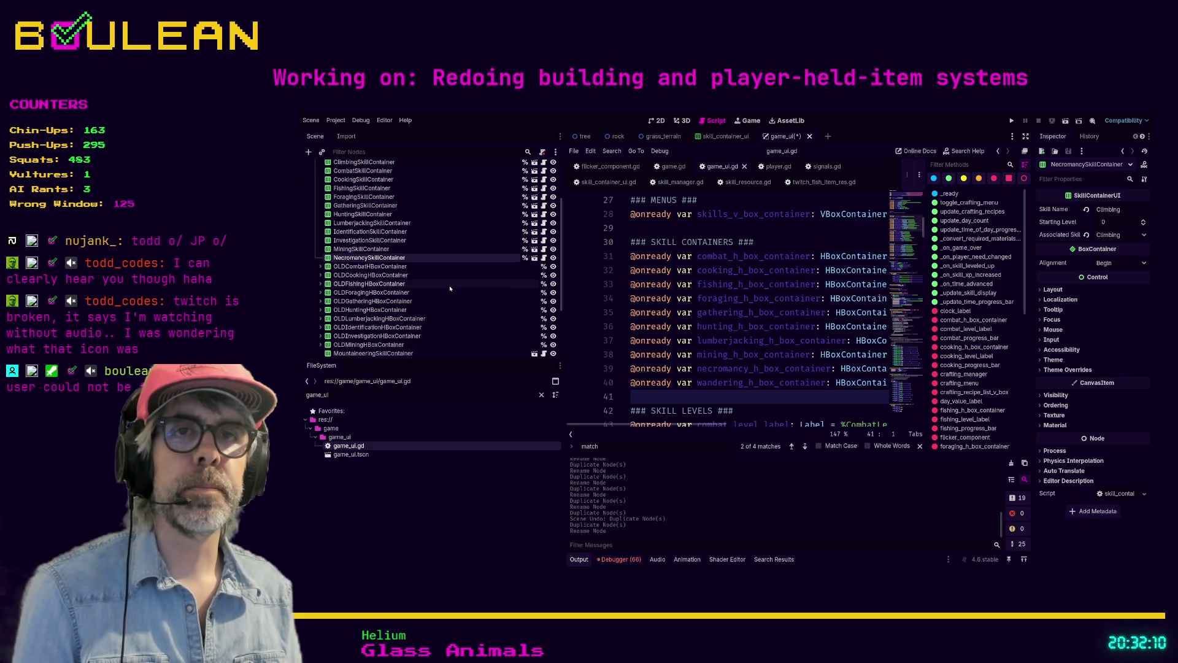
{"action": "scroll", "coordinate": [445, 292], "scroll_direction": "down", "scroll_amount": 1}
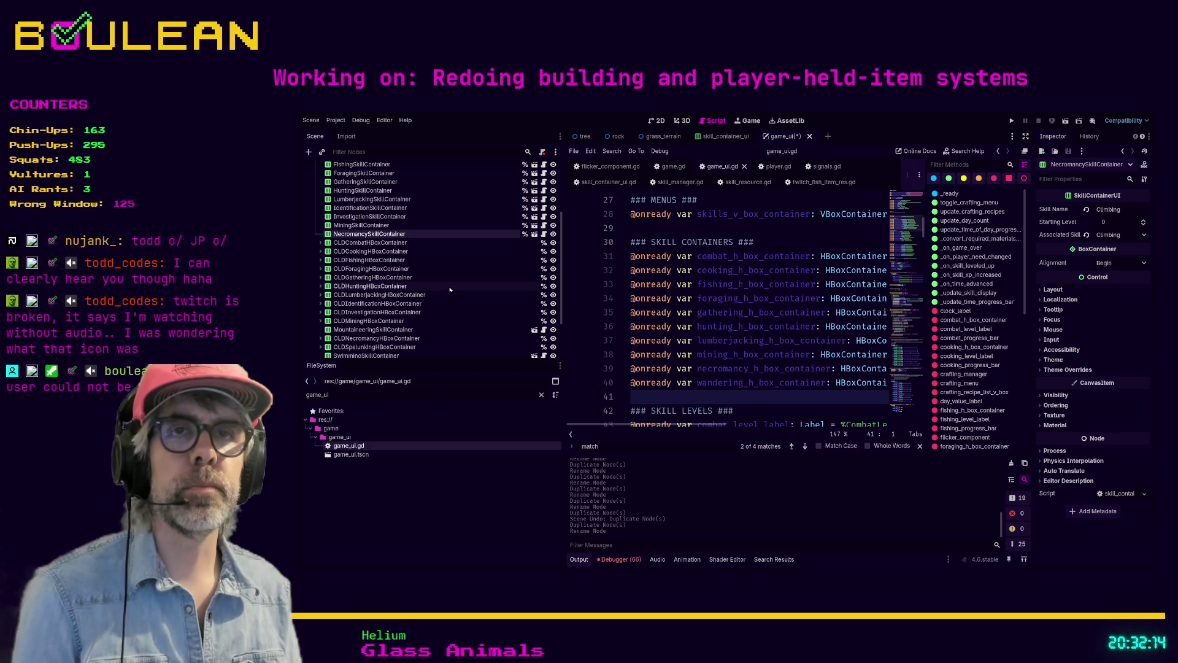
{"action": "key", "text": "ctrl+d"}
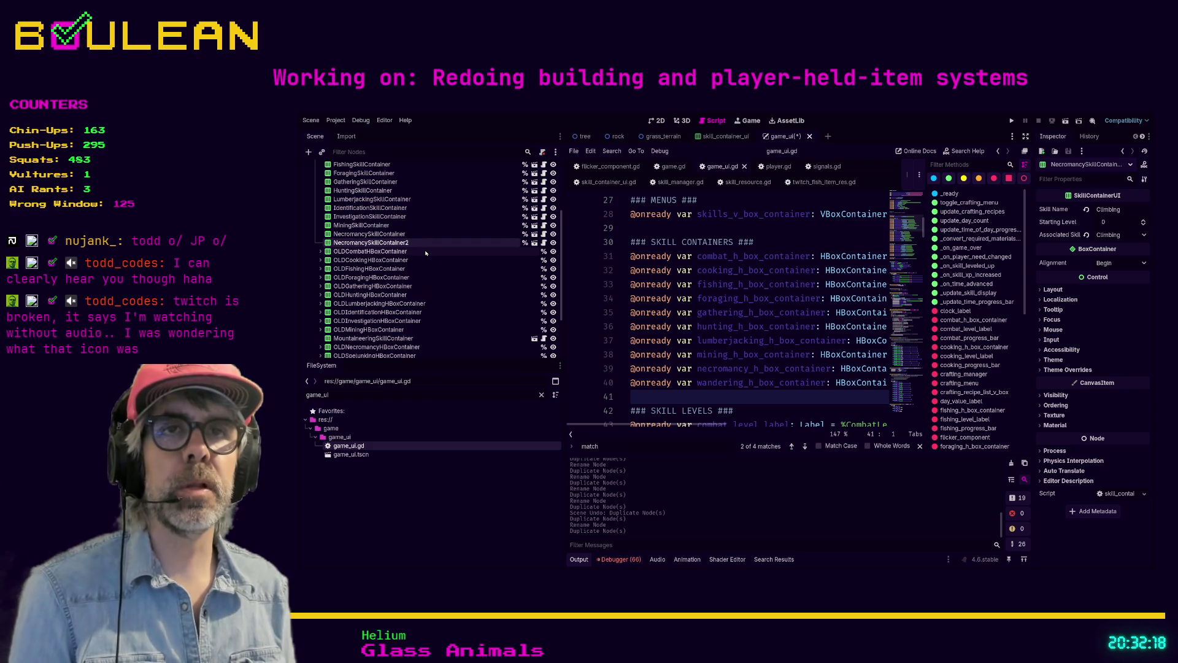
{"action": "type", "text": "SpelunkingSkillContainer"}
{"action": "key", "text": "Return"}
{"action": "scroll", "coordinate": [442, 276], "scroll_direction": "down", "scroll_amount": 1}
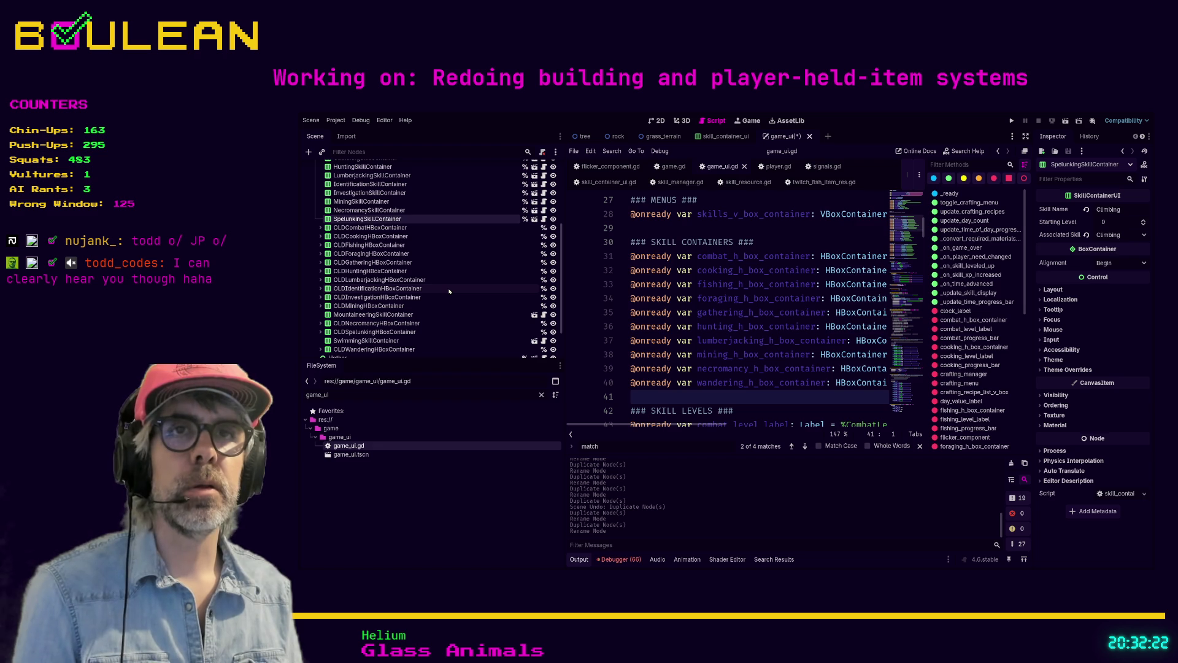
Move SwimmingSkillContainer to the list's end and MountaineeringSkillContainer after Mining, then inspect their settings
{"action": "left_click_drag", "start_coordinate": [398, 342], "coordinate": [376, 229]}
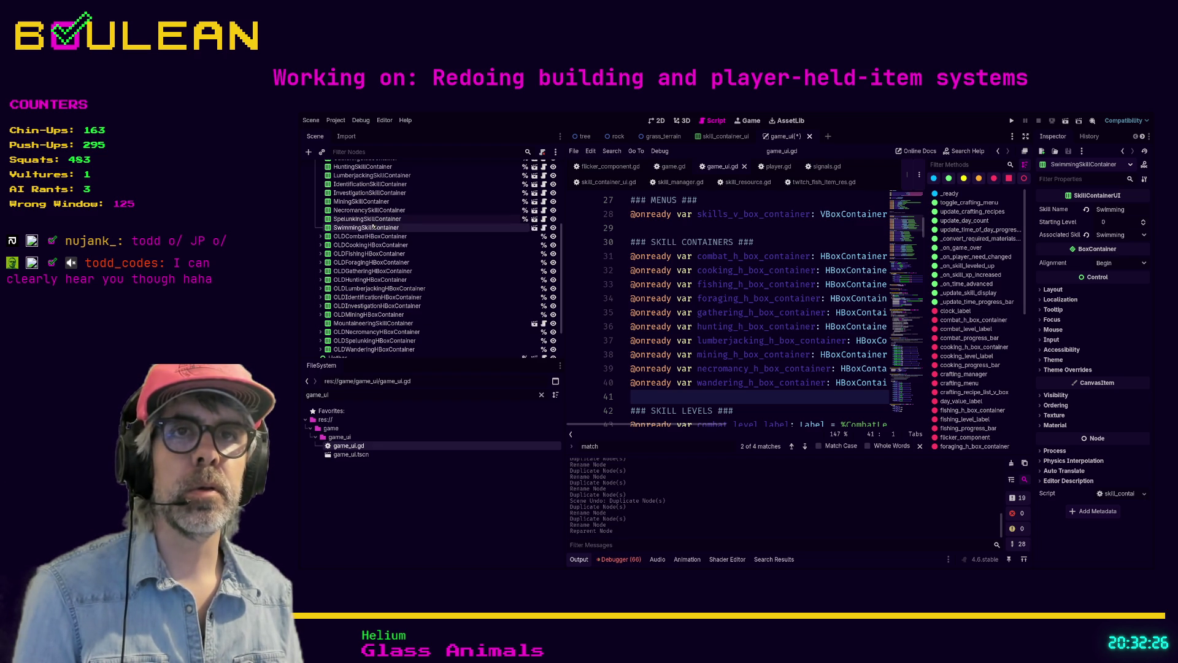
{"action": "left_click_drag", "start_coordinate": [367, 321], "coordinate": [362, 211]}
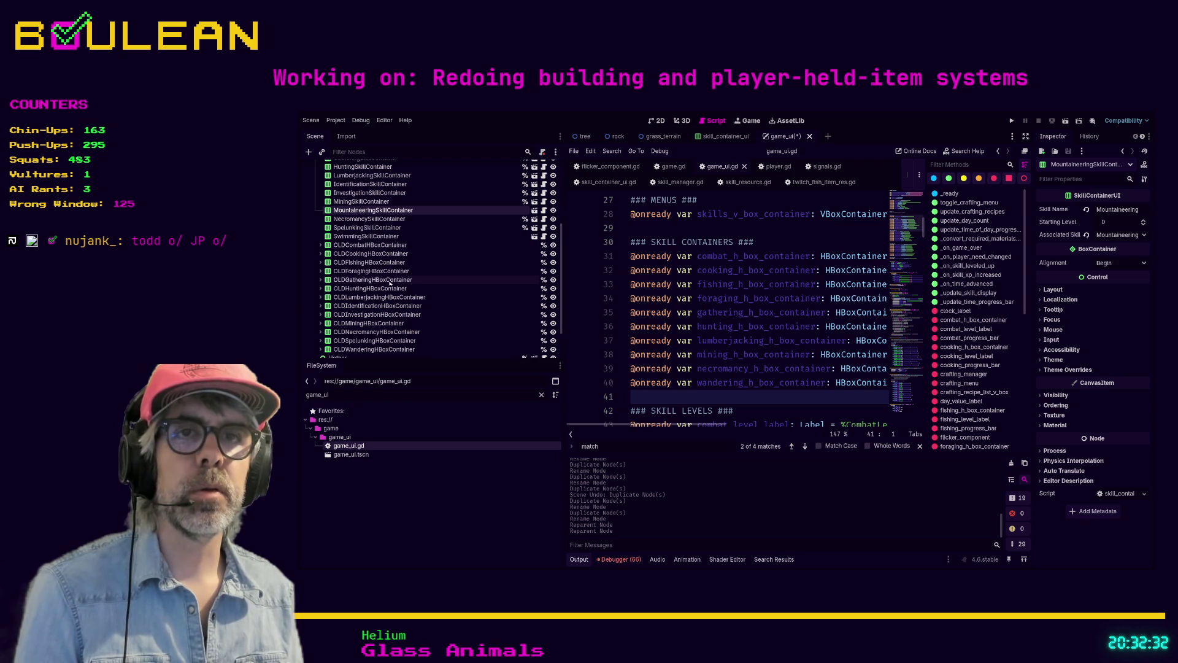
{"action": "scroll", "coordinate": [388, 281], "scroll_direction": "down", "scroll_amount": 1}
{"action": "scroll", "coordinate": [387, 311], "scroll_direction": "up", "scroll_amount": 6}
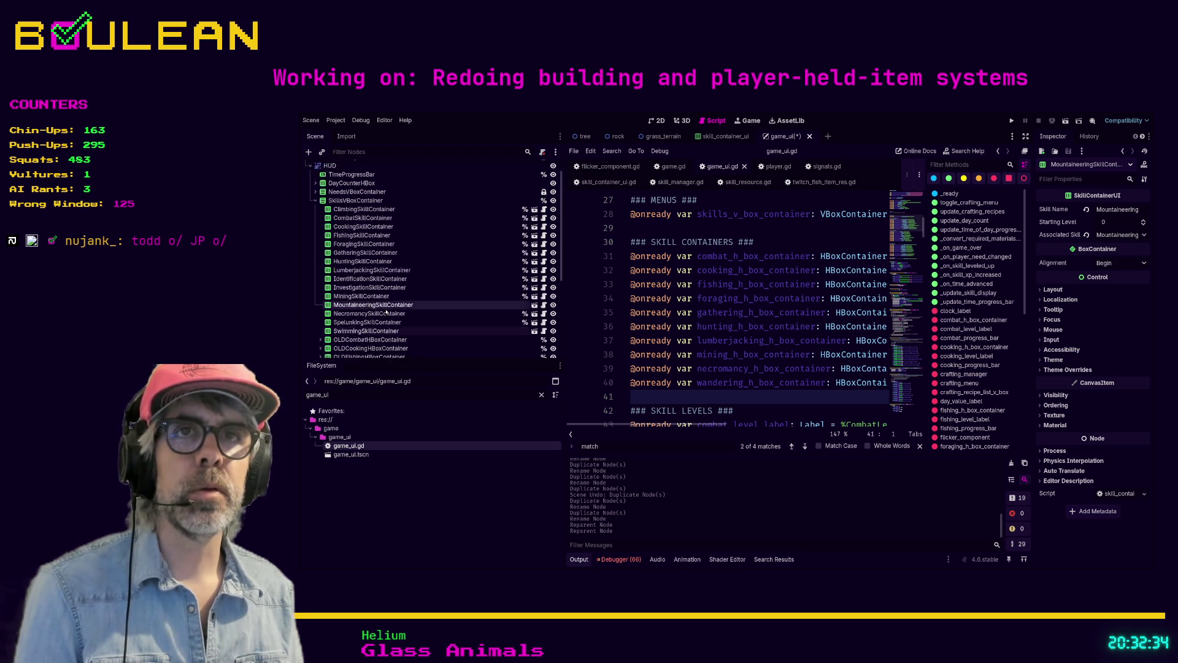
{"action": "scroll", "coordinate": [404, 285], "scroll_direction": "down", "scroll_amount": 1}
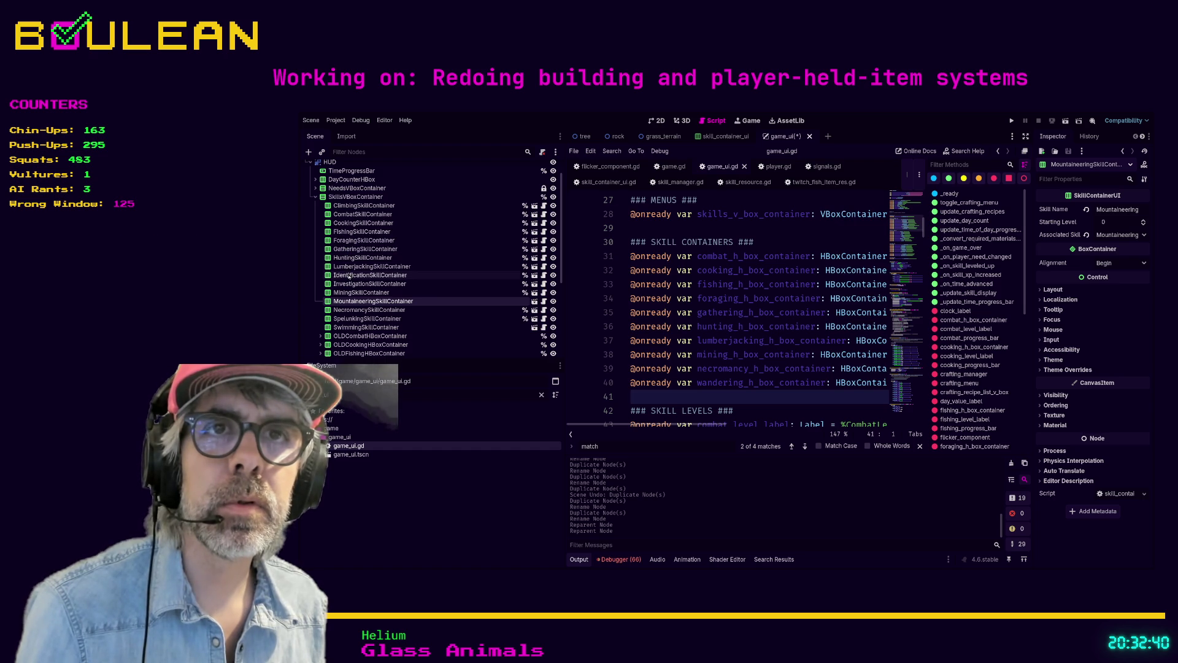
{"action": "left_click", "coordinate": [354, 328]}
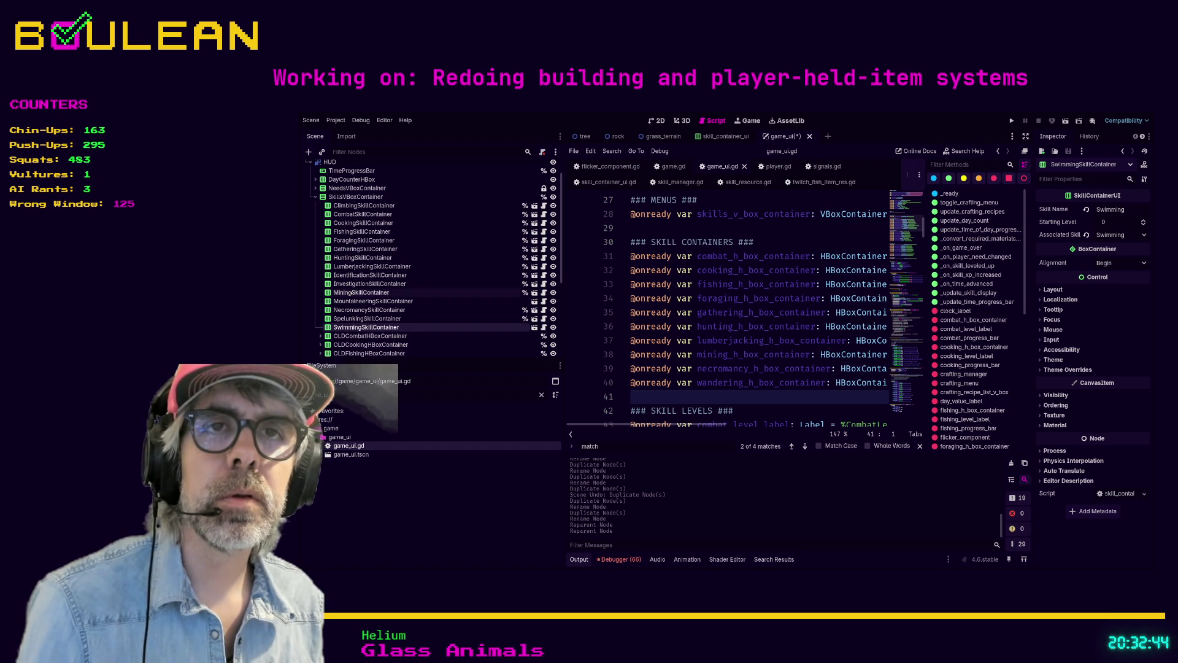
{"action": "left_click", "coordinate": [347, 207]}
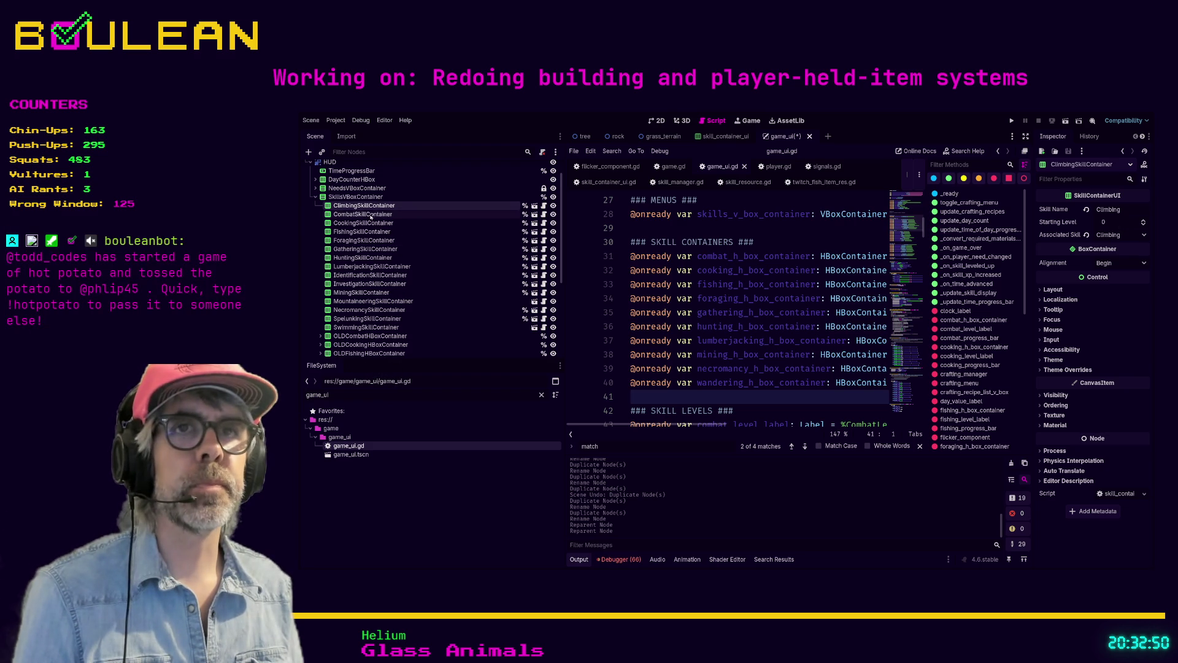
Give CombatSkillContainer the skill name Combat and the associated skill Combat
{"action": "left_click", "coordinate": [362, 214]}
{"action": "double_click", "coordinate": [1116, 210]}
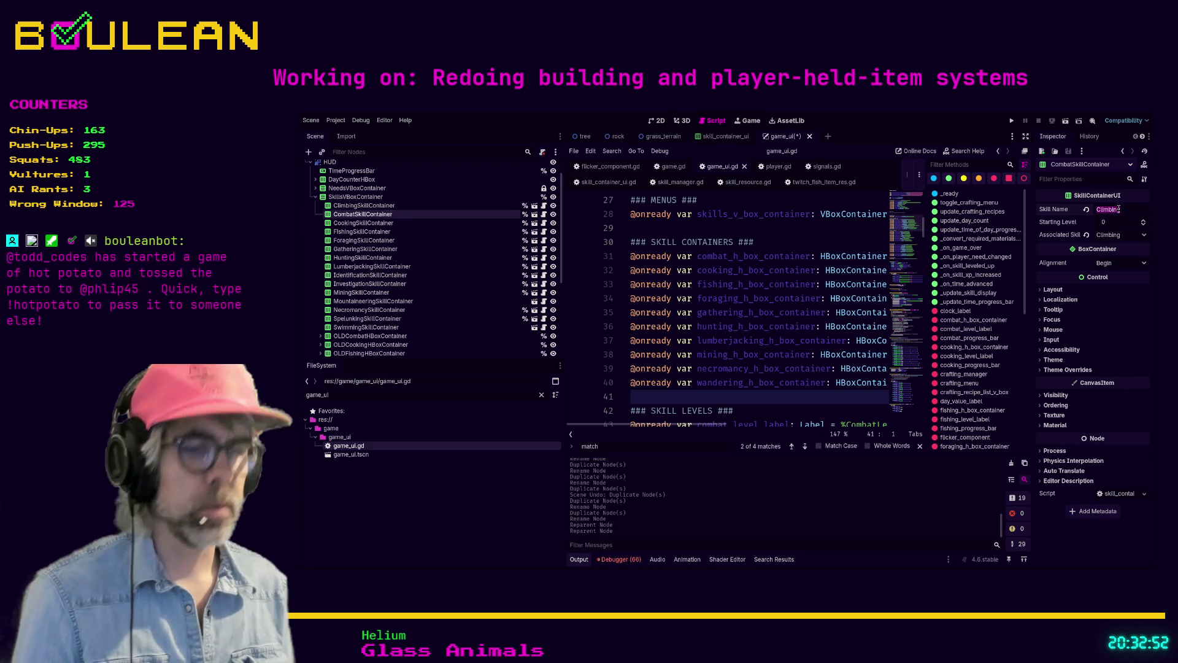
{"action": "type", "text": "Combat"}
{"action": "key", "text": "Return"}
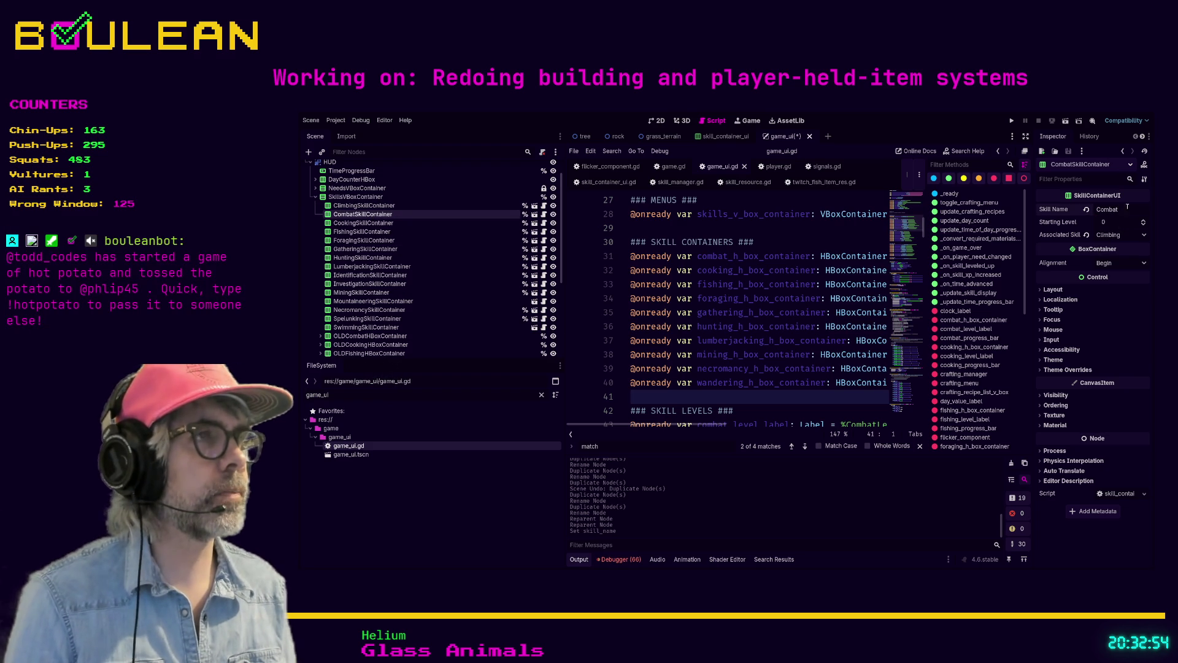
{"action": "left_click", "coordinate": [1108, 297]}
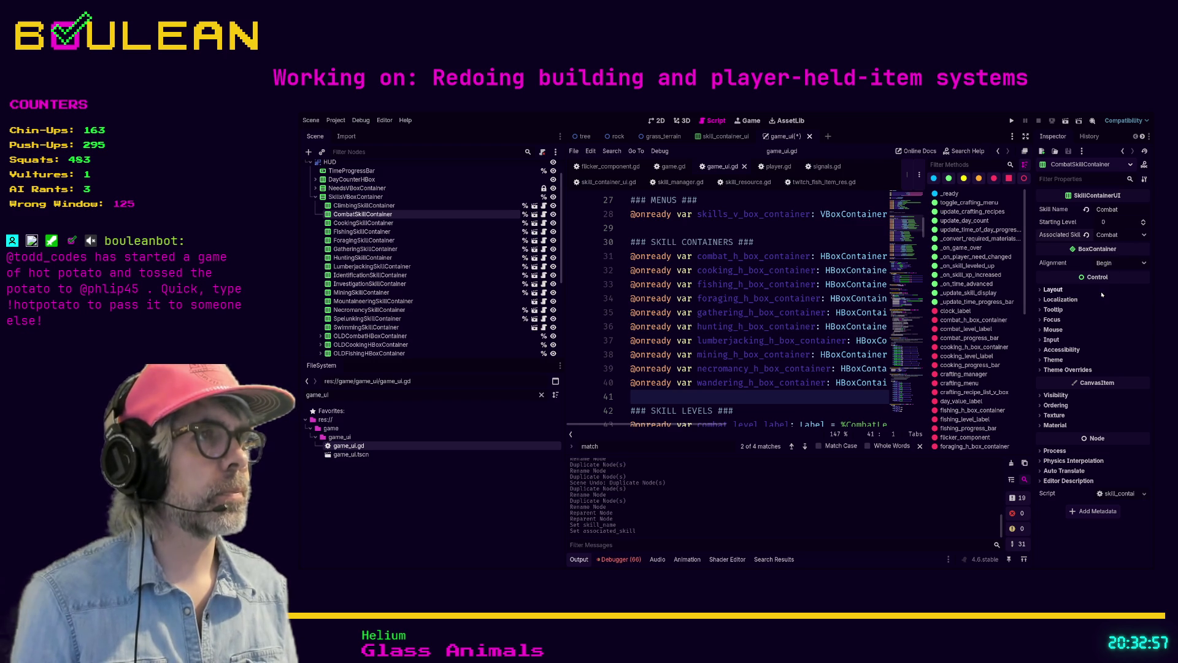
Give CookingSkillContainer the skill name Cooking and the associated skill Cooking
{"action": "left_click", "coordinate": [365, 223]}
{"action": "left_click", "coordinate": [1102, 210]}
{"action": "type", "text": "Cooking"}
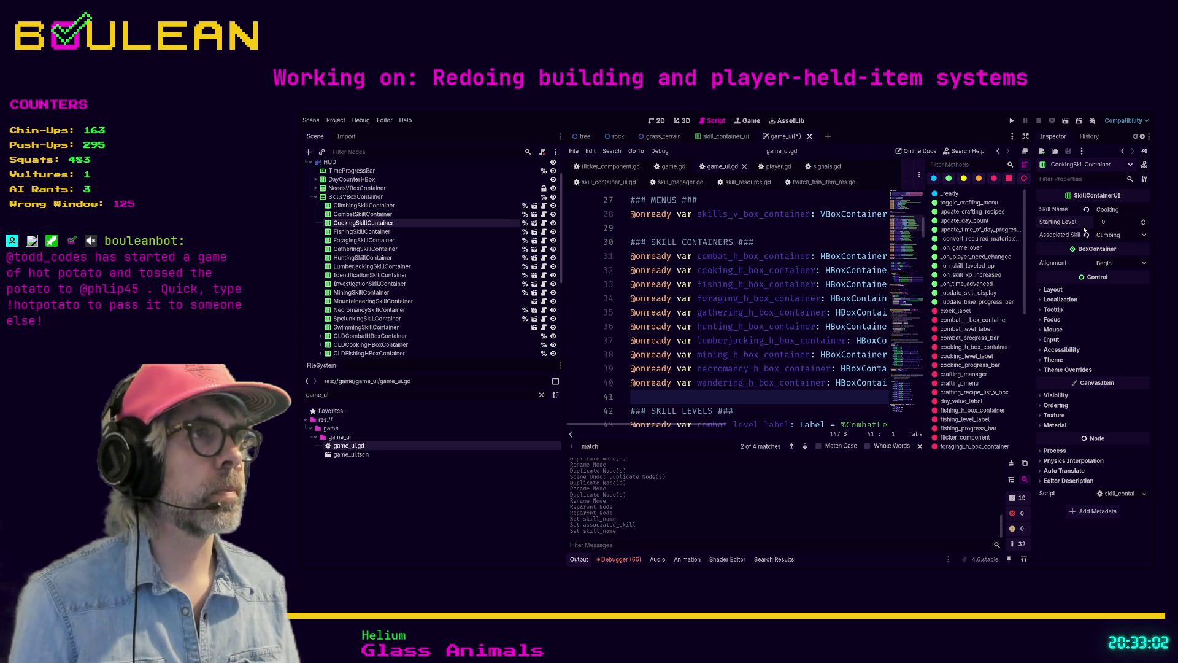
{"action": "left_click", "coordinate": [1120, 235]}
{"action": "left_click", "coordinate": [1111, 246]}
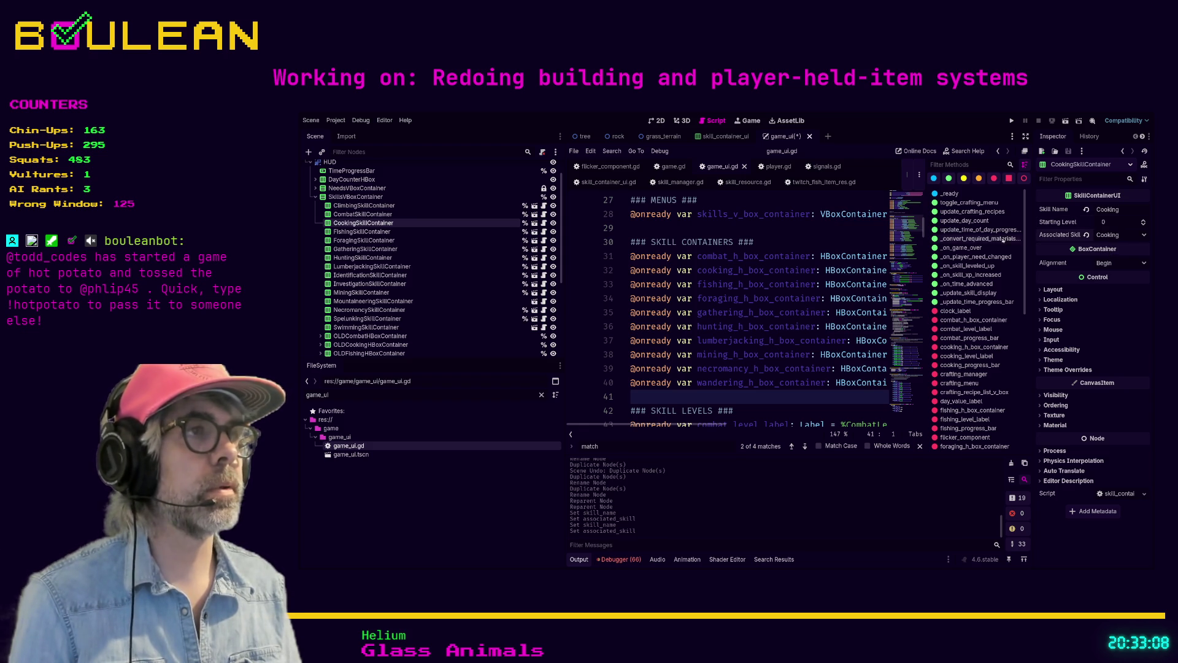
Name FishingSkillContainer's skill Fishing and ForagingSkillContainer's skill Foraging
{"action": "left_click", "coordinate": [409, 232]}
{"action": "double_click", "coordinate": [1108, 209]}
{"action": "type", "text": "Fishi"}
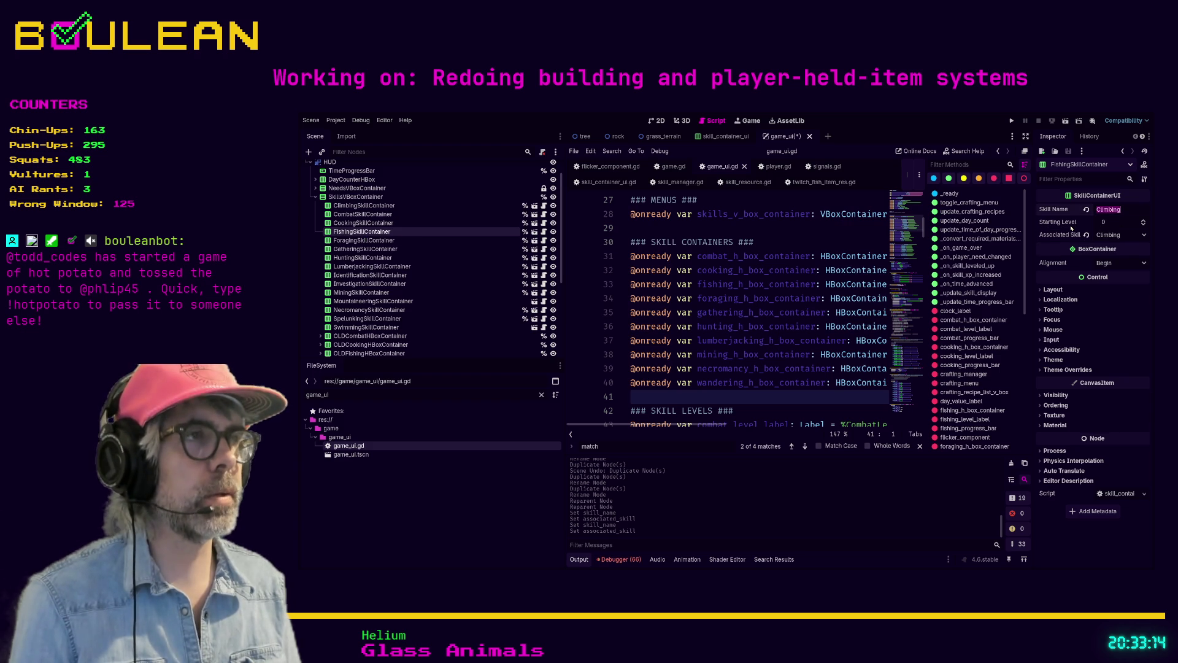
{"action": "type", "text": "ng"}
{"action": "key", "text": "Tab"}
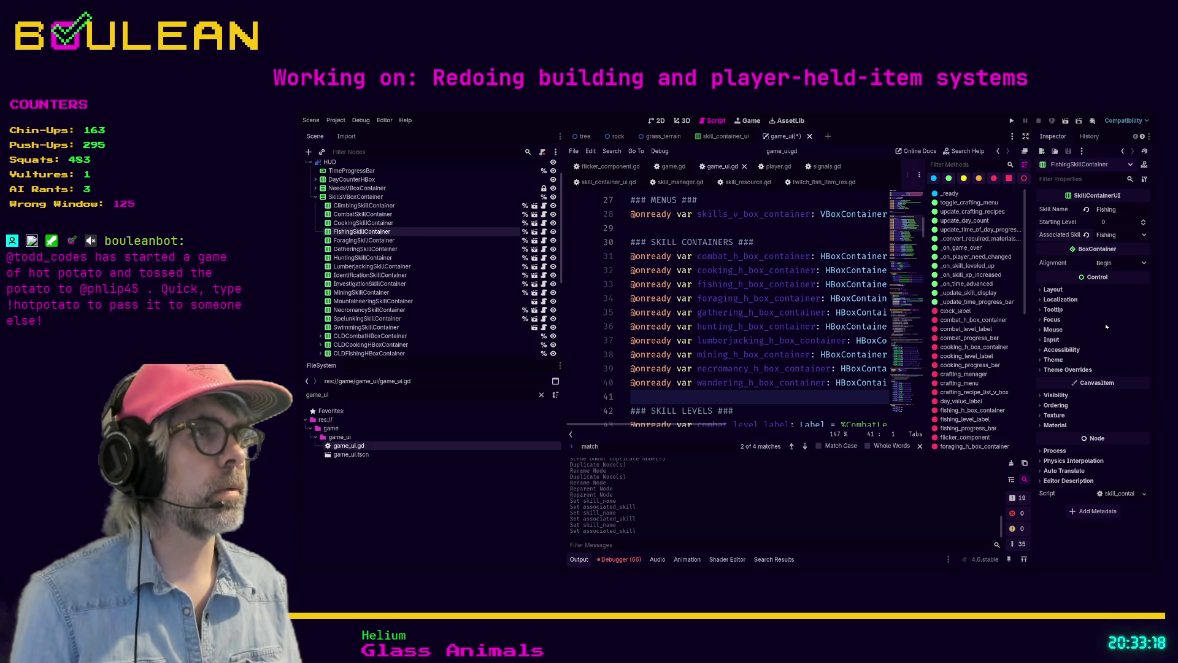
{"action": "left_click", "coordinate": [372, 240]}
{"action": "left_click", "coordinate": [1105, 209]}
{"action": "type", "text": "For"}
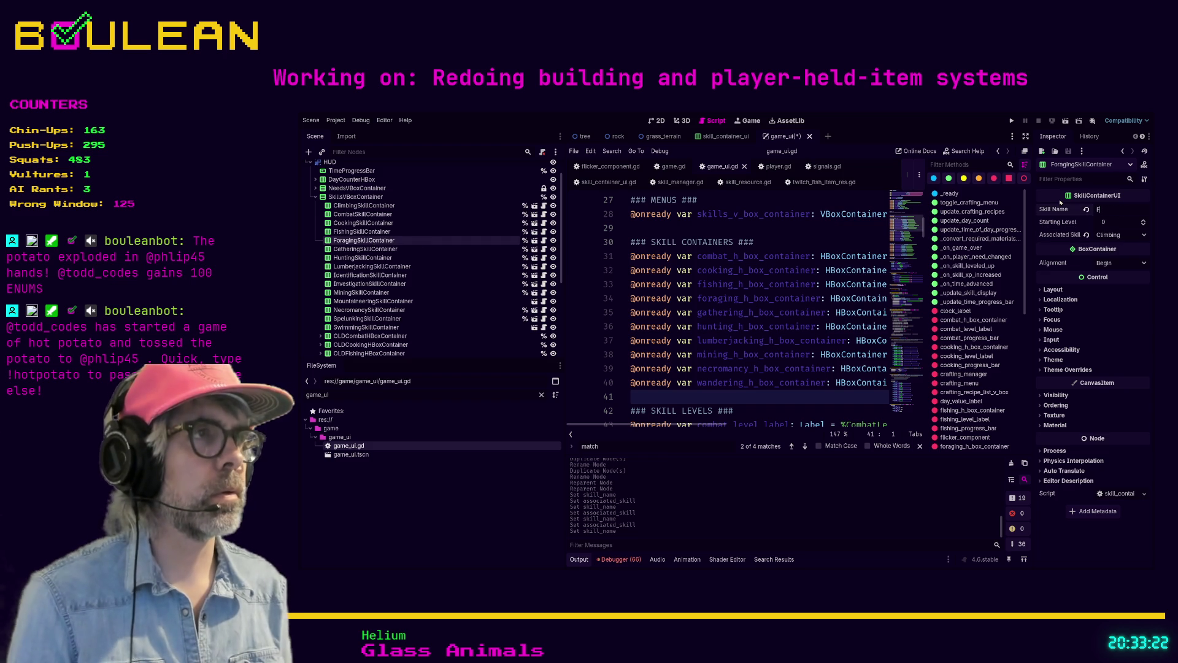
{"action": "type", "text": "aging"}
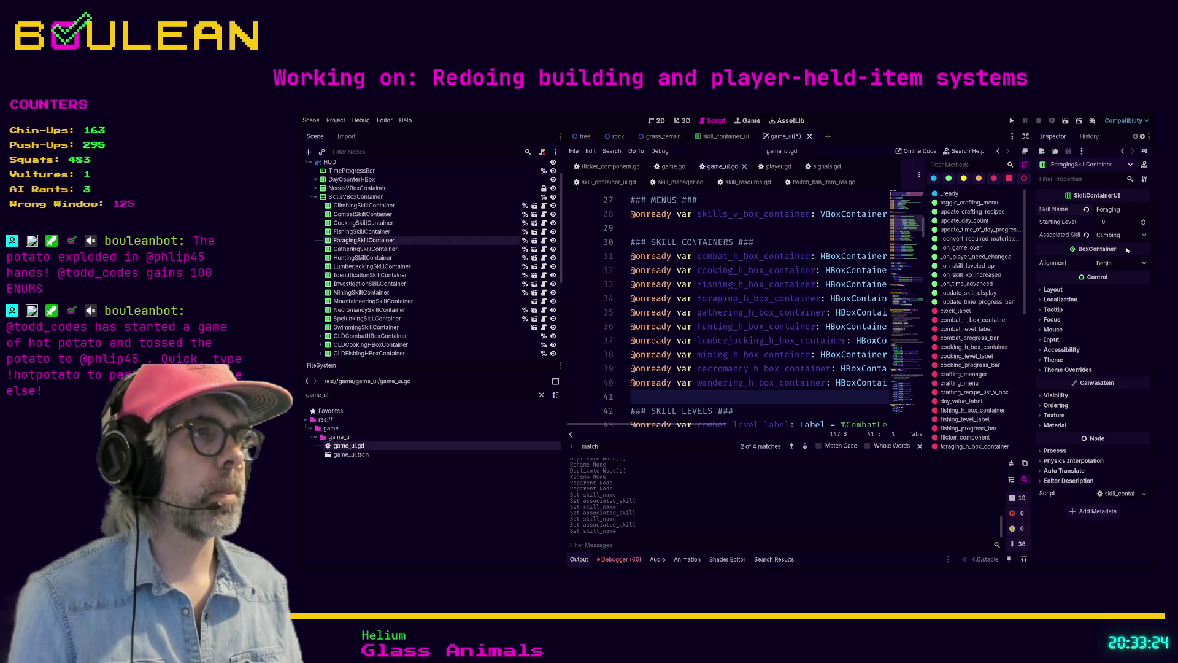
{"action": "key", "text": "Return"}
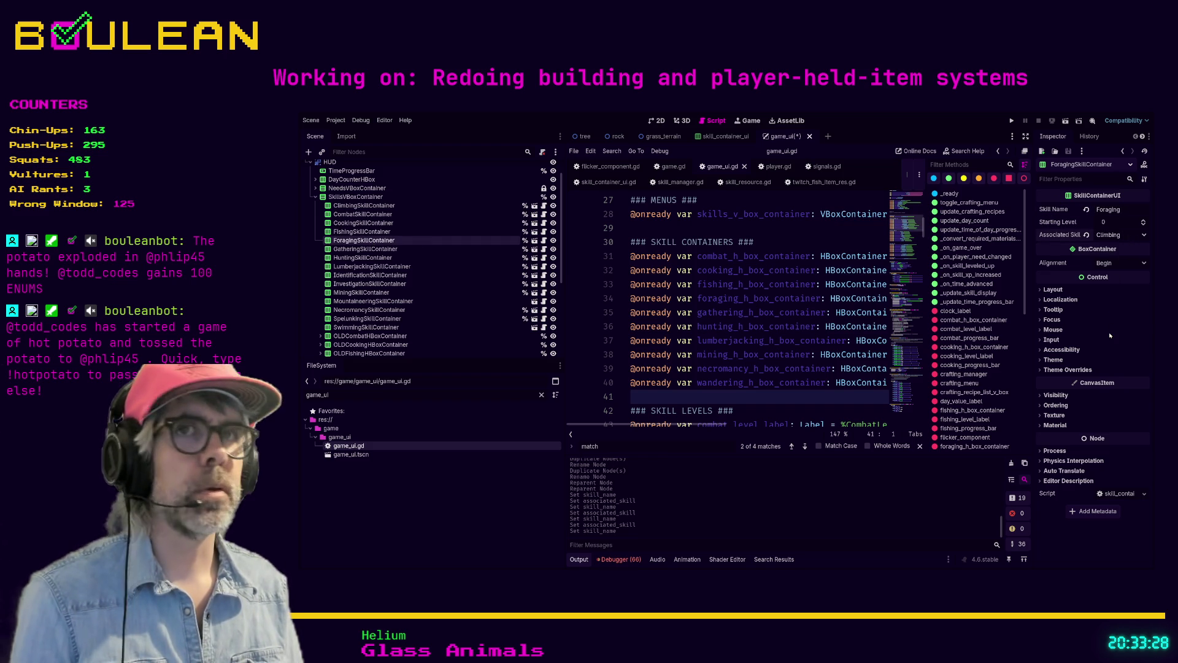
Name the Gathering container's skill Gathering and set Hunting's associated skill to Hunting
{"action": "left_click", "coordinate": [375, 250]}
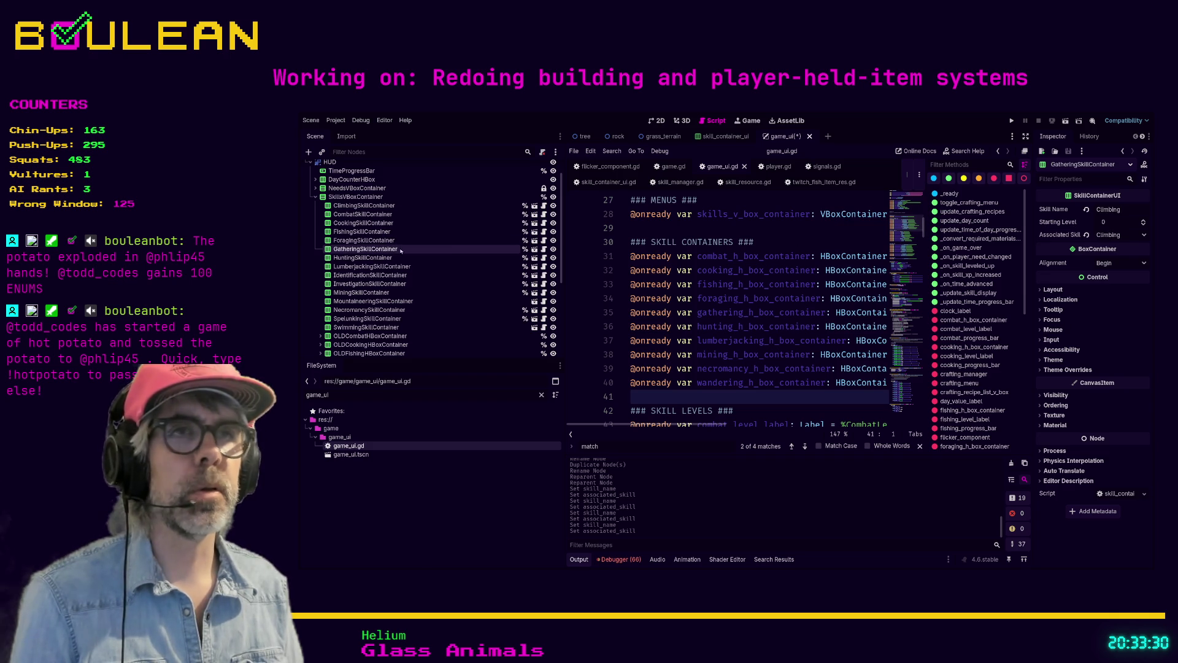
{"action": "double_click", "coordinate": [1114, 209]}
{"action": "type", "text": "Ga"}
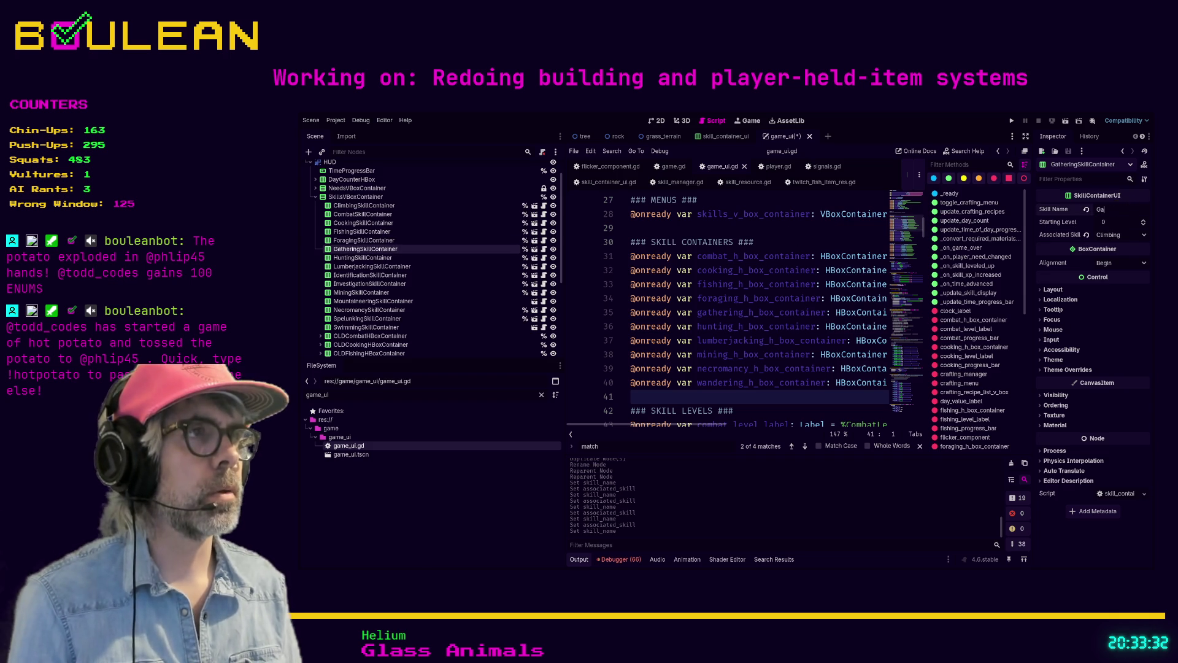
{"action": "type", "text": "thering"}
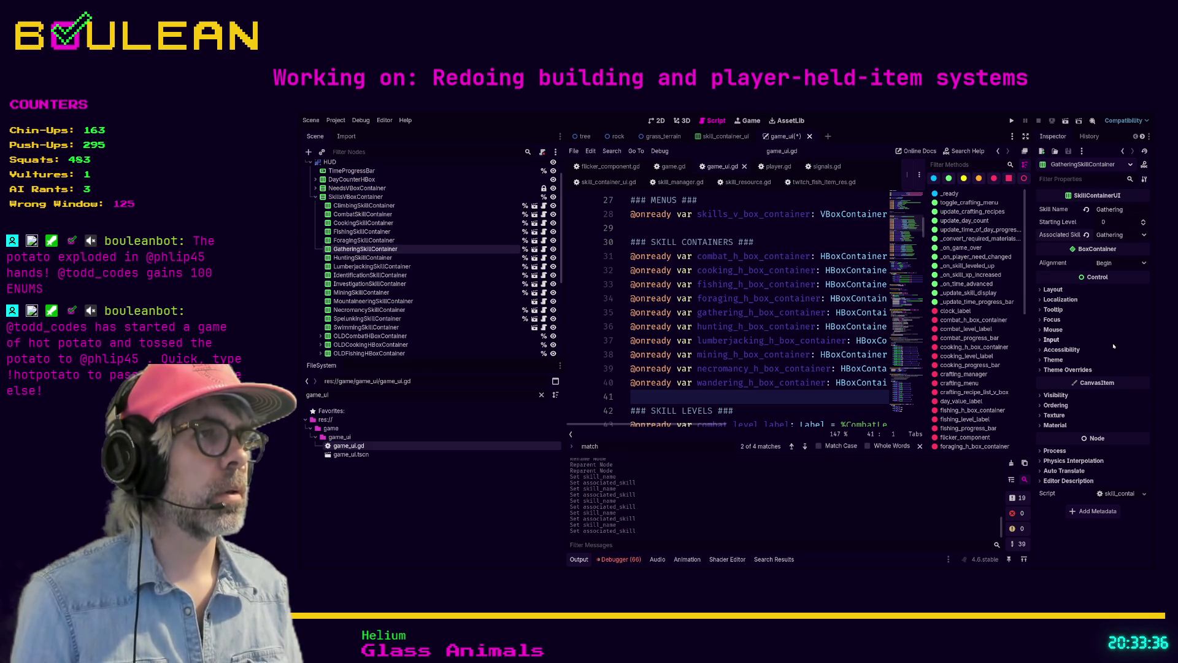
{"action": "left_click", "coordinate": [362, 258]}
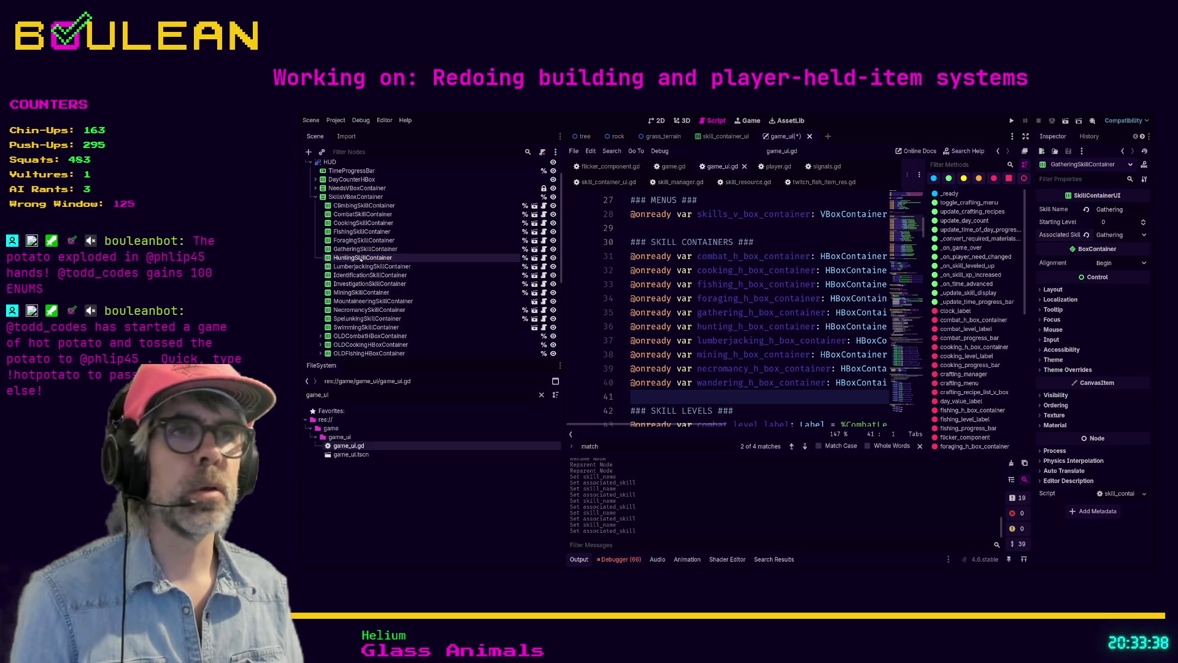
{"action": "left_click", "coordinate": [1111, 234]}
{"action": "left_click", "coordinate": [1112, 226]}
{"action": "left_click", "coordinate": [1108, 209]}
{"action": "type", "text": "Hunting"}
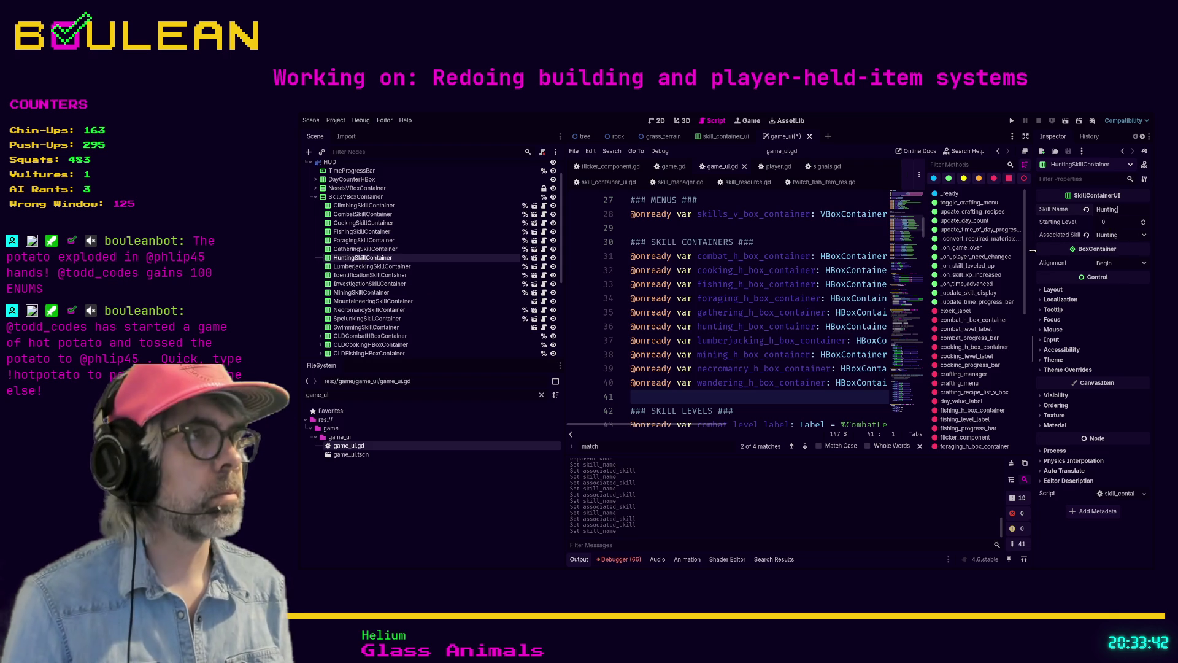
Set Lumberjacking's associated skill and name, and rename the Identification container's skill to Identification
{"action": "left_click", "coordinate": [372, 267]}
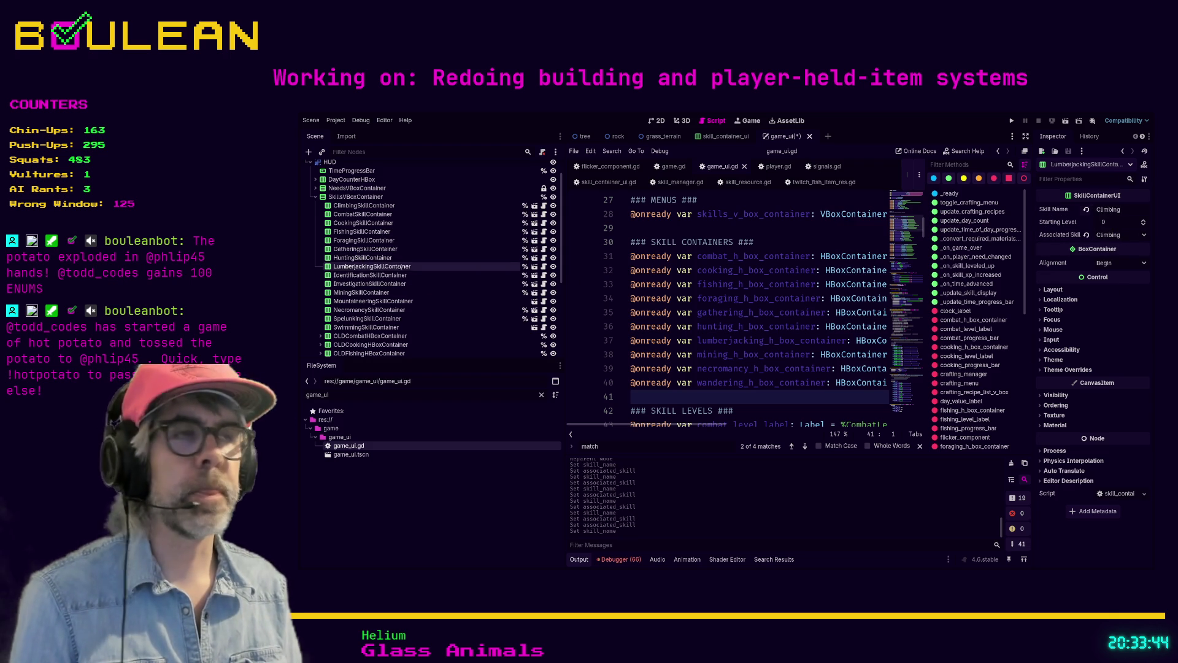
{"action": "left_click", "coordinate": [1117, 234]}
{"action": "left_click", "coordinate": [1114, 294]}
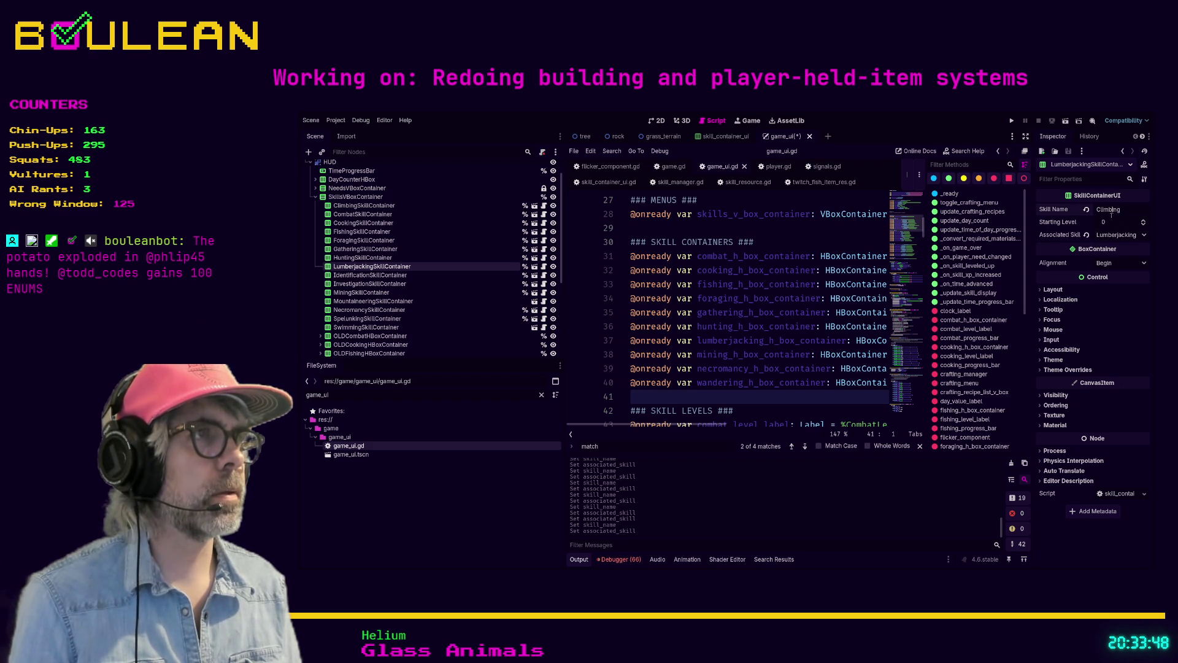
{"action": "type", "text": "Lumberjack"}
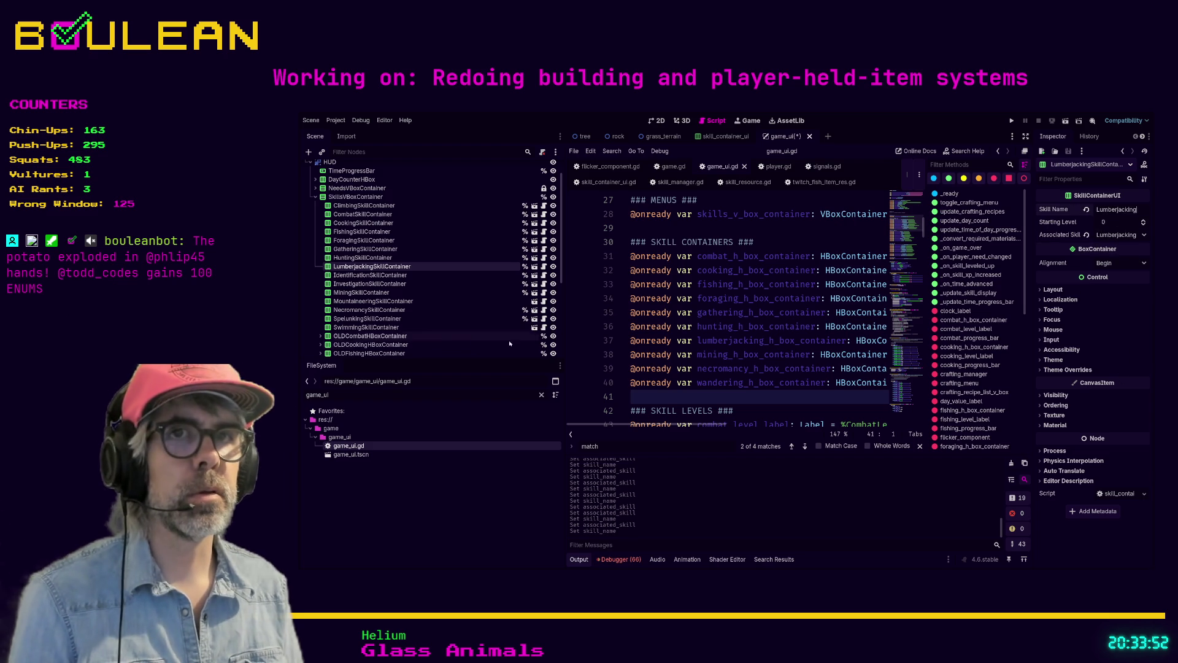
{"action": "left_click", "coordinate": [415, 277]}
{"action": "left_click", "coordinate": [1107, 209]}
{"action": "type", "text": "Identification"}
{"action": "key", "text": "Return"}
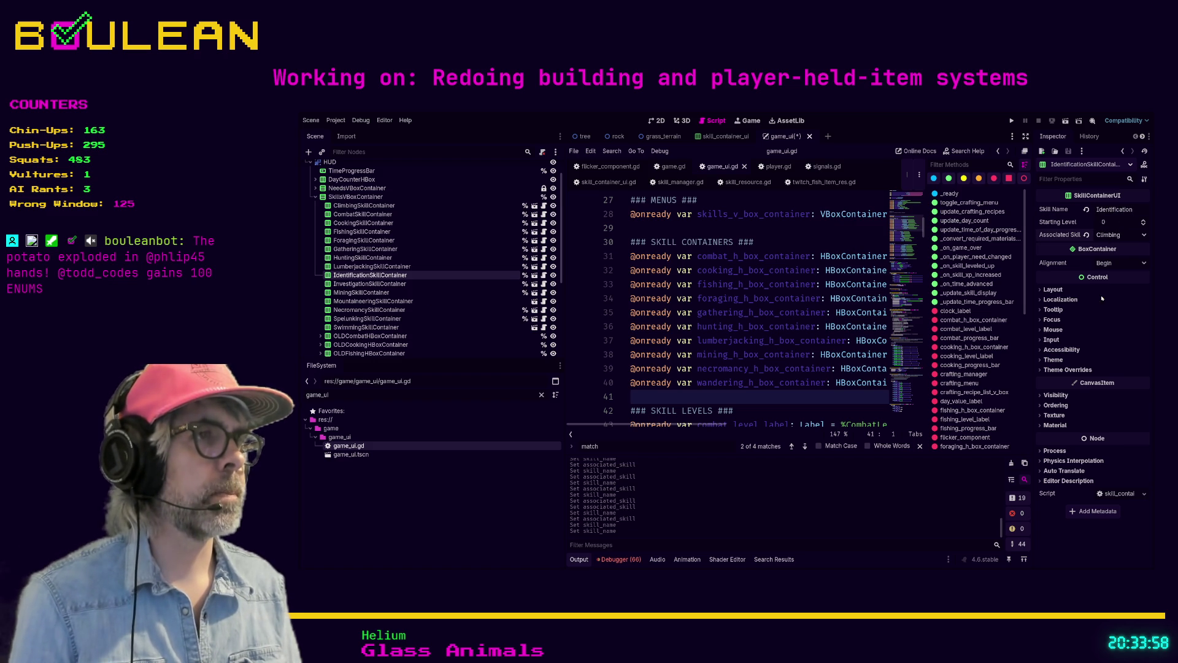
Rename the Investigation and Mining containers' skill names to Investigation and Mining
{"action": "left_click", "coordinate": [389, 292]}
{"action": "left_click", "coordinate": [380, 284]}
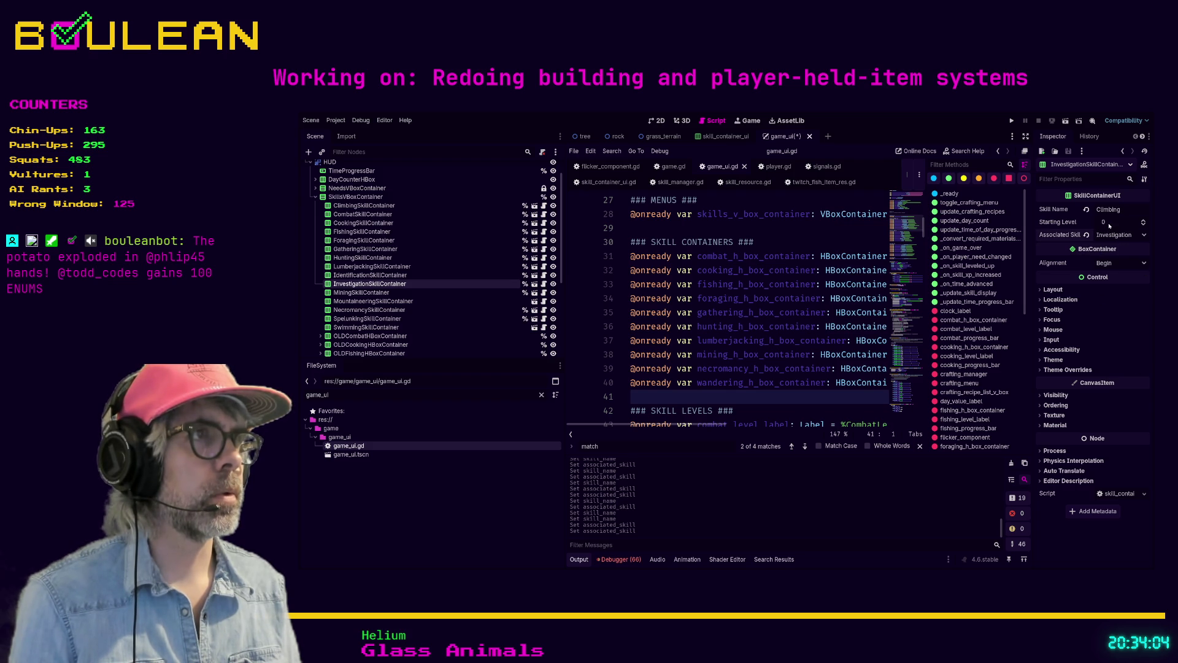
{"action": "double_click", "coordinate": [1112, 209]}
{"action": "type", "text": "Inv"}
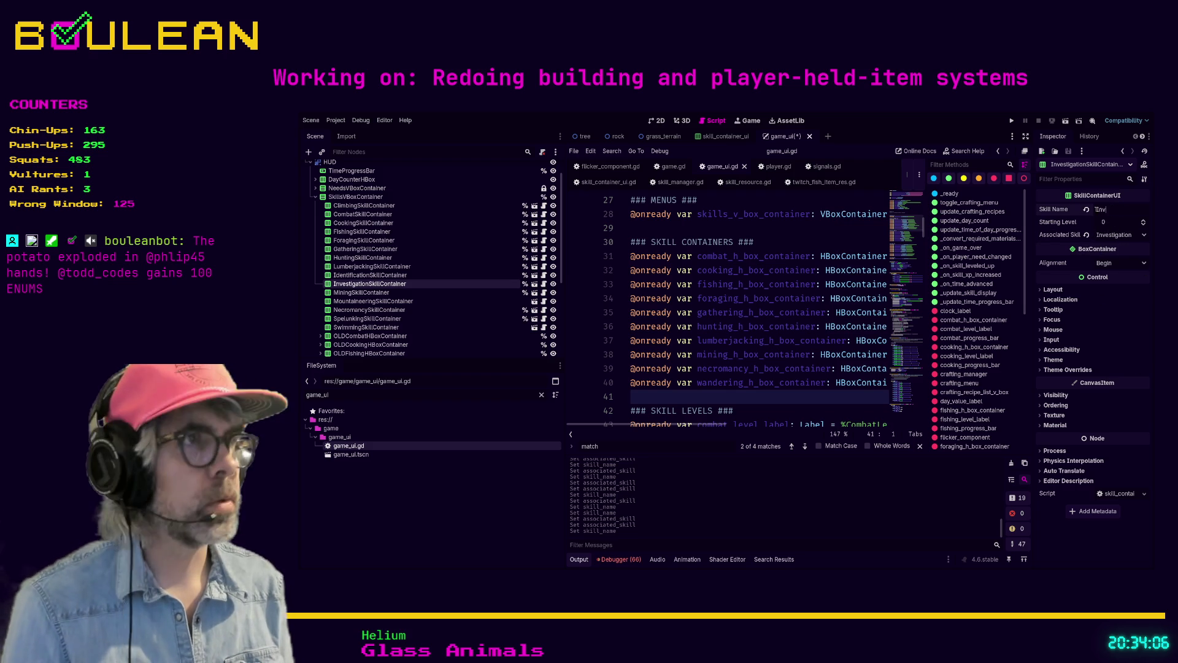
{"action": "type", "text": "estigation"}
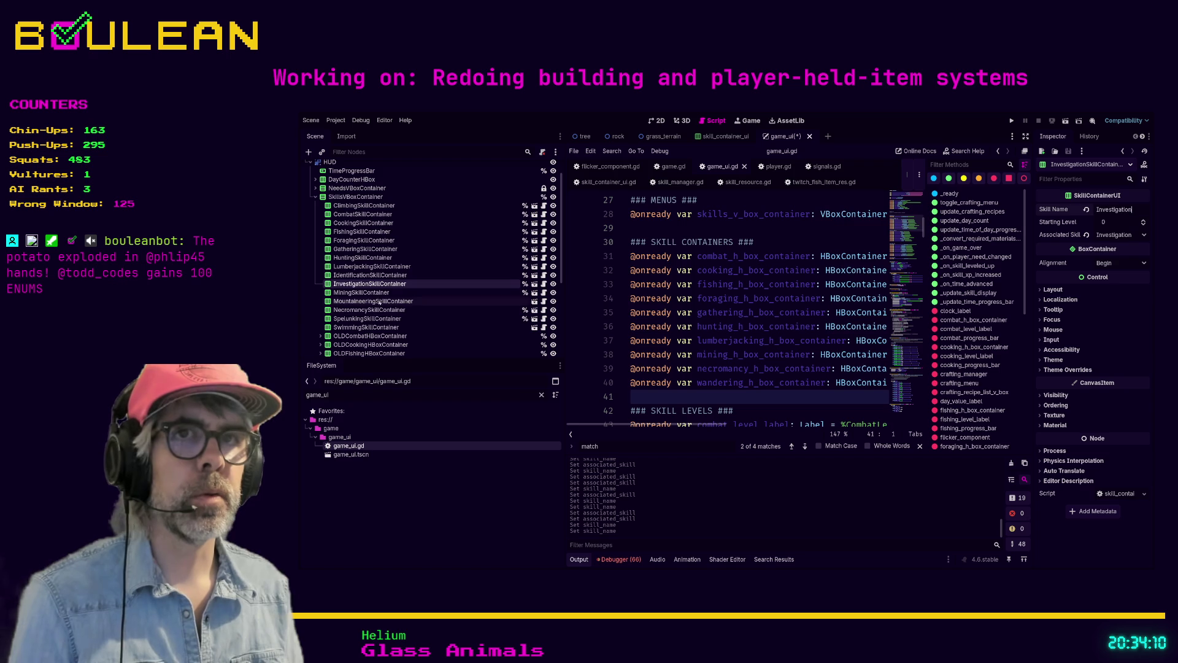
{"action": "left_click", "coordinate": [361, 293]}
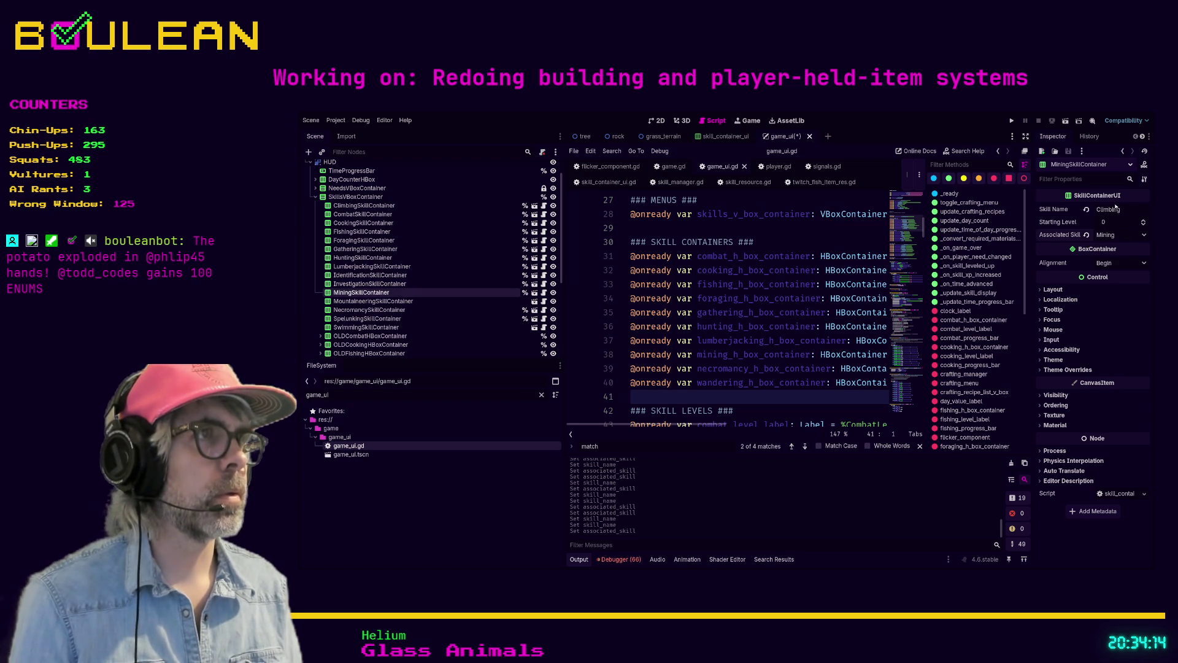
{"action": "double_click", "coordinate": [1118, 209]}
{"action": "type", "text": "Minin"}
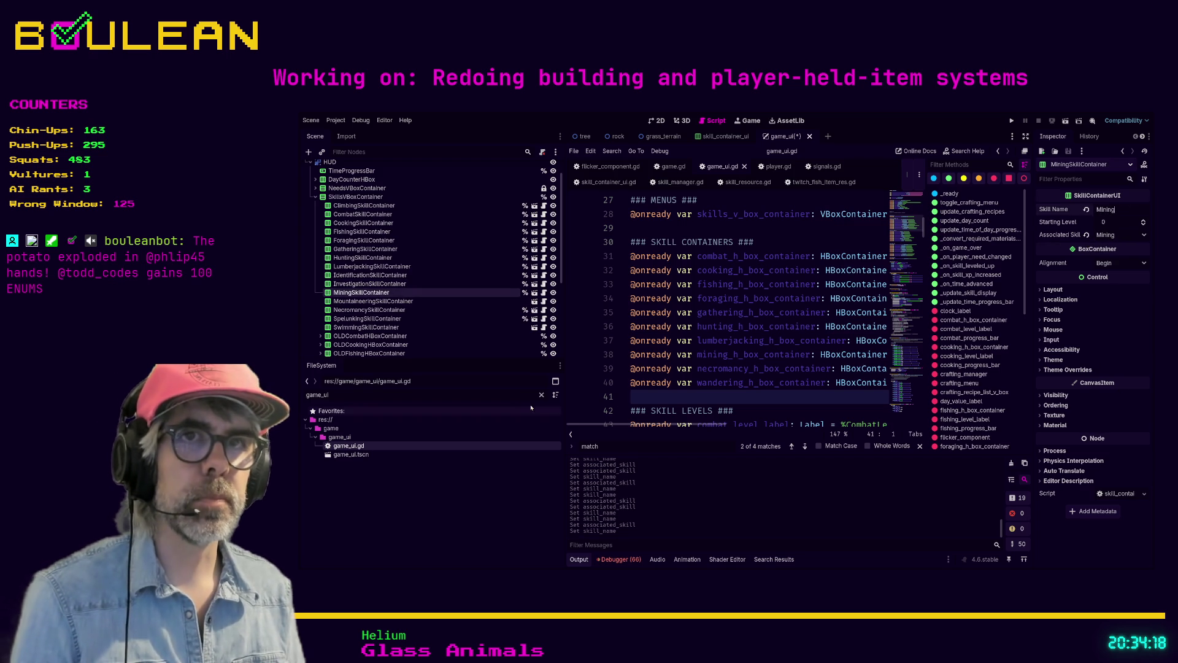
Rename the Necromancy and Spelunking containers' skill names to Necromancy and Spelunking
{"action": "left_click", "coordinate": [411, 301]}
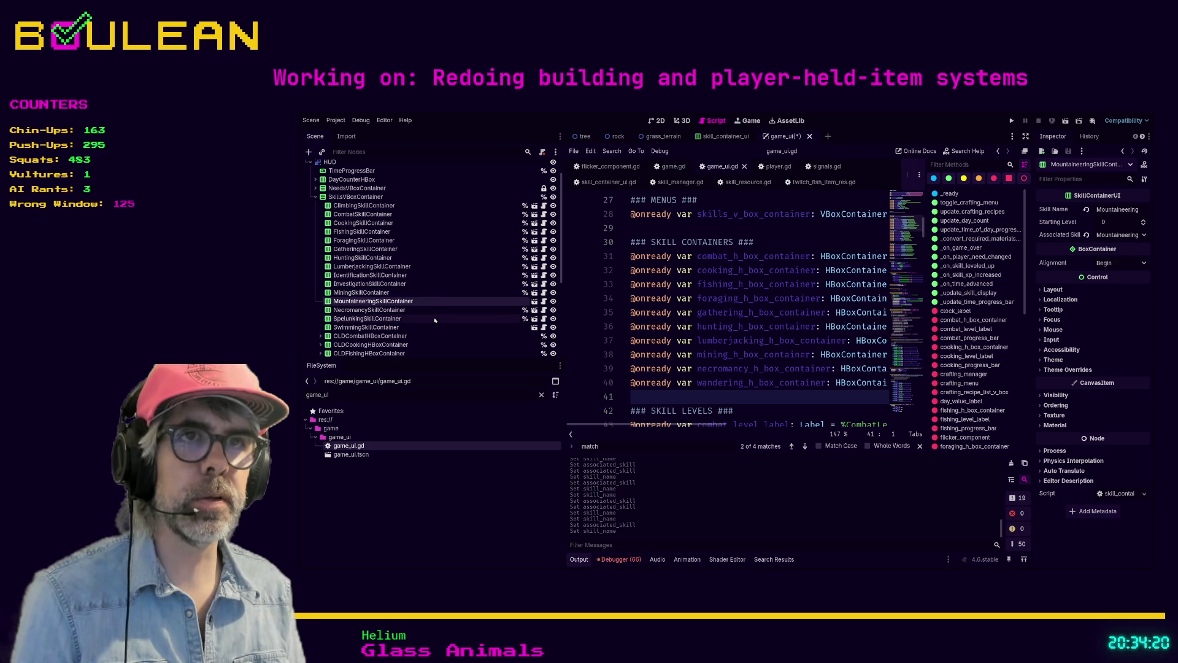
{"action": "left_click", "coordinate": [385, 310]}
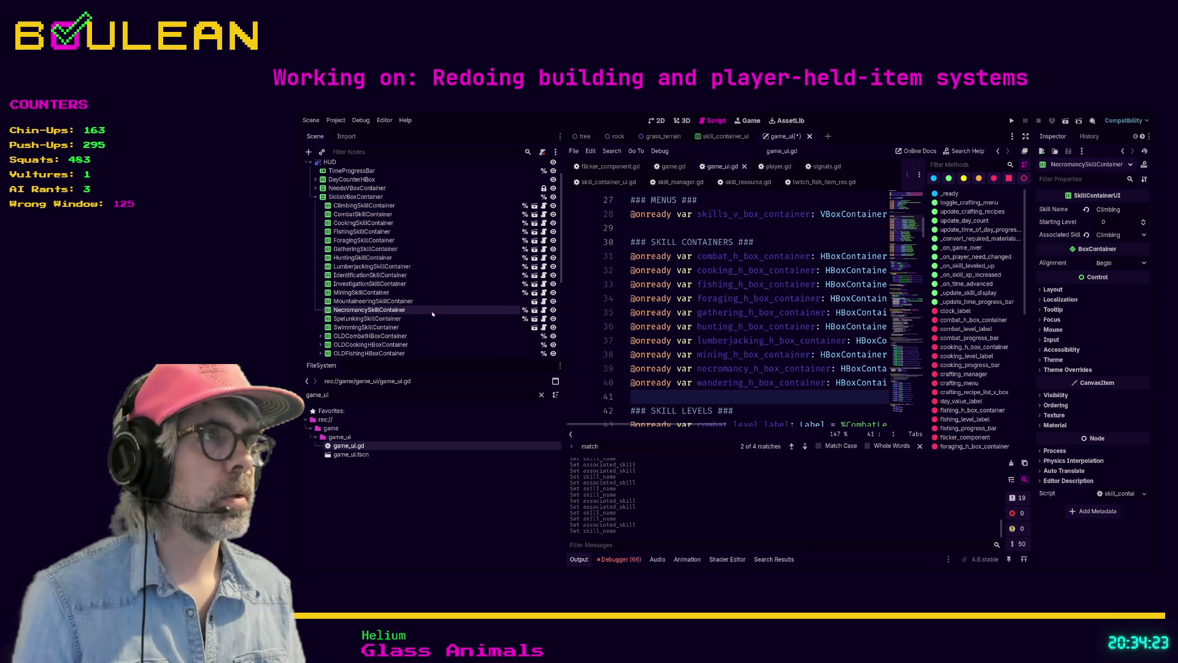
{"action": "left_click", "coordinate": [363, 301]}
{"action": "left_click", "coordinate": [365, 311]}
{"action": "double_click", "coordinate": [1127, 210]}
{"action": "type", "text": "Necromancy"}
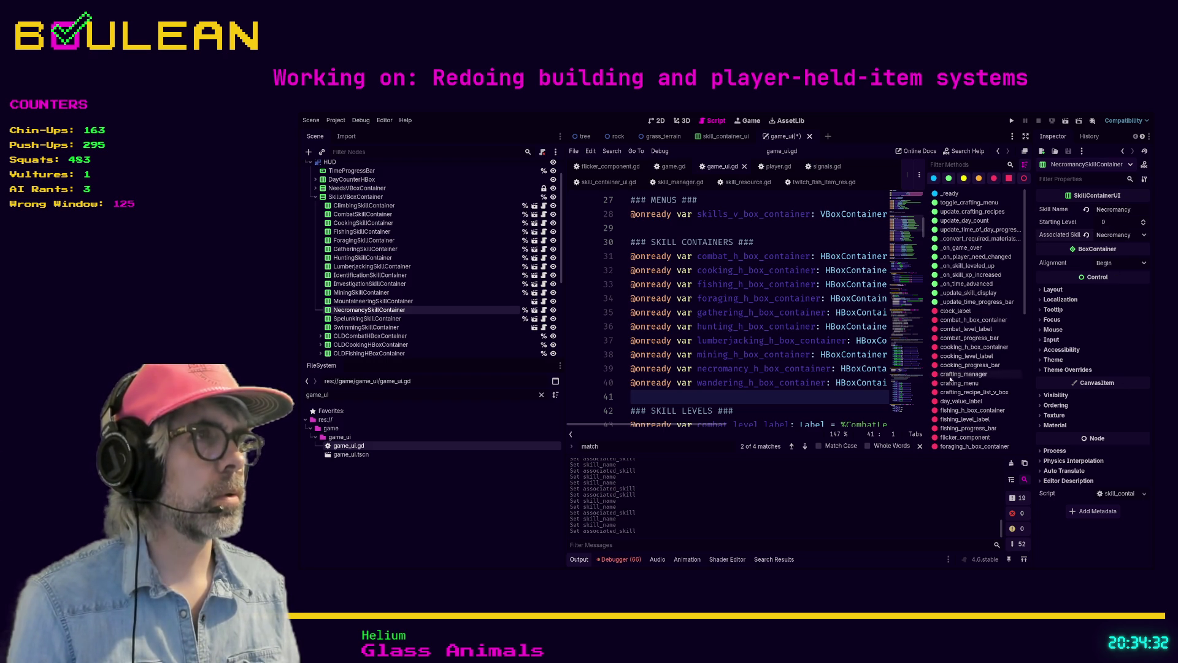
{"action": "left_click", "coordinate": [390, 319]}
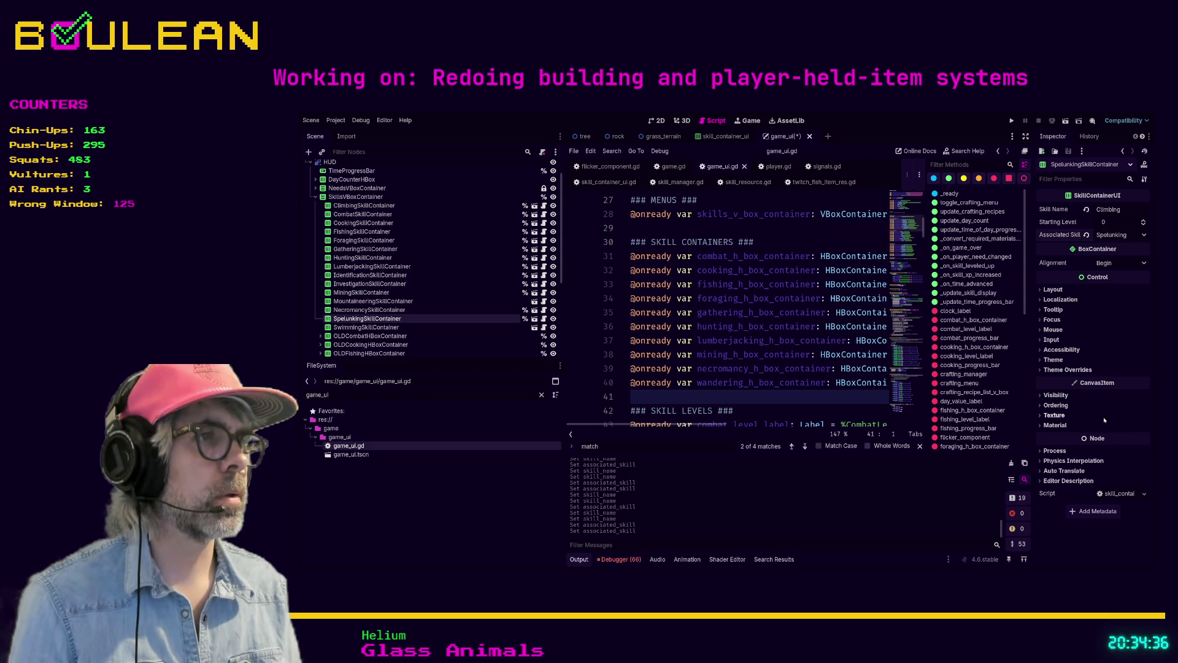
{"action": "double_click", "coordinate": [1108, 209]}
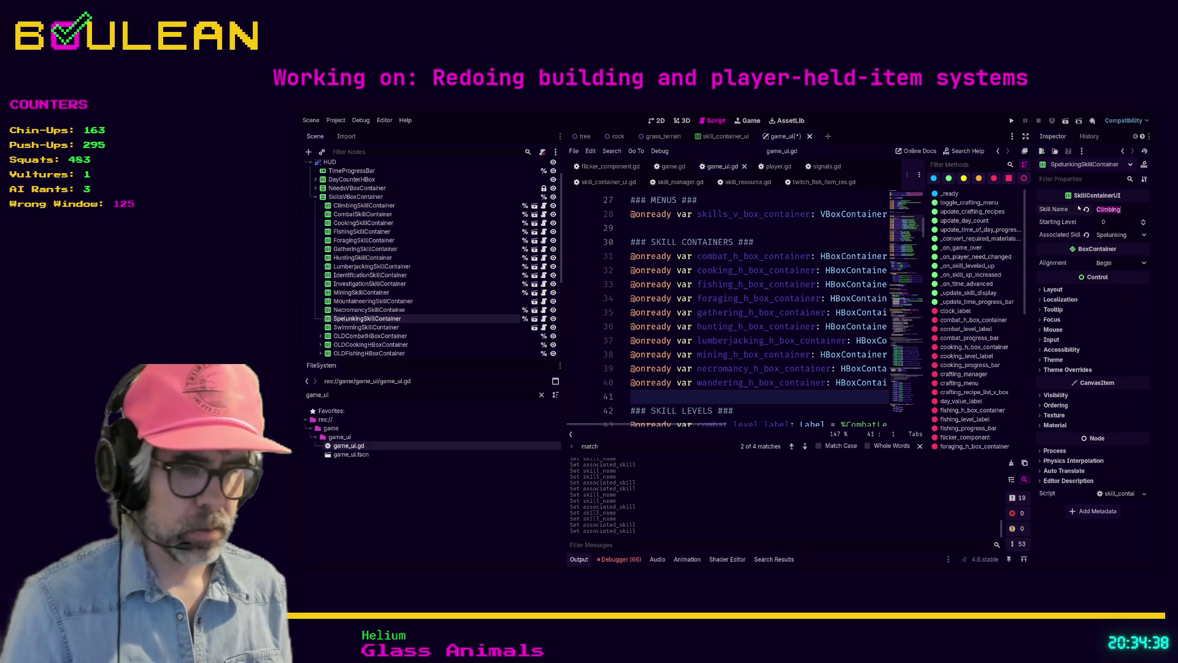
{"action": "type", "text": "Spelunking"}
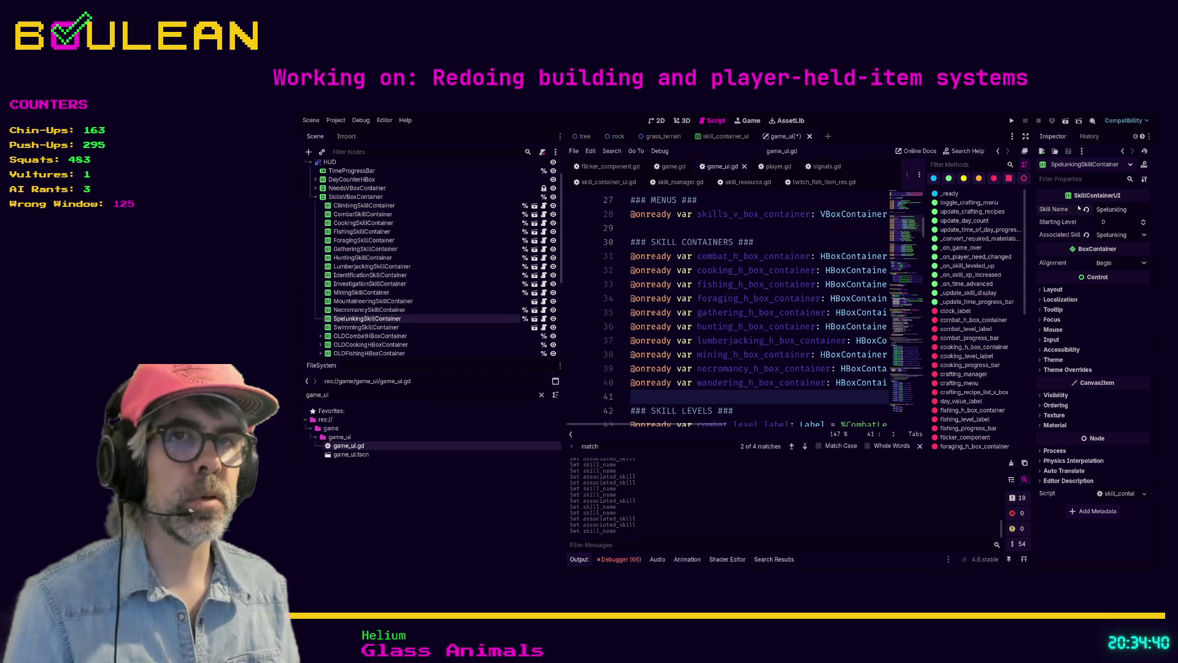
Select the Swimming skill container and duplicate it with Ctrl+D
{"action": "left_click", "coordinate": [366, 327]}
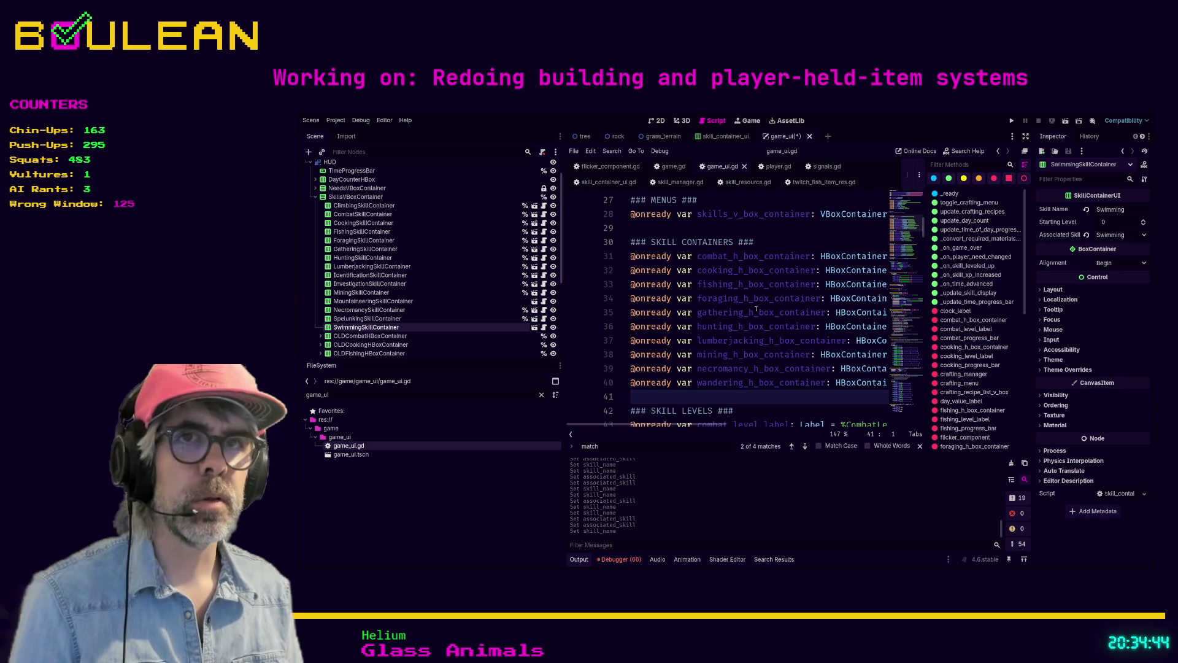
{"action": "scroll", "coordinate": [445, 313], "scroll_direction": "down", "scroll_amount": 3}
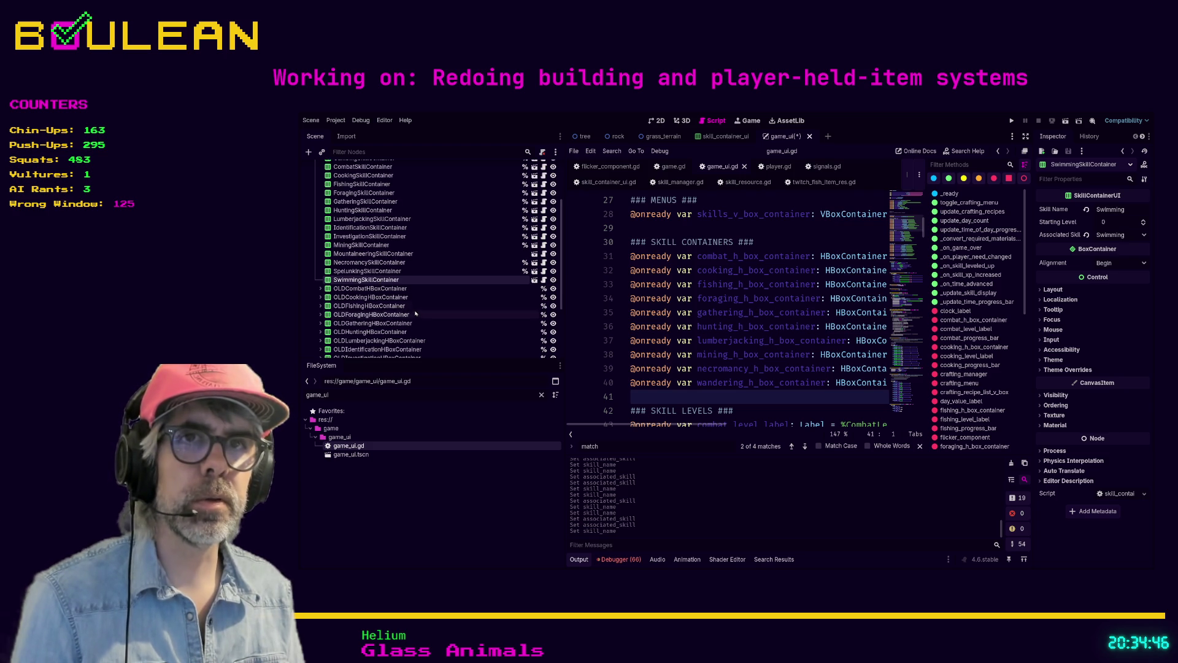
{"action": "scroll", "coordinate": [405, 296], "scroll_direction": "down", "scroll_amount": 2}
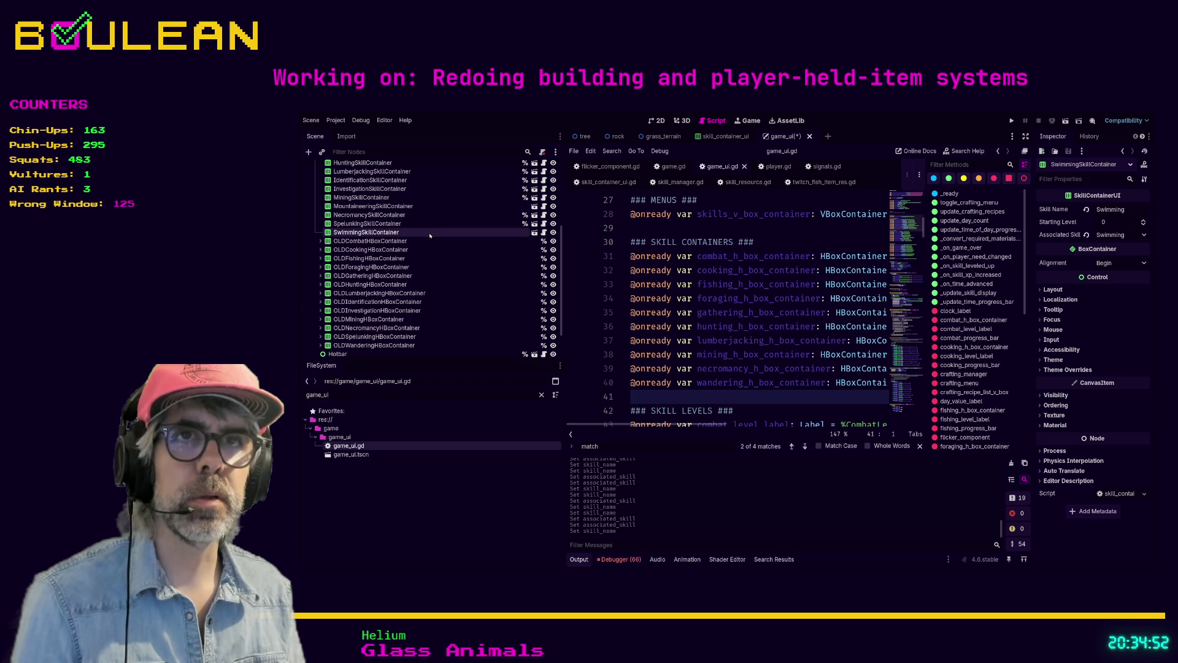
{"action": "key", "text": "ctrl+d"}
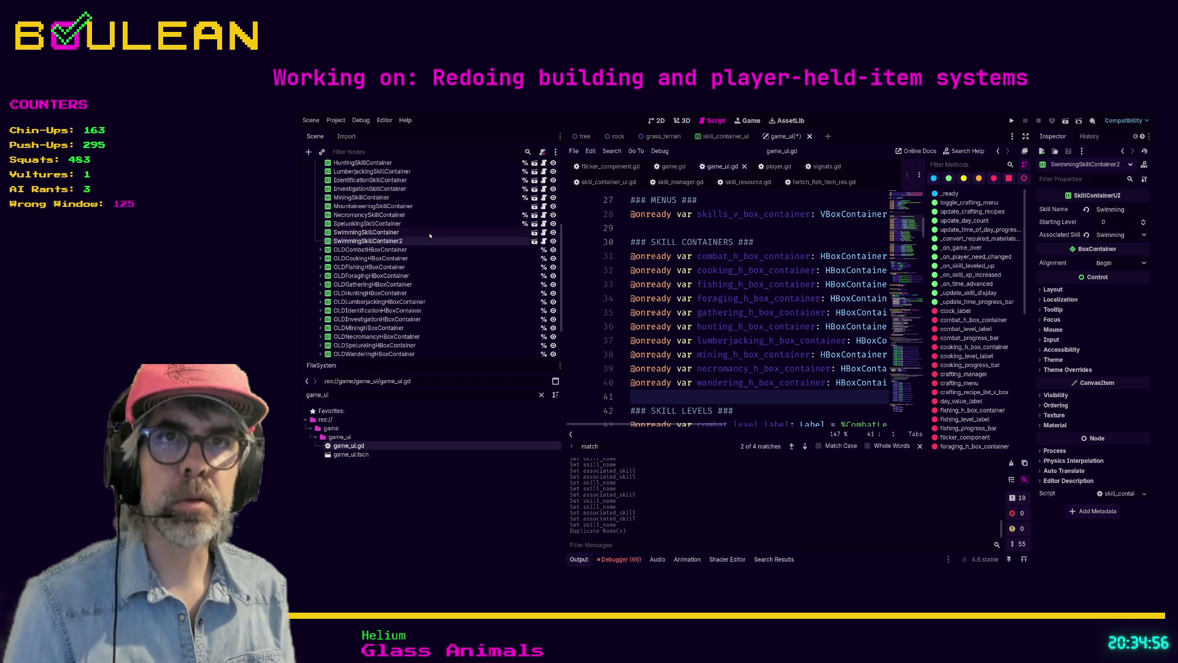
Rename the copy WanderingSkillContainer, set its skill name to Wandering, and save the scene
{"action": "type", "text": "WanderingSkillContainer"}
{"action": "key", "text": "Return"}
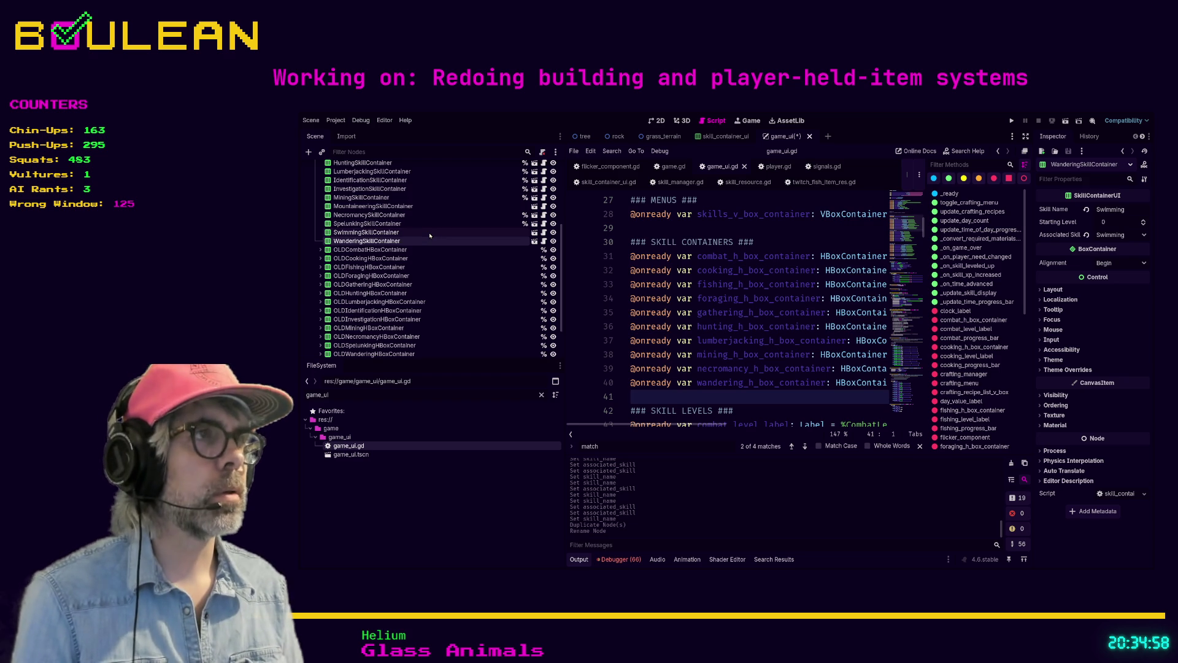
{"action": "double_click", "coordinate": [1111, 209]}
{"action": "type", "text": "Wandering"}
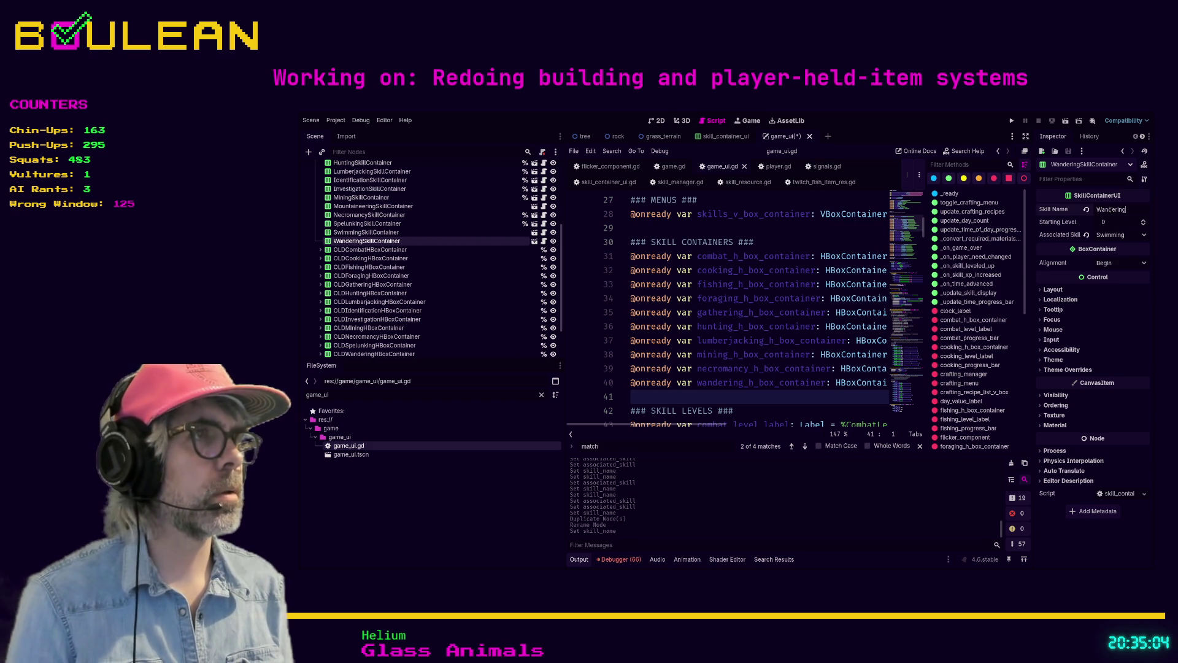
{"action": "scroll", "coordinate": [1102, 238], "scroll_direction": "down", "scroll_amount": 1}
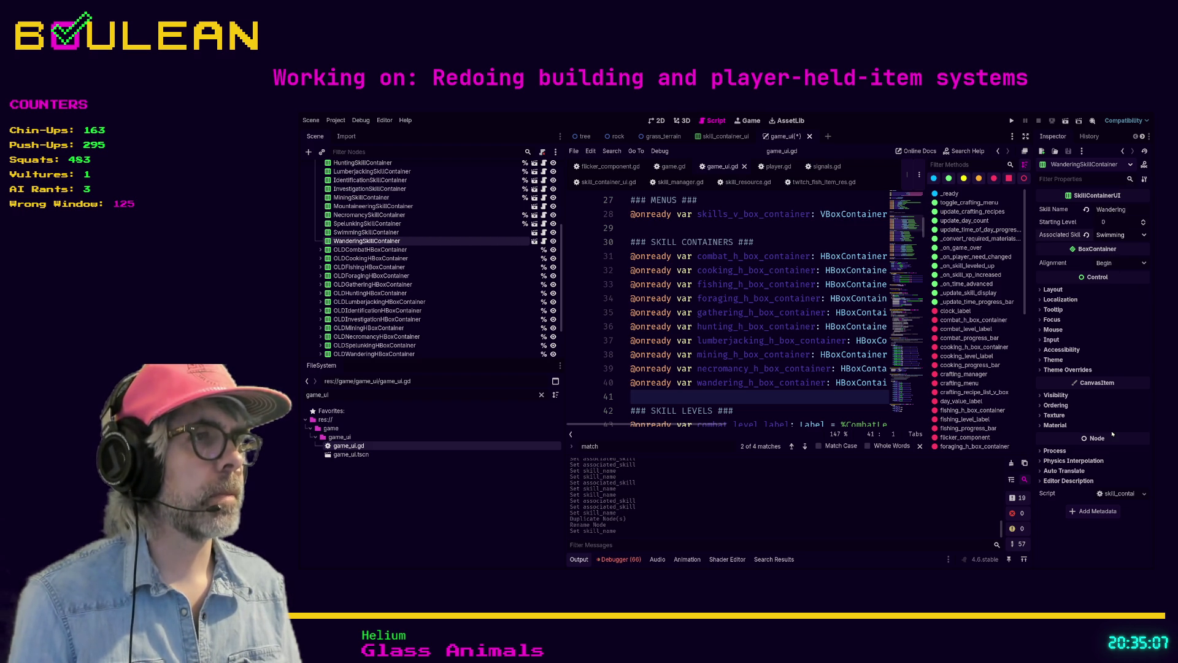
{"action": "left_click", "coordinate": [735, 243]}
{"action": "key", "text": "ctrl+s"}
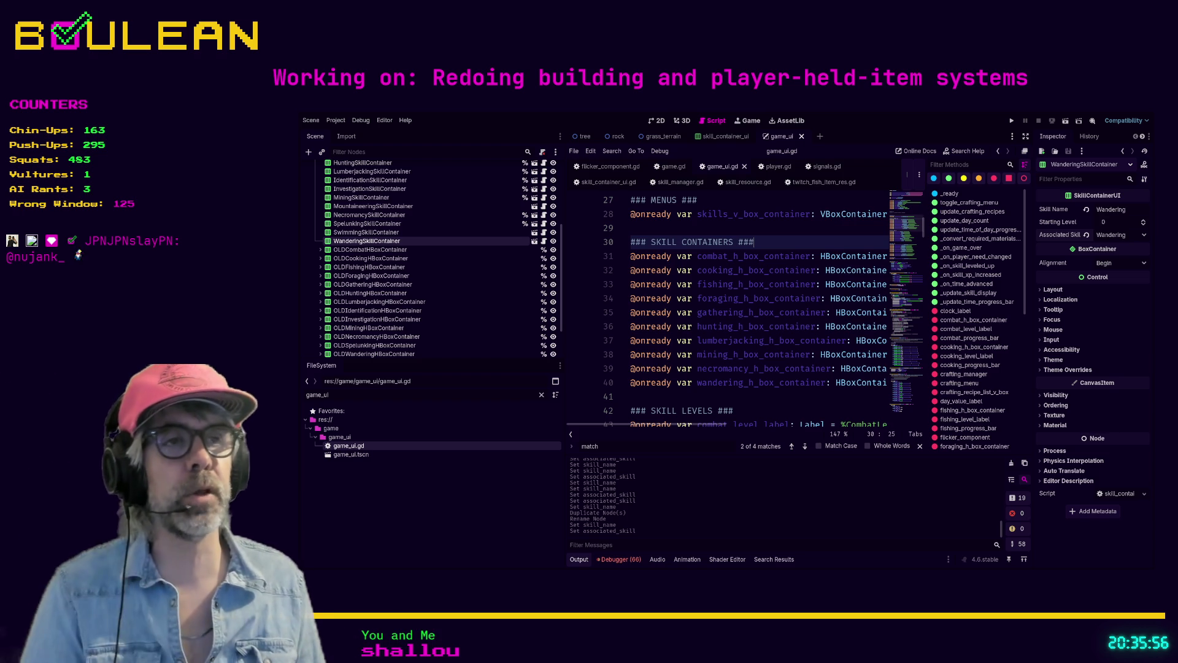
Put the caret on line 41 of game_ui.gd and widen the script editor
{"action": "left_click", "coordinate": [704, 397]}
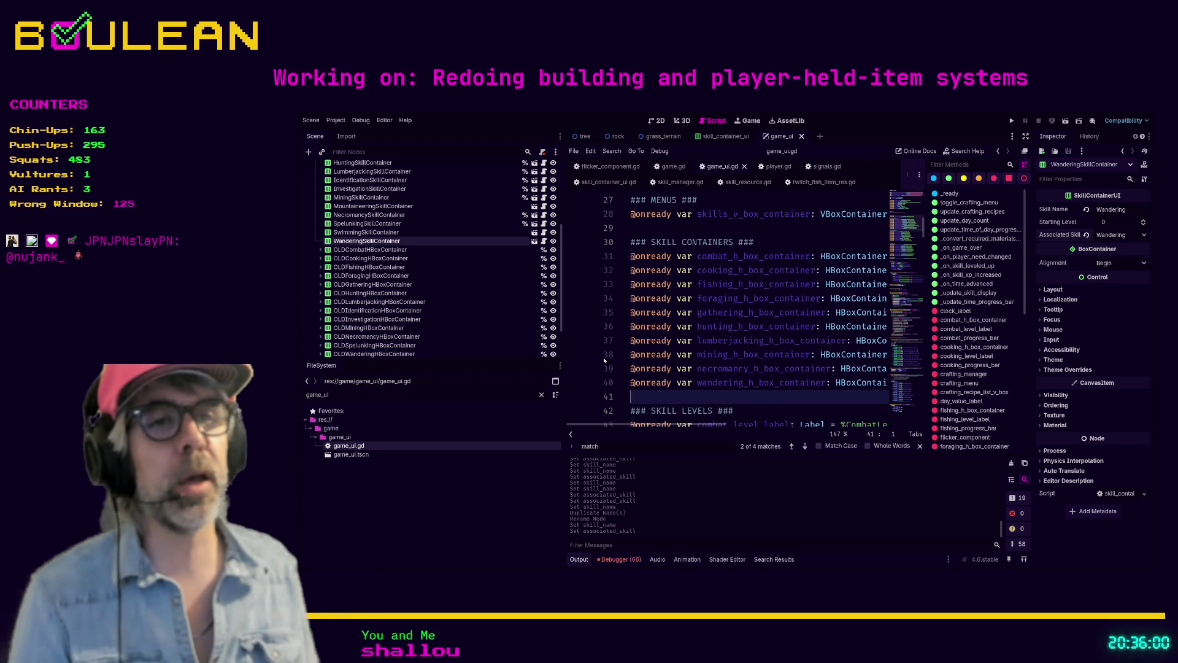
{"action": "left_click_drag", "start_coordinate": [565, 337], "coordinate": [493, 336]}
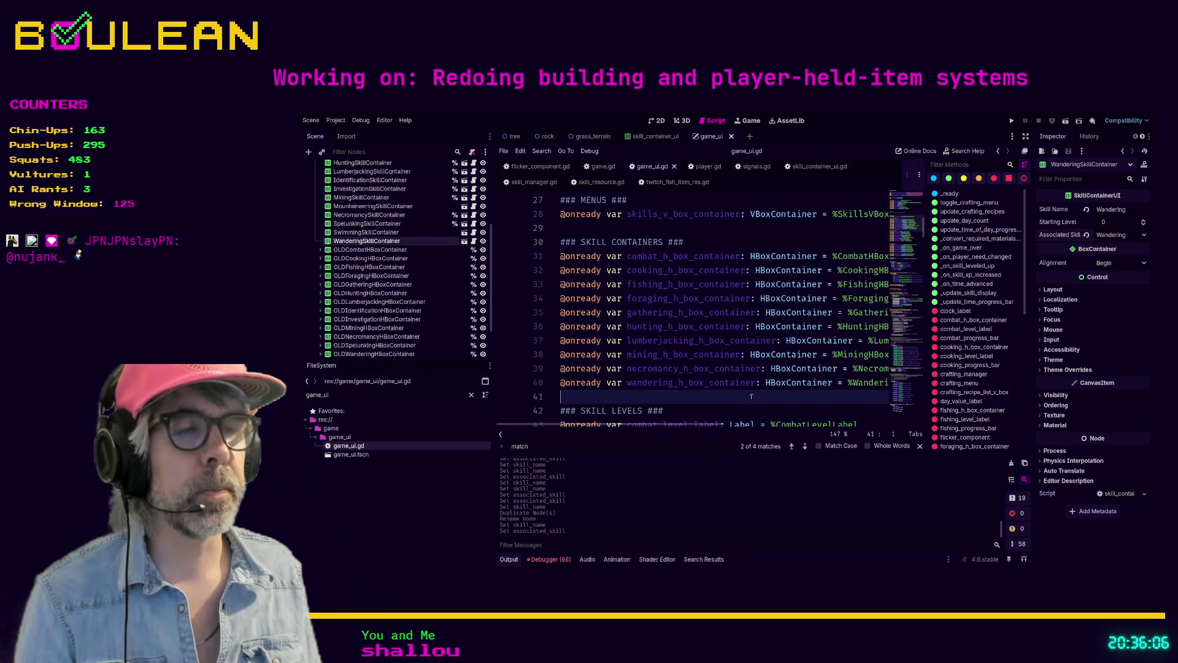
Insert a blank line above the ### SKILL LEVELS section in game_ui.gd
{"action": "scroll", "coordinate": [719, 391], "scroll_direction": "down", "scroll_amount": 1}
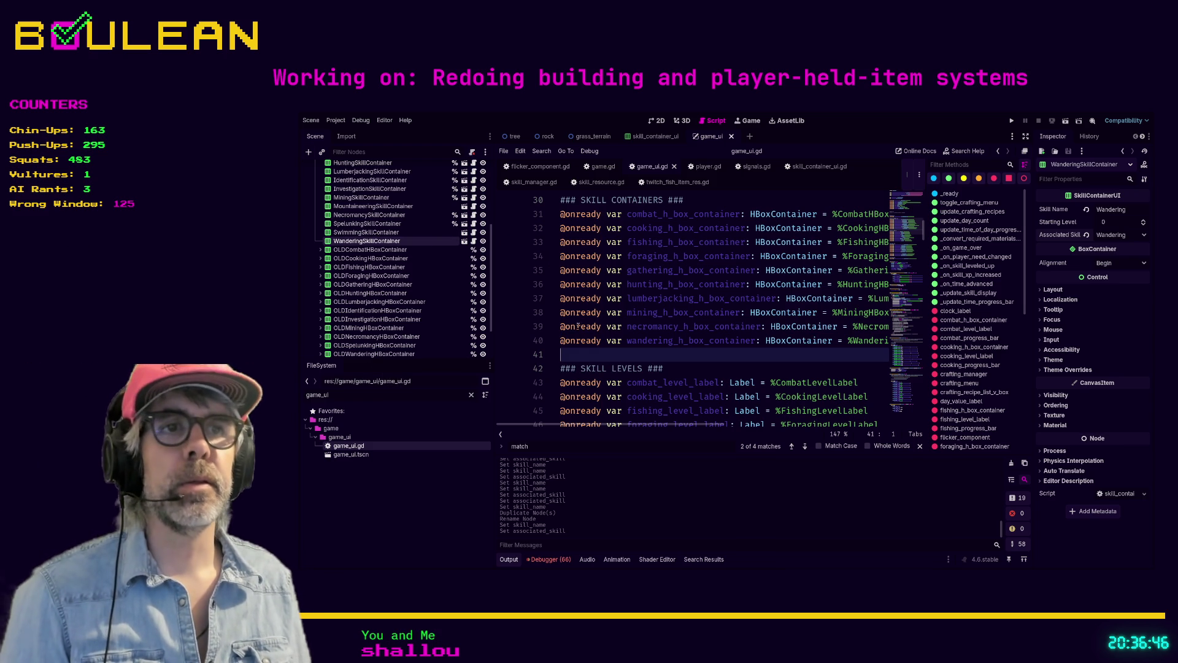
{"action": "key", "text": "Return"}
{"action": "key", "text": "Up"}
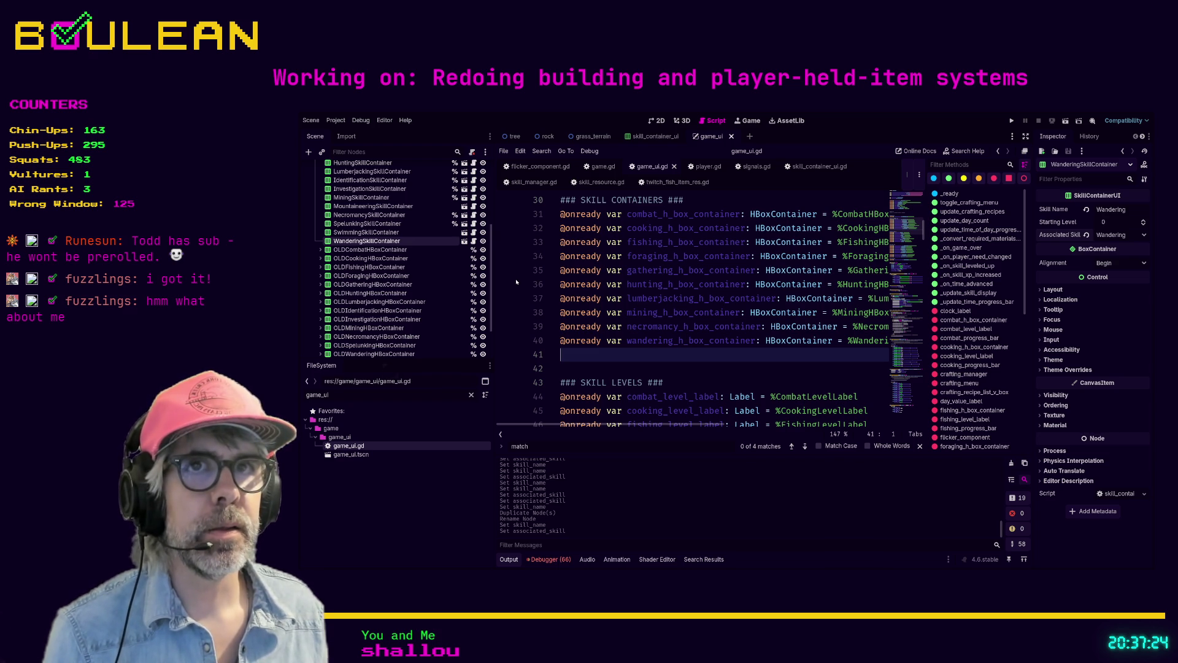
{"action": "scroll", "coordinate": [491, 238], "scroll_direction": "up", "scroll_amount": 2}
Disable scene unique names on the Climbing–Mining, Necromancy and Spelunking skill containers
{"action": "scroll", "coordinate": [492, 238], "scroll_direction": "up", "scroll_amount": 4}
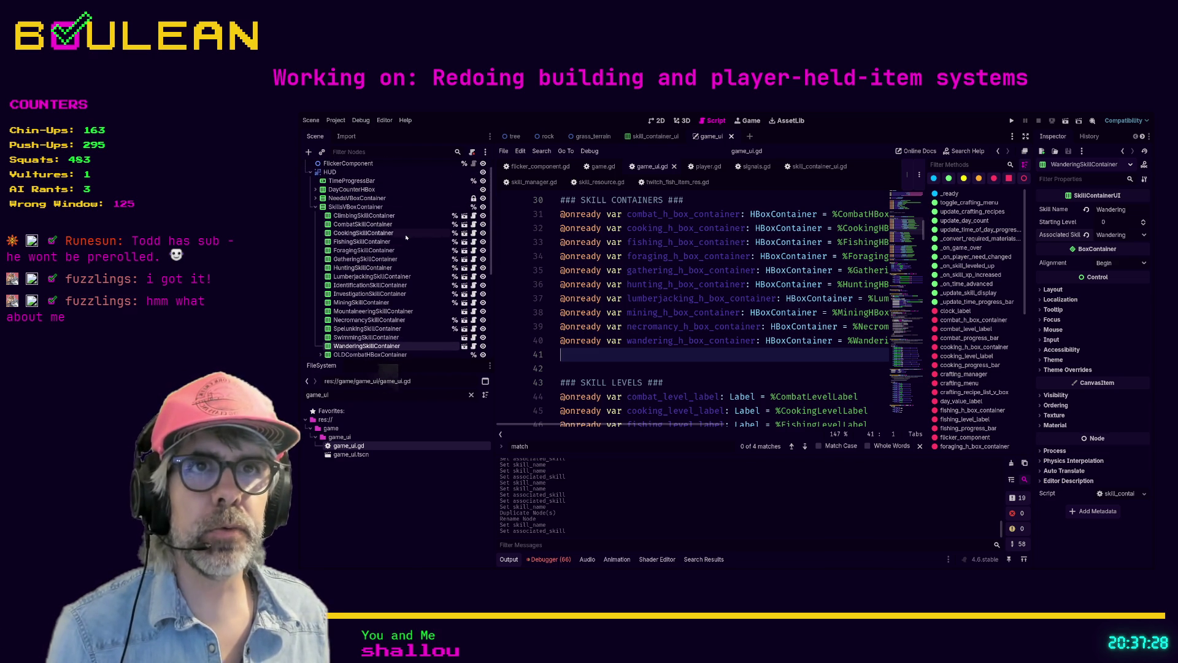
{"action": "left_click", "coordinate": [386, 215]}
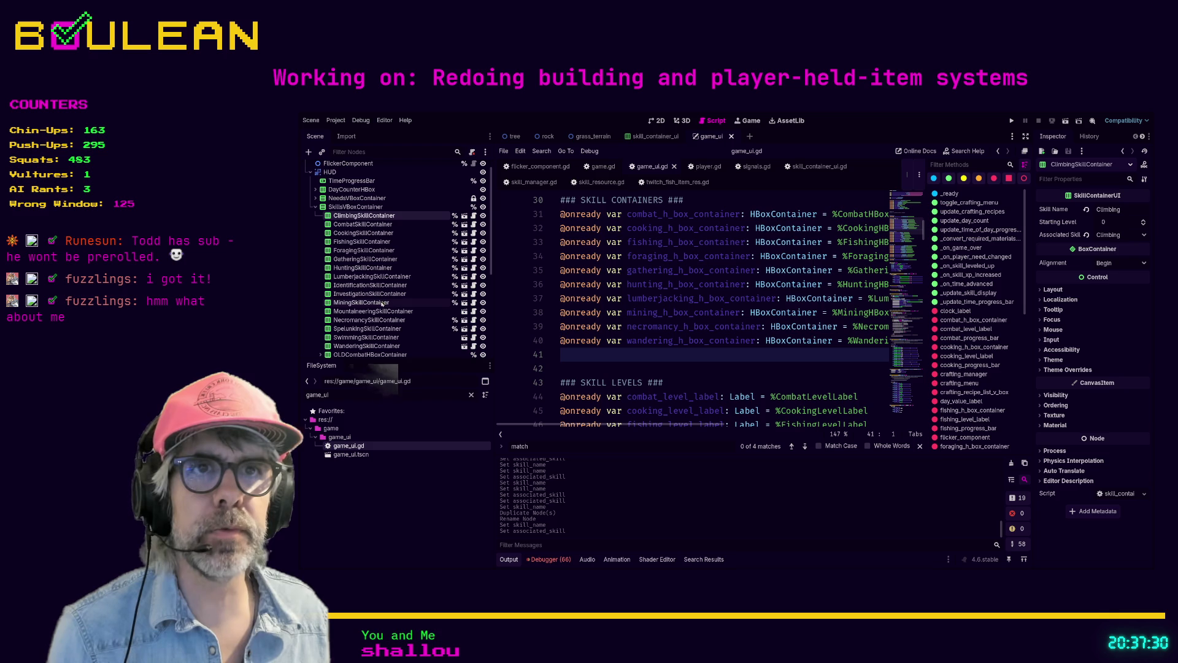
{"action": "left_click", "coordinate": [382, 303], "text": "shift"}
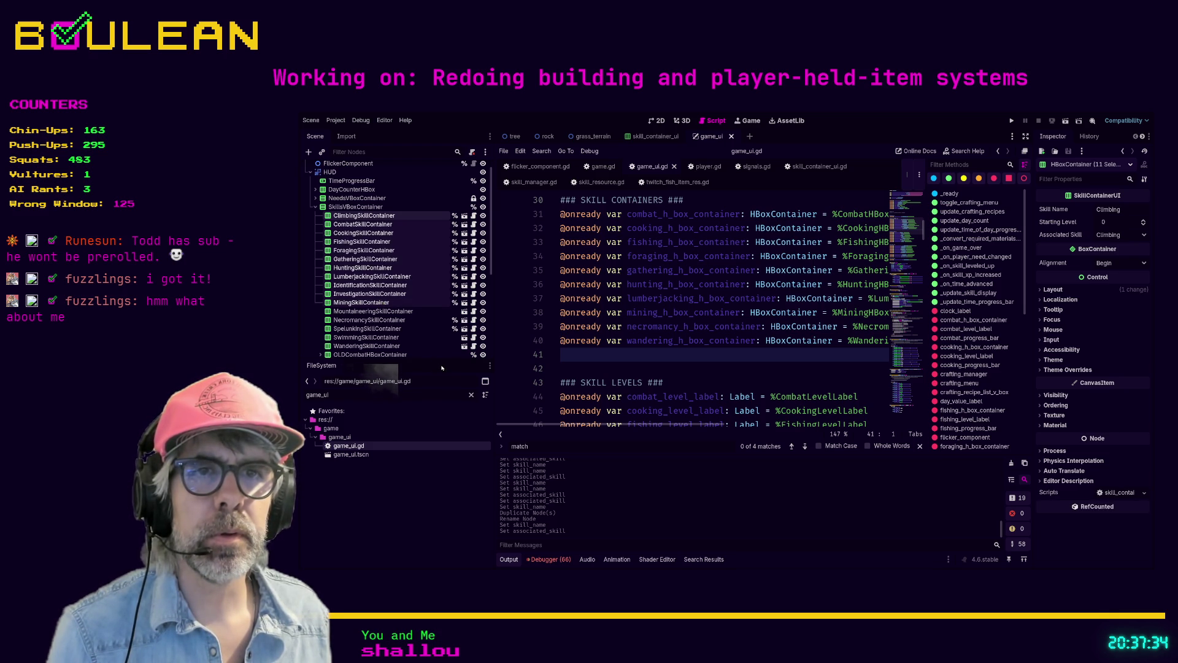
{"action": "left_click", "coordinate": [454, 302]}
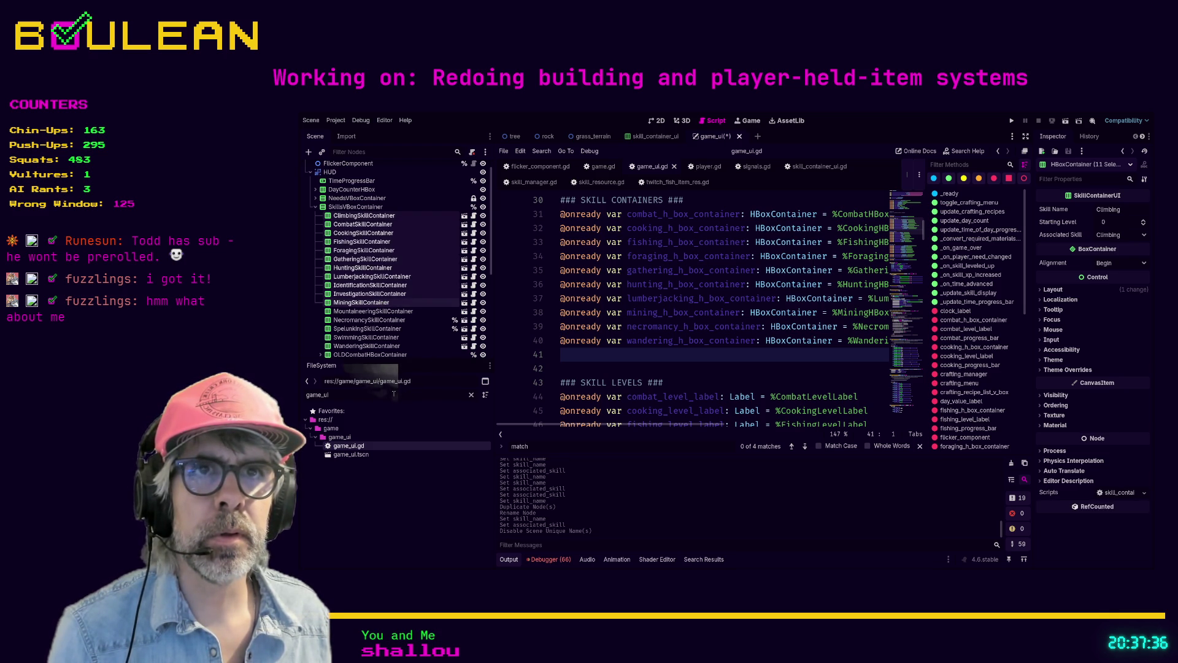
{"action": "left_click", "coordinate": [405, 319]}
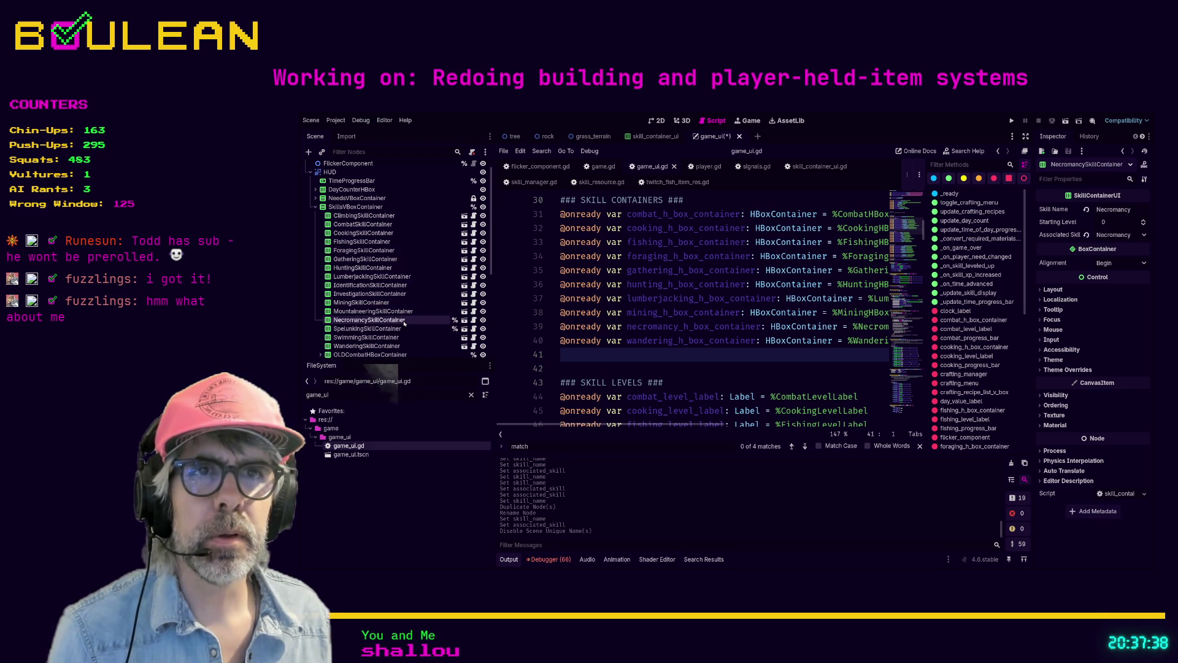
{"action": "left_click", "coordinate": [400, 330], "text": "shift"}
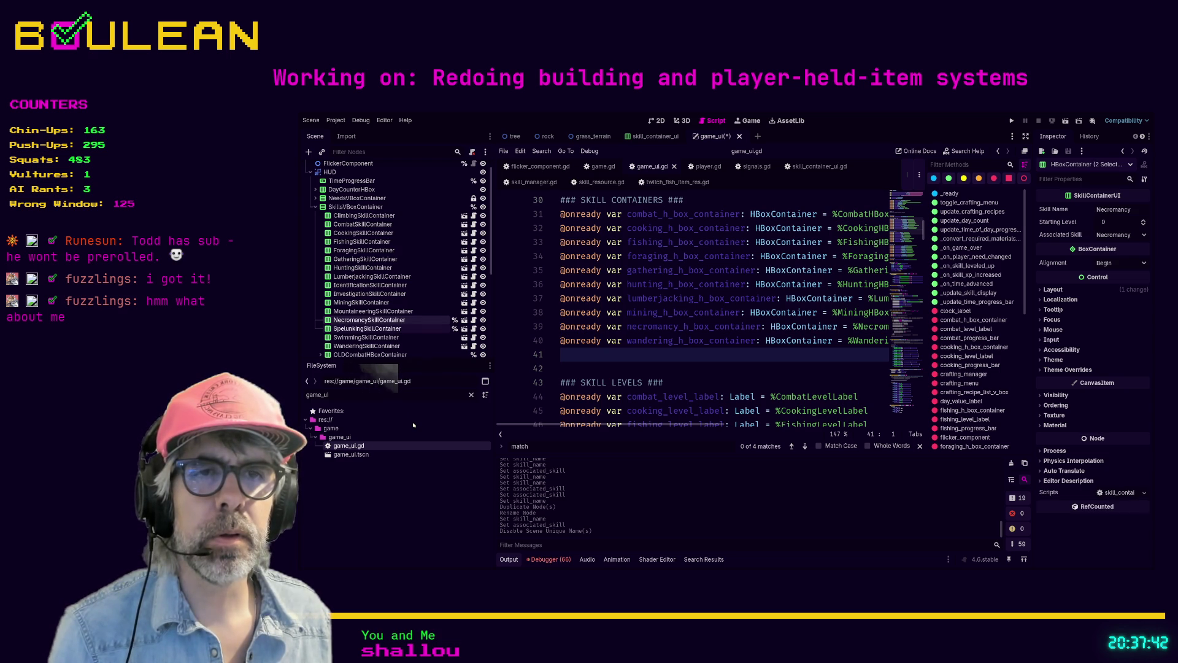
{"action": "left_click", "coordinate": [455, 319]}
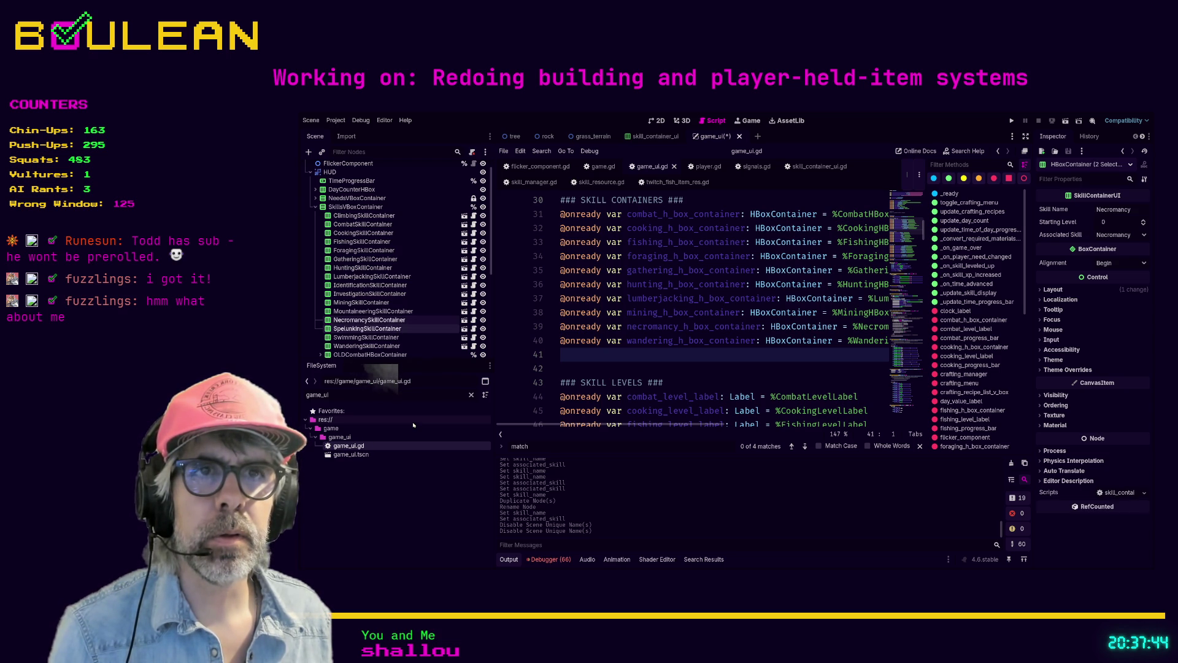
Inspect OLDCombatHBoxContainer's children: CombatTextLabel, CombatLevelLabel and CombatProgressBar
{"action": "scroll", "coordinate": [412, 281], "scroll_direction": "down", "scroll_amount": 2}
{"action": "scroll", "coordinate": [412, 281], "scroll_direction": "down", "scroll_amount": 2}
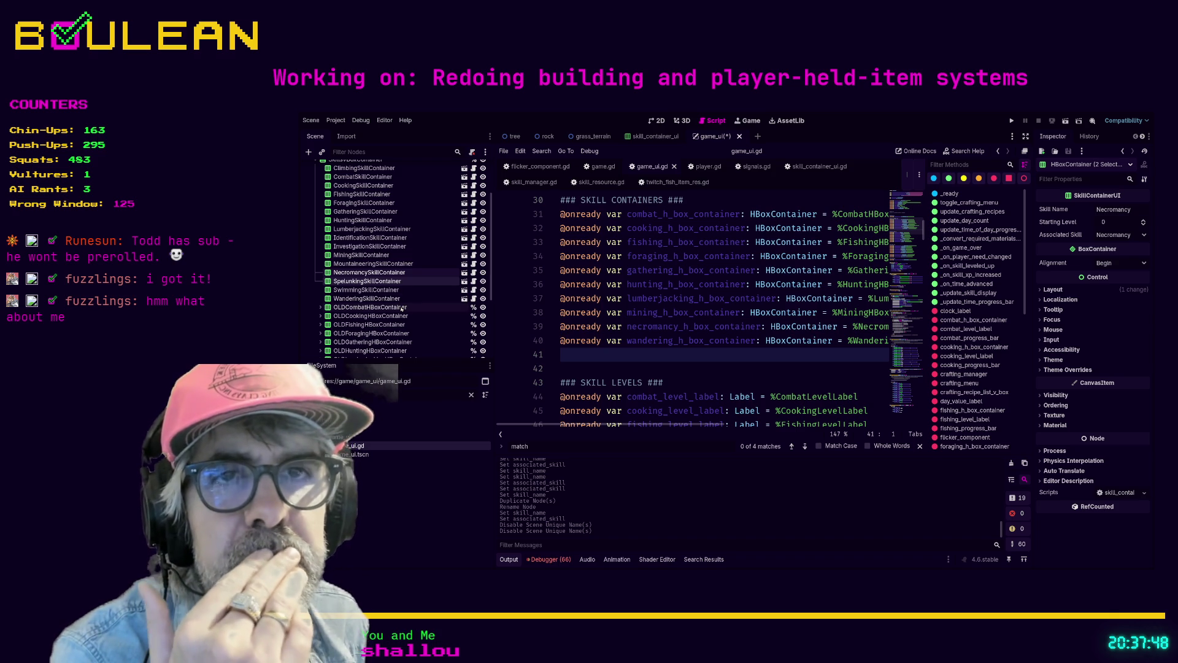
{"action": "left_click", "coordinate": [360, 308]}
{"action": "left_click", "coordinate": [321, 307]}
{"action": "left_click", "coordinate": [341, 315]}
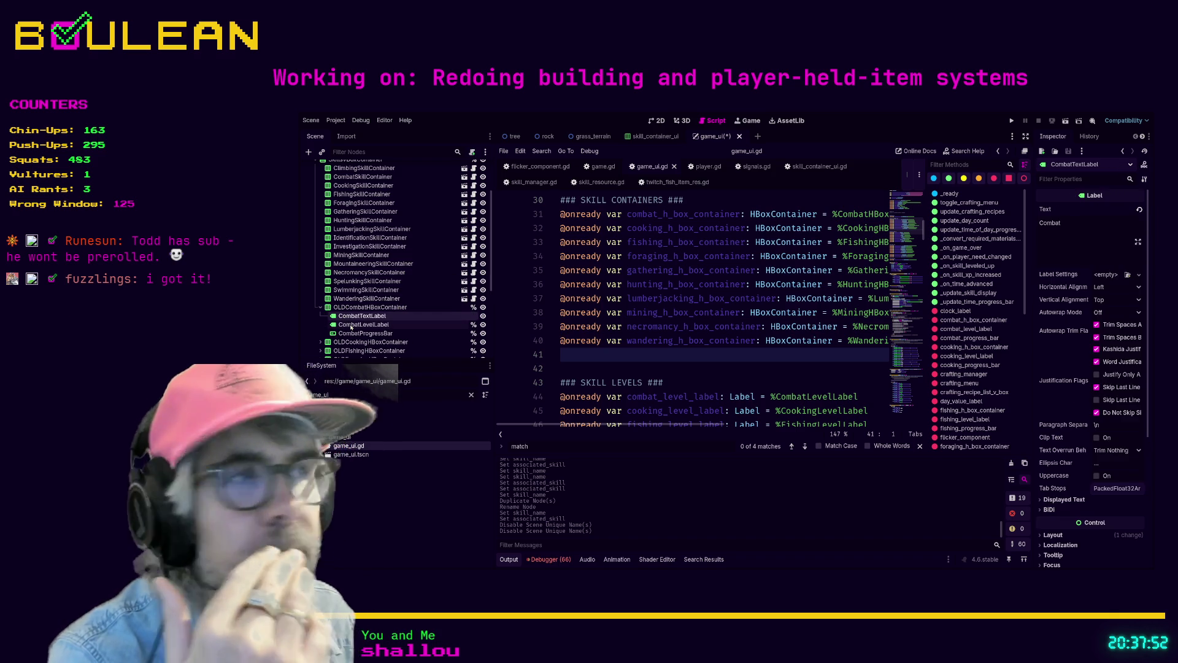
{"action": "left_click", "coordinate": [343, 325]}
{"action": "left_click", "coordinate": [354, 334]}
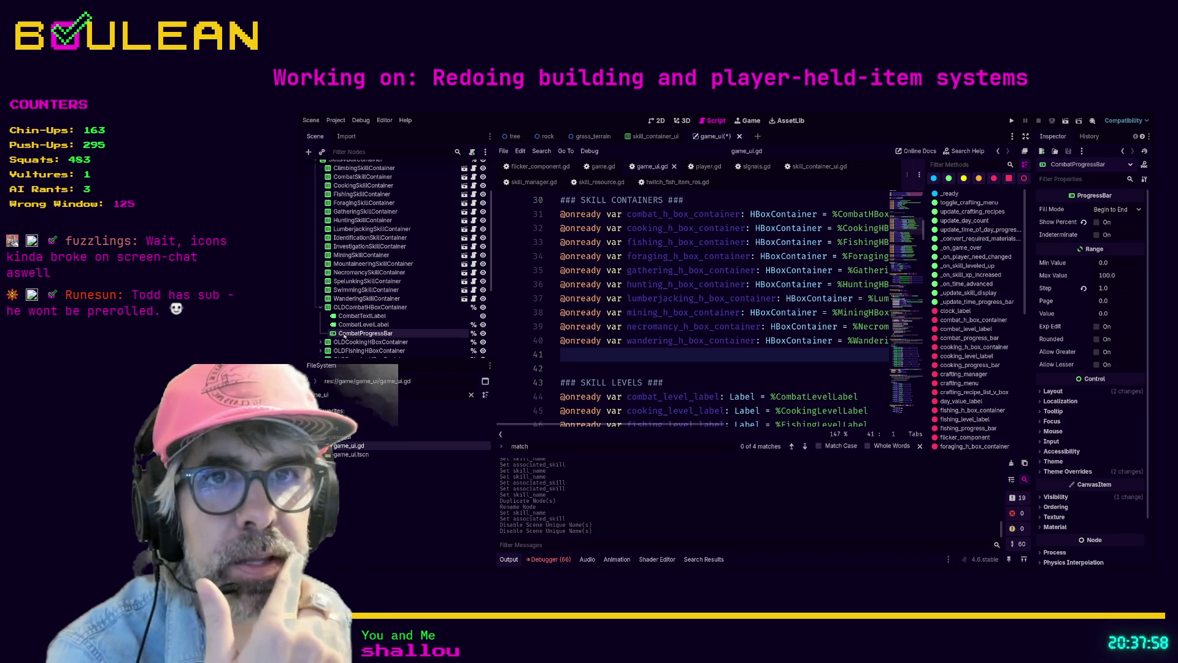
{"action": "left_click", "coordinate": [321, 308]}
{"action": "scroll", "coordinate": [401, 295], "scroll_direction": "down", "scroll_amount": 3}
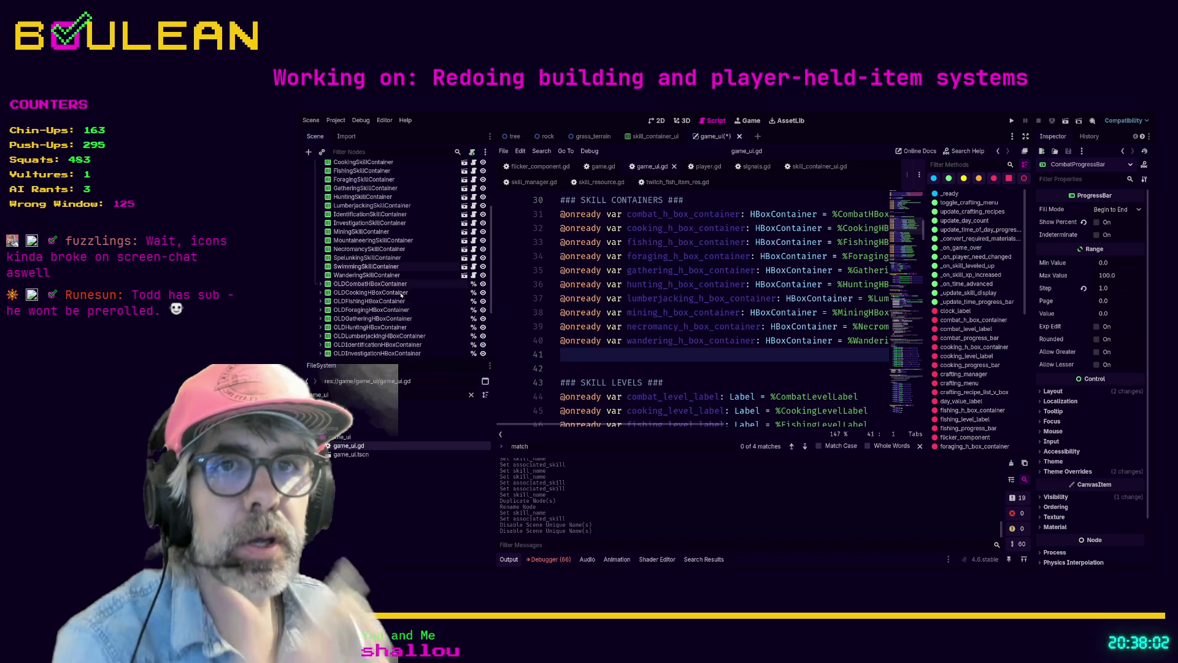
Add a new Node2D and move it up to the HUD level
{"action": "scroll", "coordinate": [401, 295], "scroll_direction": "down", "scroll_amount": 5}
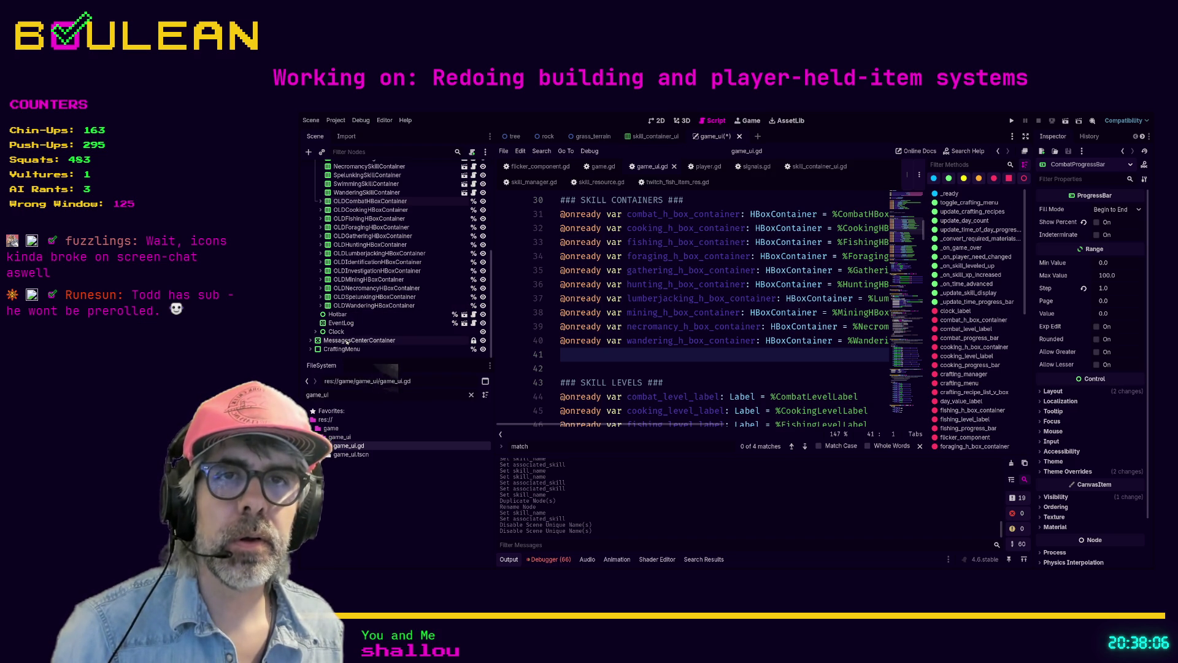
{"action": "left_click", "coordinate": [347, 341]}
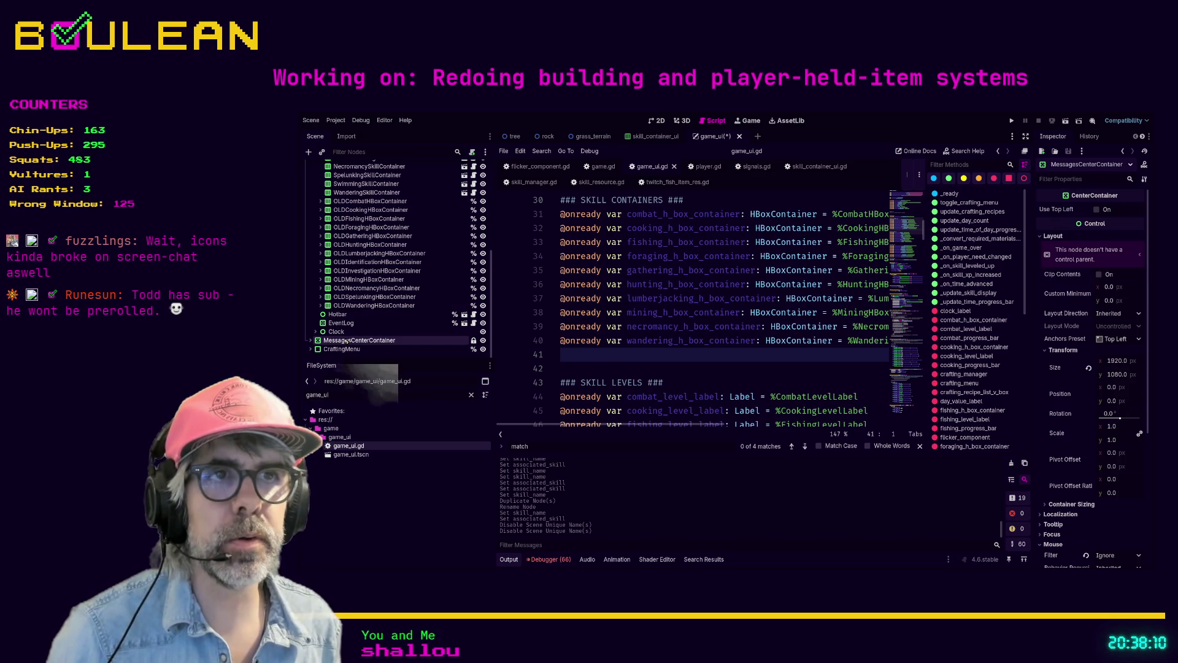
{"action": "key", "text": "ctrl+a"}
{"action": "key", "text": "Return"}
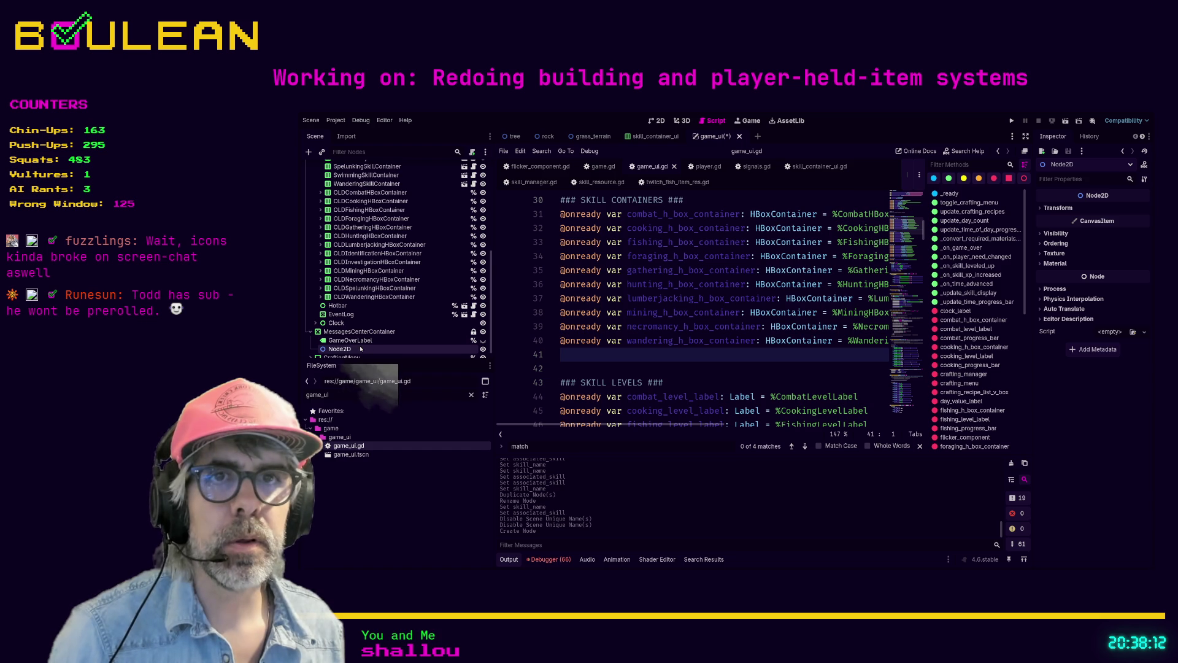
{"action": "left_click_drag", "start_coordinate": [348, 349], "coordinate": [316, 303]}
Put the 13 OLD skill HBox containers under the Node2D and move it above SkillsVBoxContainer
{"action": "scroll", "coordinate": [368, 282], "scroll_direction": "up", "scroll_amount": 3}
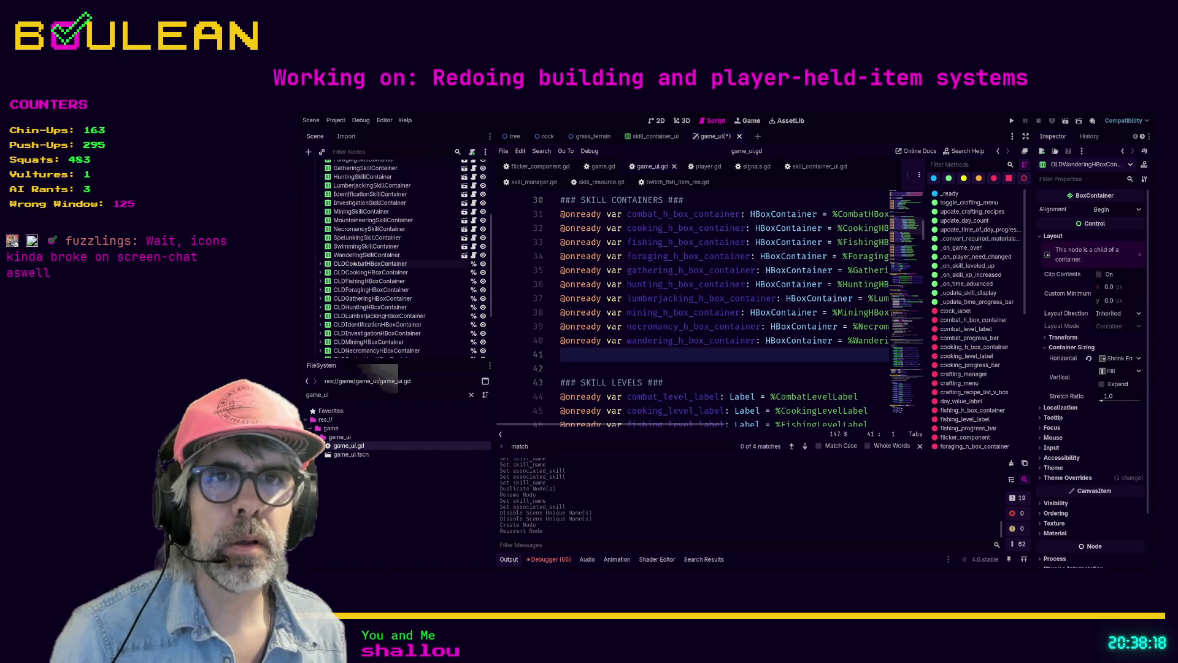
{"action": "left_click", "coordinate": [368, 264], "text": "shift"}
{"action": "scroll", "coordinate": [367, 287], "scroll_direction": "down", "scroll_amount": 2}
{"action": "left_click_drag", "start_coordinate": [367, 287], "coordinate": [358, 331]}
{"action": "scroll", "coordinate": [353, 316], "scroll_direction": "up", "scroll_amount": 5}
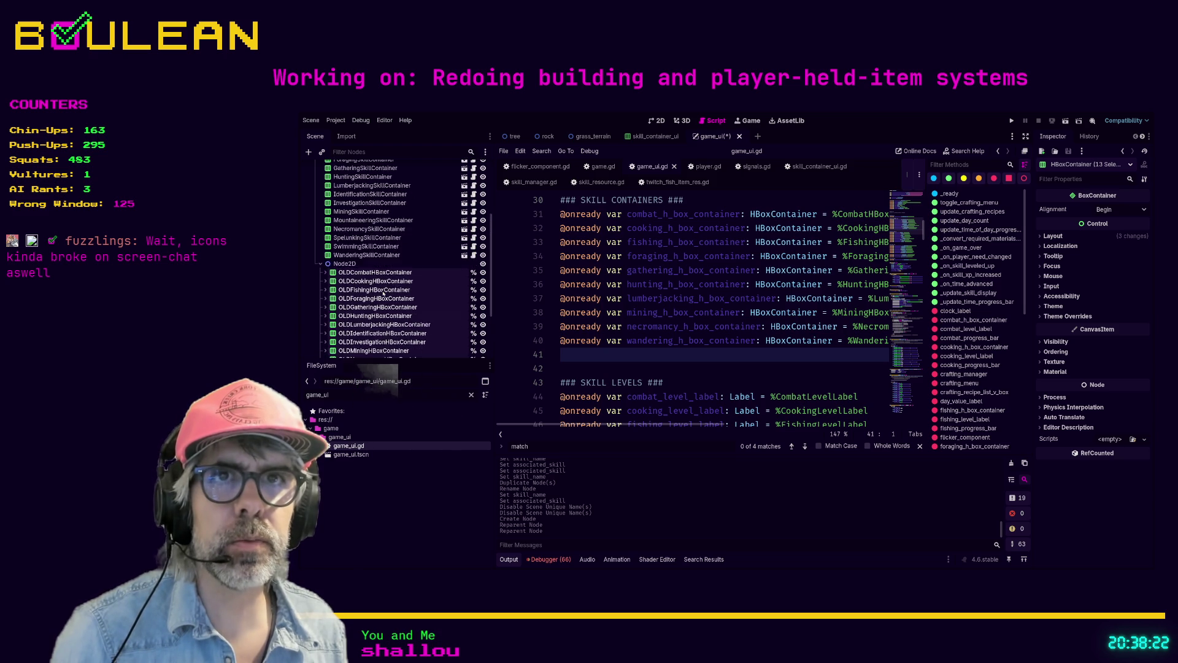
{"action": "left_click", "coordinate": [320, 335]}
{"action": "left_click_drag", "start_coordinate": [342, 335], "coordinate": [314, 186]}
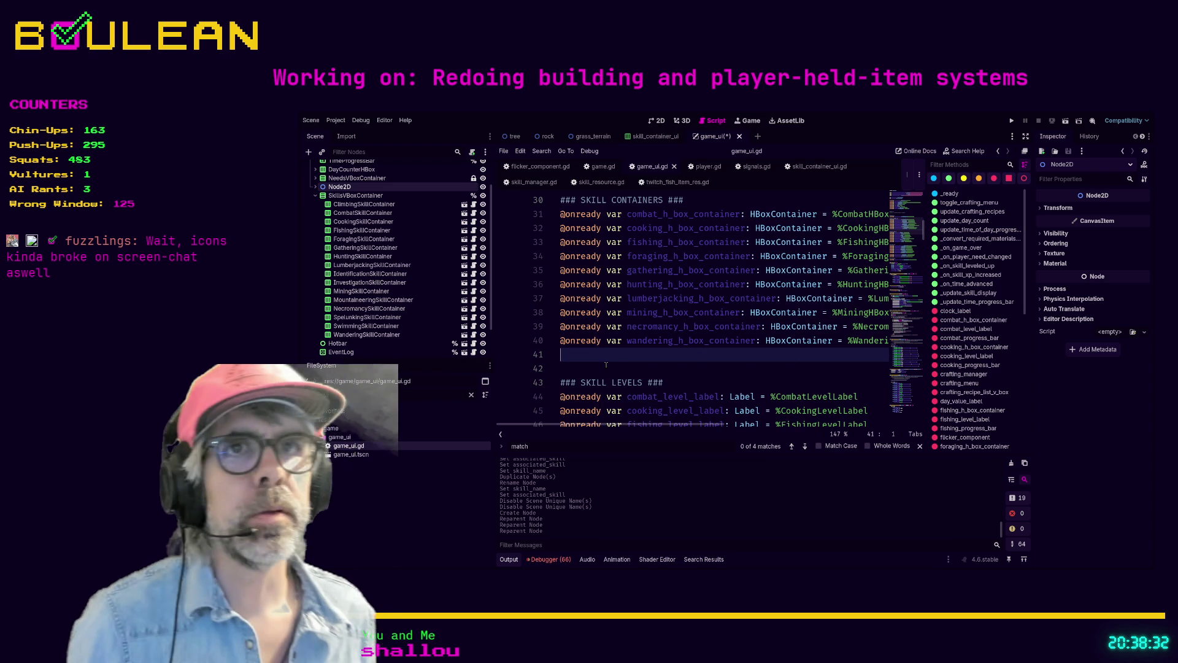
Save the scene and launch the game
{"action": "scroll", "coordinate": [625, 356], "scroll_direction": "down", "scroll_amount": 6}
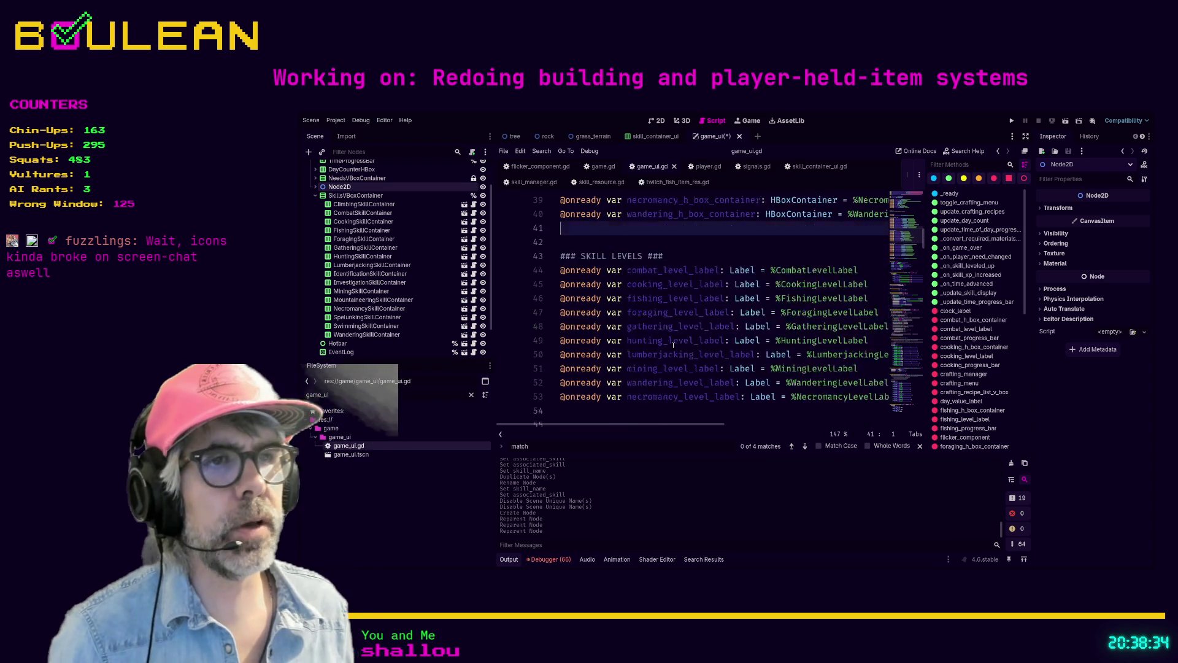
{"action": "left_click", "coordinate": [706, 283]}
{"action": "scroll", "coordinate": [708, 270], "scroll_direction": "down", "scroll_amount": 1}
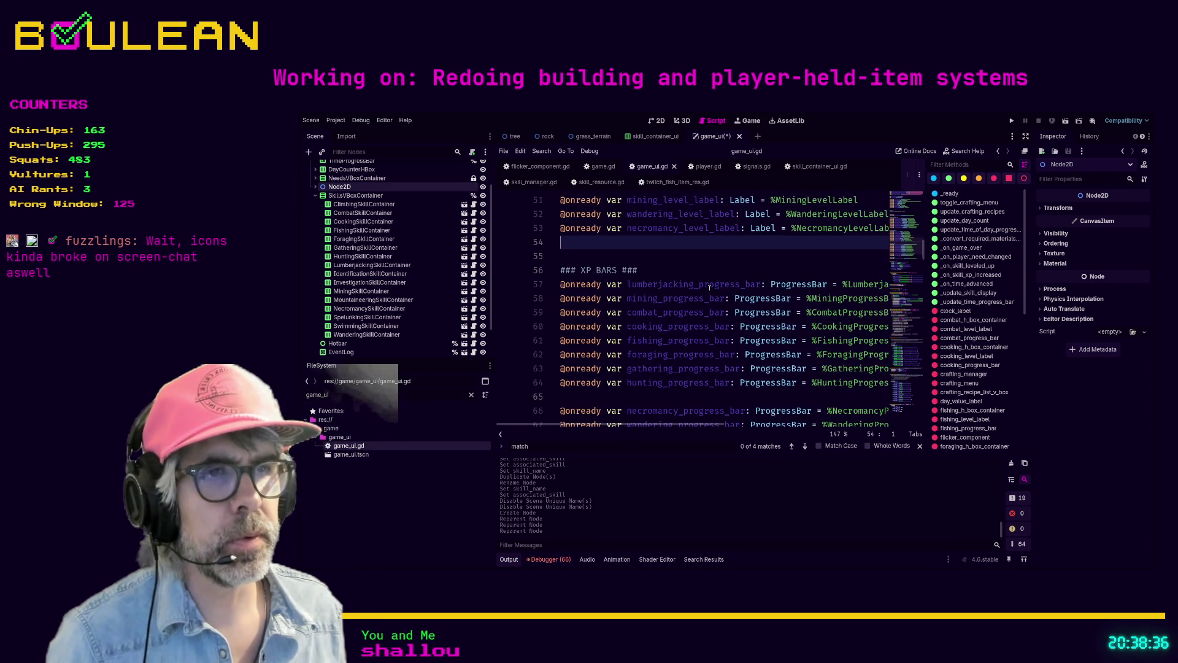
{"action": "left_click", "coordinate": [708, 260]}
{"action": "key", "text": "ctrl+s"}
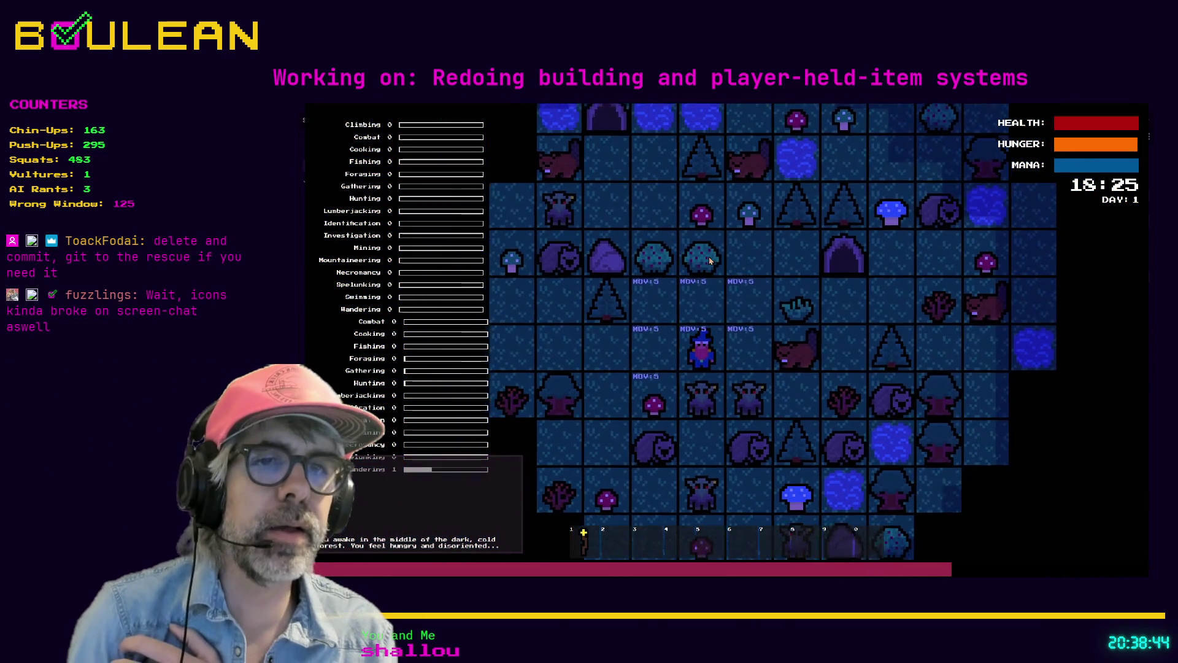
Test-play by moving the wizard left and up, relaunching once, then stop the game
{"action": "key", "text": "Left"}
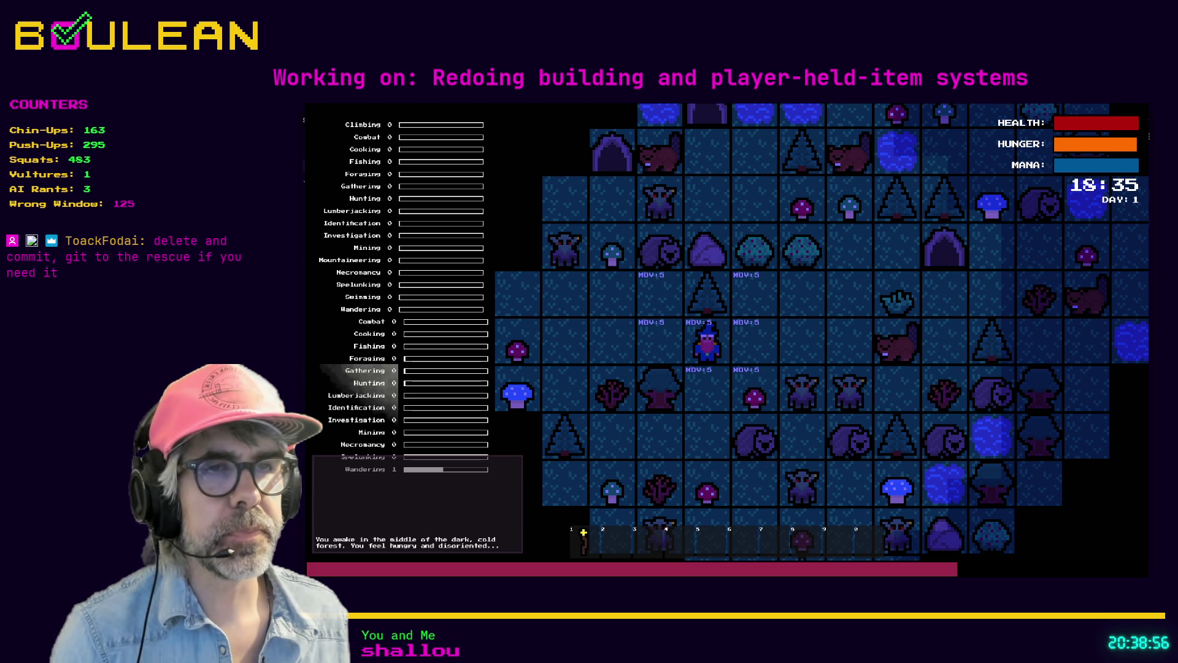
{"action": "key", "text": "F5"}
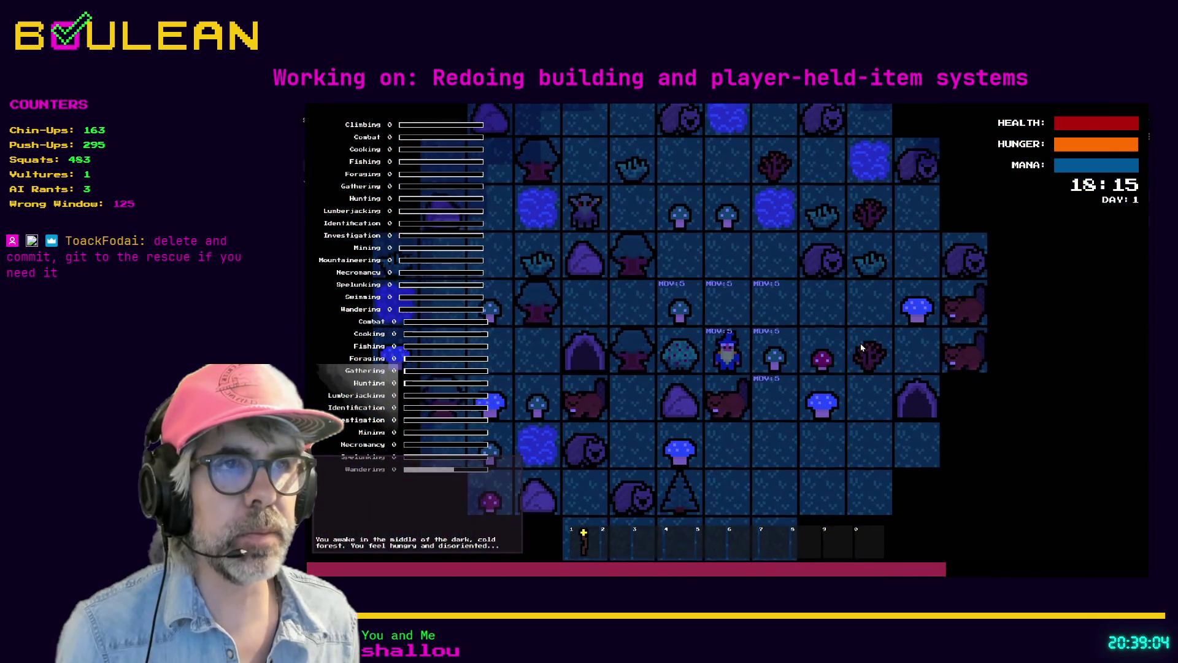
{"action": "key", "text": "Up"}
{"action": "key", "text": "Up"}
{"action": "key", "text": "Left"}
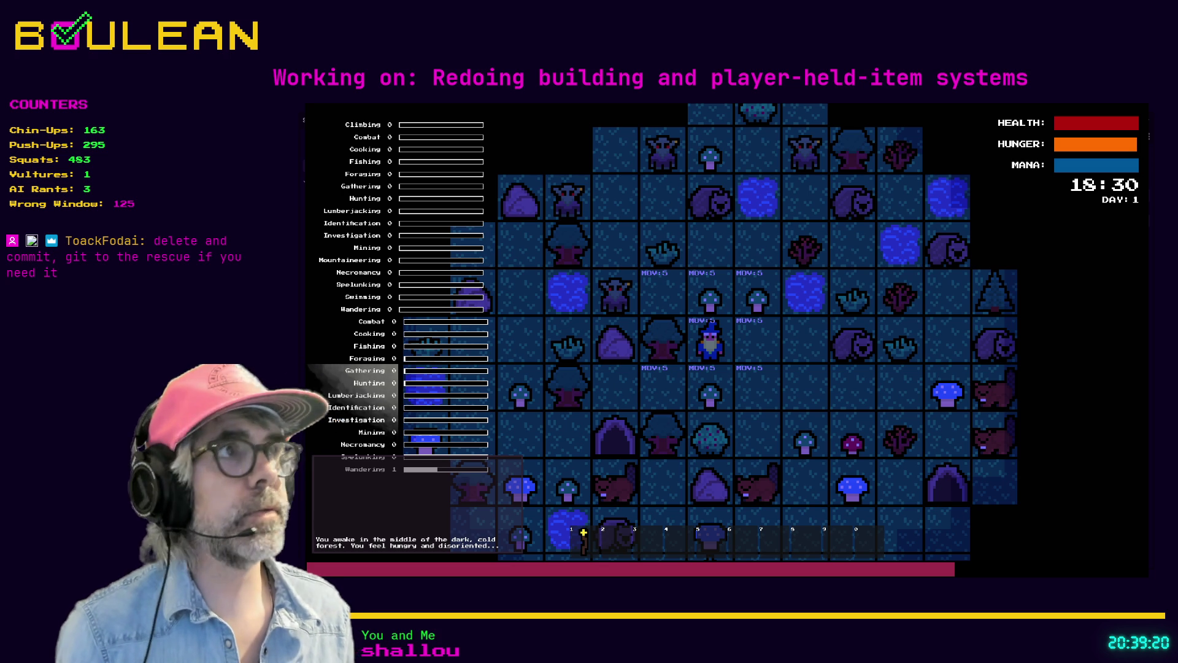
{"action": "key", "text": "F8"}
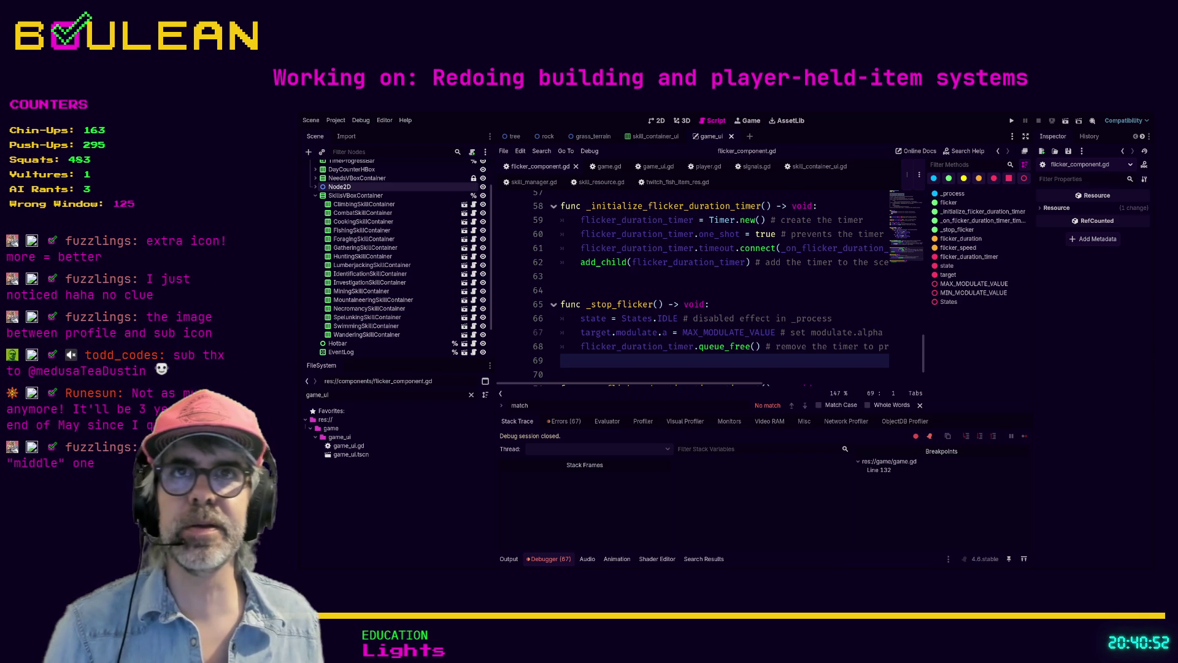
{"action": "left_click_drag", "start_coordinate": [711, 313], "coordinate": [716, 305]}
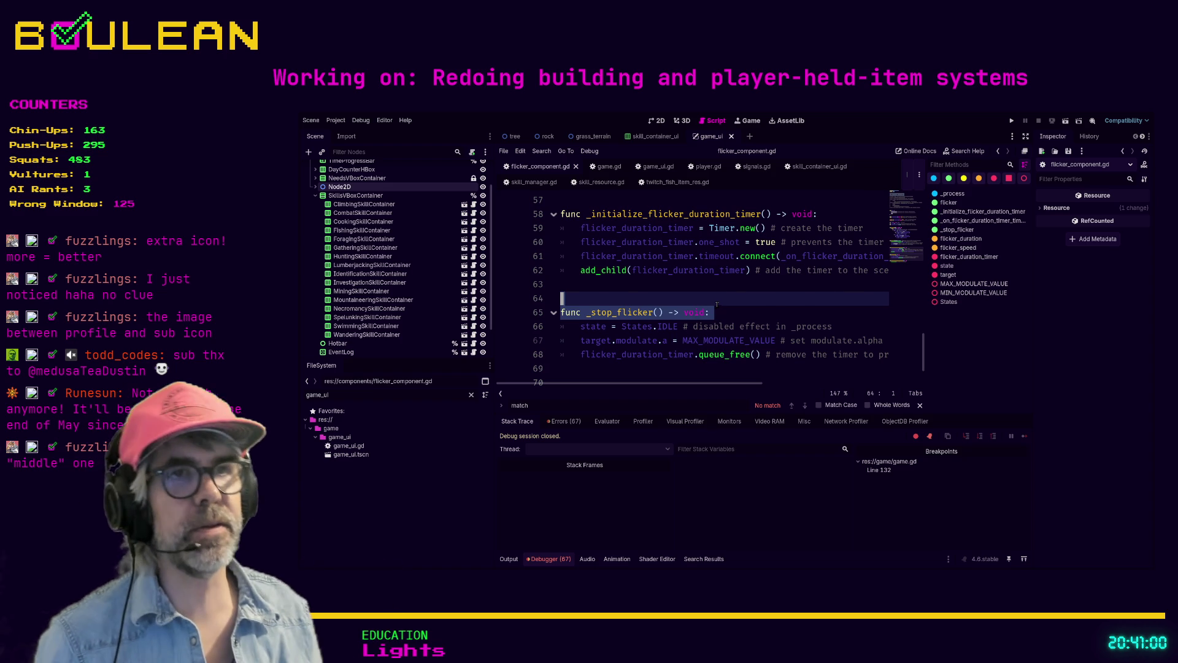
{"action": "scroll", "coordinate": [717, 304], "scroll_direction": "down", "scroll_amount": 2}
{"action": "scroll", "coordinate": [704, 305], "scroll_direction": "up", "scroll_amount": 15}
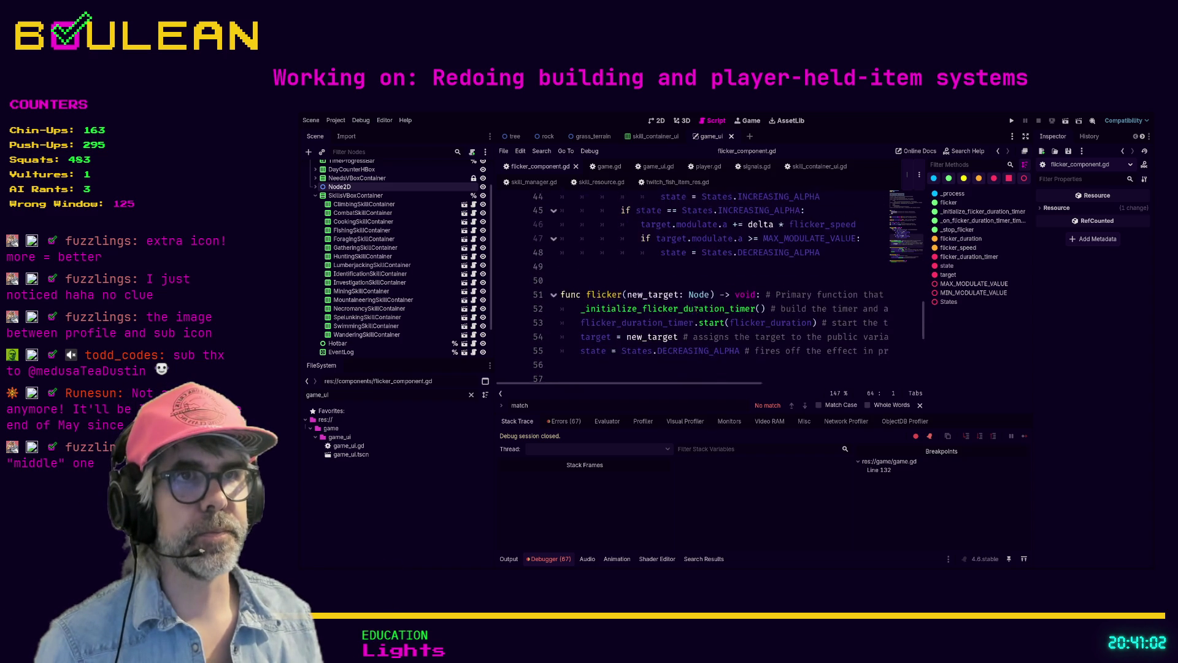
In game_ui.gd, find the TODO and uncomment the skill-container for loop on lines 152–155
{"action": "scroll", "coordinate": [696, 308], "scroll_direction": "up", "scroll_amount": 7}
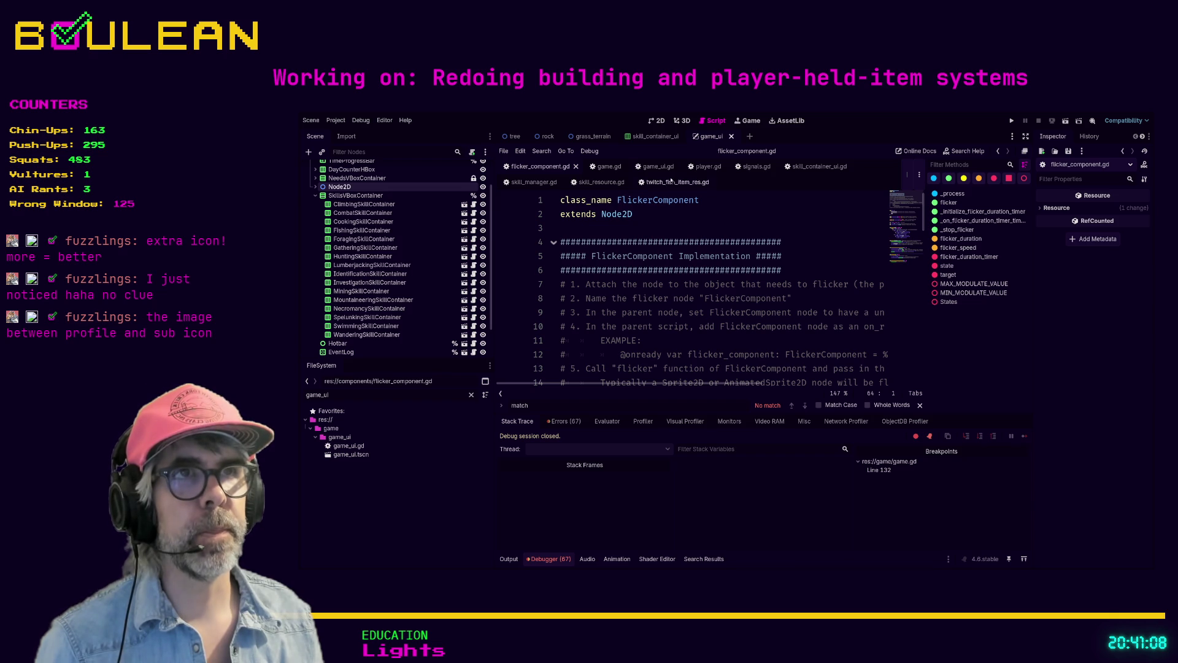
{"action": "left_click", "coordinate": [652, 166]}
{"action": "scroll", "coordinate": [687, 231], "scroll_direction": "down", "scroll_amount": 3}
{"action": "scroll", "coordinate": [687, 230], "scroll_direction": "down", "scroll_amount": 10}
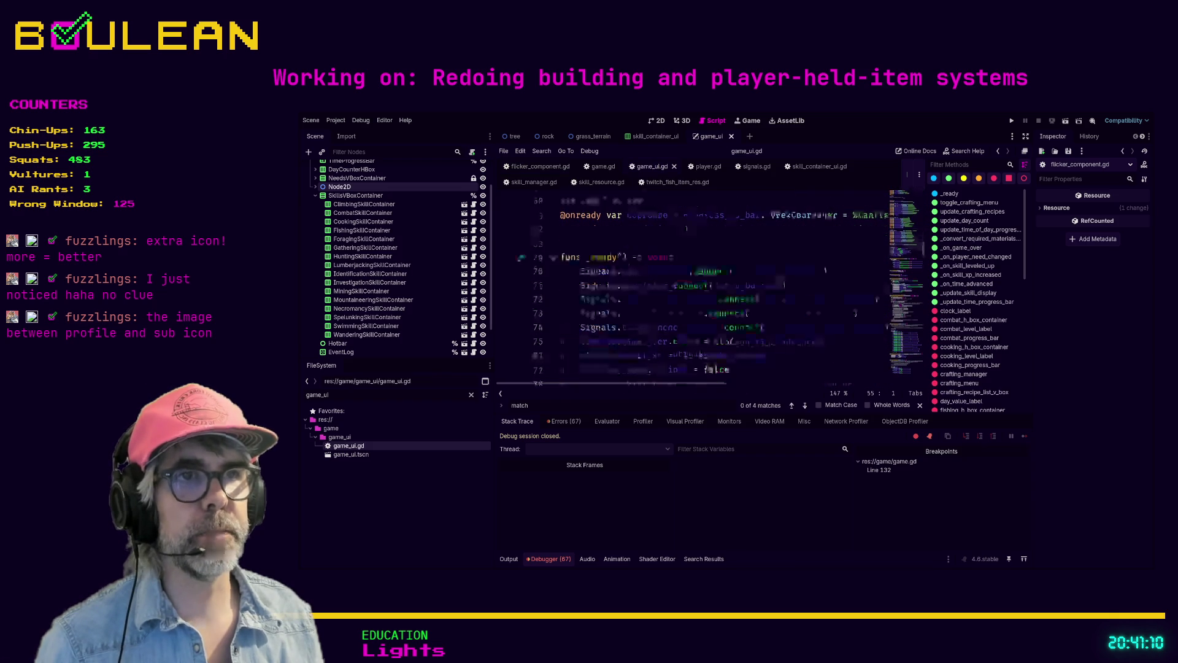
{"action": "scroll", "coordinate": [686, 228], "scroll_direction": "down", "scroll_amount": 3}
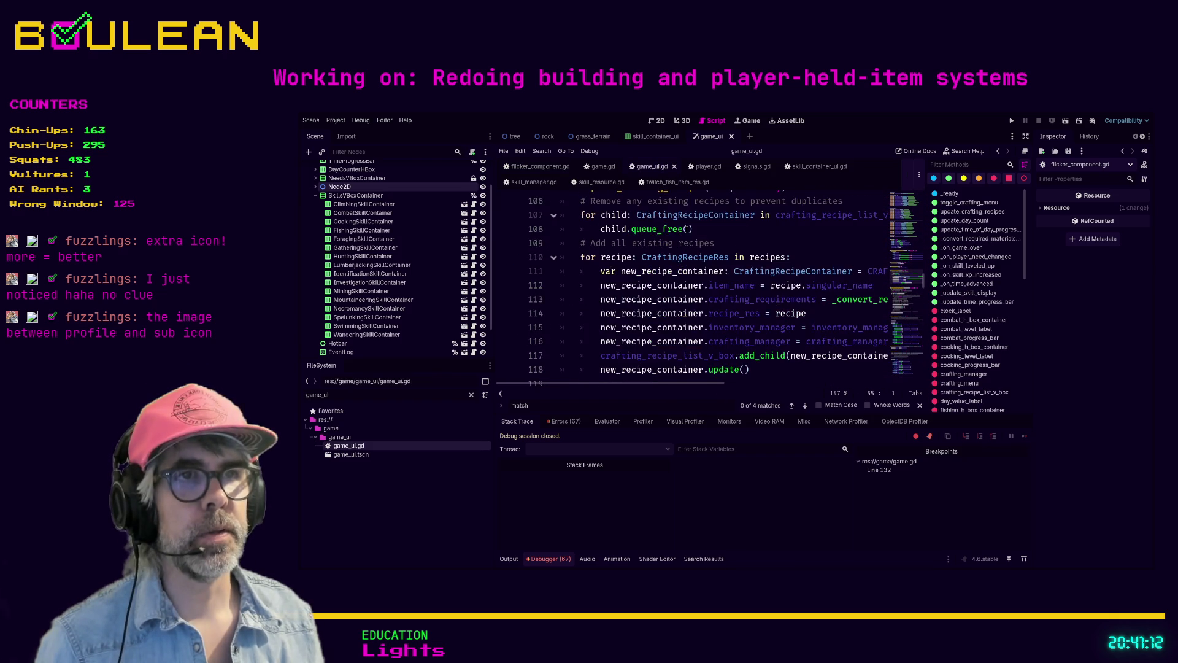
{"action": "scroll", "coordinate": [668, 253], "scroll_direction": "up", "scroll_amount": 2}
{"action": "left_click", "coordinate": [643, 270]}
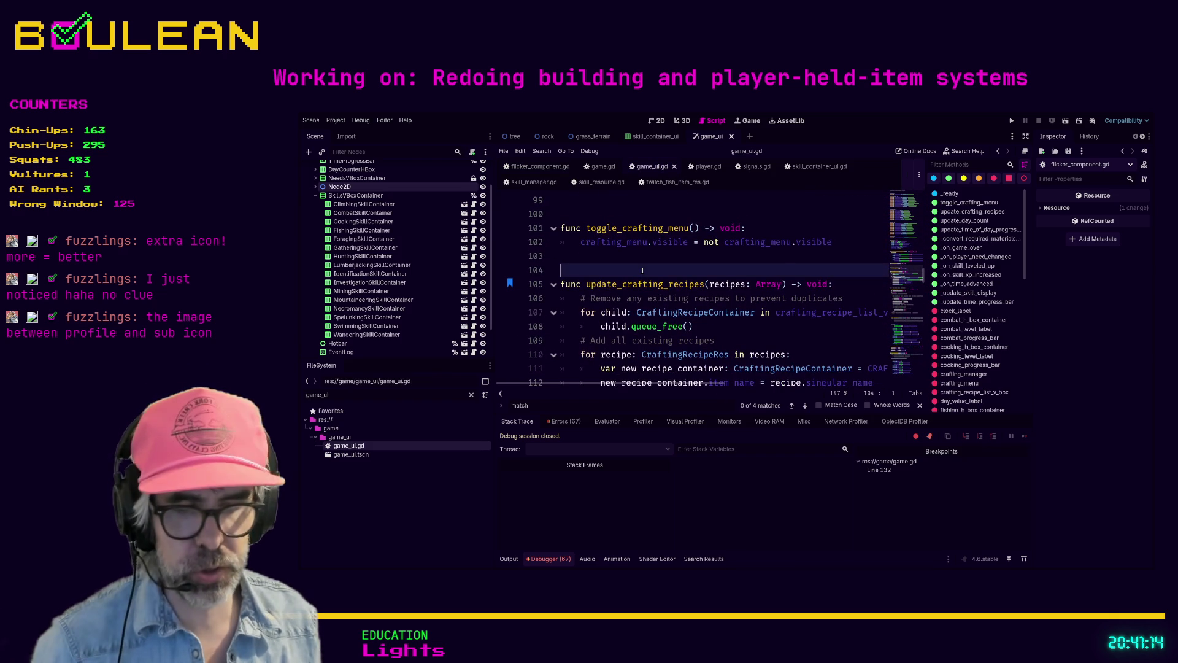
{"action": "key", "text": "ctrl+f"}
{"action": "type", "text": "todo"}
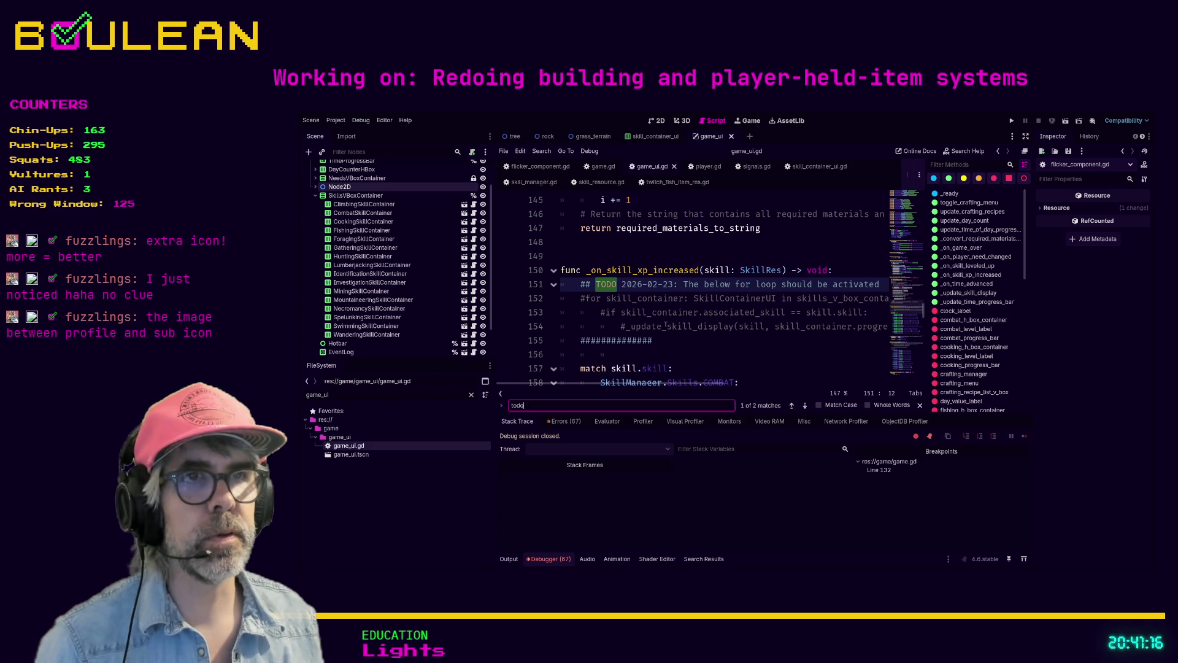
{"action": "mouse_move", "coordinate": [670, 339]}
{"action": "left_mouse_down"}
{"action": "mouse_move", "coordinate": [555, 284]}
{"action": "mouse_move", "coordinate": [539, 299]}
{"action": "left_mouse_up"}
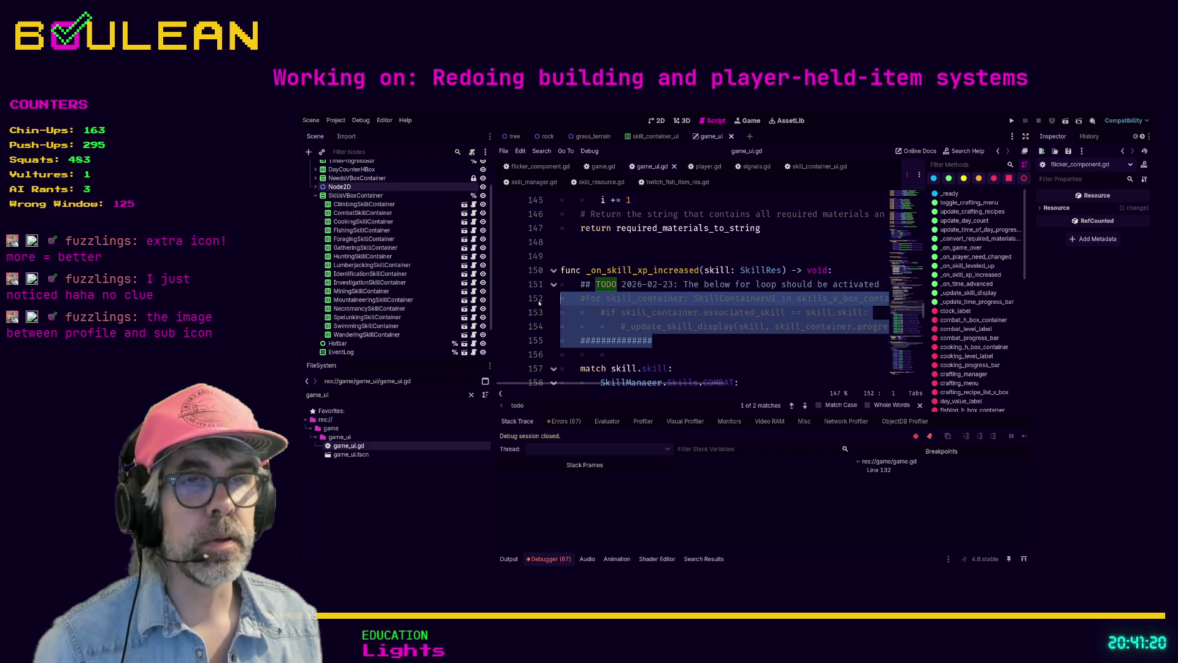
{"action": "key", "text": "ctrl+k"}
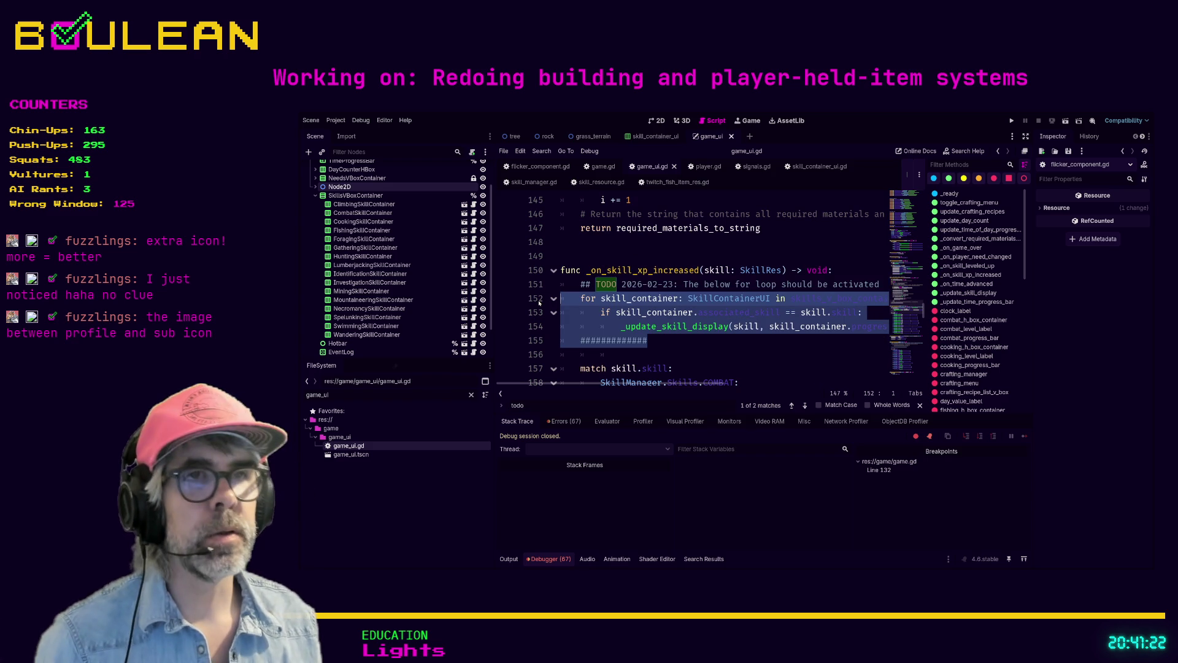
Comment out the old per-skill match branches in _on_skill_xp_increased
{"action": "left_click", "coordinate": [578, 360]}
{"action": "scroll", "coordinate": [589, 344], "scroll_direction": "down", "scroll_amount": 8}
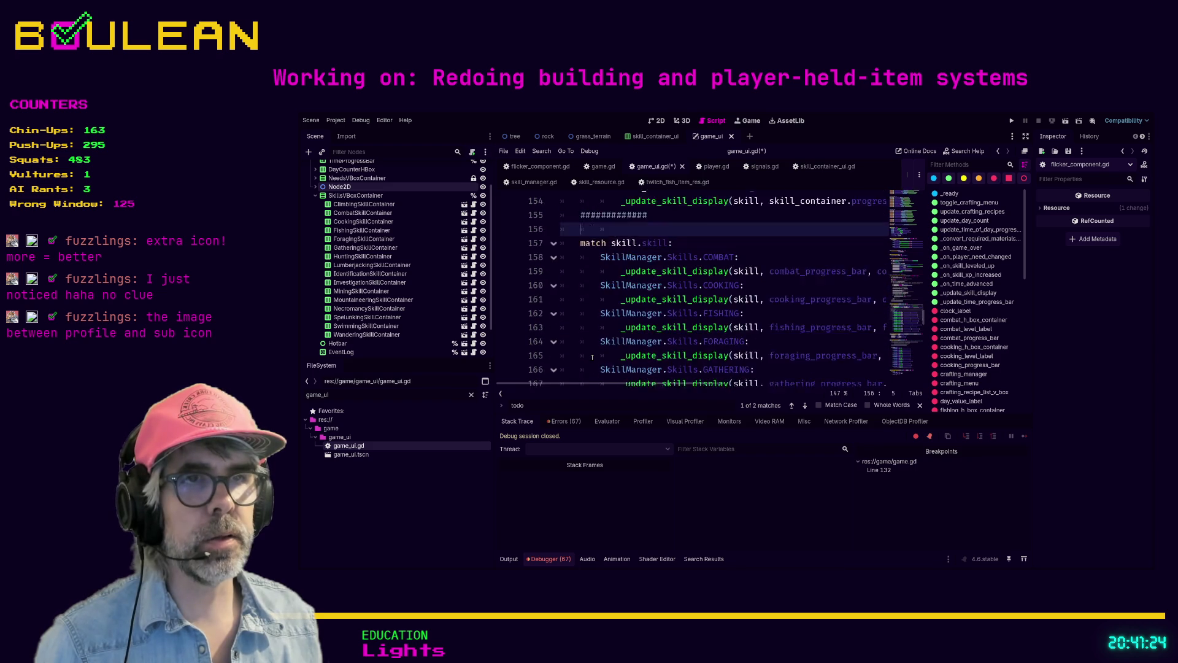
{"action": "scroll", "coordinate": [598, 331], "scroll_direction": "down", "scroll_amount": 1}
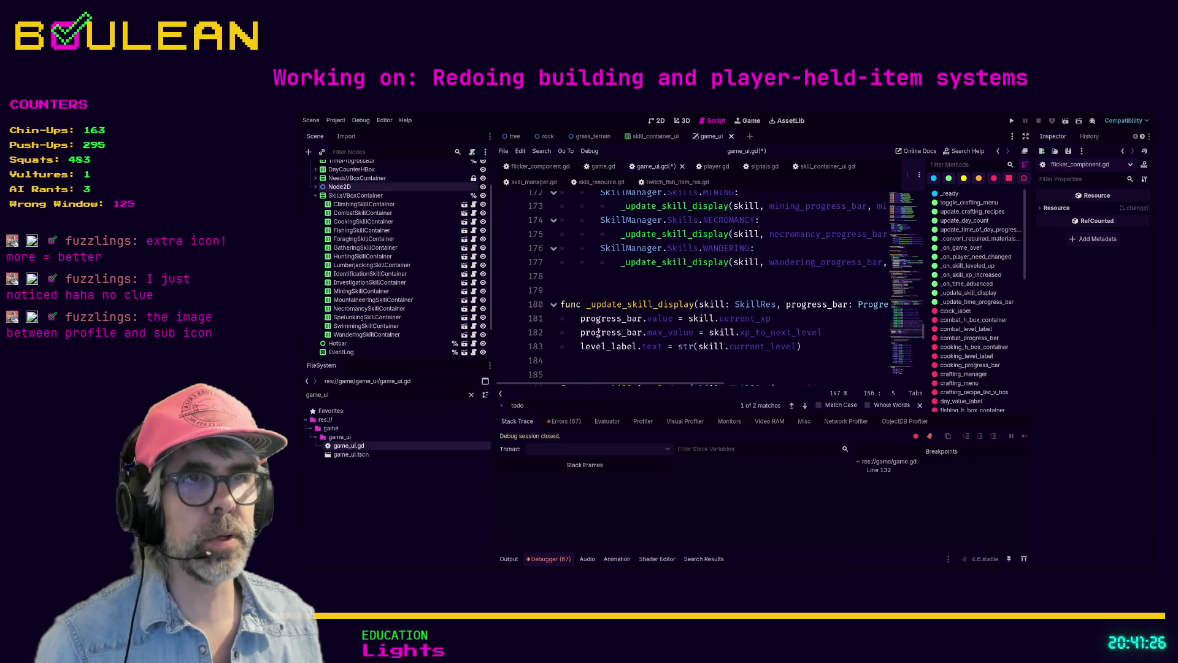
{"action": "left_click", "coordinate": [684, 281], "text": "shift"}
{"action": "key", "text": "ctrl+k"}
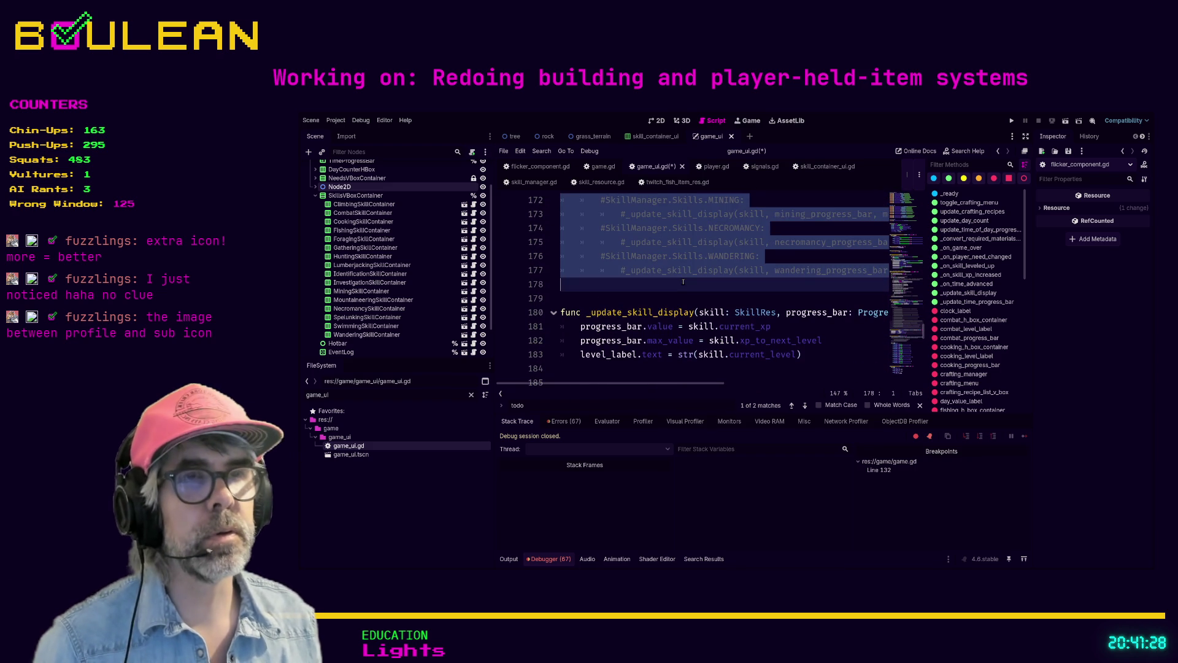
Select the commented-out for loop in _on_skill_leveled_up
{"action": "scroll", "coordinate": [685, 282], "scroll_direction": "down", "scroll_amount": 1}
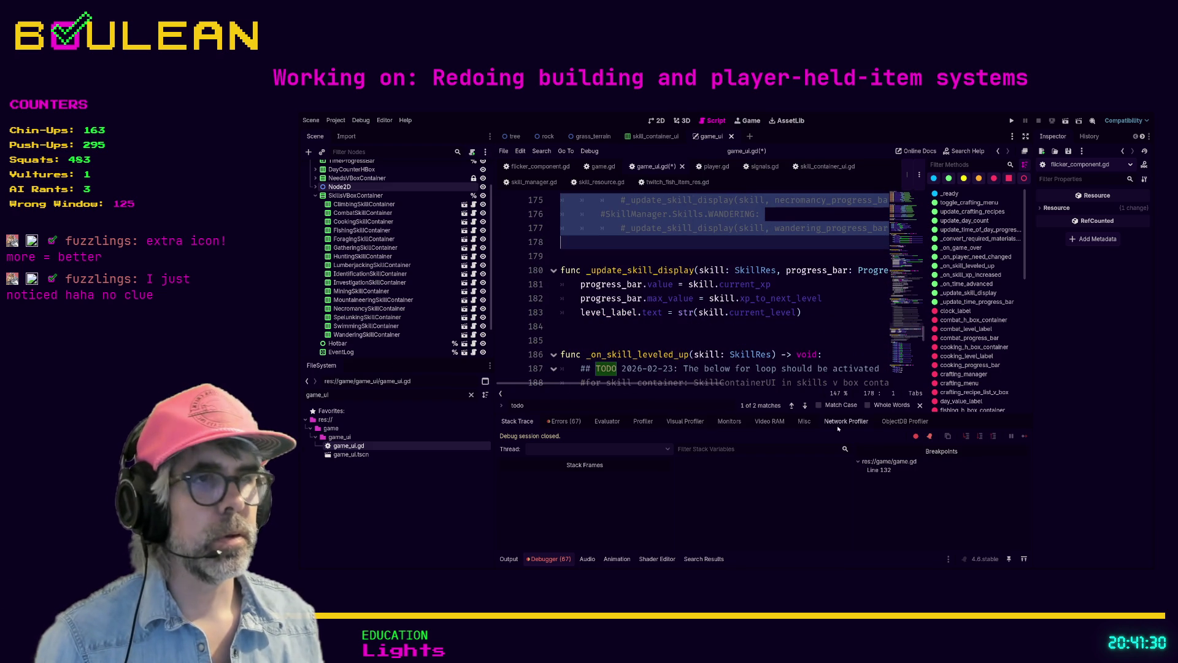
{"action": "scroll", "coordinate": [654, 310], "scroll_direction": "down", "scroll_amount": 2}
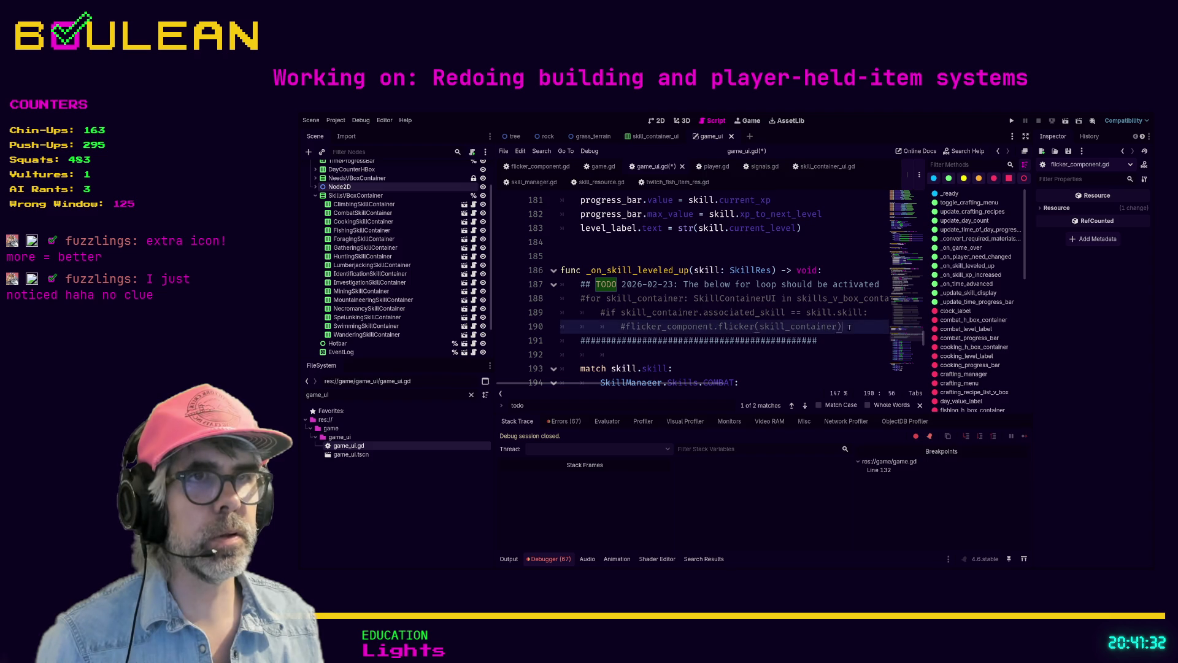
{"action": "left_click_drag", "start_coordinate": [841, 326], "coordinate": [546, 298]}
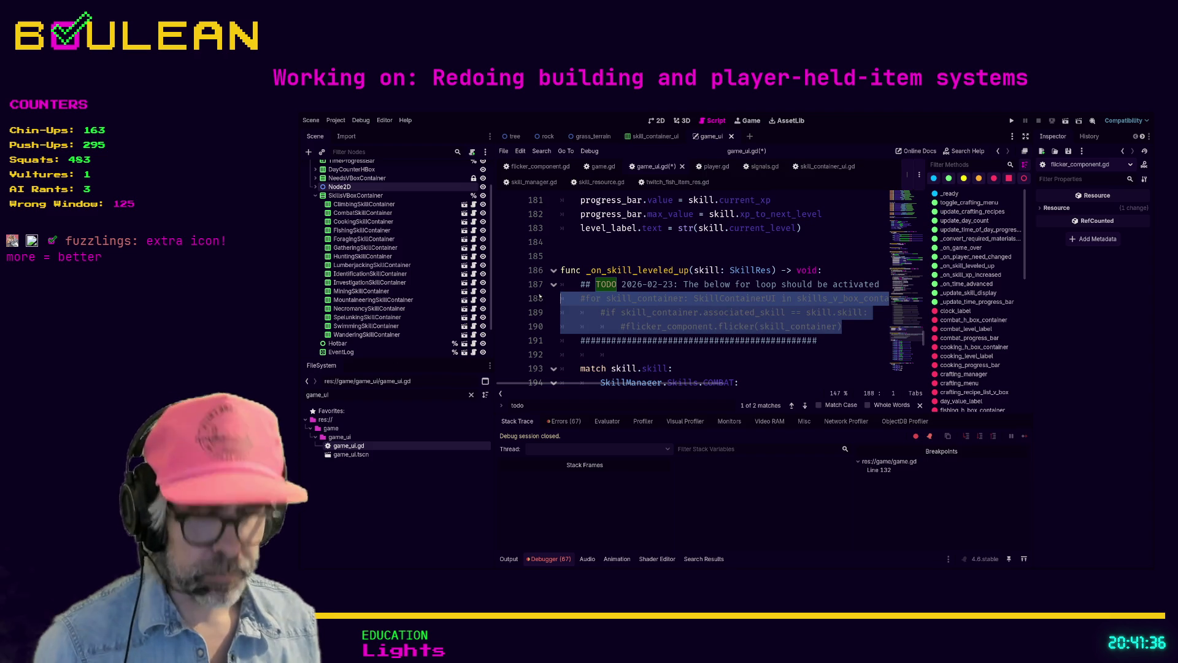
Uncomment the for loop in _on_skill_leveled_up with Ctrl+K
{"action": "key", "text": "ctrl+k"}
{"action": "left_click", "coordinate": [601, 354]}
{"action": "scroll", "coordinate": [601, 354], "scroll_direction": "down", "scroll_amount": 1}
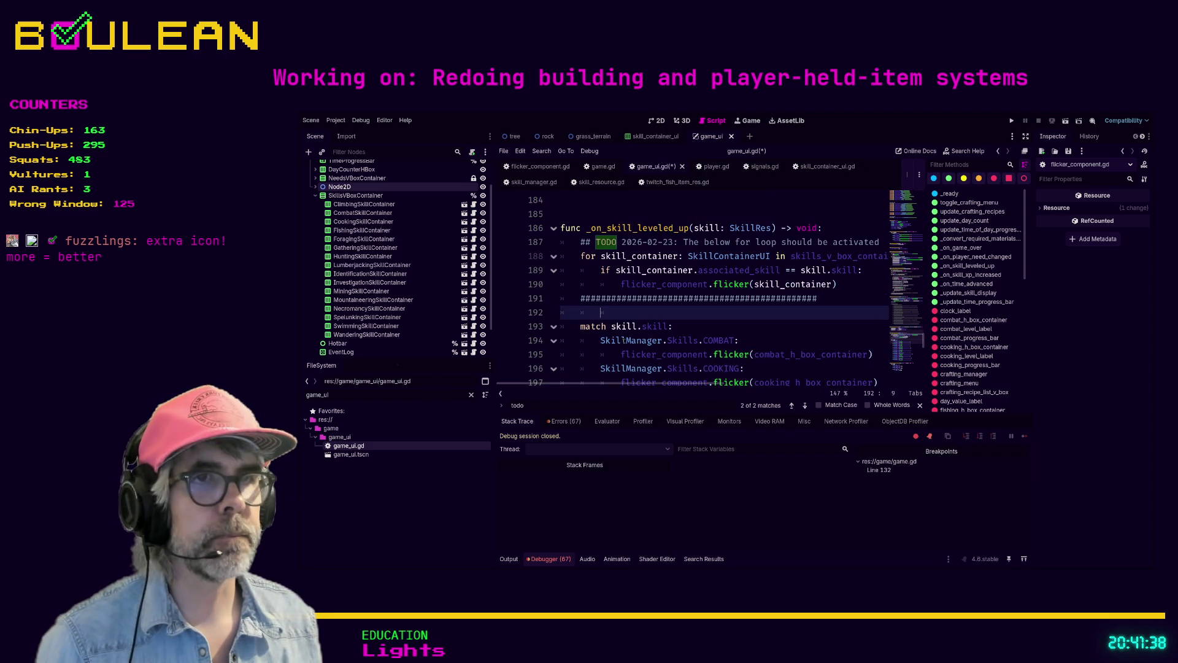
{"action": "scroll", "coordinate": [577, 315], "scroll_direction": "down", "scroll_amount": 7}
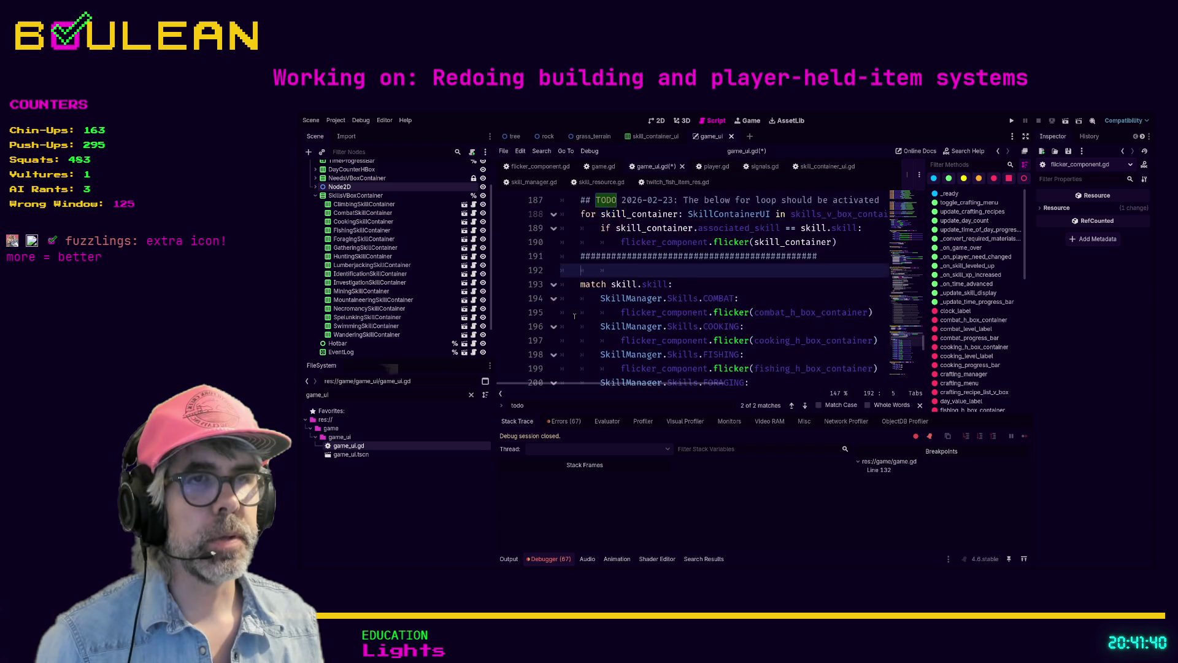
Comment out the old flicker match branches below the loop
{"action": "left_click", "coordinate": [576, 328], "text": "shift"}
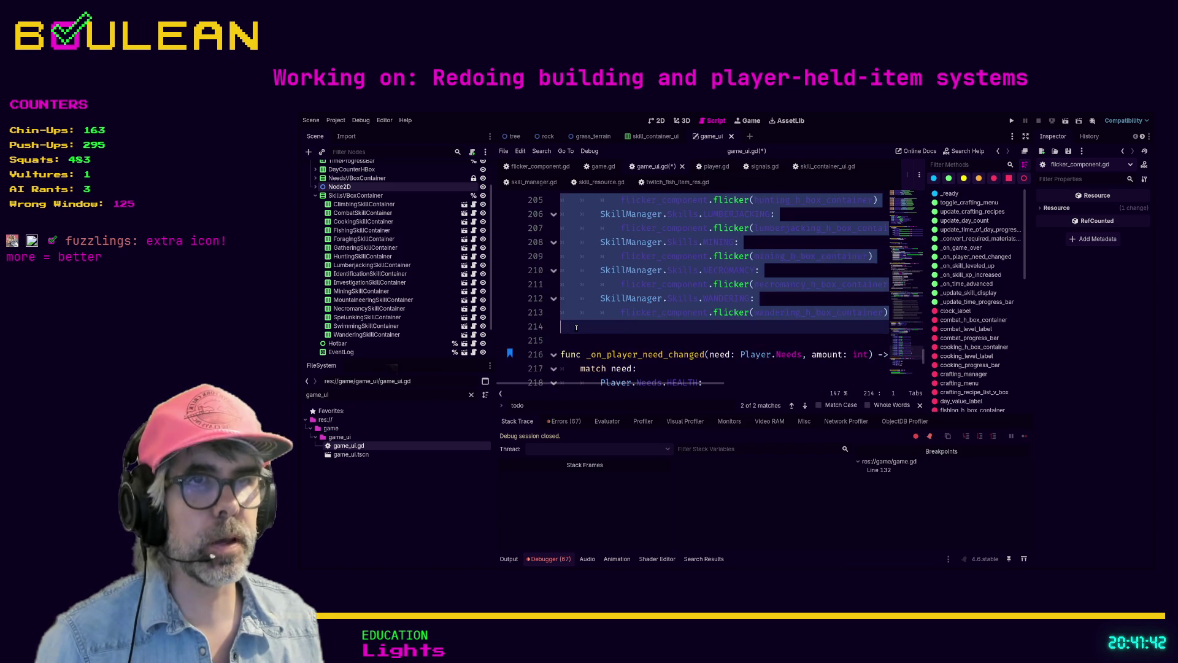
{"action": "key", "text": "ctrl+k"}
{"action": "left_click", "coordinate": [576, 328]}
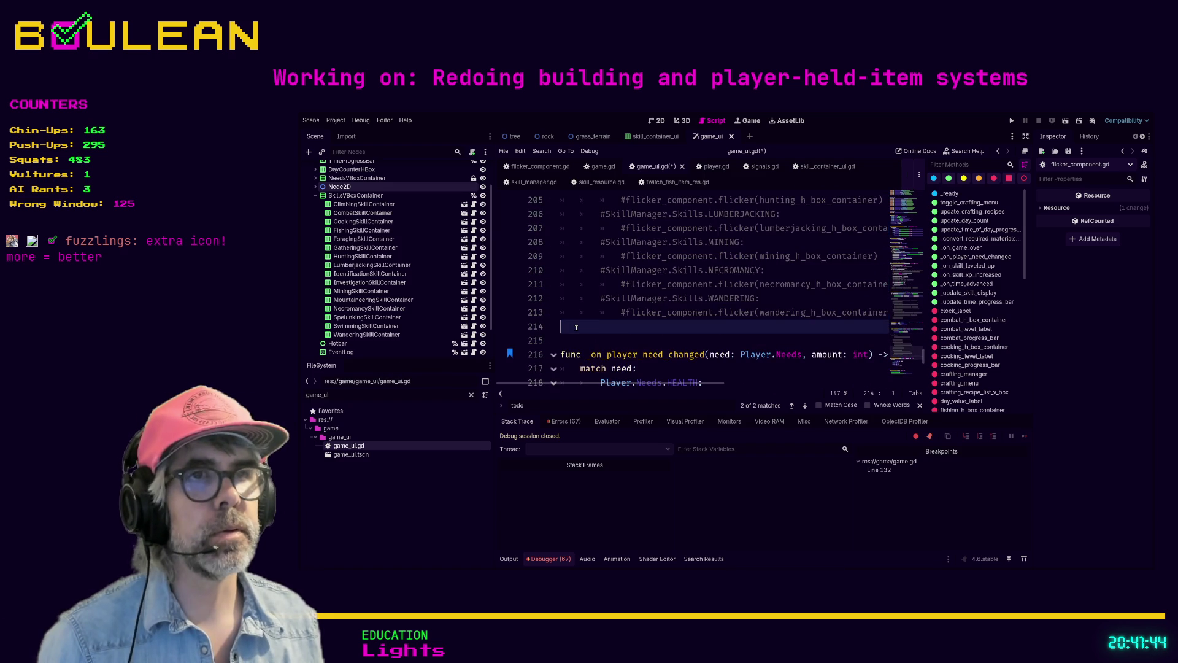
{"action": "scroll", "coordinate": [613, 316], "scroll_direction": "up", "scroll_amount": 7}
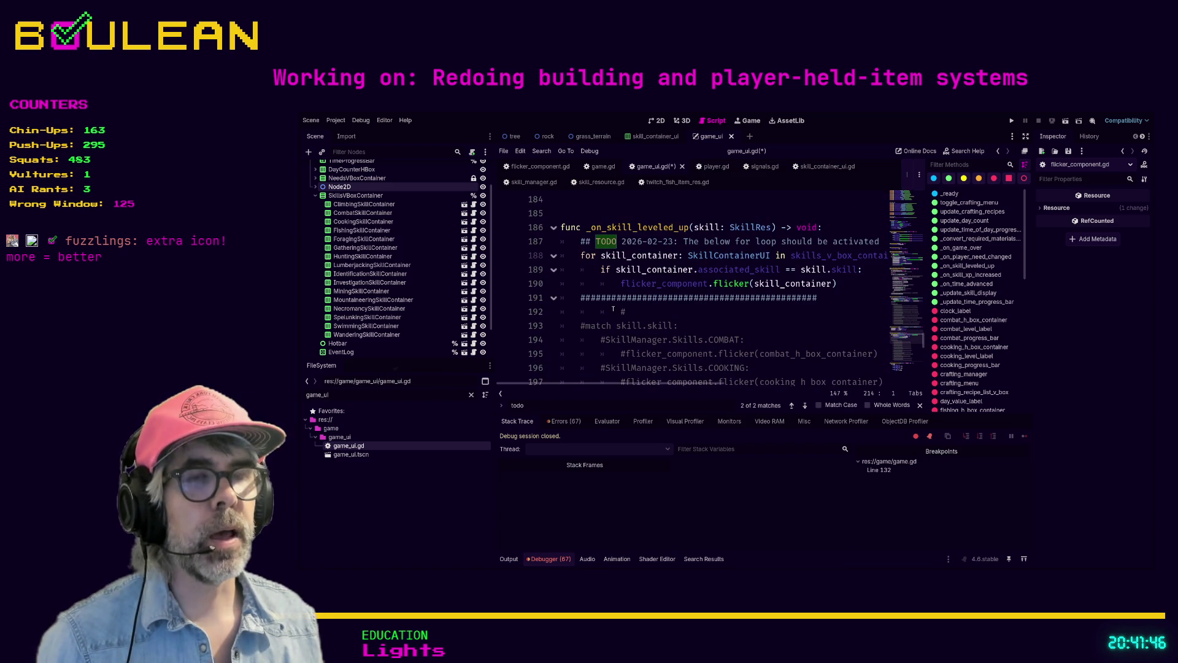
Save game_ui.gd and run the game to test the skill bars
{"action": "left_click", "coordinate": [619, 312]}
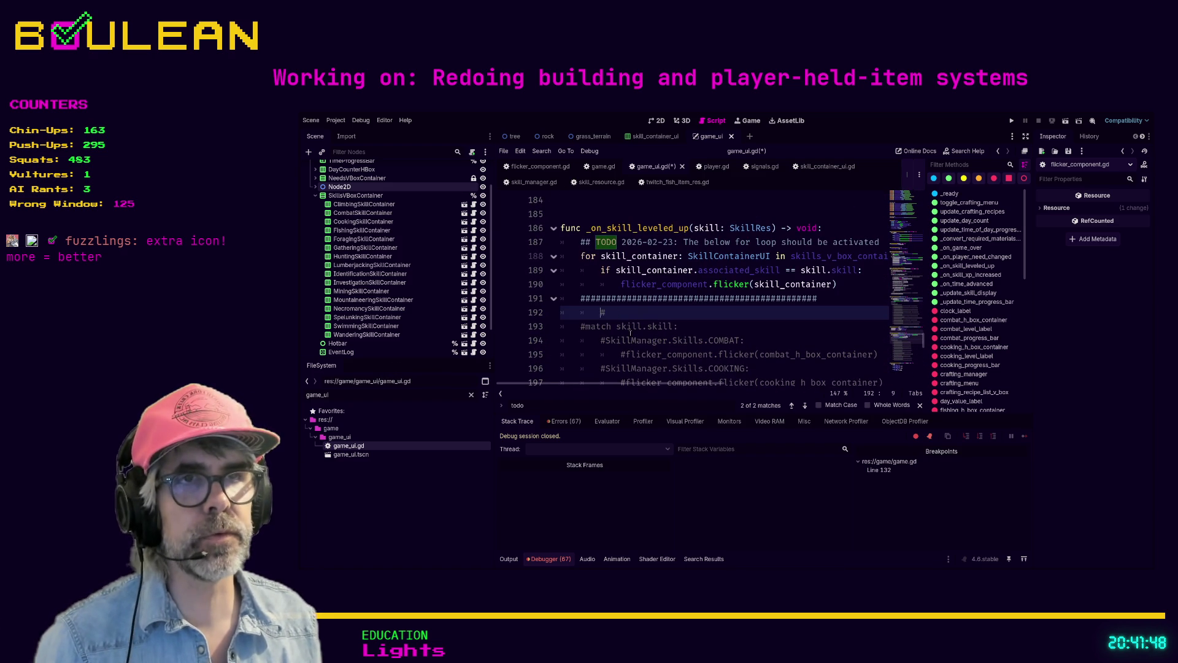
{"action": "key", "text": "End"}
{"action": "key", "text": "ctrl+s"}
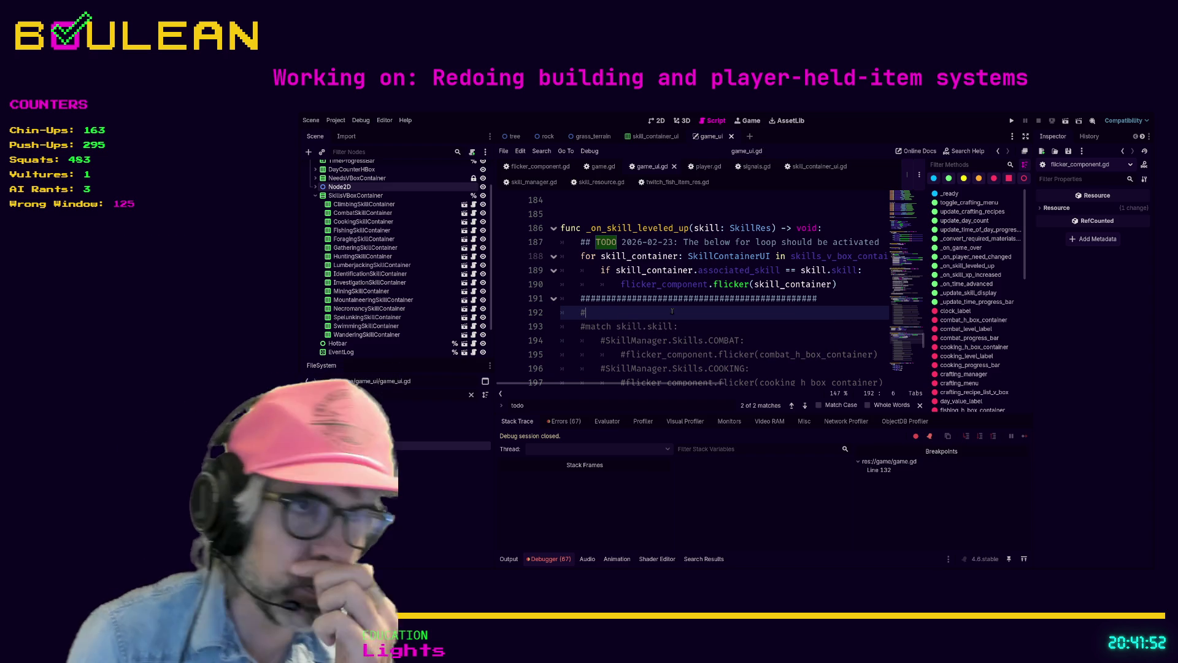
{"action": "key", "text": "F5"}
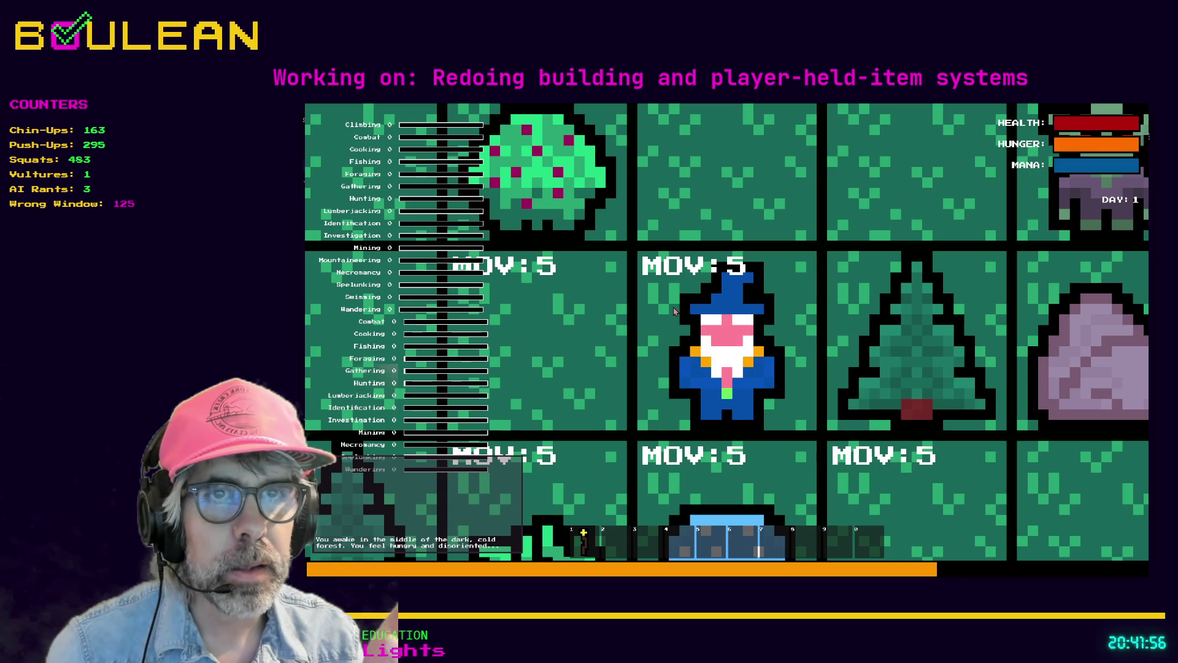
Walk the wizard left, right and up until Wandering reaches level 1, then stop and relaunch the game
{"action": "scroll", "coordinate": [674, 312], "scroll_direction": "down", "scroll_amount": 2}
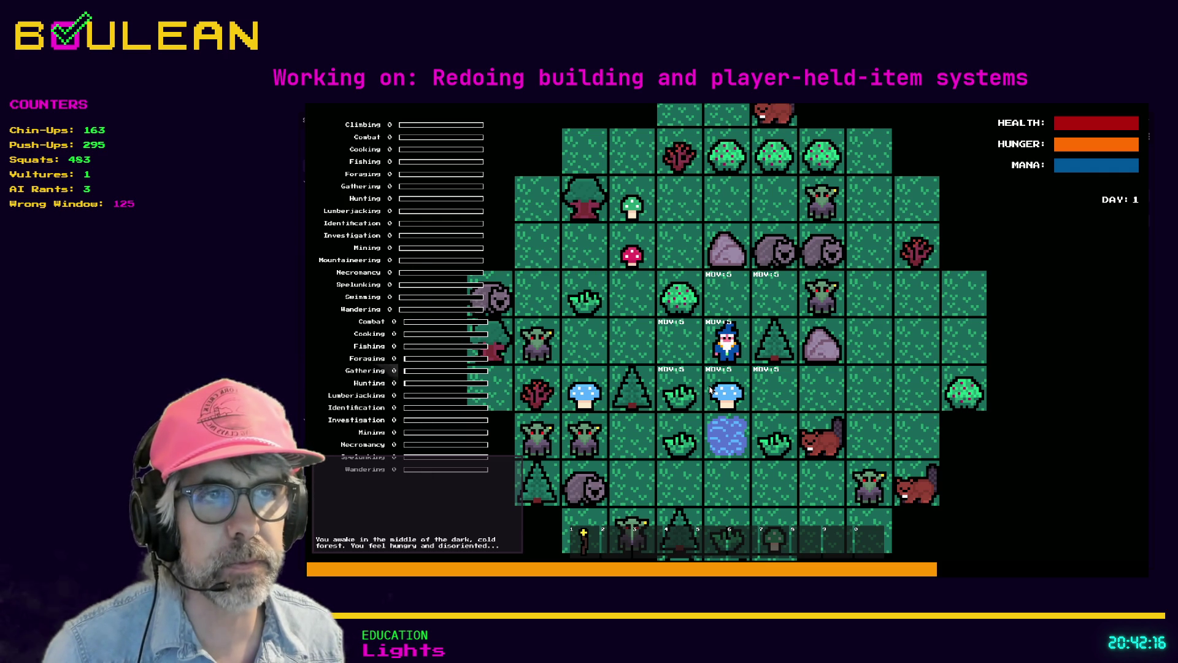
{"action": "key", "text": "Left"}
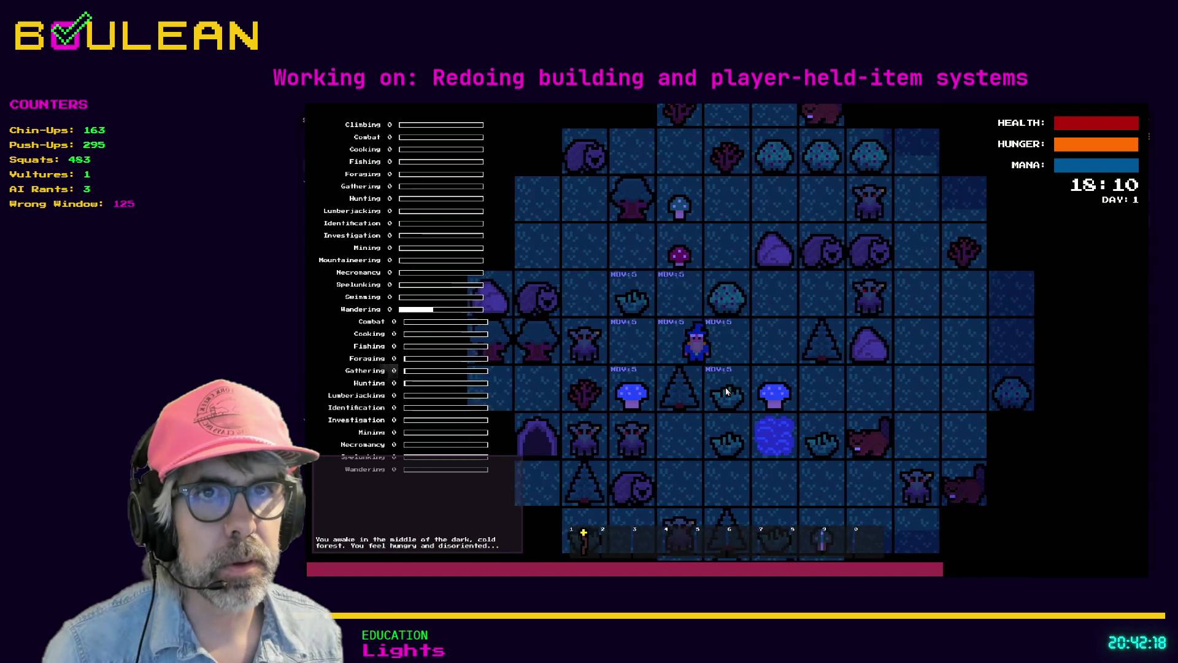
{"action": "key", "text": "Right"}
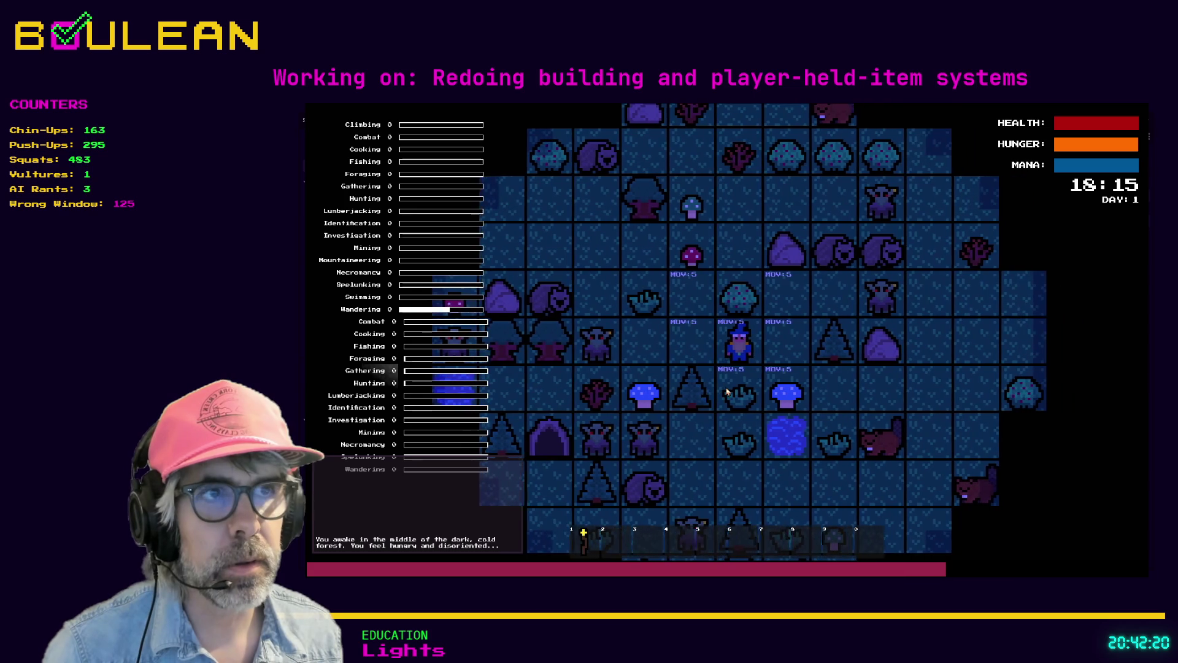
{"action": "key", "text": "Right"}
{"action": "key", "text": "Left"}
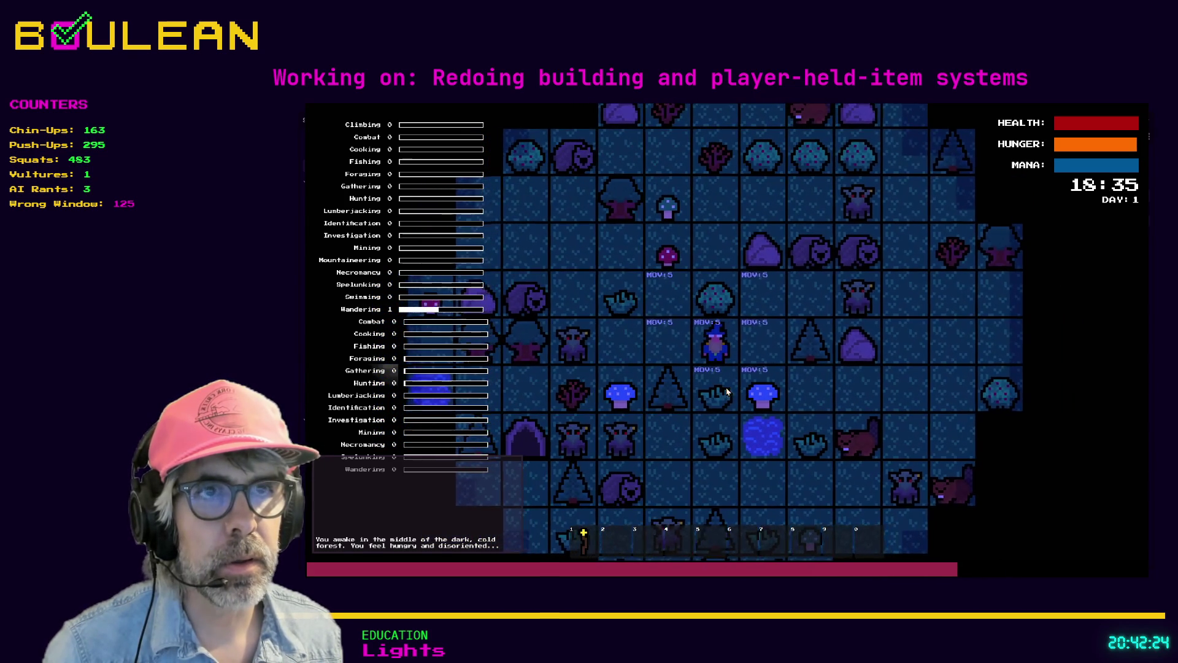
{"action": "key", "text": "Left"}
{"action": "key", "text": "Left"}
{"action": "key", "text": "Up"}
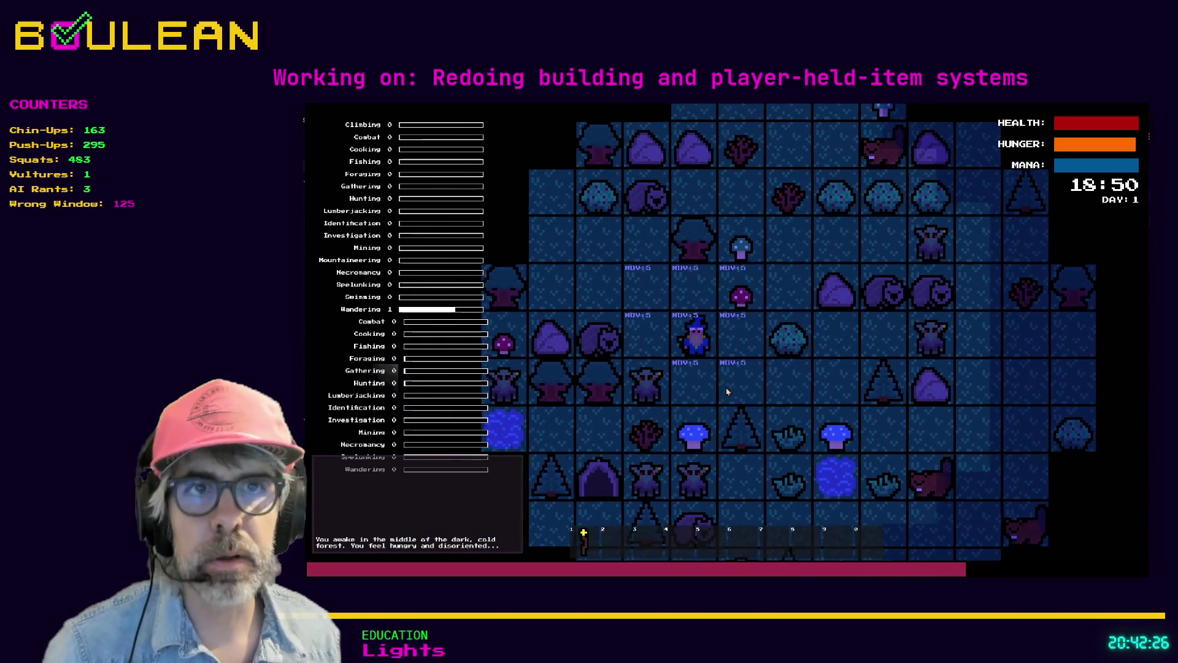
{"action": "key", "text": "F8"}
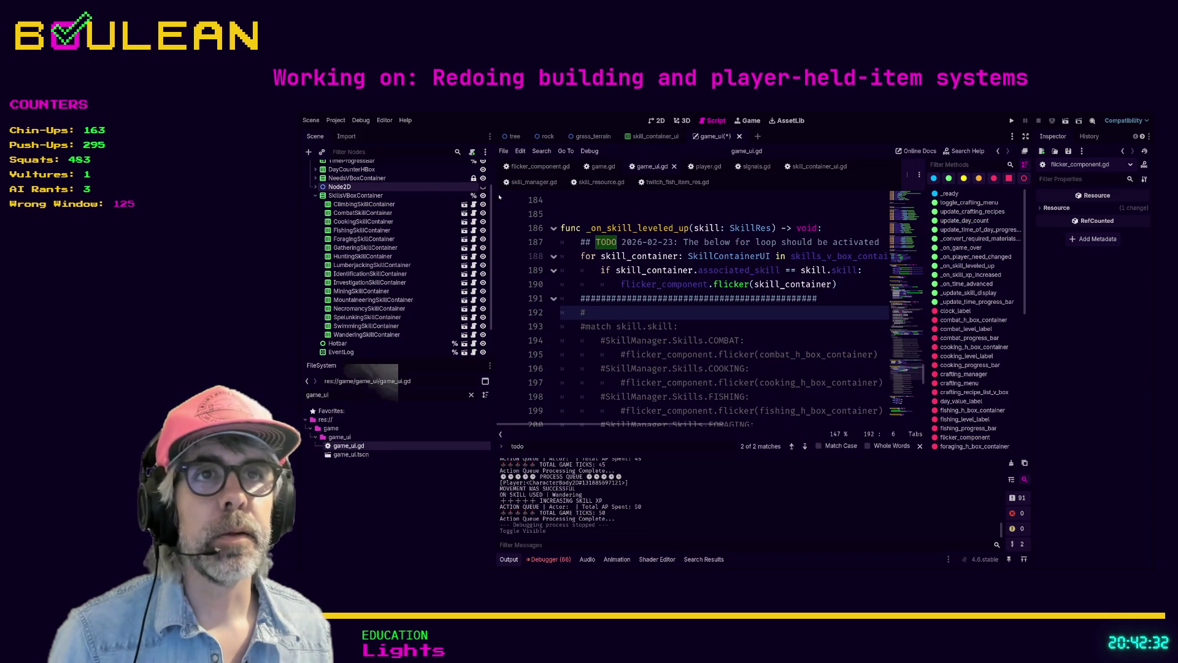
{"action": "key", "text": "F5"}
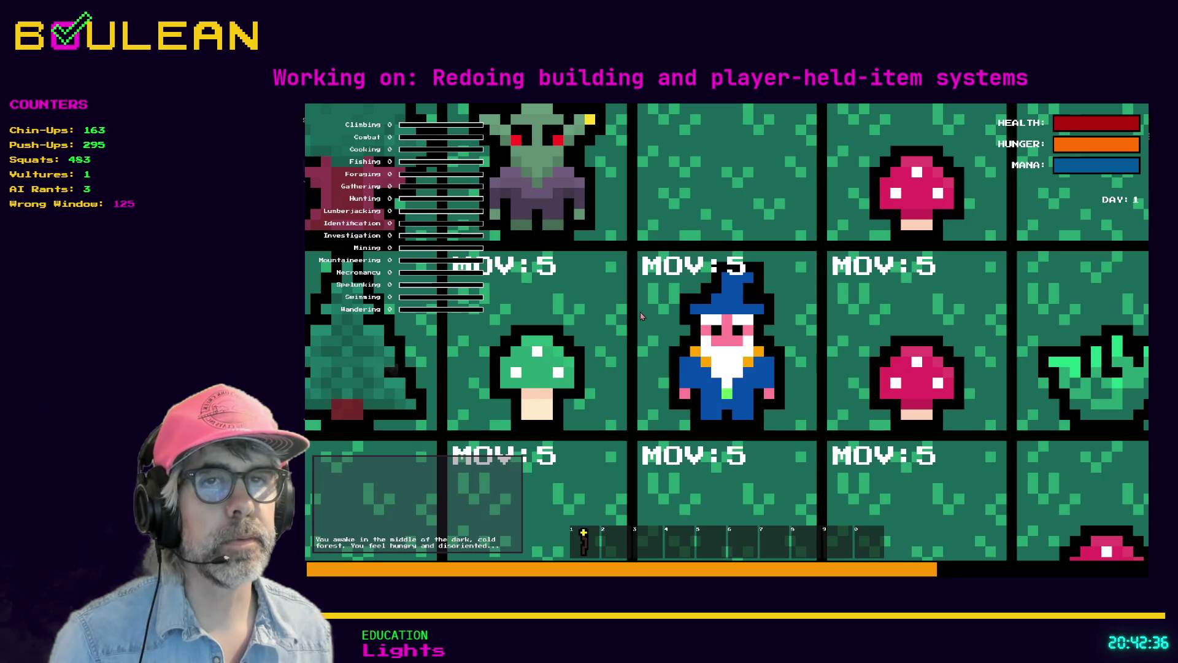
Collect the blue mushroom and attack the wombat until it dies for Hunting XP
{"action": "scroll", "coordinate": [640, 313], "scroll_direction": "down", "scroll_amount": 2}
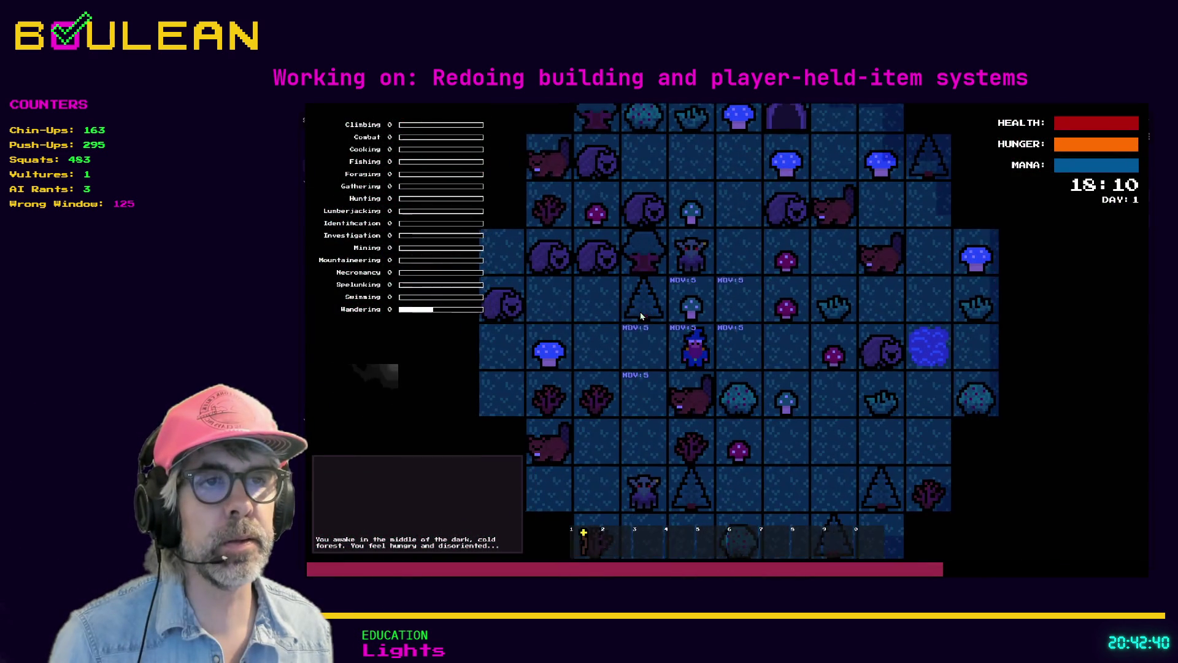
{"action": "key", "text": "Left"}
{"action": "key", "text": "Left"}
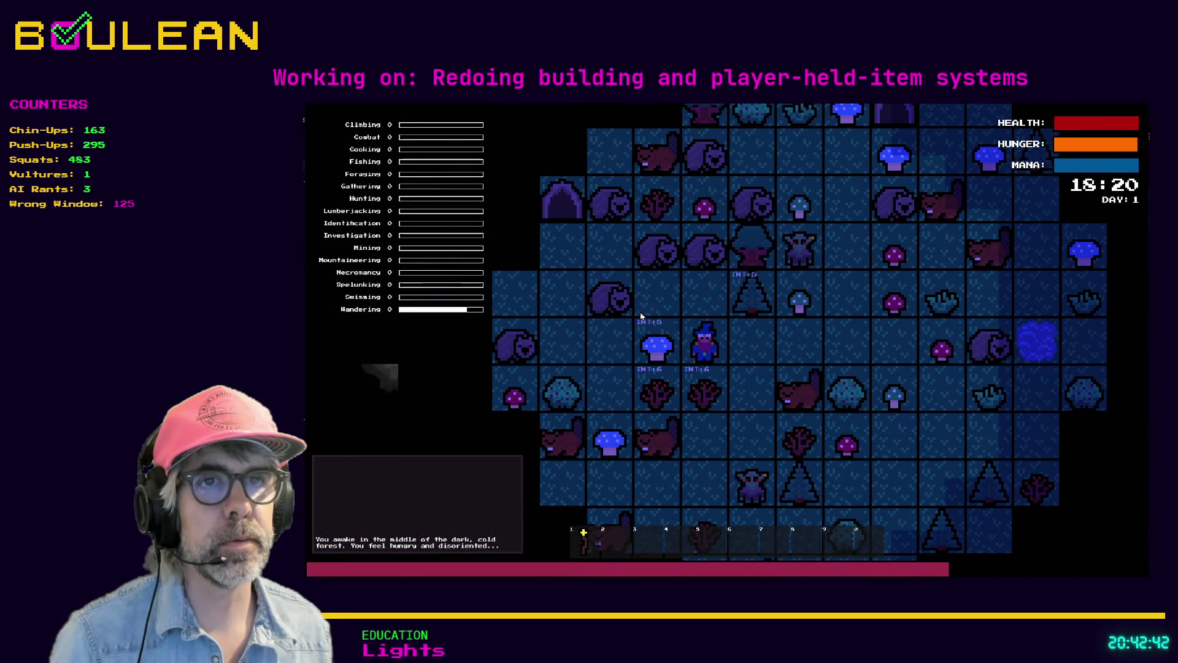
{"action": "key", "text": "Left"}
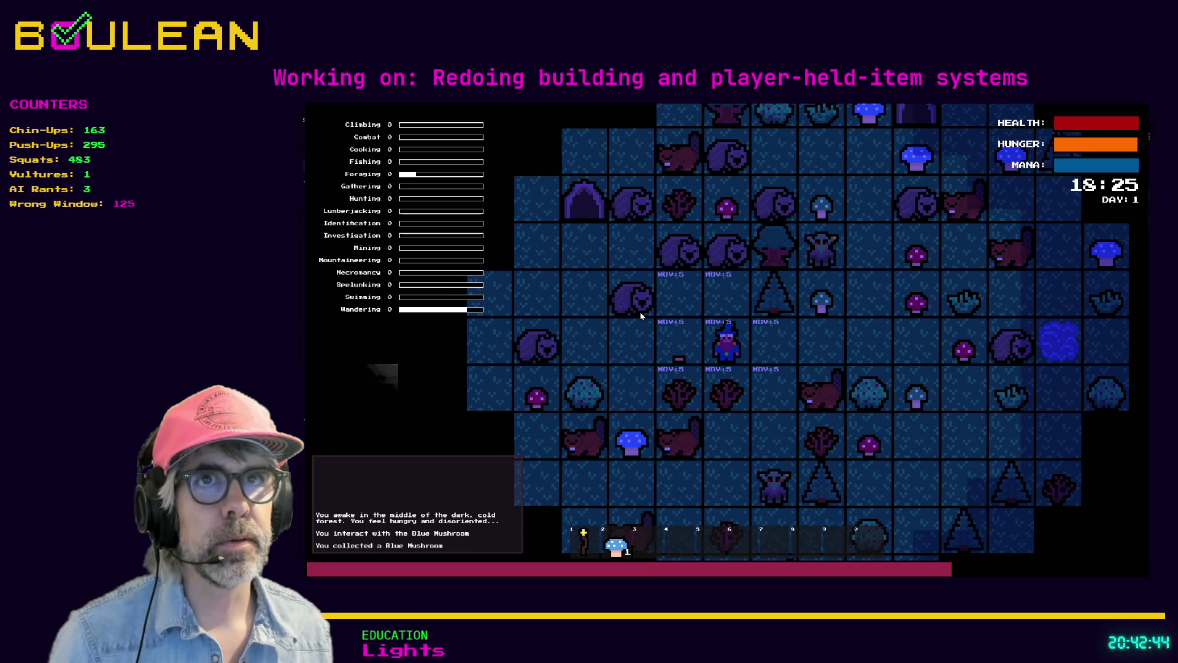
{"action": "key", "text": "Up"}
{"action": "key", "text": "Left"}
{"action": "key", "text": "Left"}
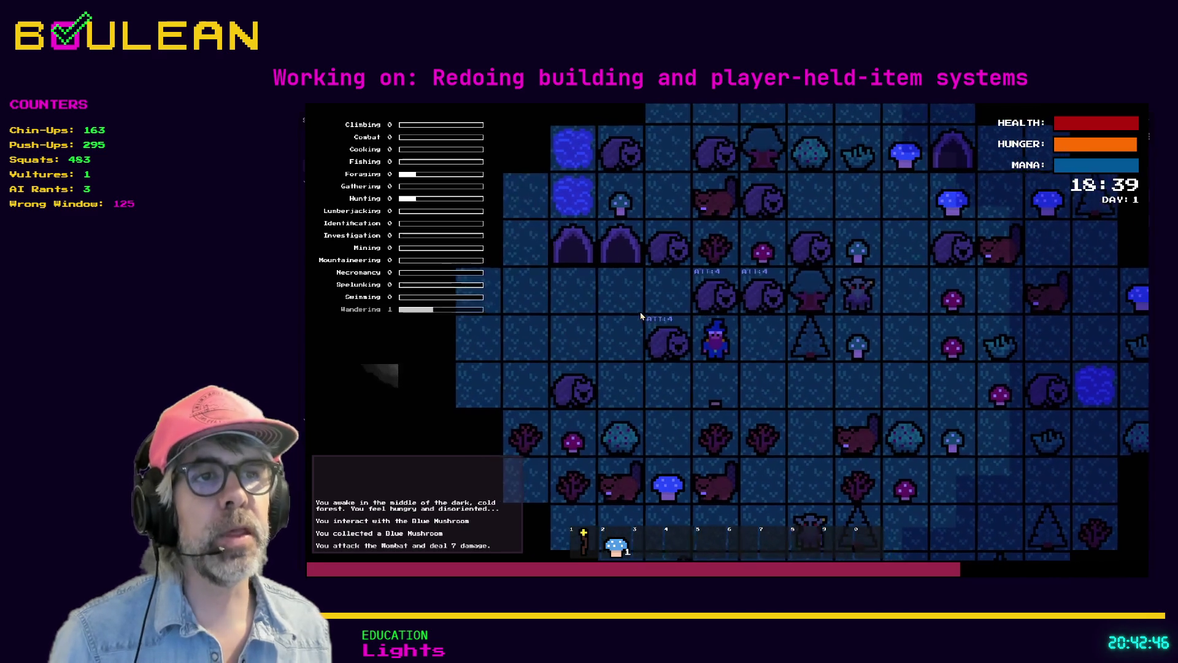
{"action": "key", "text": "Left"}
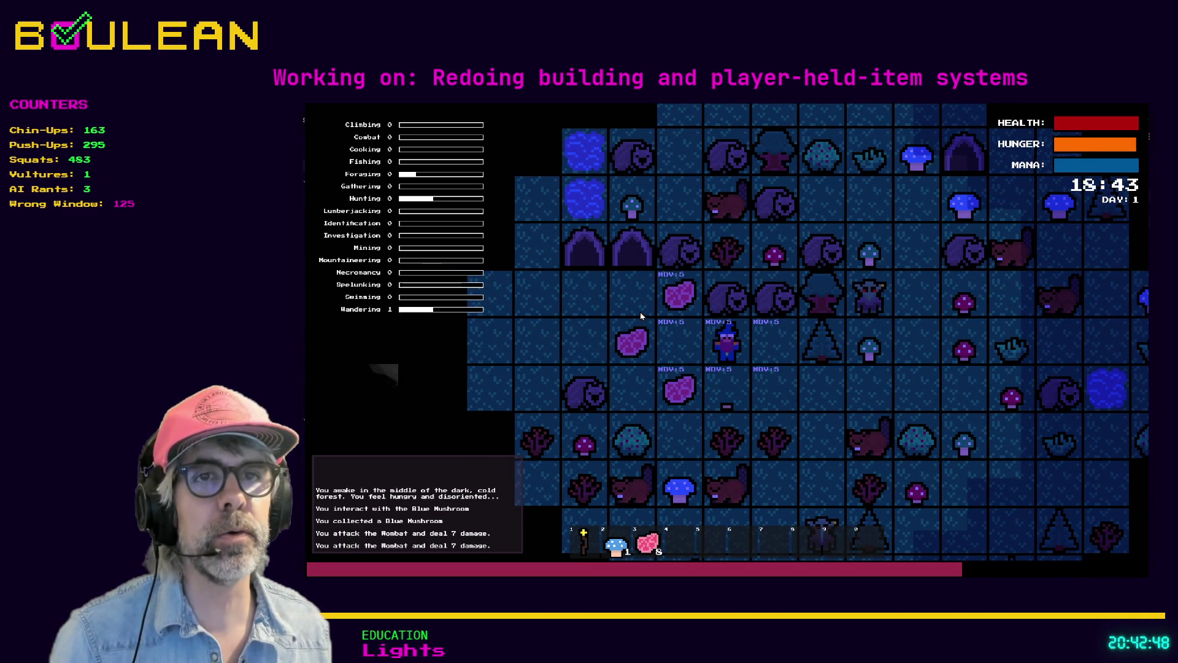
{"action": "key", "text": "Left"}
{"action": "key", "text": "Left"}
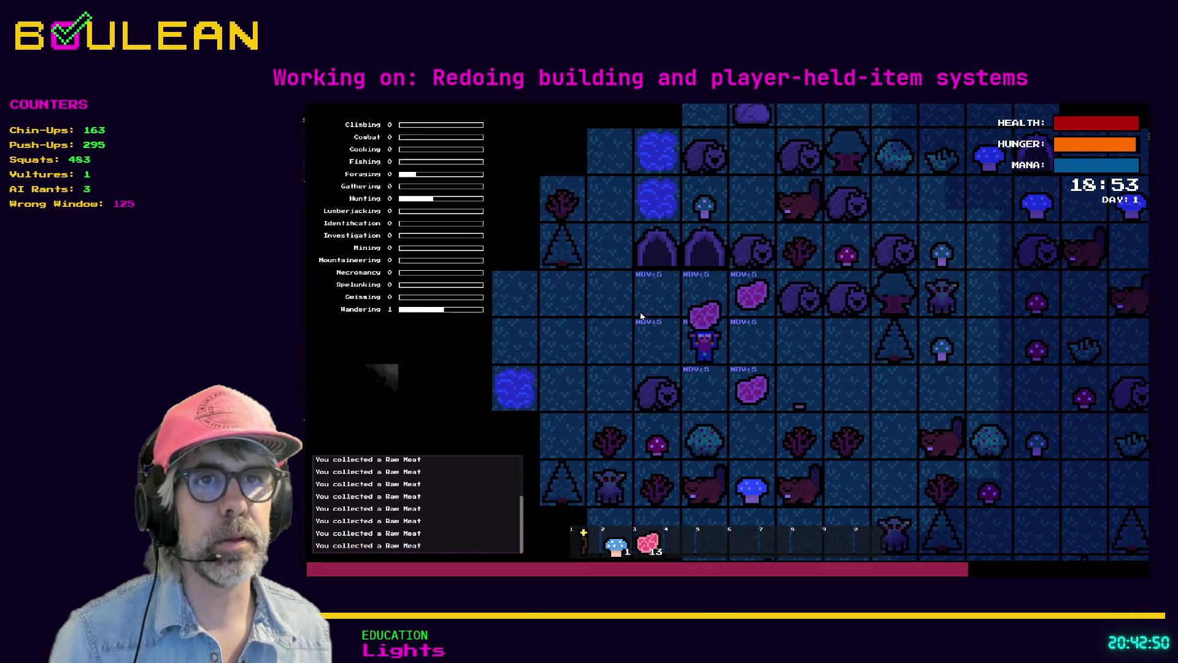
Pick up the 25 Raw Meat, stop the game, and return to the commented-out match line
{"action": "key", "text": "Up"}
{"action": "key", "text": "Right"}
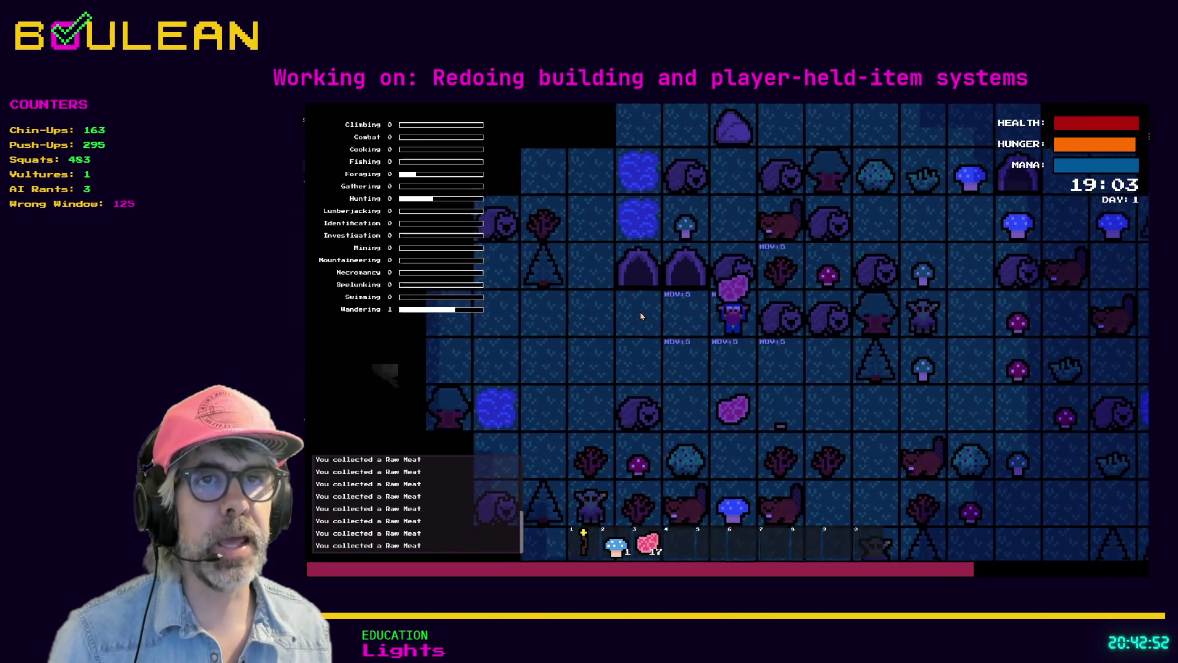
{"action": "key", "text": "Down"}
{"action": "key", "text": "Down"}
{"action": "key", "text": "Down"}
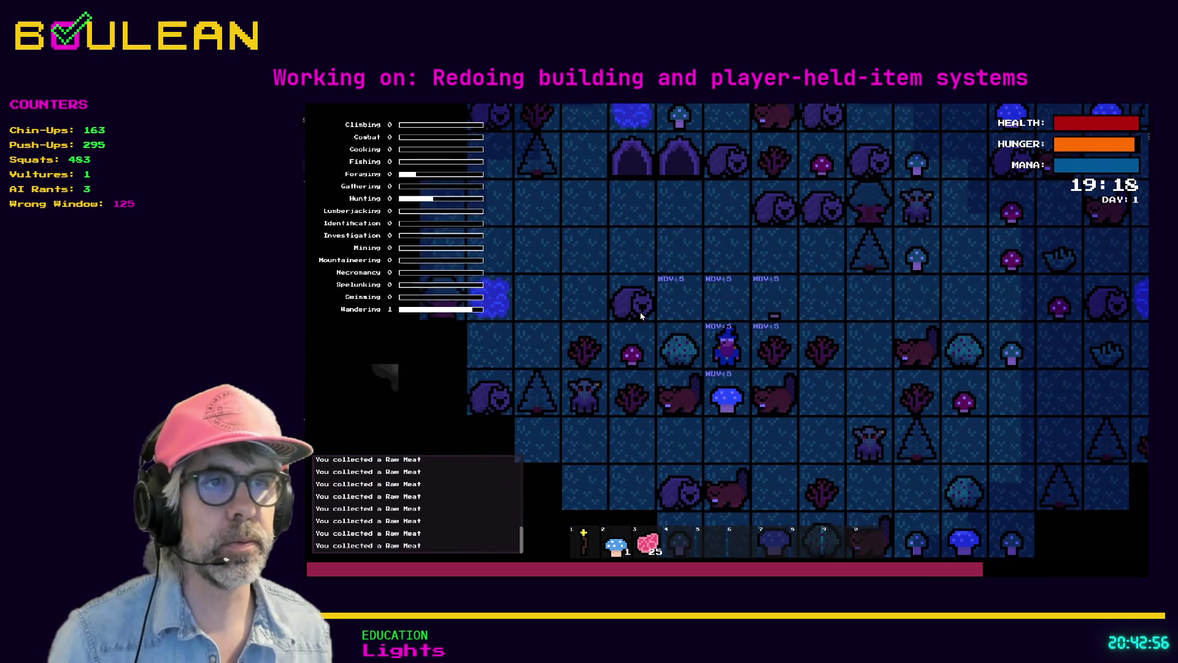
{"action": "key", "text": "F8"}
{"action": "scroll", "coordinate": [735, 313], "scroll_direction": "down", "scroll_amount": 1}
{"action": "left_click", "coordinate": [749, 282]}
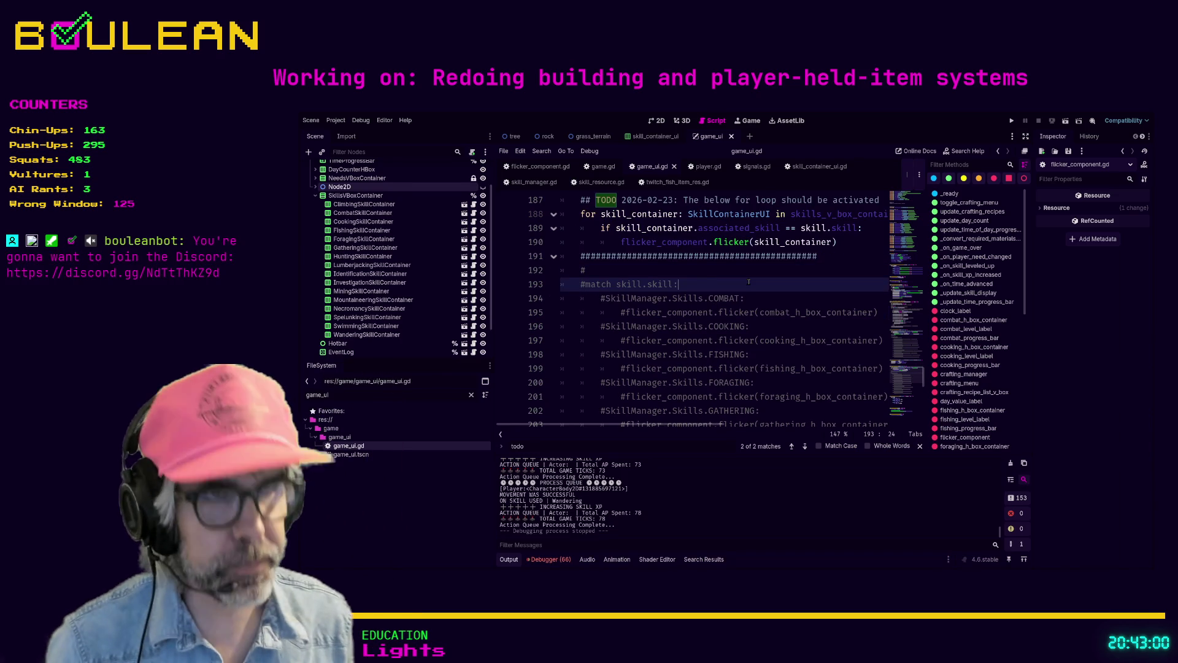
Hide the side panels and method list to widen the code view, and save game_ui.gd
{"action": "key", "text": "ctrl+shift+F11"}
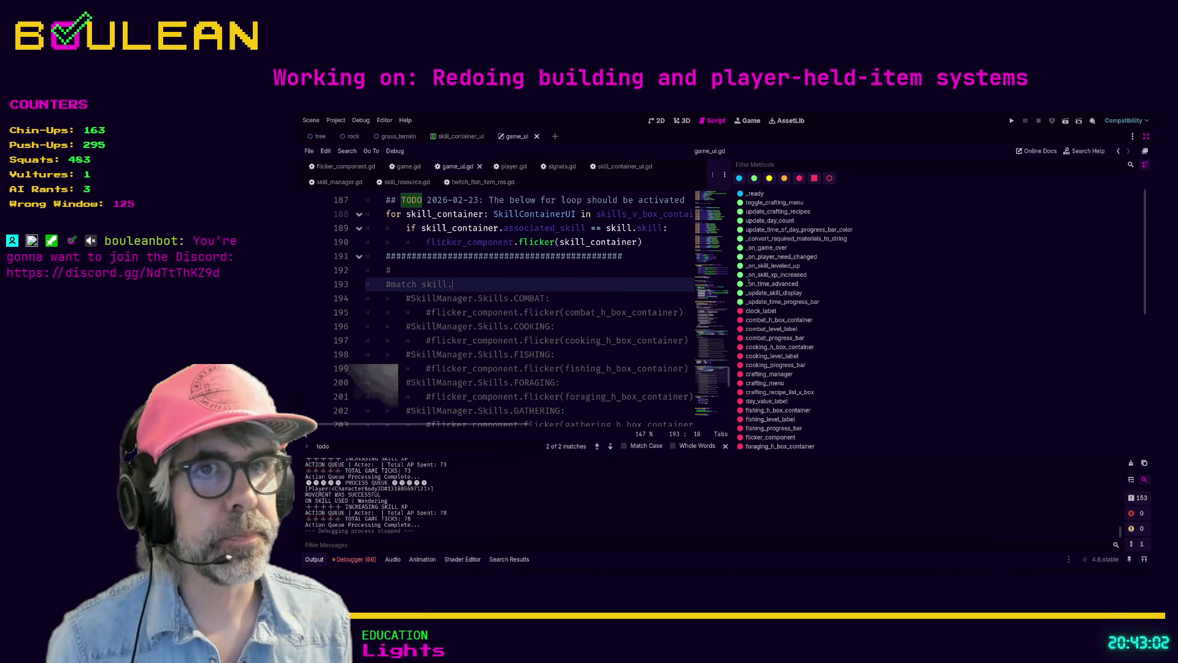
{"action": "key", "text": "ctrl+backslash"}
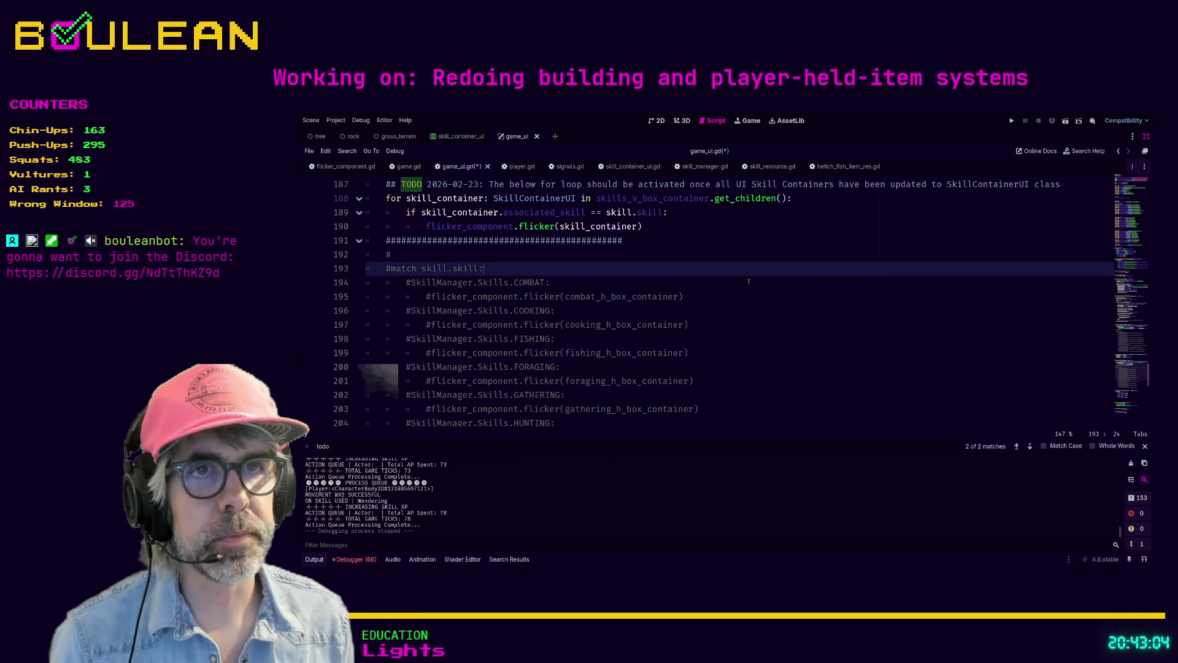
{"action": "key", "text": "ctrl+s"}
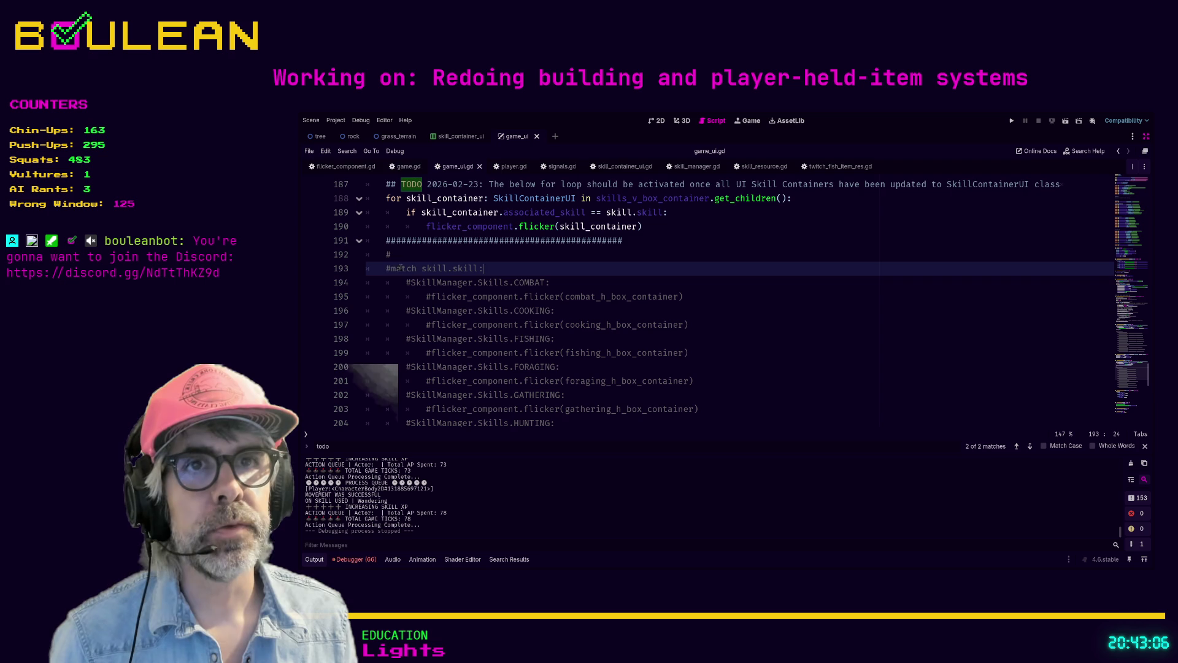
{"action": "scroll", "coordinate": [378, 270], "scroll_direction": "down", "scroll_amount": 6}
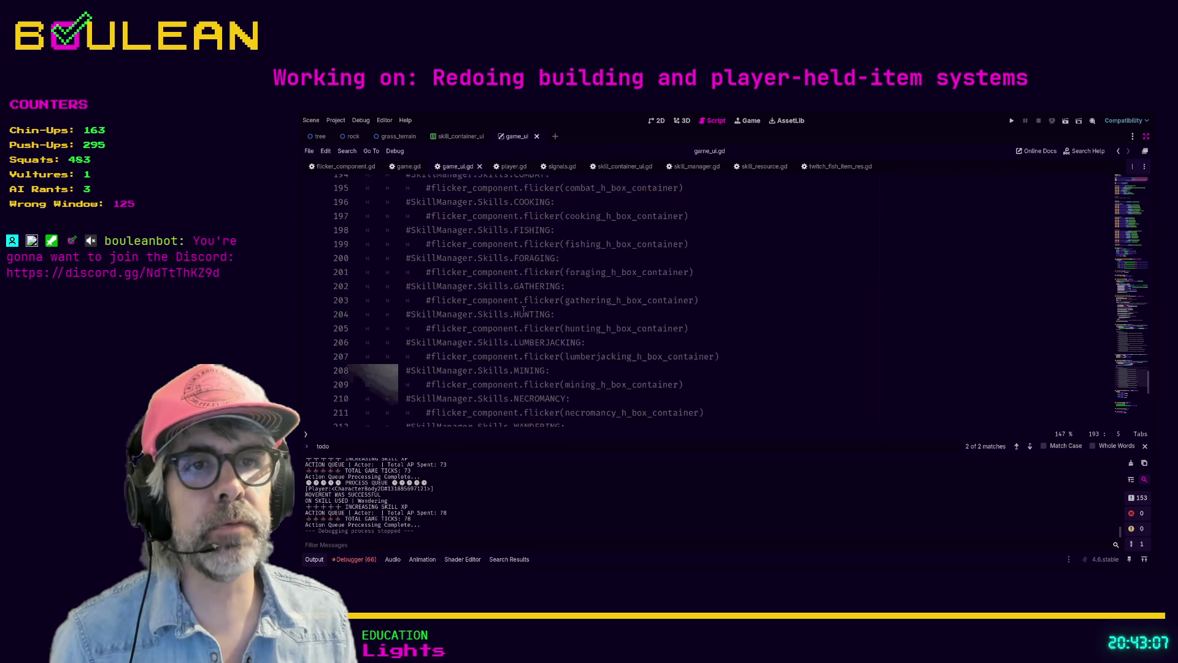
Delete the #### separator and lone # lines in _on_skill_leveled_up
{"action": "left_click", "coordinate": [706, 297], "text": "shift"}
{"action": "scroll", "coordinate": [668, 274], "scroll_direction": "up", "scroll_amount": 5}
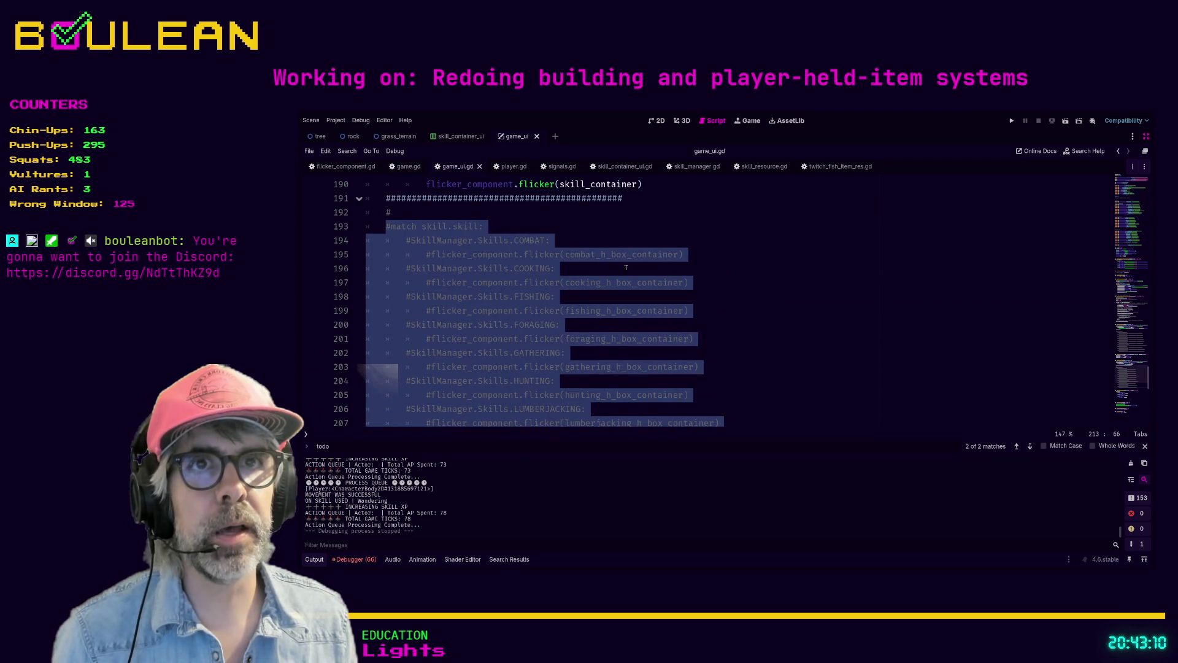
{"action": "scroll", "coordinate": [420, 236], "scroll_direction": "down", "scroll_amount": 1}
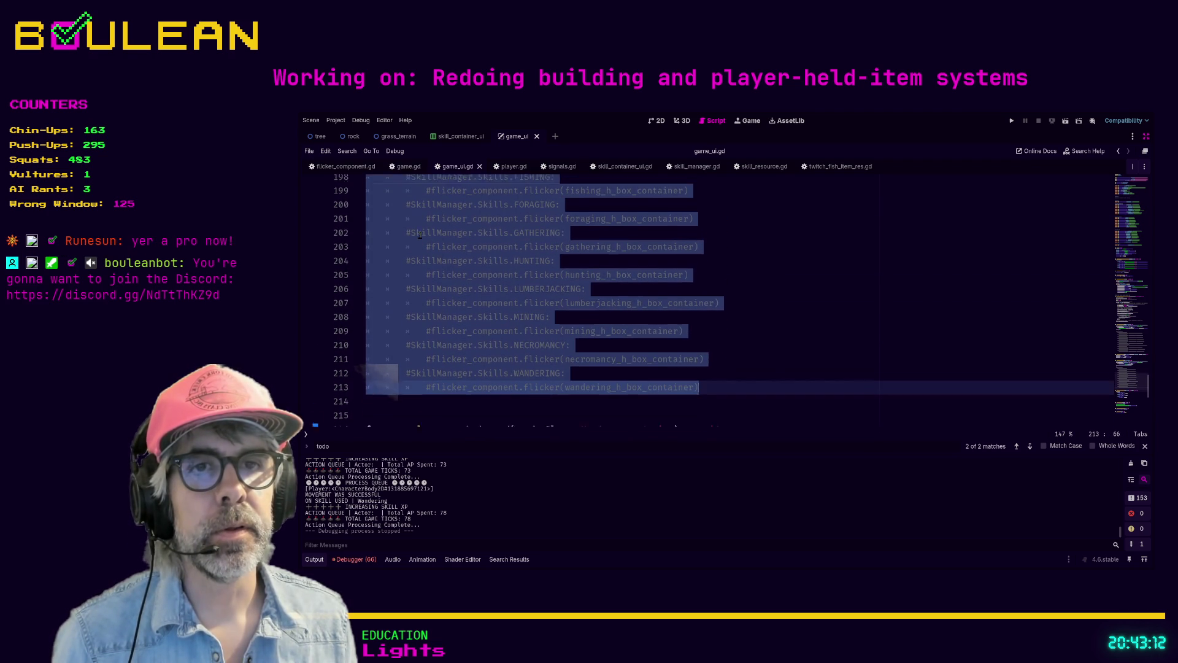
{"action": "scroll", "coordinate": [421, 236], "scroll_direction": "up", "scroll_amount": 1}
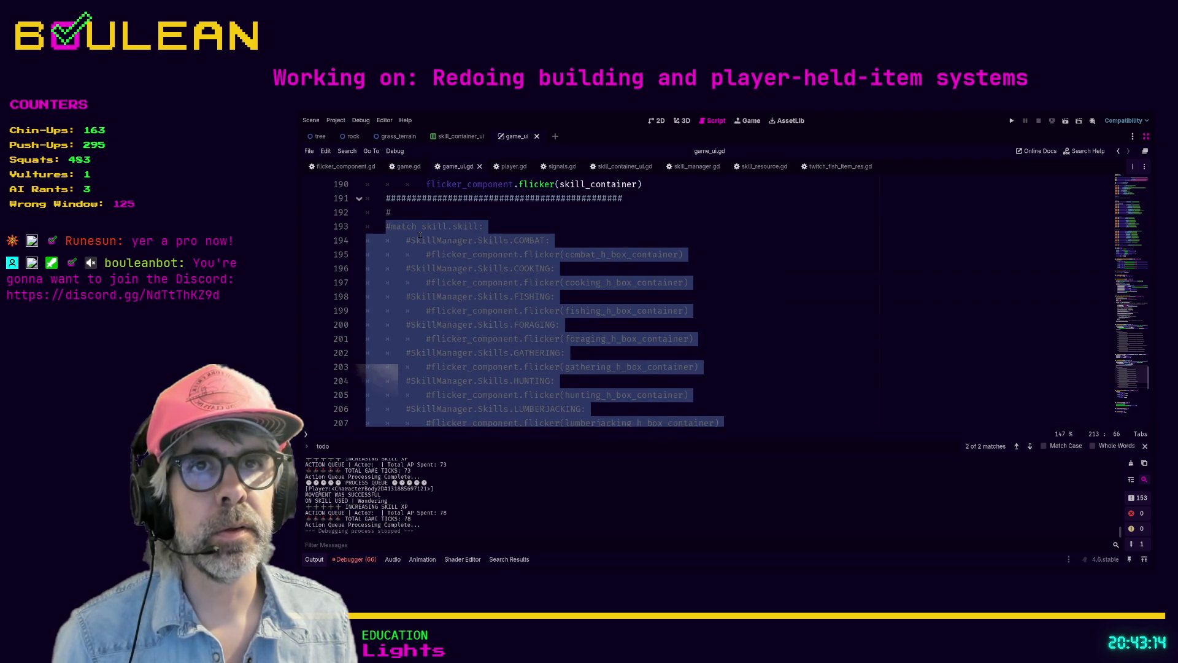
{"action": "scroll", "coordinate": [421, 235], "scroll_direction": "up", "scroll_amount": 2}
{"action": "left_click_drag", "start_coordinate": [401, 298], "coordinate": [351, 282]}
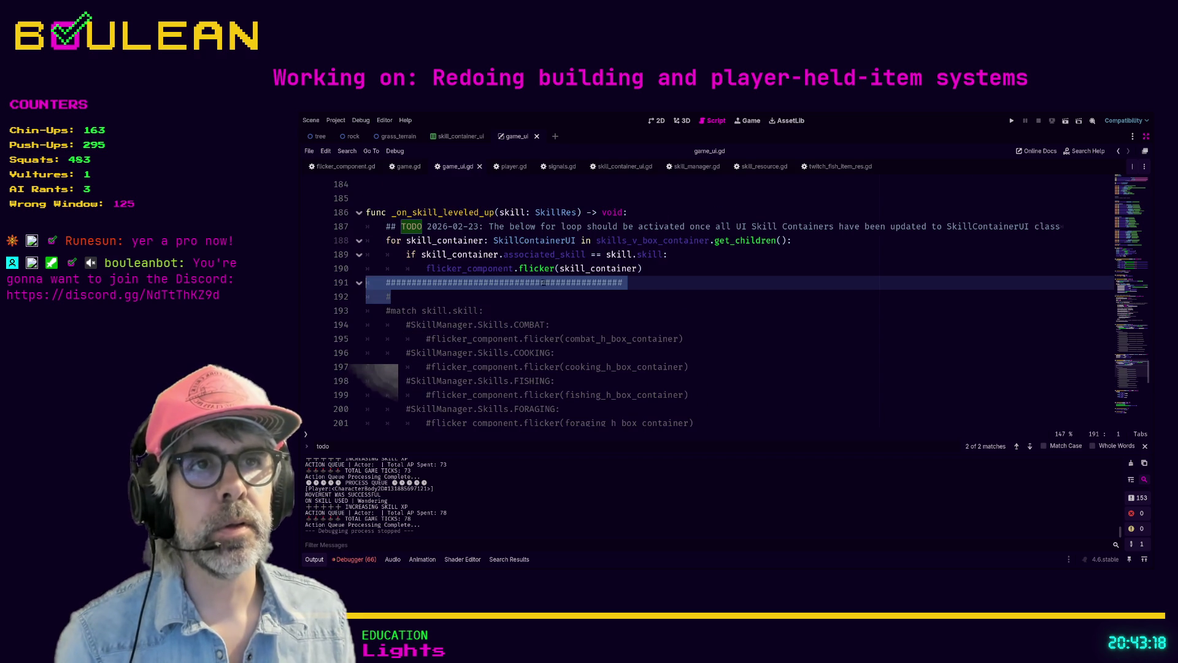
{"action": "key", "text": "BackSpace"}
Remove the TODO comment line above the for loop in _on_skill_leveled_up
{"action": "mouse_move", "coordinate": [658, 271]}
{"action": "left_mouse_down"}
{"action": "mouse_move", "coordinate": [405, 254]}
{"action": "mouse_move", "coordinate": [372, 240]}
{"action": "left_mouse_up"}
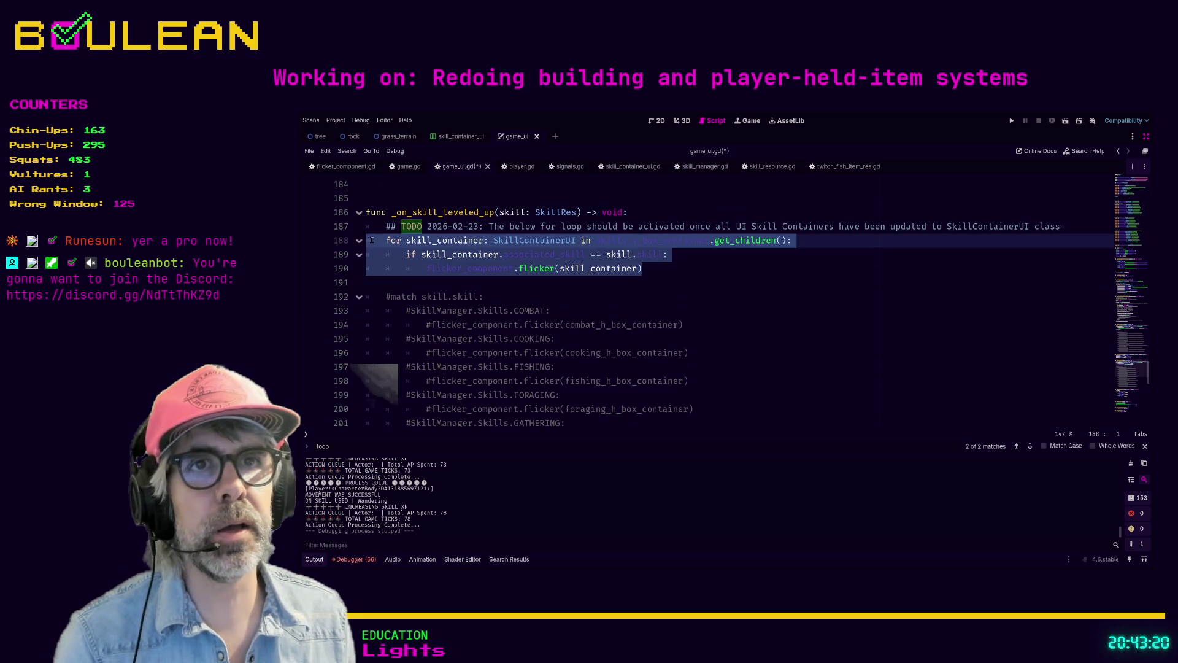
{"action": "left_click", "coordinate": [512, 226]}
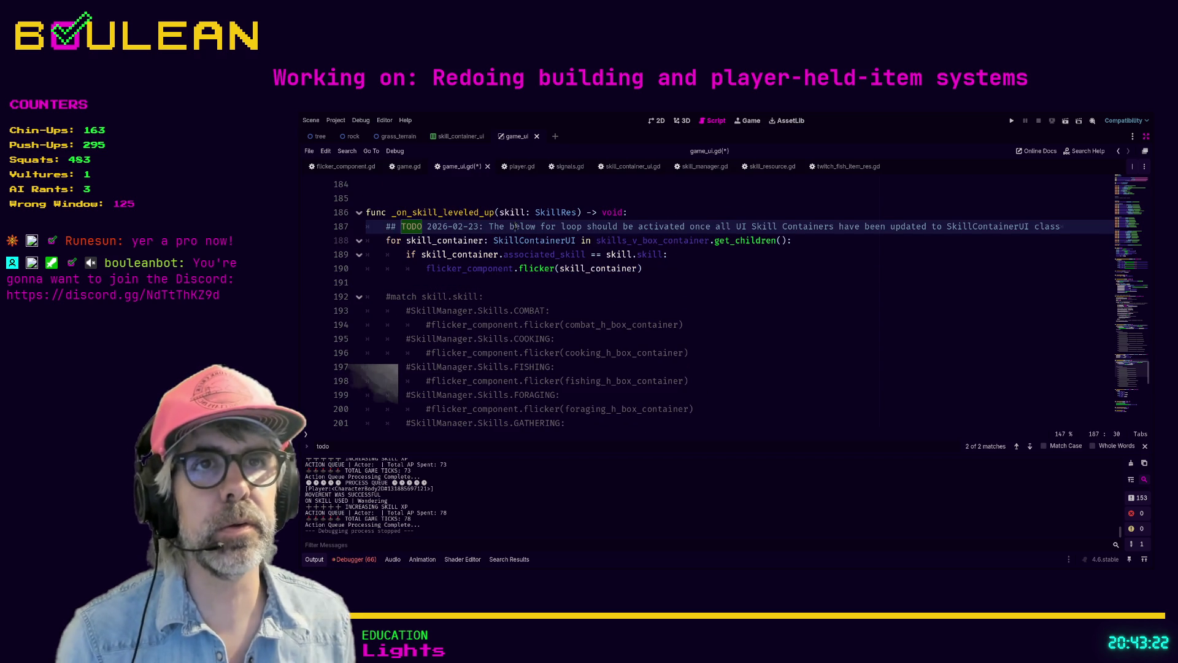
{"action": "key", "text": "shift+Home"}
{"action": "key", "text": "shift+Home"}
{"action": "key", "text": "BackSpace"}
{"action": "key", "text": "BackSpace"}
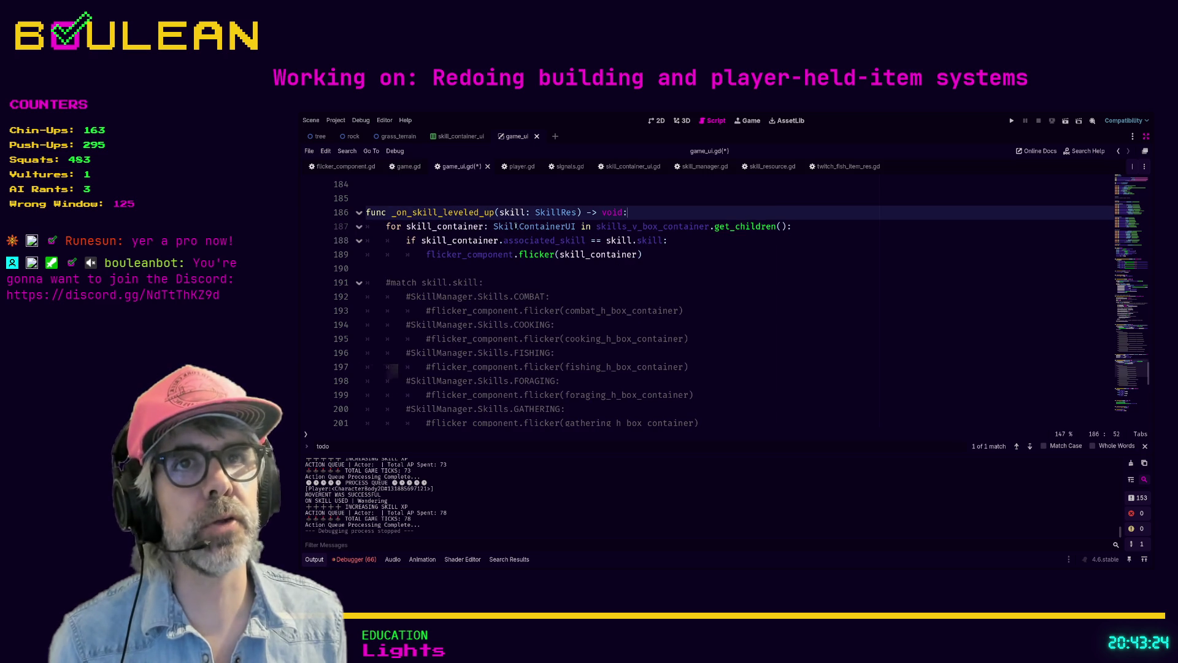
{"action": "mouse_move", "coordinate": [405, 269]}
{"action": "left_mouse_down"}
{"action": "mouse_move", "coordinate": [550, 322]}
{"action": "mouse_move", "coordinate": [574, 351]}
{"action": "left_mouse_up"}
{"action": "scroll", "coordinate": [550, 323], "scroll_direction": "down", "scroll_amount": 1}
{"action": "scroll", "coordinate": [567, 341], "scroll_direction": "down", "scroll_amount": 5}
{"action": "left_click", "coordinate": [569, 358]}
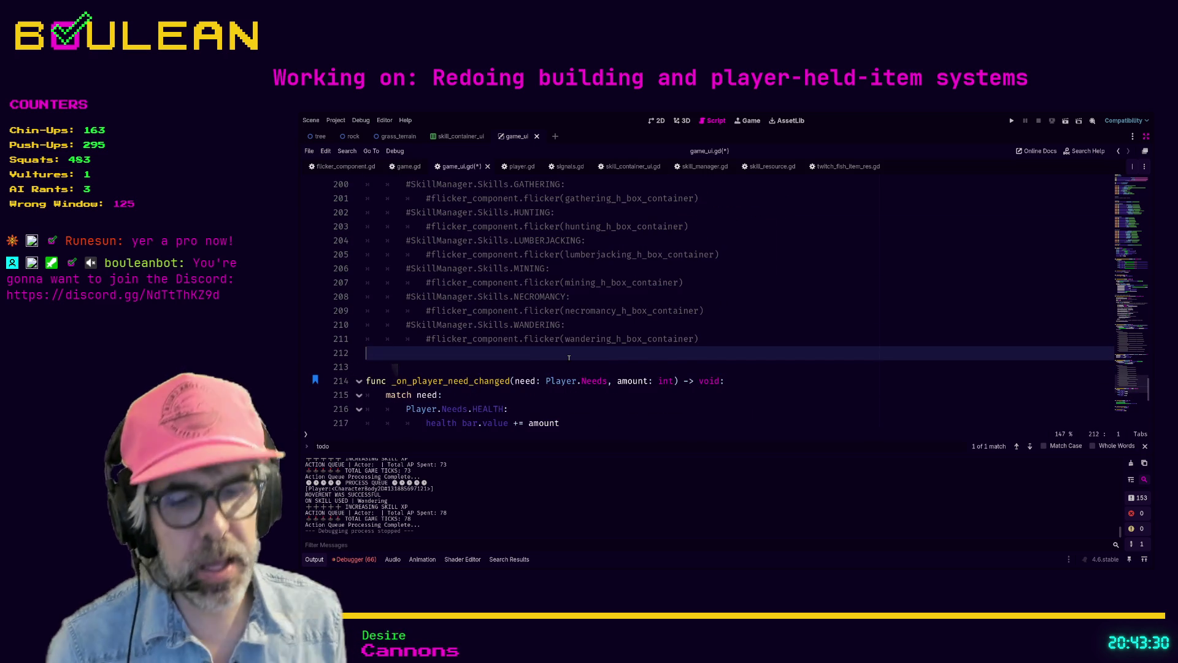
Search the script for 'match' and review the commented-out match block in _on_skill_xp_increased
{"action": "key", "text": "ctrl+f"}
{"action": "type", "text": "match"}
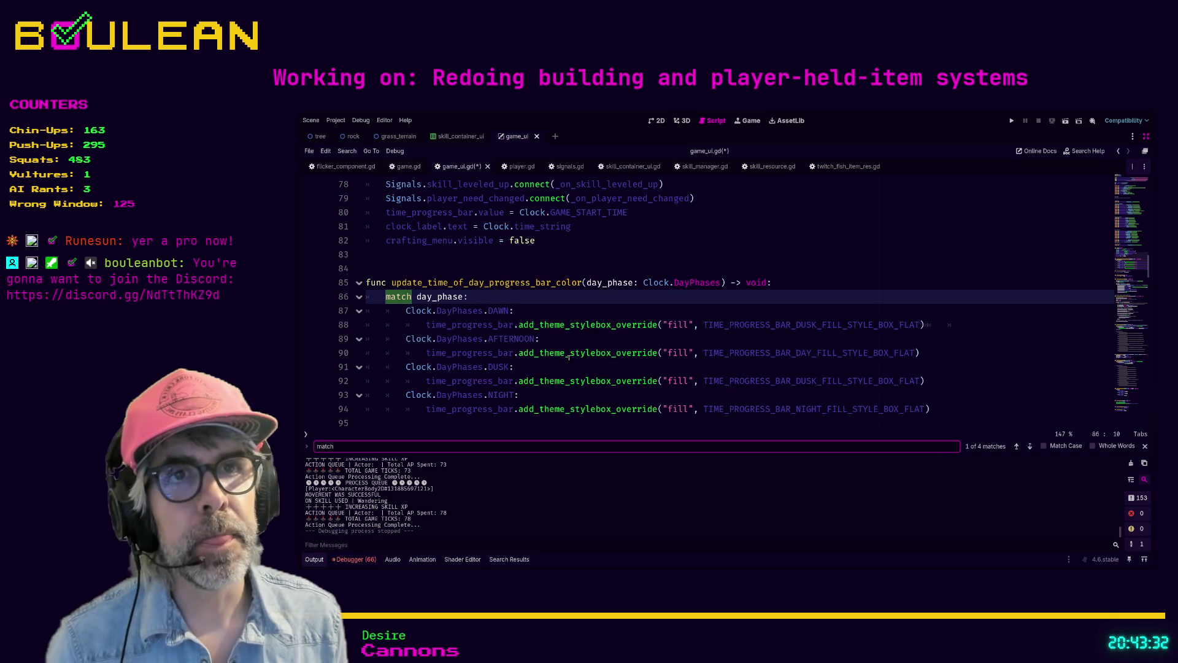
{"action": "key", "text": "Return"}
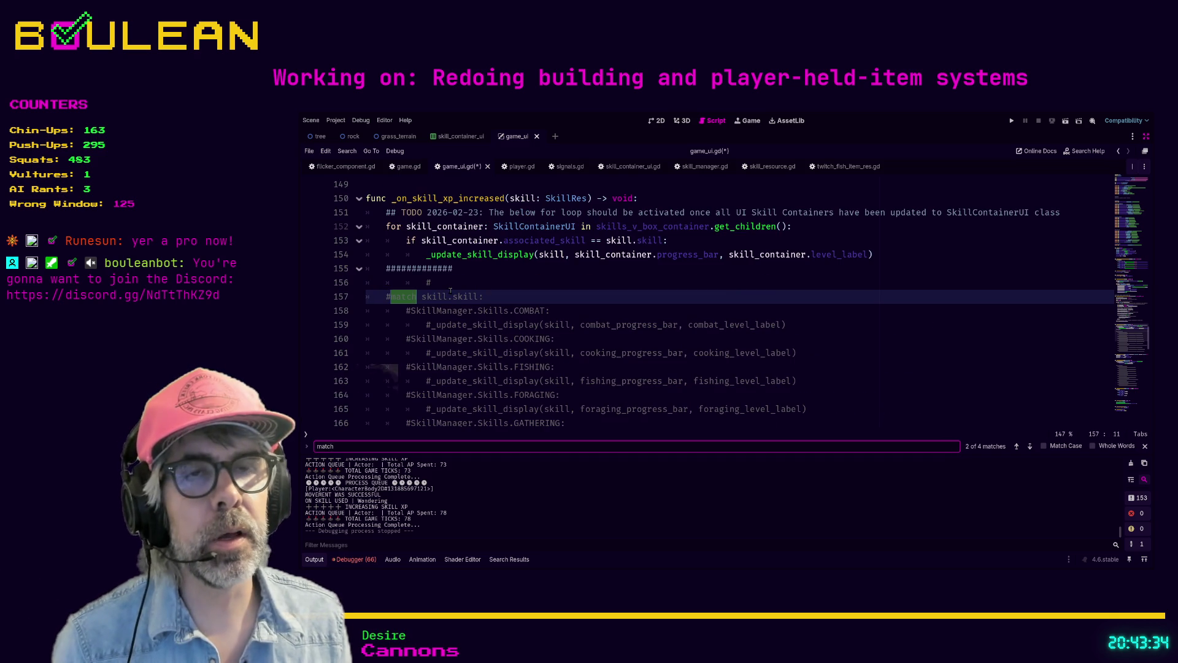
{"action": "left_click", "coordinate": [483, 292]}
{"action": "scroll", "coordinate": [373, 297], "scroll_direction": "down", "scroll_amount": 6}
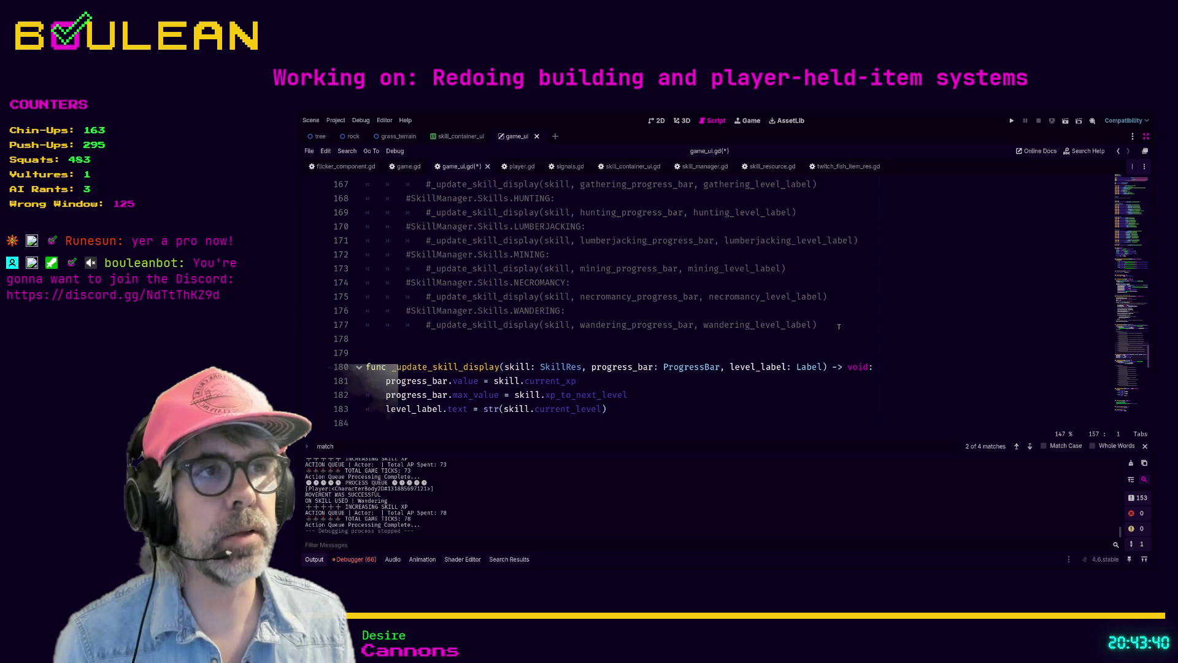
{"action": "left_click", "coordinate": [838, 327], "text": "shift"}
{"action": "scroll", "coordinate": [708, 317], "scroll_direction": "up", "scroll_amount": 2}
{"action": "scroll", "coordinate": [598, 338], "scroll_direction": "up", "scroll_amount": 1}
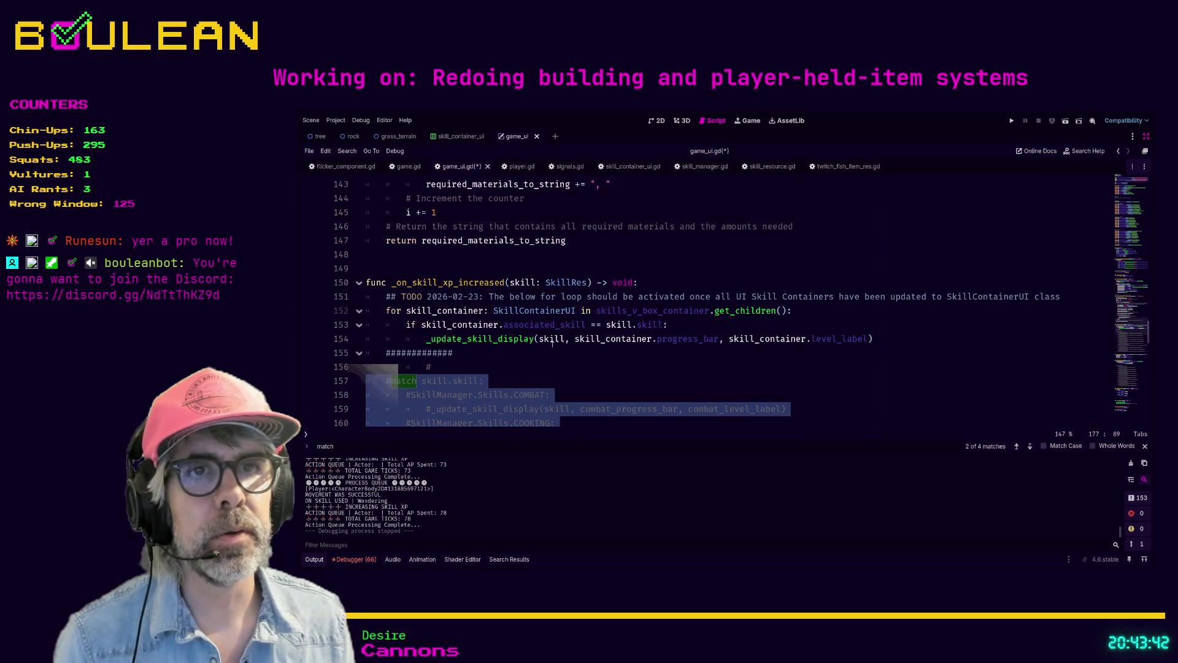
{"action": "left_click", "coordinate": [469, 338]}
{"action": "scroll", "coordinate": [726, 339], "scroll_direction": "up", "scroll_amount": 10}
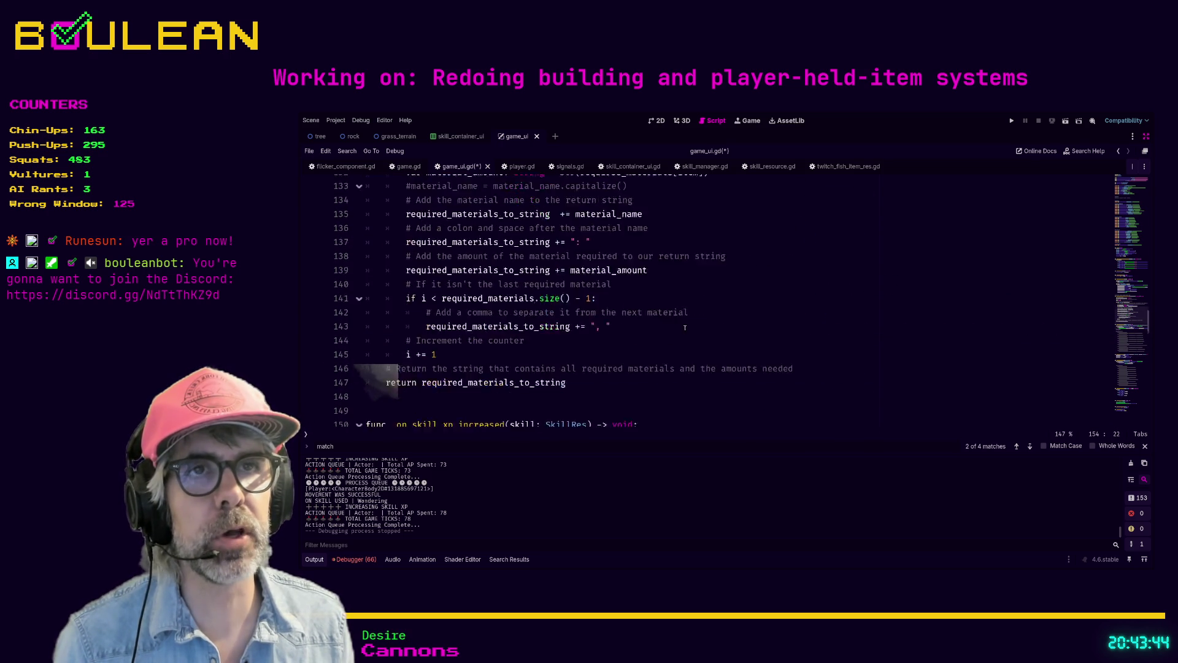
{"action": "scroll", "coordinate": [726, 339], "scroll_direction": "up", "scroll_amount": 12}
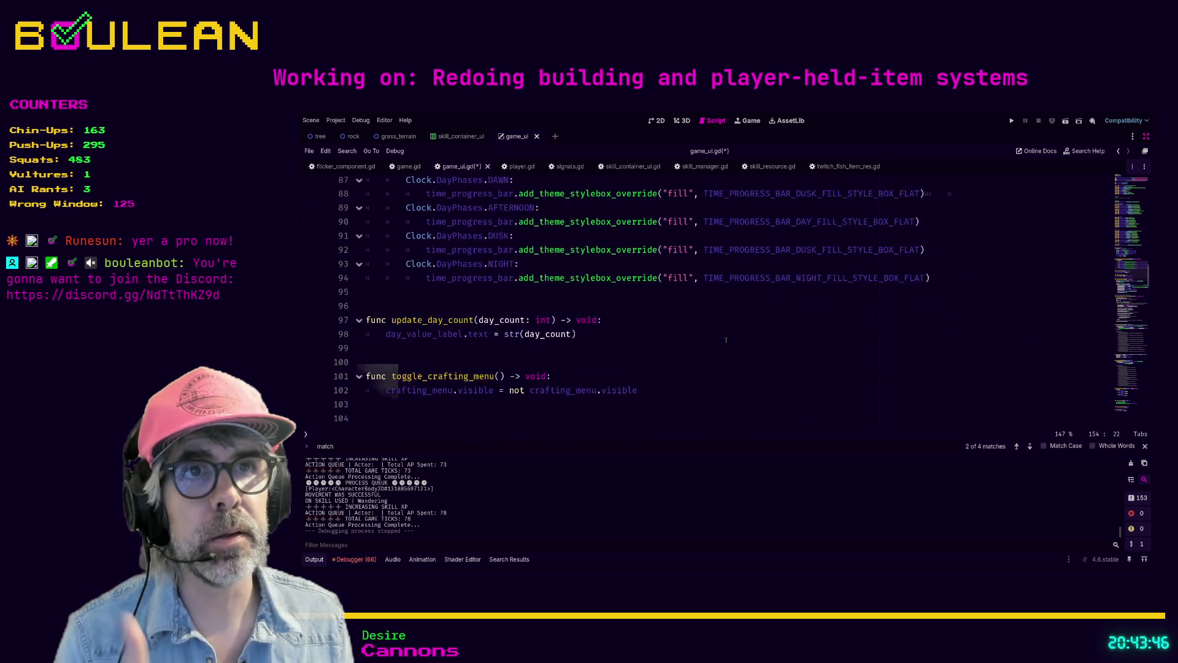
{"action": "scroll", "coordinate": [726, 340], "scroll_direction": "up", "scroll_amount": 3}
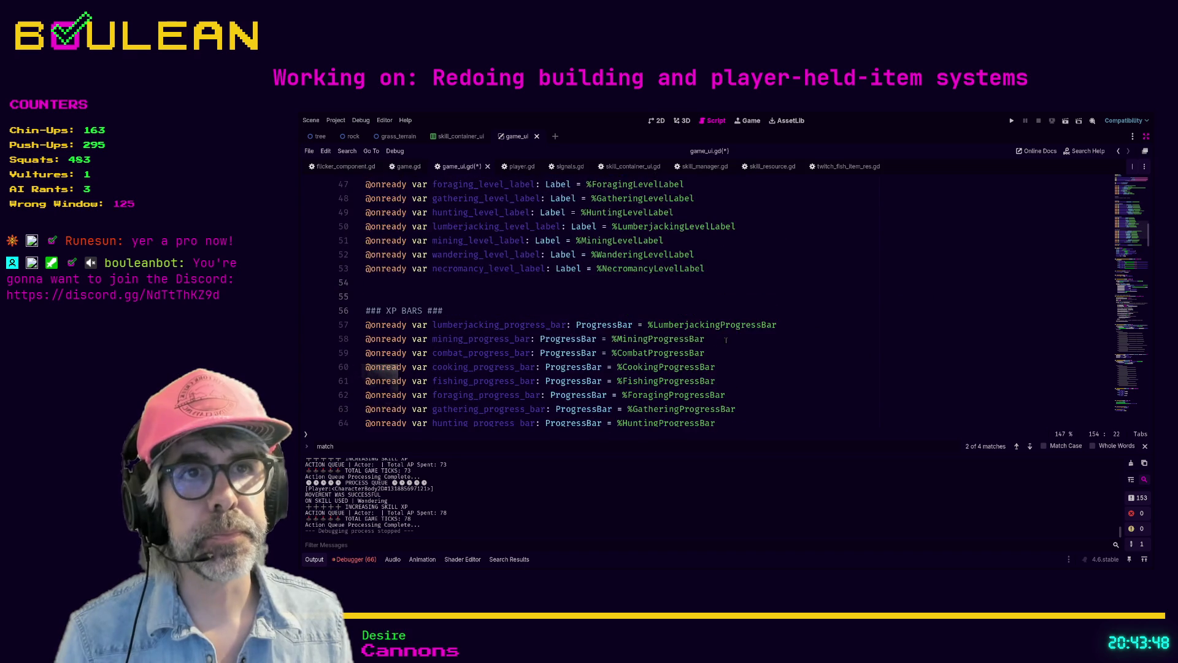
{"action": "scroll", "coordinate": [726, 339], "scroll_direction": "down", "scroll_amount": 4}
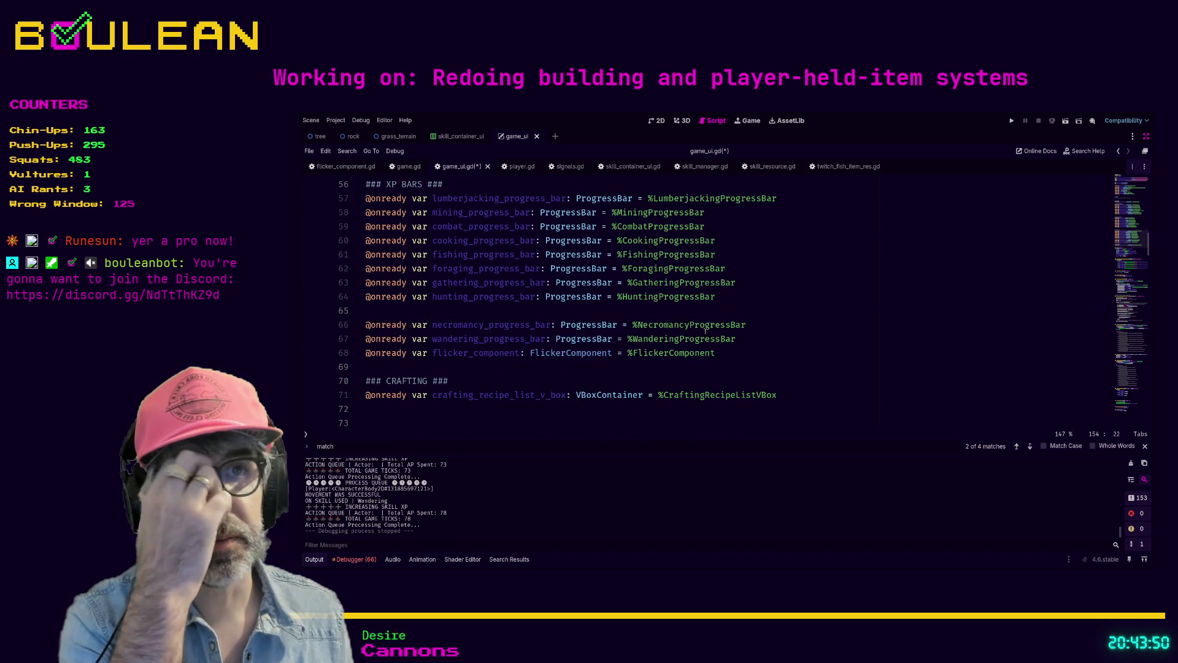
{"action": "left_click_drag", "start_coordinate": [742, 354], "coordinate": [366, 198]}
{"action": "scroll", "coordinate": [626, 325], "scroll_direction": "up", "scroll_amount": 5}
{"action": "scroll", "coordinate": [625, 327], "scroll_direction": "up", "scroll_amount": 1}
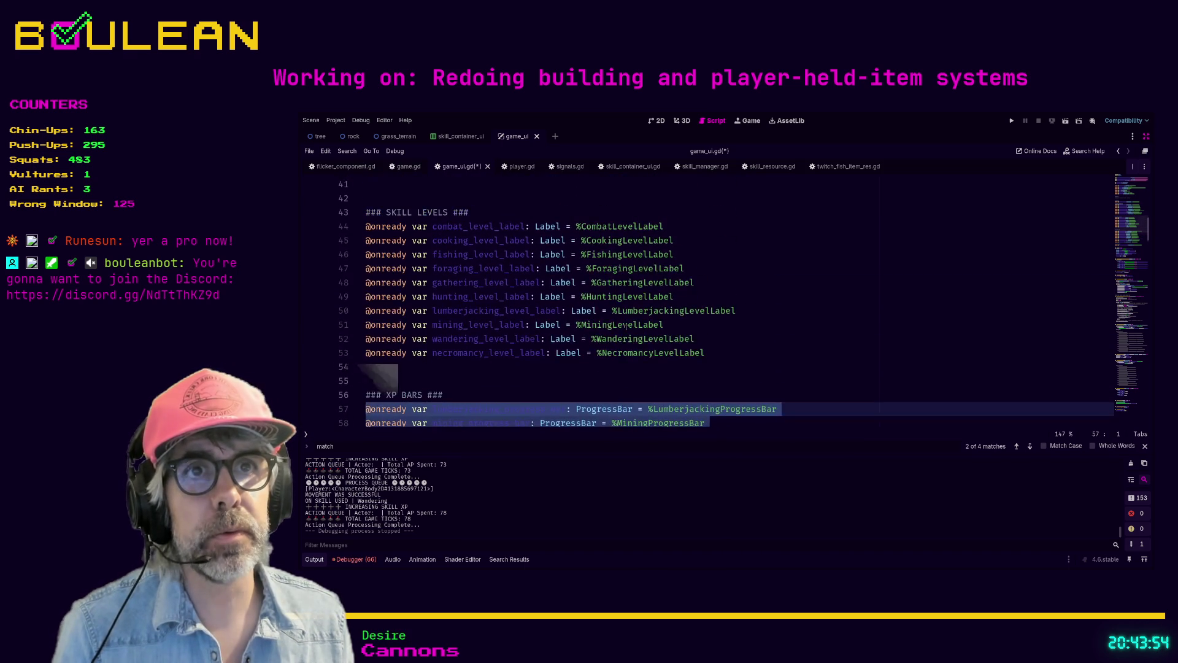
{"action": "mouse_move", "coordinate": [732, 350]}
{"action": "left_mouse_down"}
{"action": "mouse_move", "coordinate": [675, 352]}
{"action": "mouse_move", "coordinate": [491, 243]}
{"action": "mouse_move", "coordinate": [365, 227]}
{"action": "left_mouse_up"}
{"action": "scroll", "coordinate": [600, 307], "scroll_direction": "up", "scroll_amount": 3}
{"action": "scroll", "coordinate": [600, 307], "scroll_direction": "up", "scroll_amount": 1}
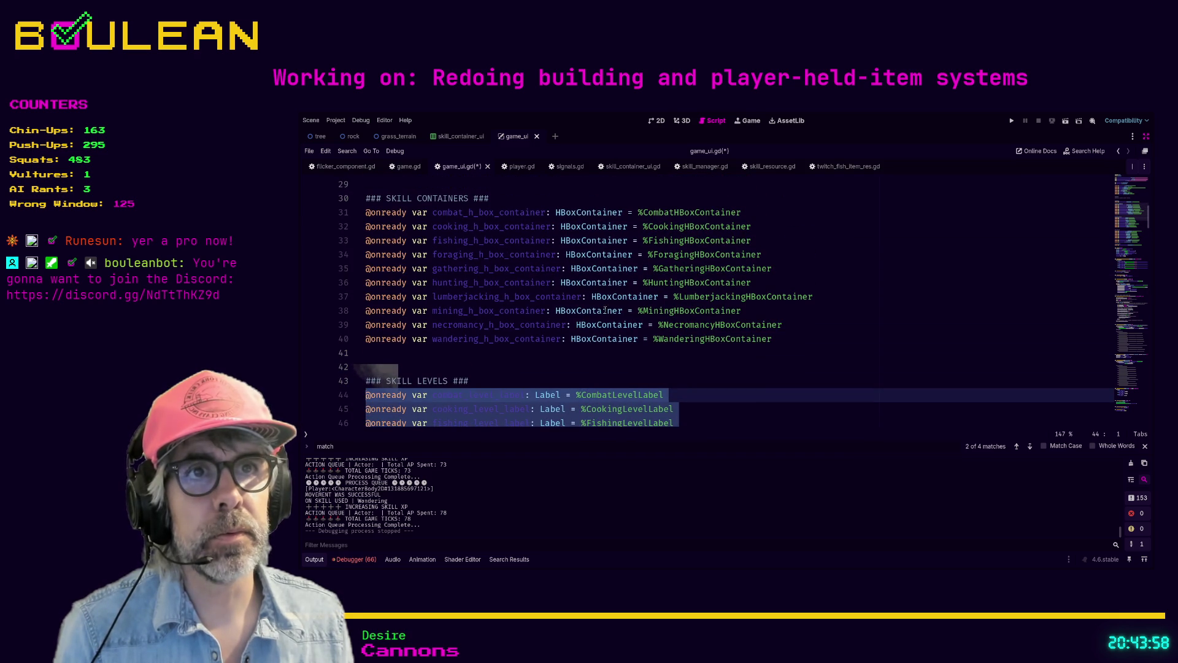
{"action": "mouse_move", "coordinate": [774, 335]}
{"action": "left_mouse_down"}
{"action": "mouse_move", "coordinate": [552, 339]}
{"action": "mouse_move", "coordinate": [366, 212]}
{"action": "left_mouse_up"}
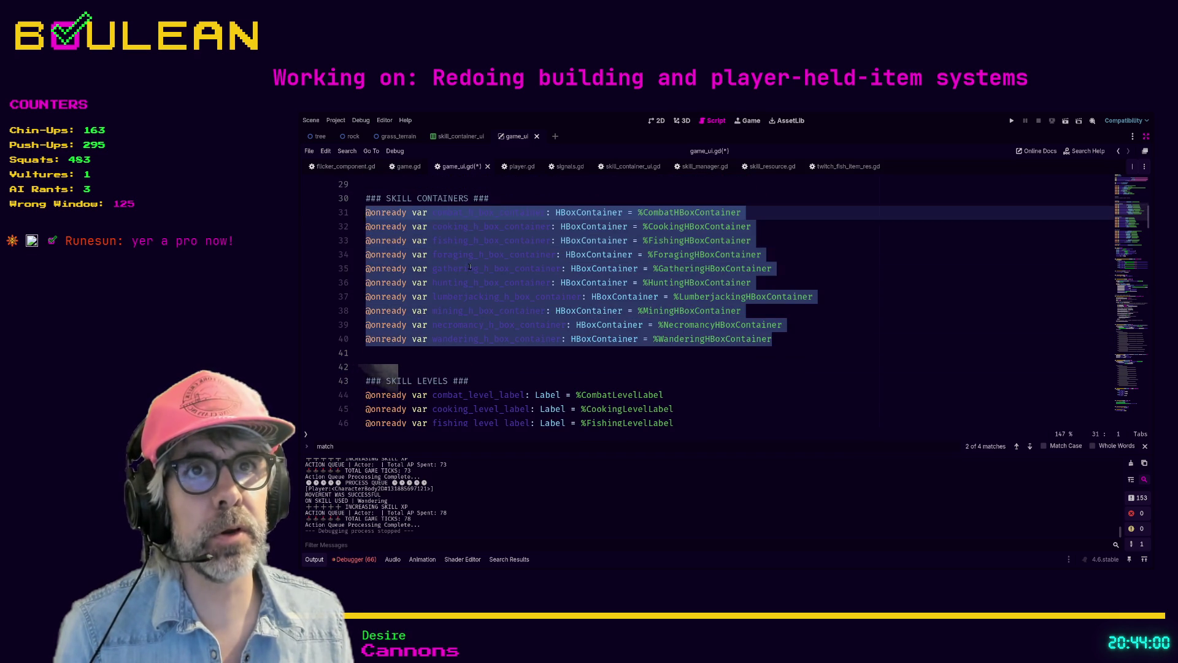
{"action": "scroll", "coordinate": [590, 328], "scroll_direction": "up", "scroll_amount": 4}
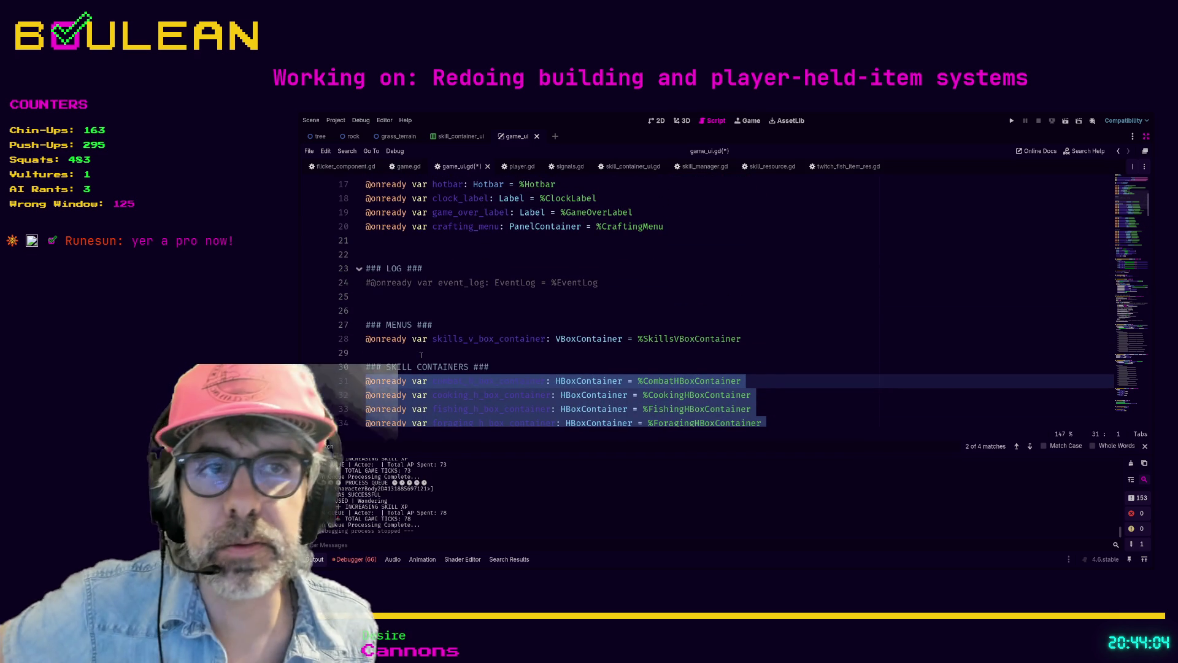
{"action": "scroll", "coordinate": [409, 356], "scroll_direction": "down", "scroll_amount": 4}
{"action": "scroll", "coordinate": [483, 338], "scroll_direction": "up", "scroll_amount": 1}
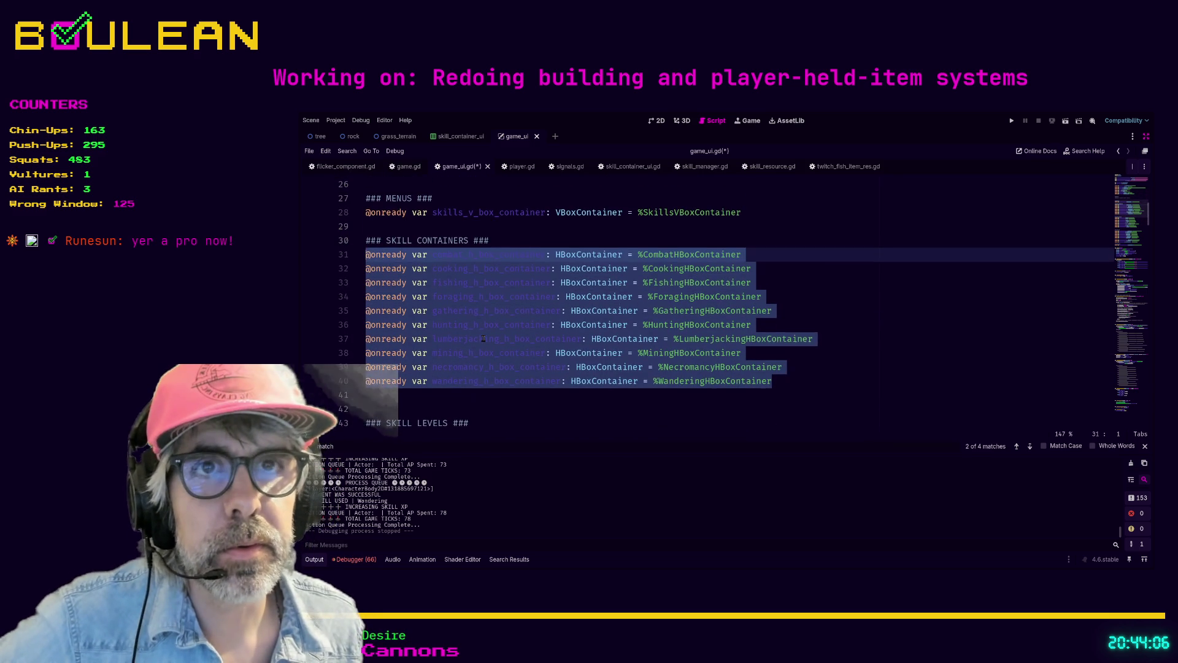
{"action": "scroll", "coordinate": [488, 332], "scroll_direction": "down", "scroll_amount": 2}
{"action": "left_click", "coordinate": [490, 328]}
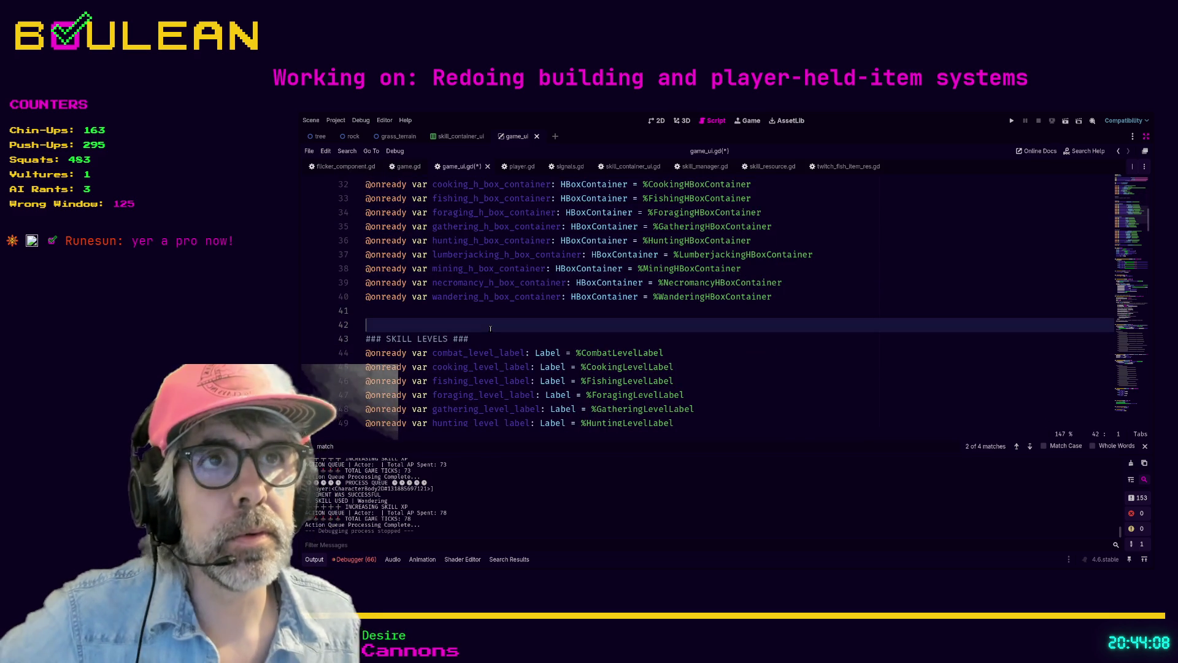
Check Node2D's old skill containers, then select lines 41 up to 31 in full-width view
{"action": "key", "text": "ctrl+shift+F11"}
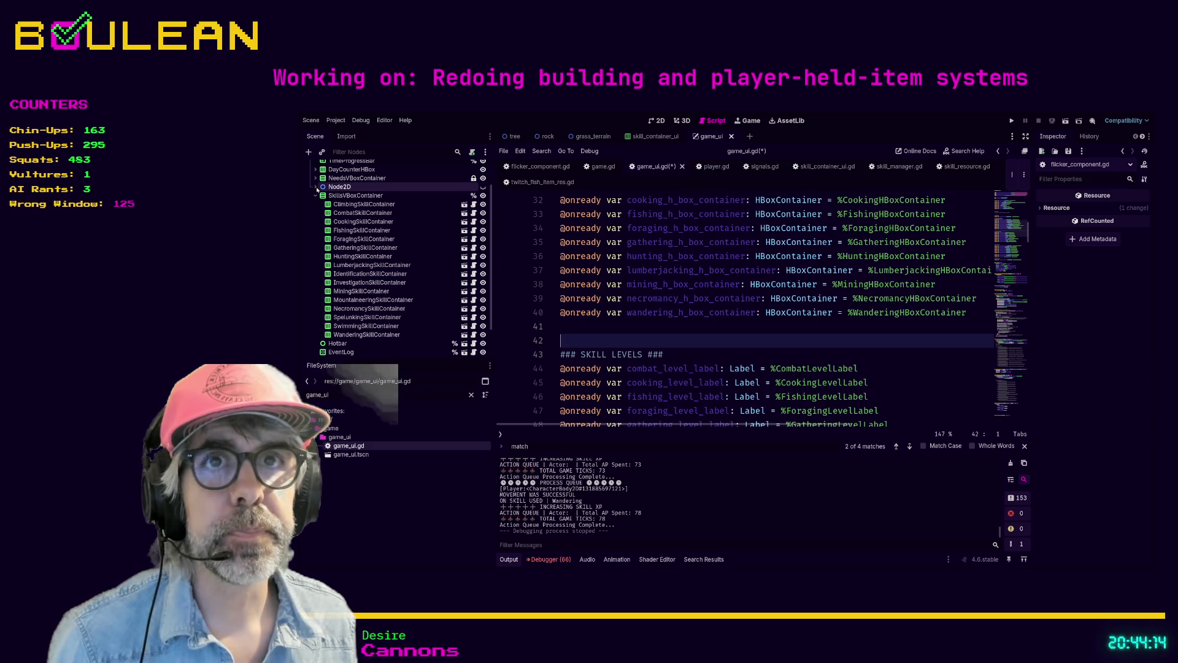
{"action": "left_click", "coordinate": [316, 187]}
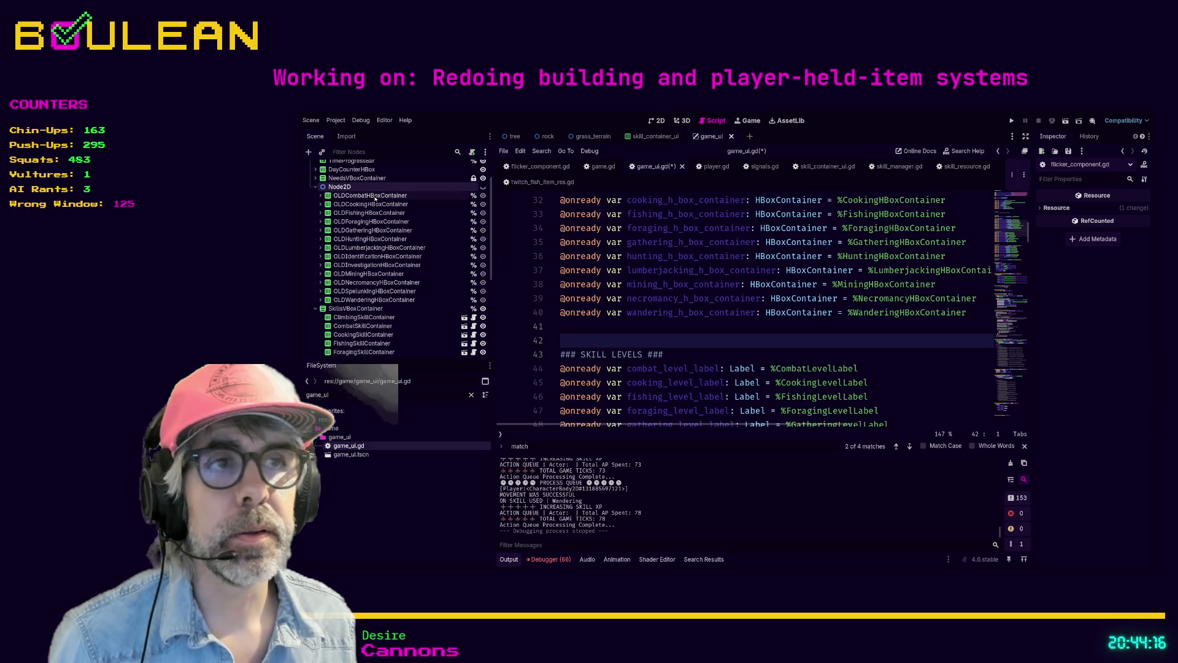
{"action": "left_click", "coordinate": [623, 327]}
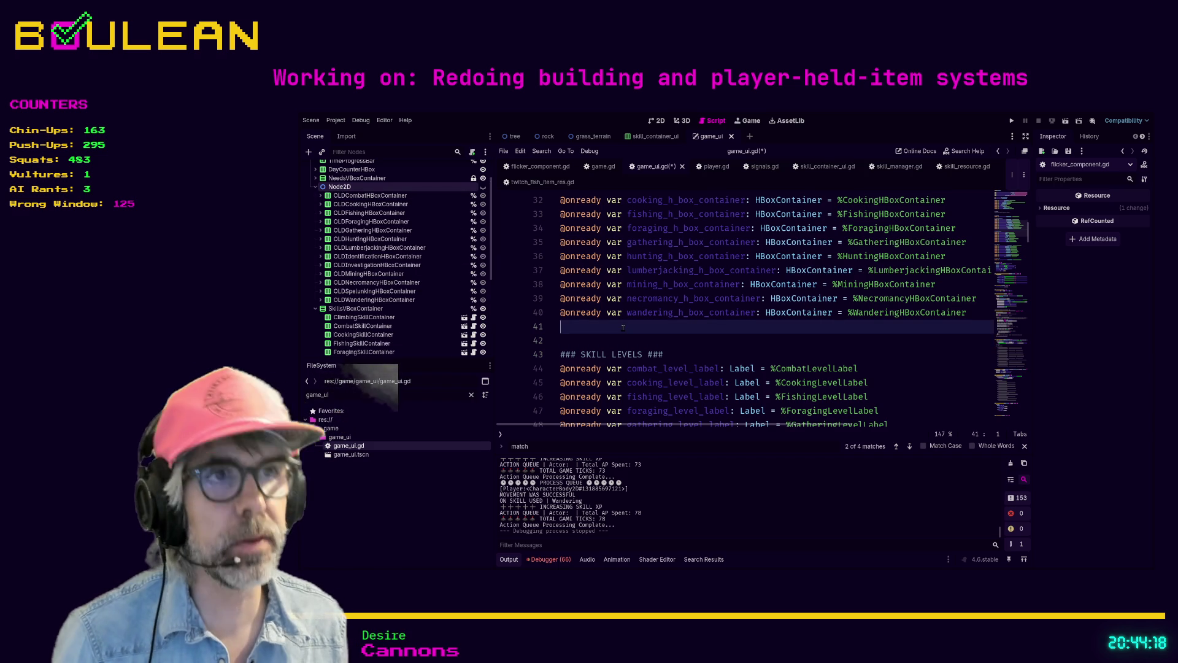
{"action": "left_click_drag", "start_coordinate": [623, 327], "coordinate": [540, 245]}
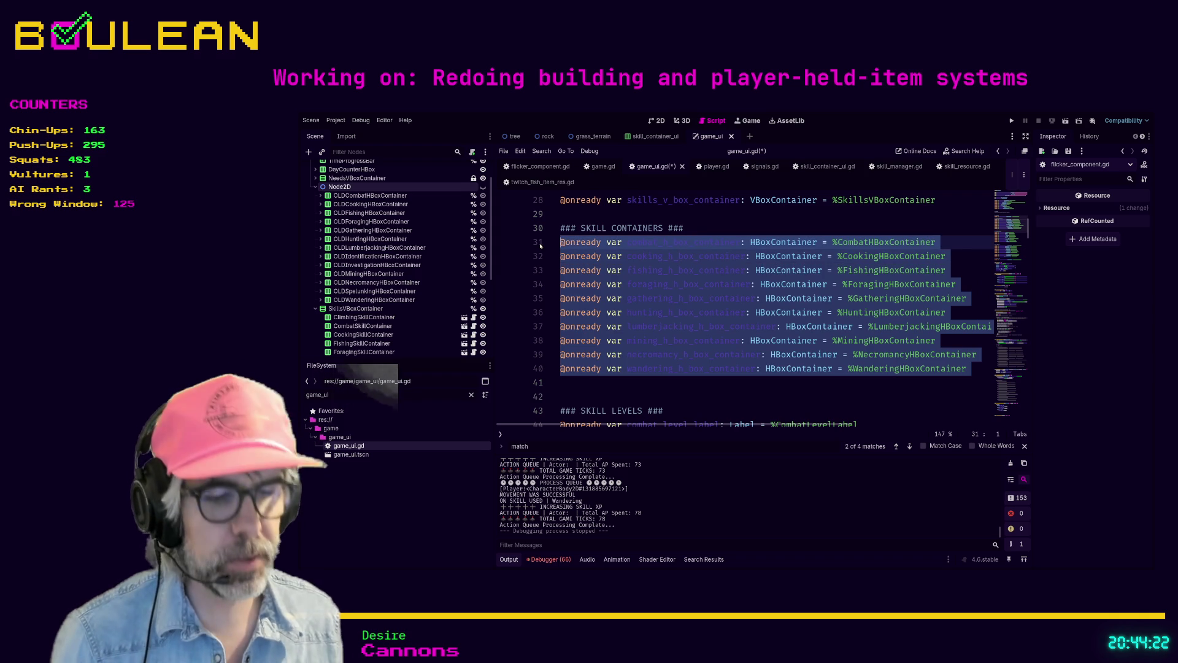
{"action": "key", "text": "ctrl+shift+F11"}
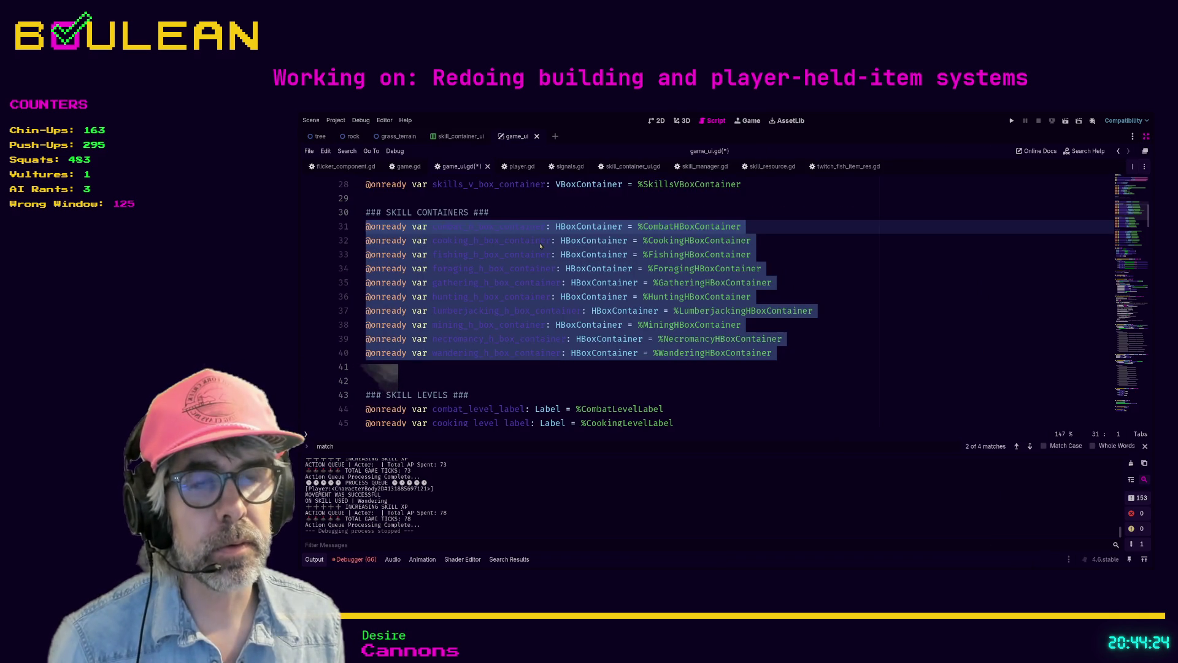
{"action": "key", "text": "ctrl+k"}
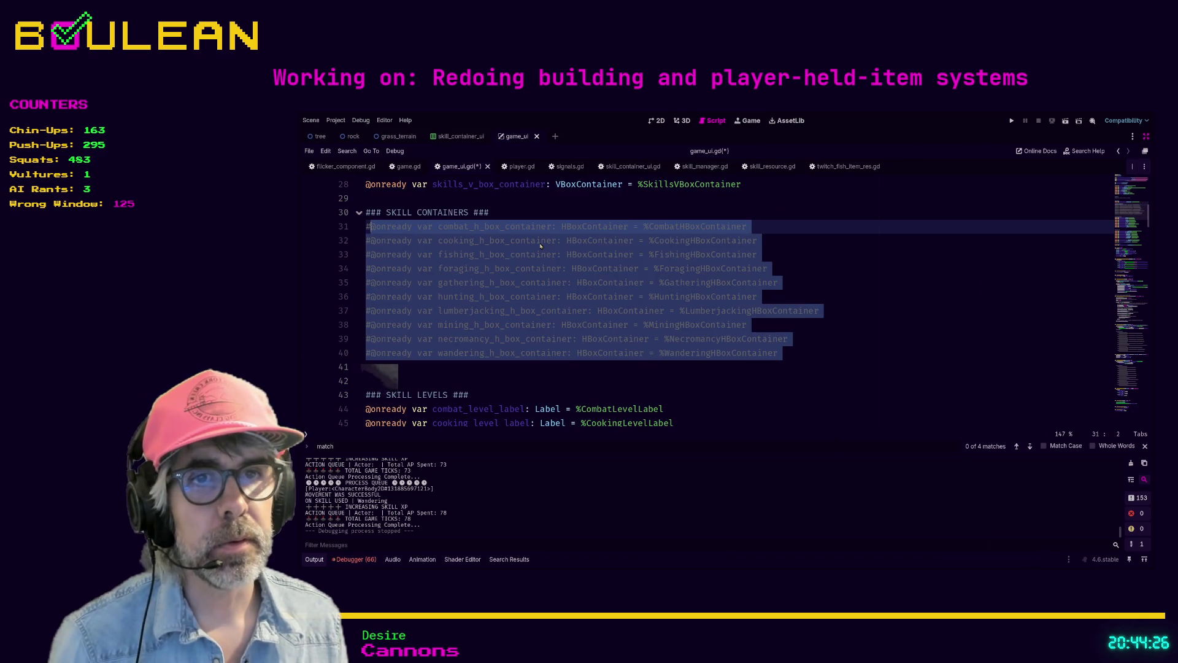
{"action": "scroll", "coordinate": [541, 246], "scroll_direction": "down", "scroll_amount": 3}
{"action": "mouse_move", "coordinate": [704, 407]}
{"action": "left_mouse_down"}
{"action": "mouse_move", "coordinate": [362, 408]}
{"action": "mouse_move", "coordinate": [357, 286]}
{"action": "left_mouse_up"}
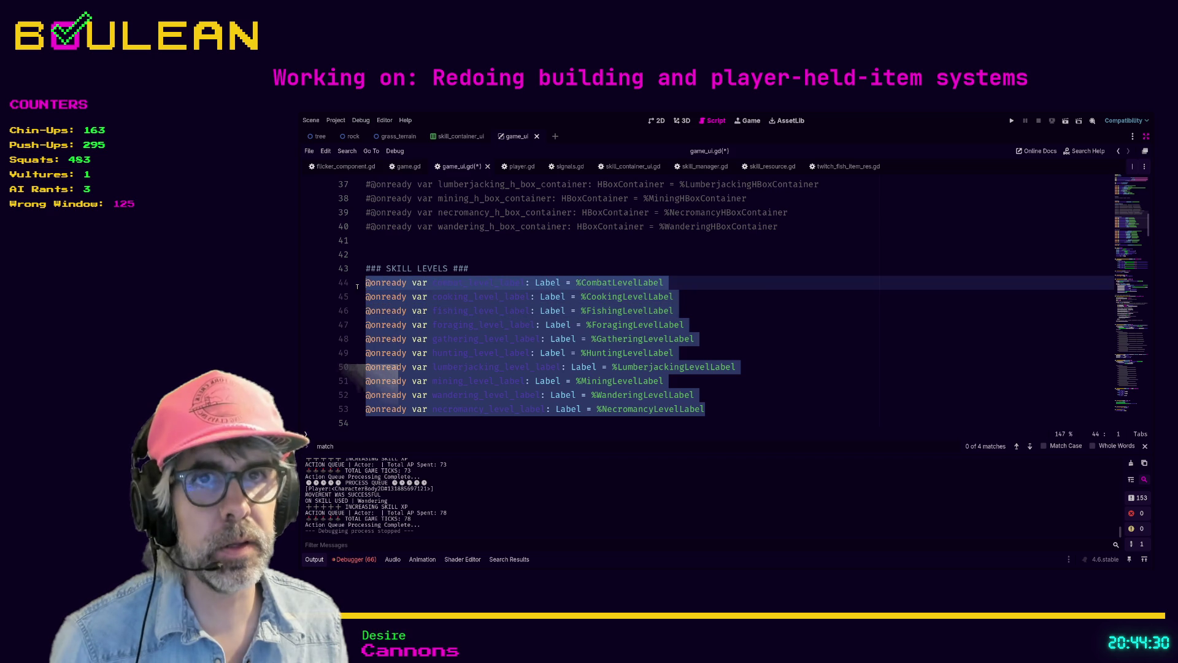
{"action": "key", "text": "ctrl+k"}
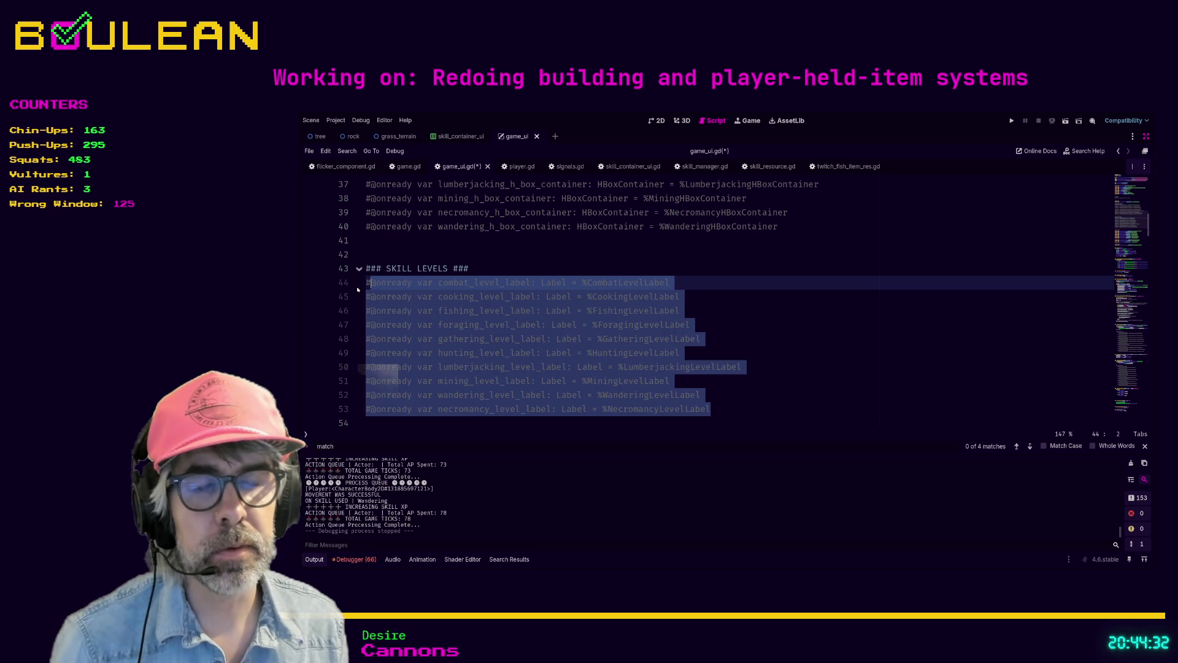
{"action": "scroll", "coordinate": [466, 278], "scroll_direction": "down", "scroll_amount": 2}
{"action": "scroll", "coordinate": [469, 280], "scroll_direction": "down", "scroll_amount": 2}
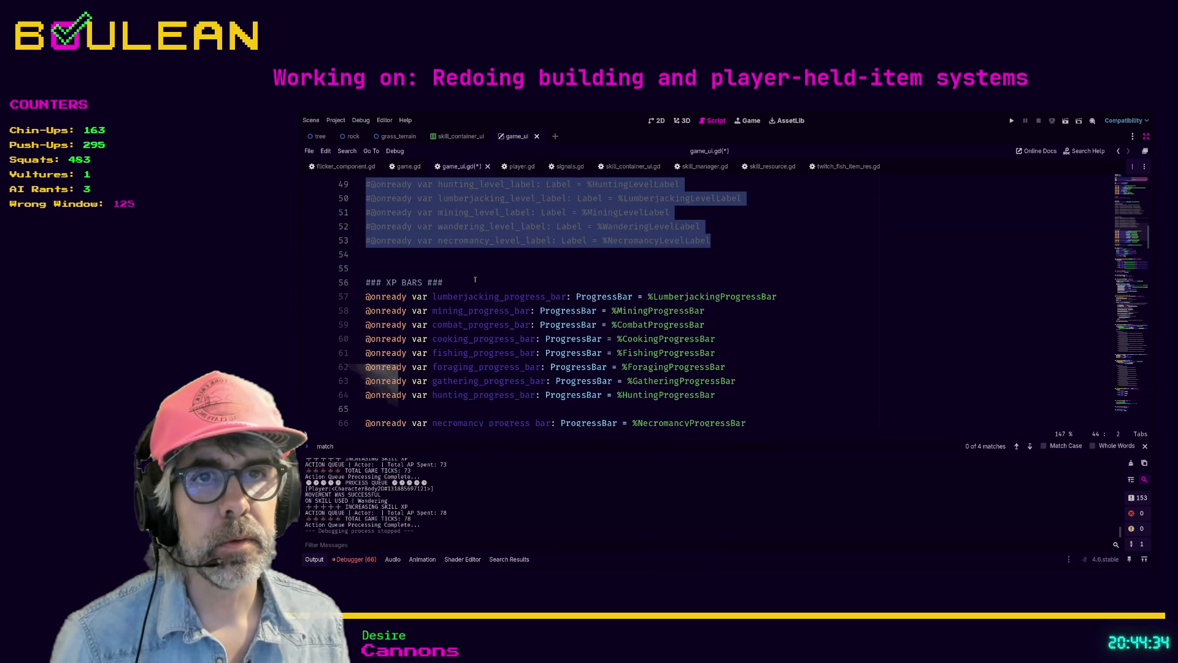
Comment out all XP progress bar declarations, including necromancy and wandering
{"action": "mouse_move", "coordinate": [722, 395]}
{"action": "left_mouse_down"}
{"action": "mouse_move", "coordinate": [411, 353]}
{"action": "mouse_move", "coordinate": [368, 338]}
{"action": "mouse_move", "coordinate": [354, 299]}
{"action": "left_mouse_up"}
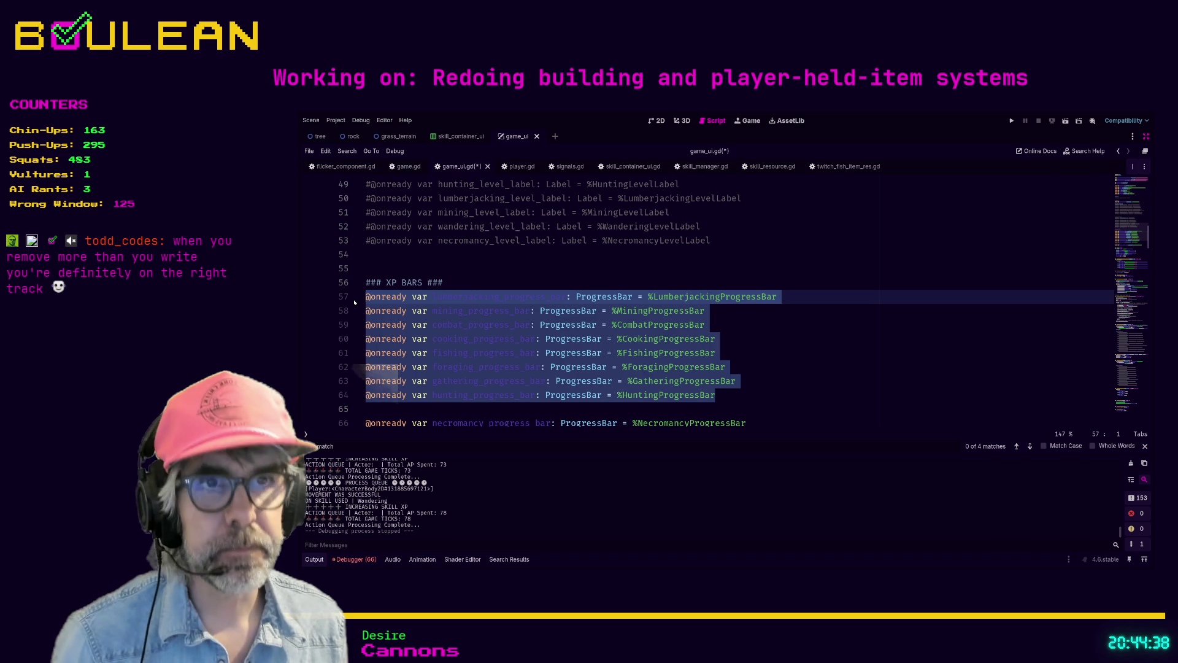
{"action": "key", "text": "ctrl+k"}
{"action": "scroll", "coordinate": [415, 316], "scroll_direction": "down", "scroll_amount": 3}
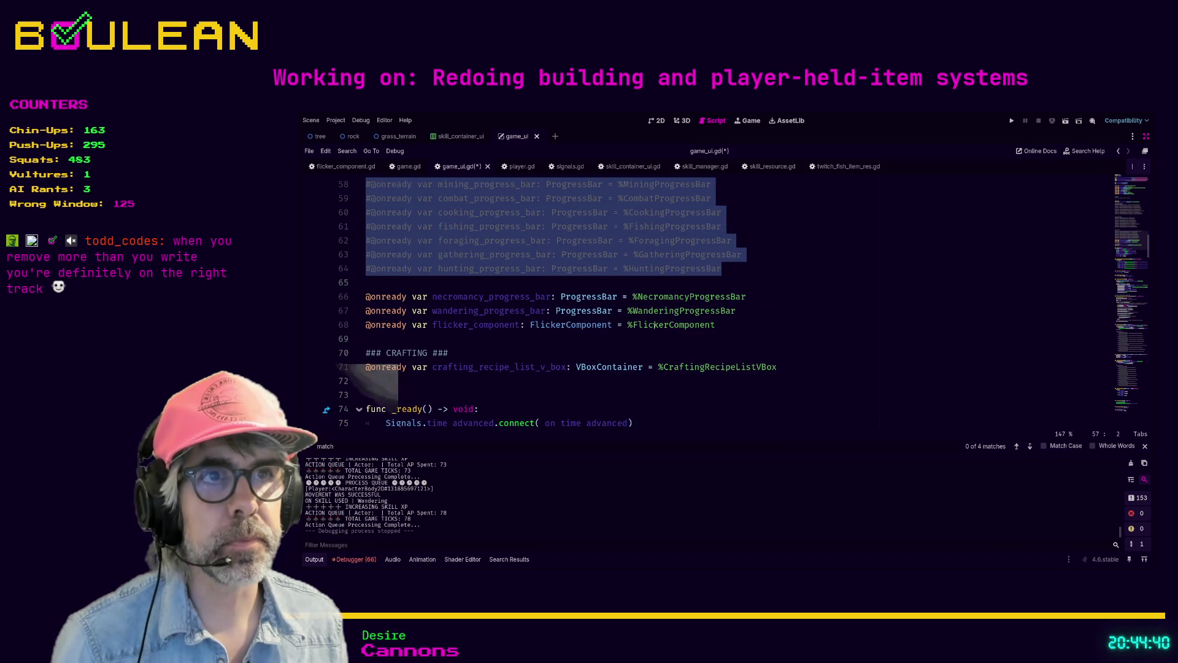
{"action": "left_click_drag", "start_coordinate": [756, 315], "coordinate": [354, 302]}
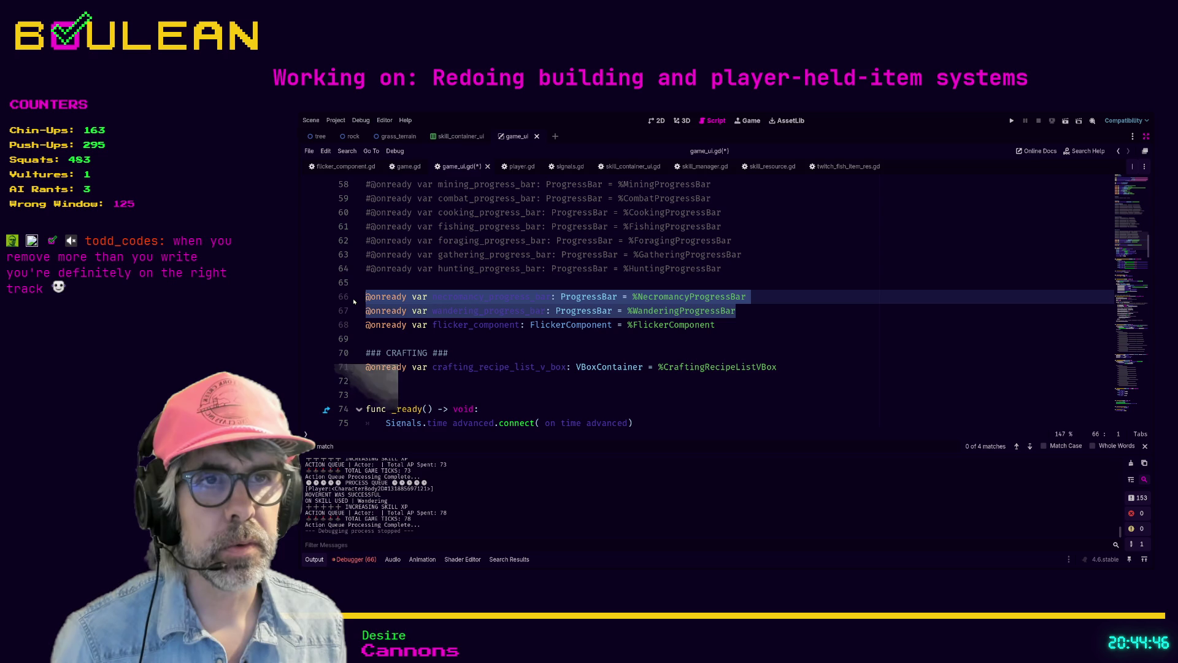
{"action": "key", "text": "ctrl+k"}
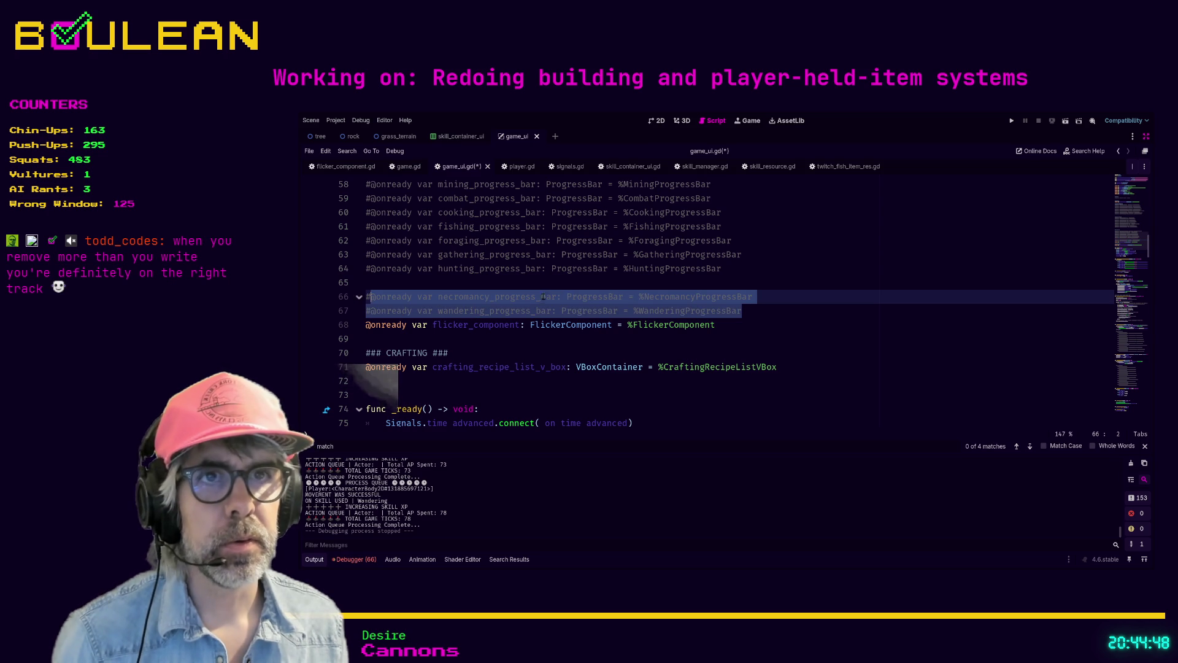
Review the commented-out declarations, then save and run the game with F5
{"action": "scroll", "coordinate": [641, 308], "scroll_direction": "down", "scroll_amount": 1}
{"action": "scroll", "coordinate": [640, 308], "scroll_direction": "up", "scroll_amount": 15}
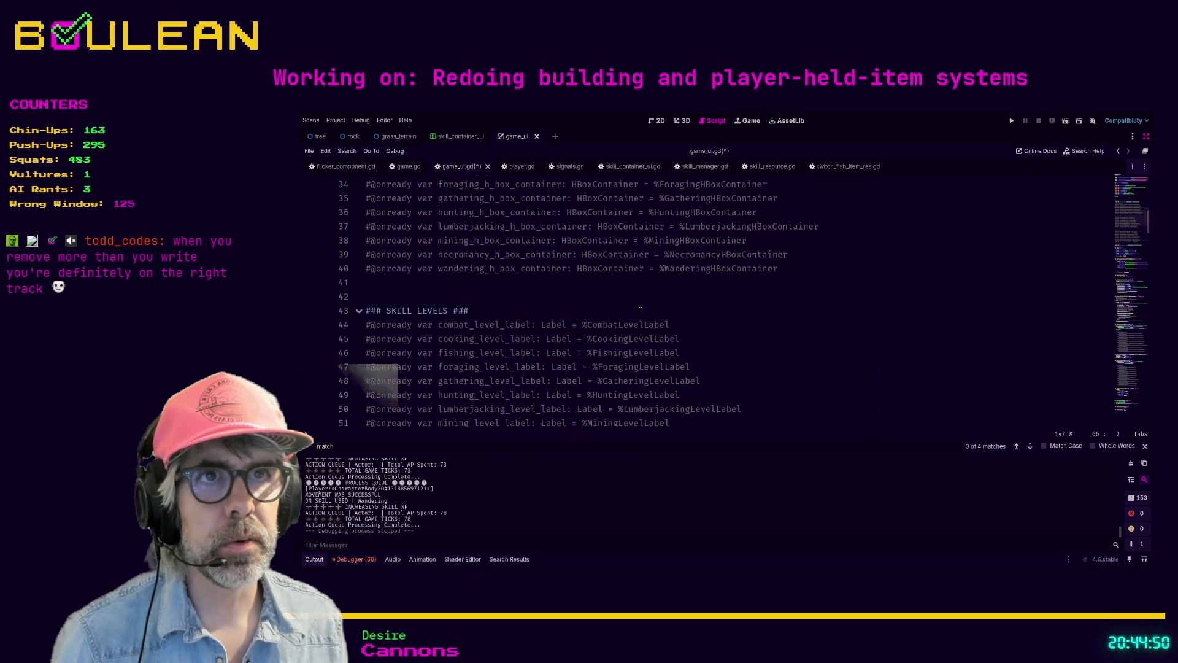
{"action": "scroll", "coordinate": [641, 309], "scroll_direction": "up", "scroll_amount": 2}
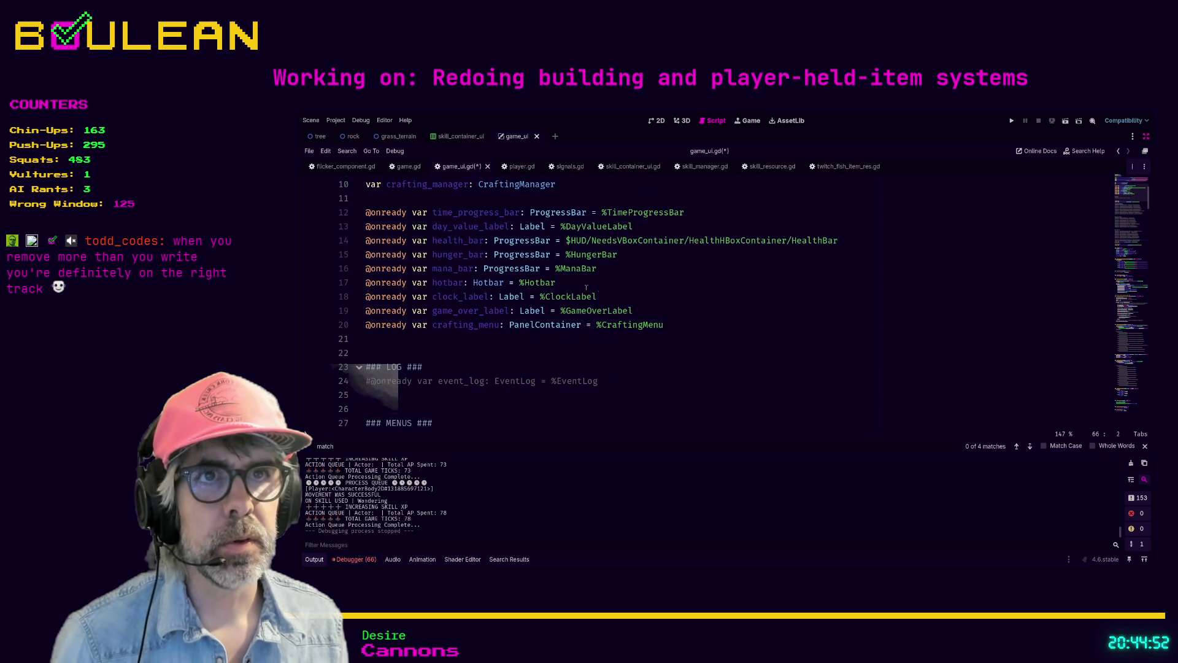
{"action": "scroll", "coordinate": [669, 320], "scroll_direction": "up", "scroll_amount": 1}
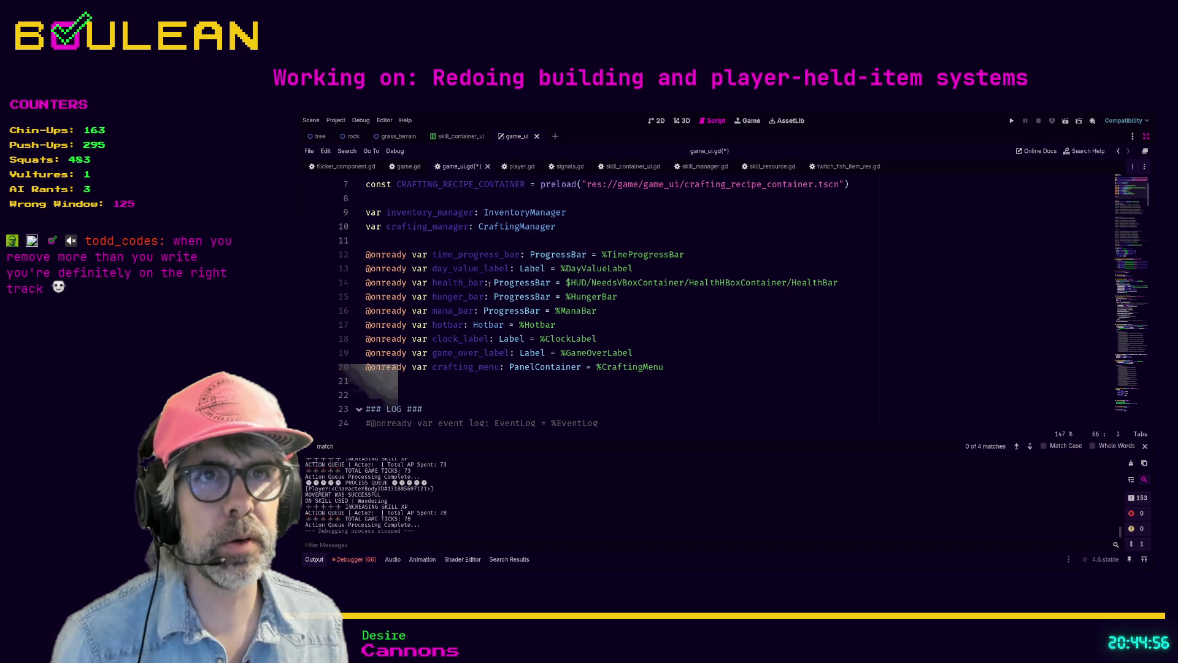
{"action": "scroll", "coordinate": [631, 301], "scroll_direction": "up", "scroll_amount": 2}
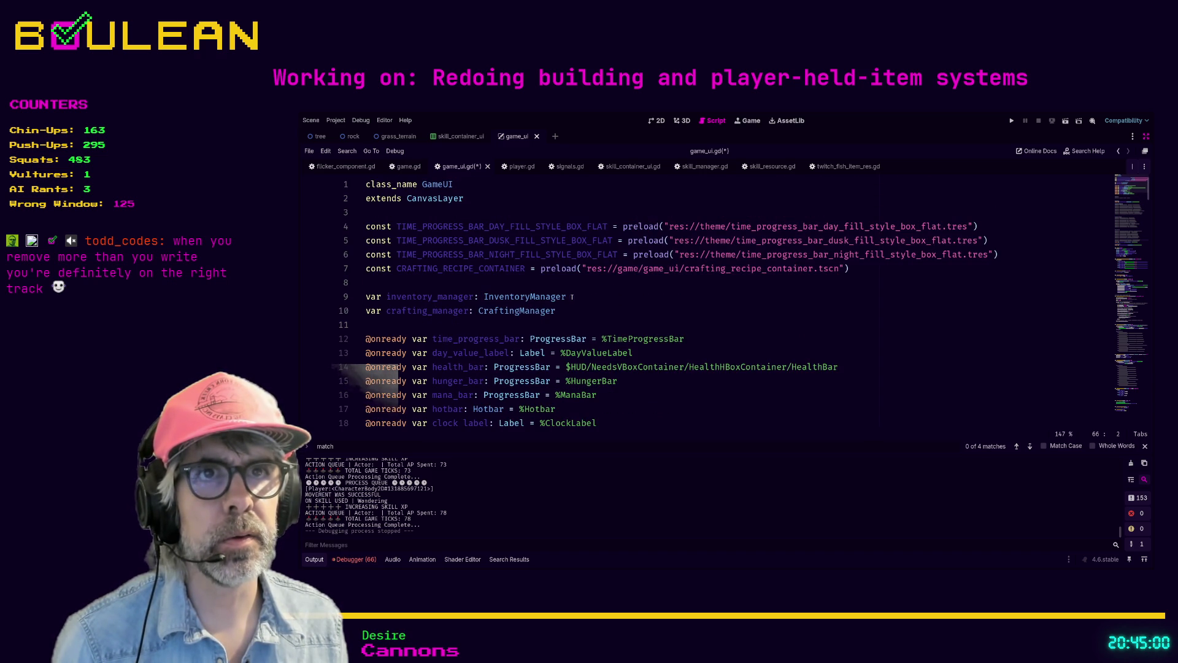
{"action": "left_click", "coordinate": [599, 283]}
{"action": "scroll", "coordinate": [693, 321], "scroll_direction": "down", "scroll_amount": 1}
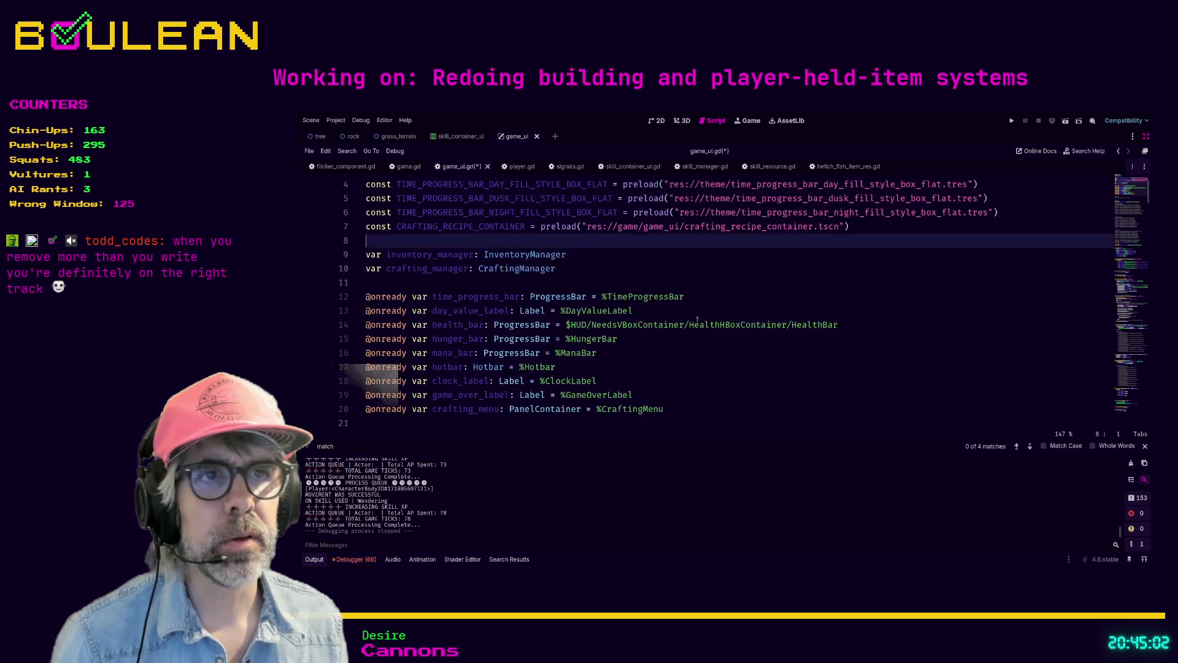
{"action": "scroll", "coordinate": [692, 321], "scroll_direction": "down", "scroll_amount": 5}
{"action": "left_click", "coordinate": [772, 297]}
{"action": "left_click", "coordinate": [573, 326]}
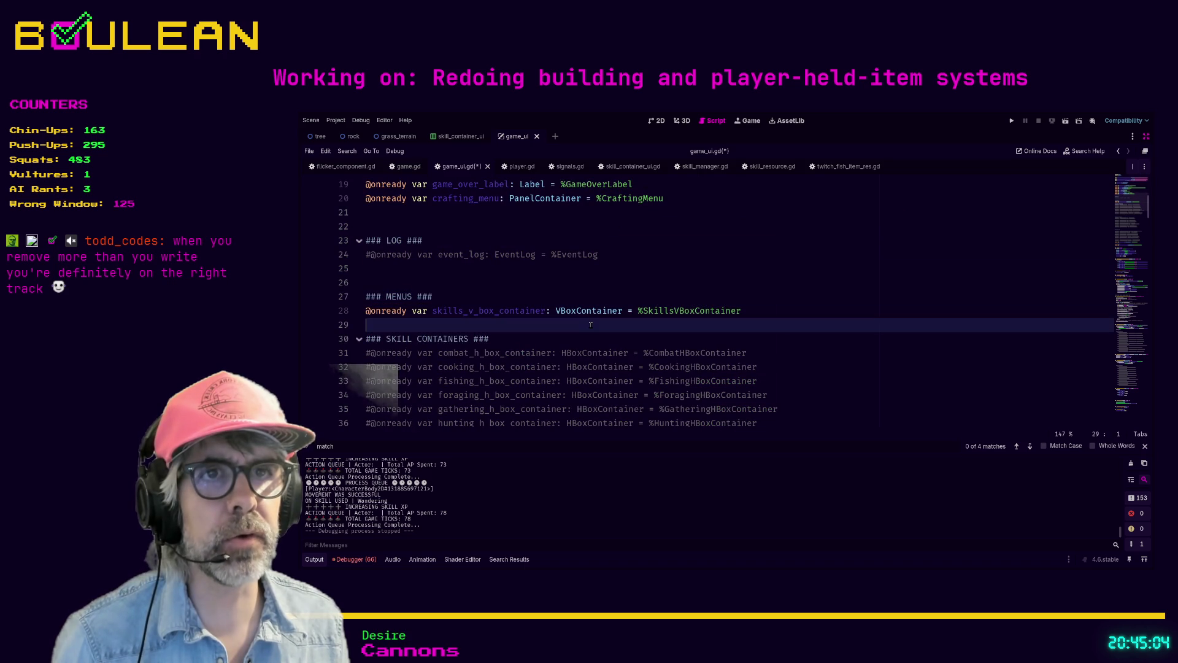
{"action": "key", "text": "F5"}
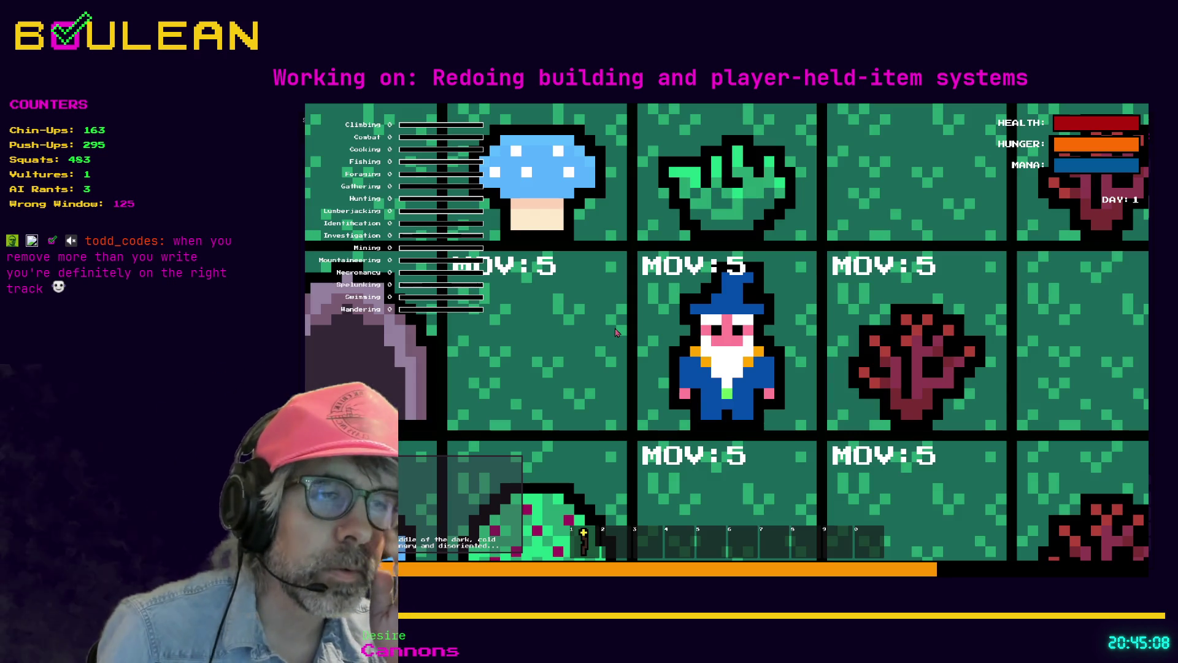
Collect the Blue Mushroom, chop down the nearby tree and gather the grass tuft
{"action": "scroll", "coordinate": [617, 332], "scroll_direction": "down", "scroll_amount": 1}
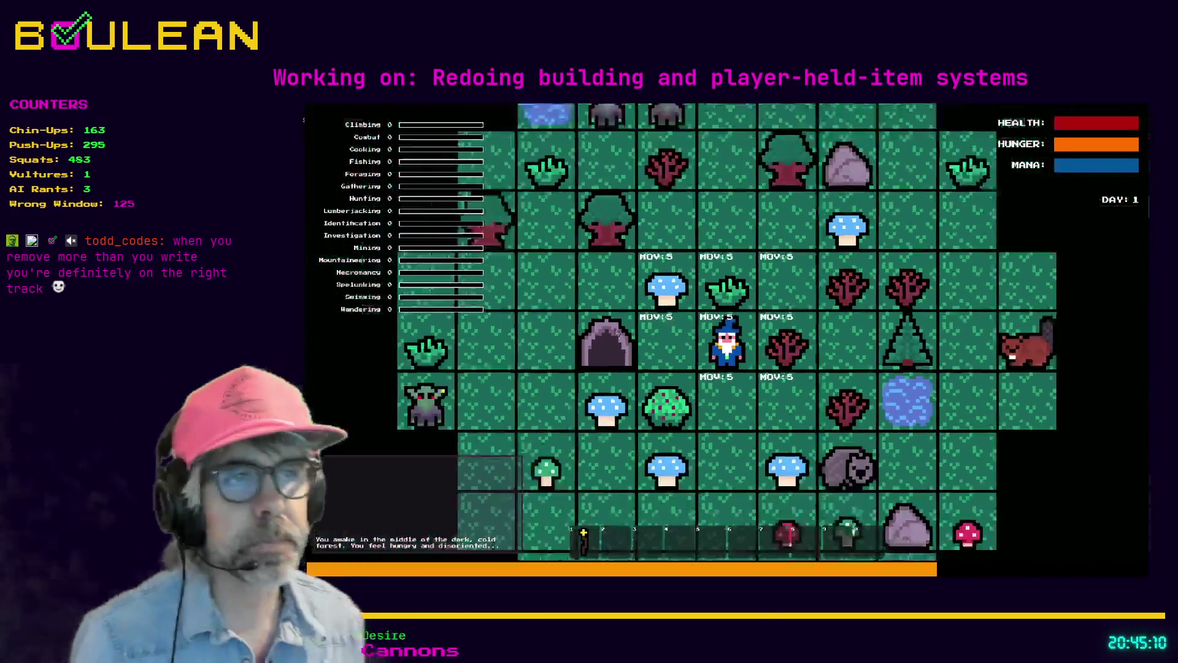
{"action": "key", "text": "Up"}
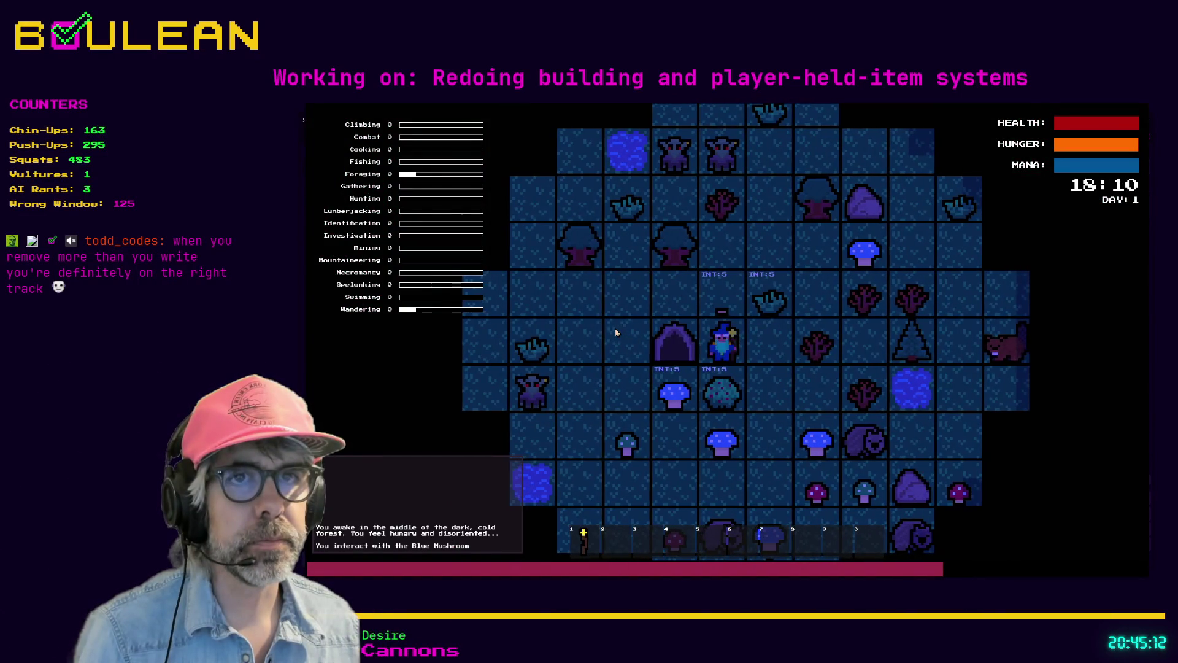
{"action": "key", "text": "Up"}
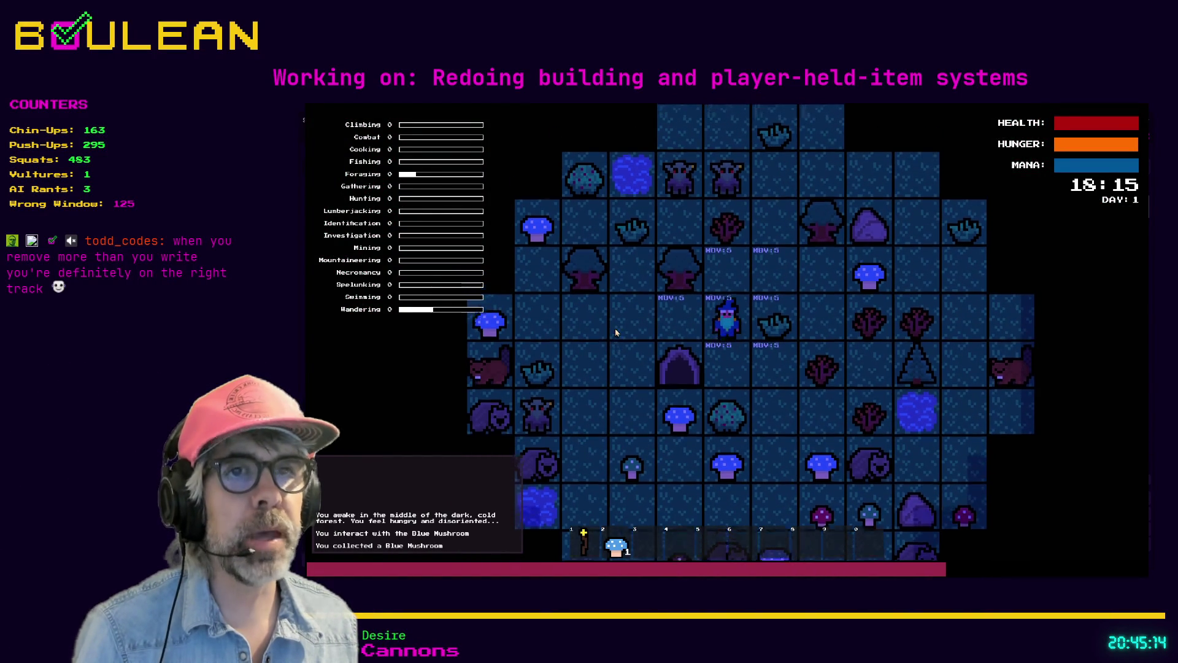
{"action": "key", "text": "Left"}
{"action": "key", "text": "Up"}
{"action": "key", "text": "Left"}
{"action": "key", "text": "Left"}
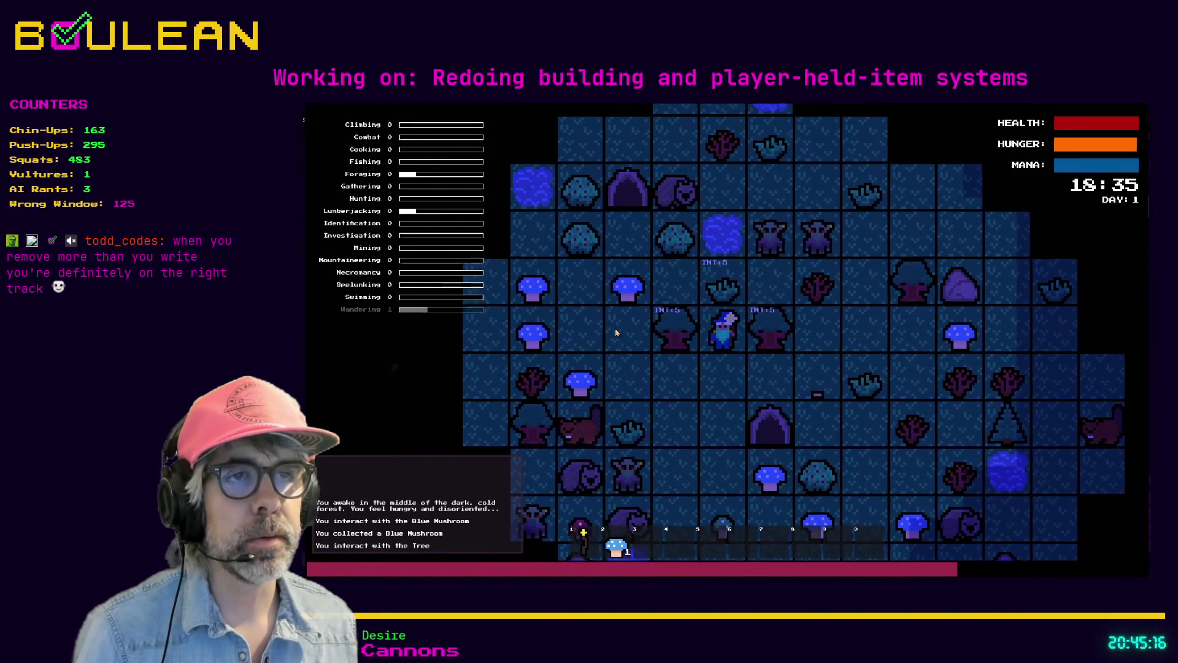
{"action": "key", "text": "Left"}
{"action": "key", "text": "Left"}
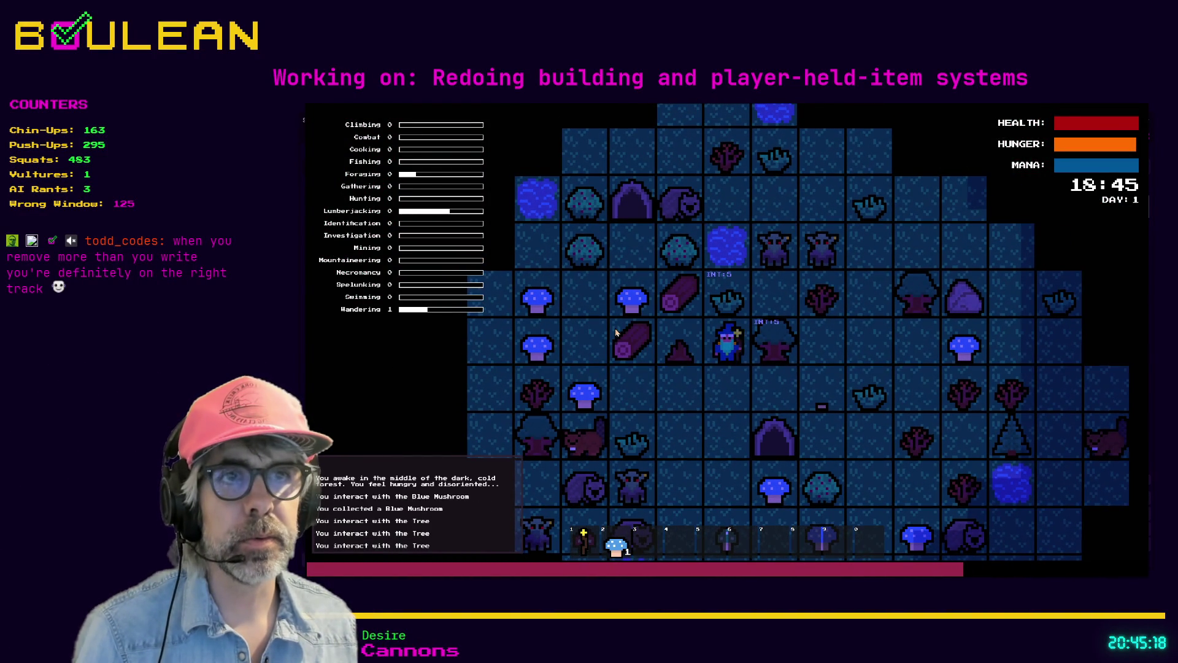
{"action": "key", "text": "Up"}
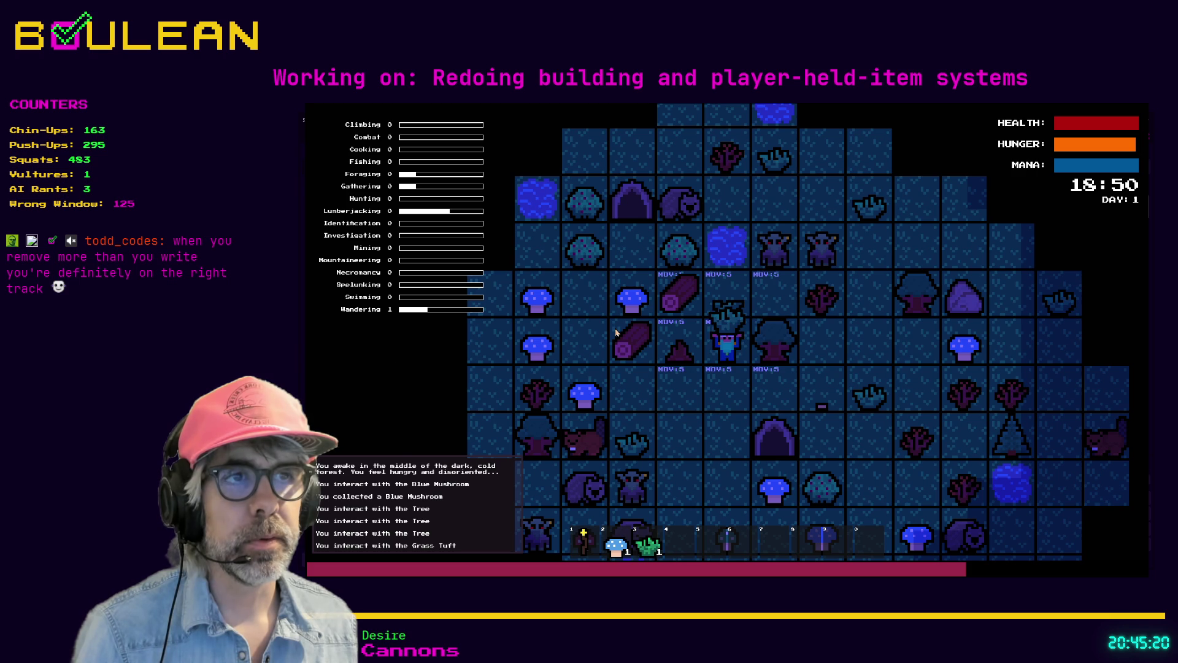
Pick up the log, a second Blue Mushroom and a second log
{"action": "key", "text": "Left"}
{"action": "key", "text": "Up"}
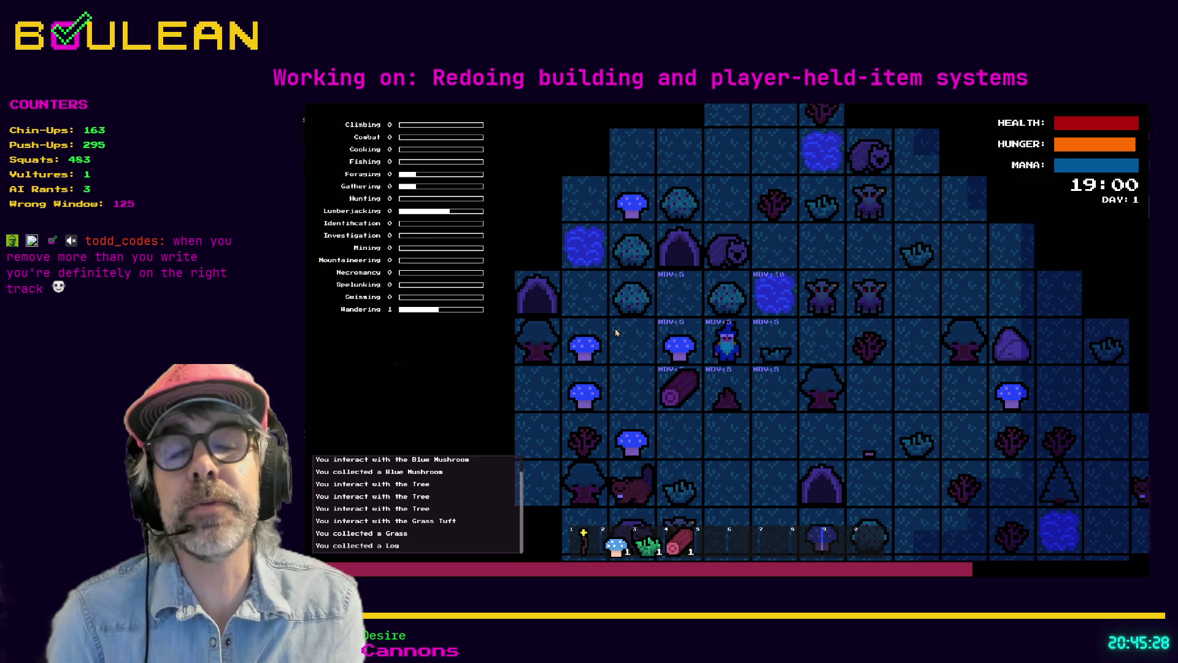
{"action": "key", "text": "Left"}
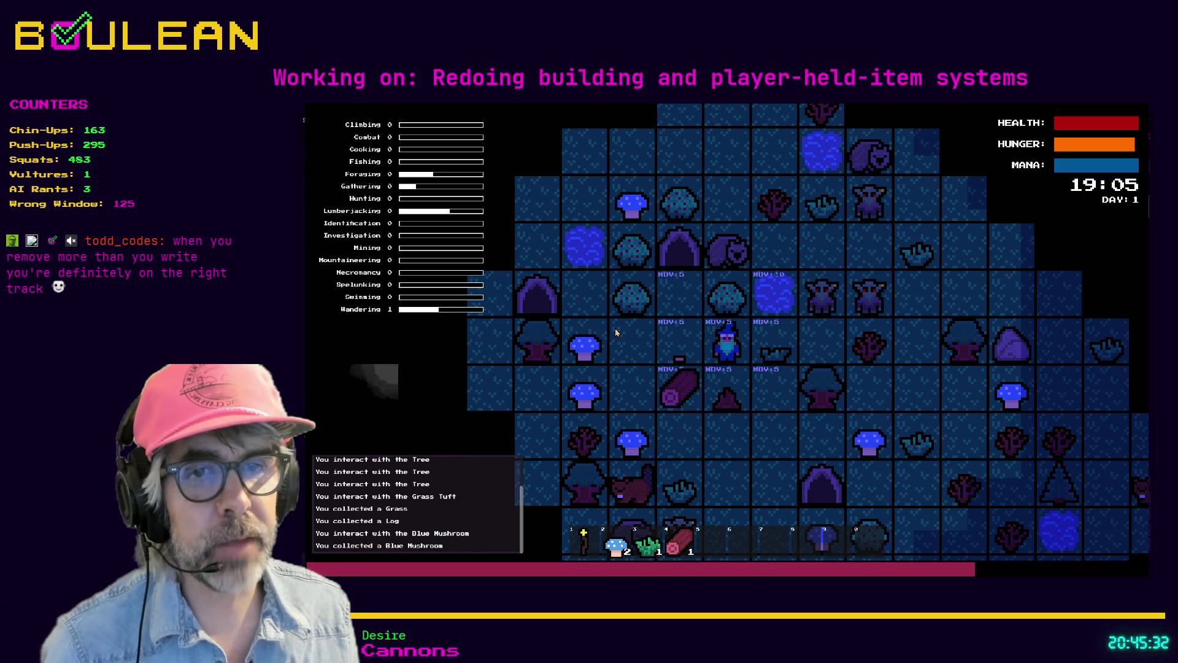
{"action": "key", "text": "Down"}
{"action": "key", "text": "Left"}
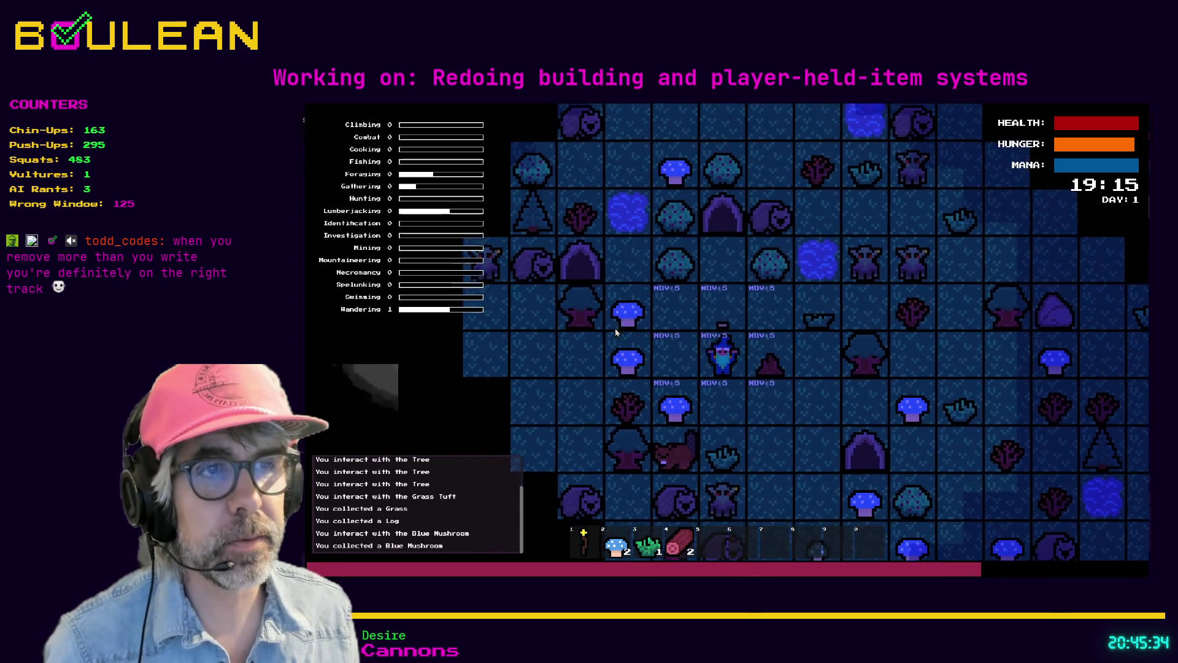